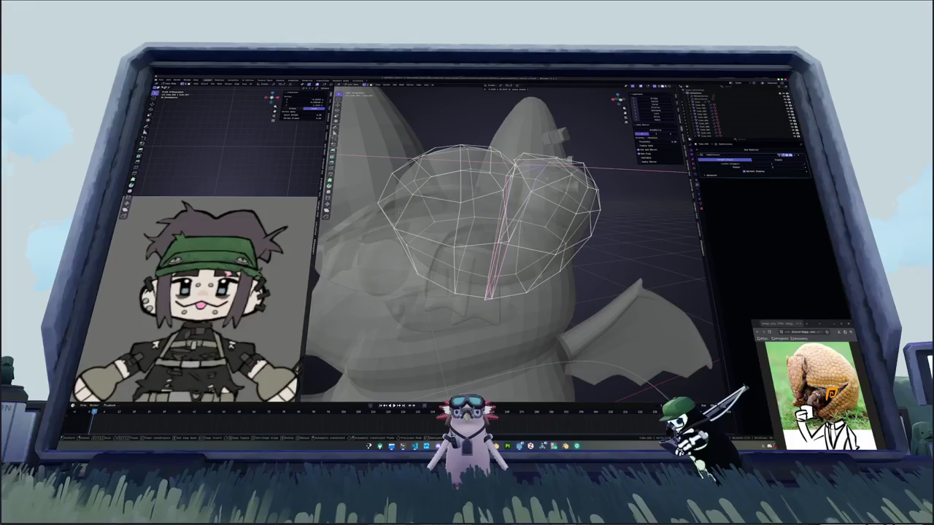
In X-ray front view, slide the eye spheres along the X axis so they sit together.
key("Return")
middle_click_drag(496, 240, 526, 167)
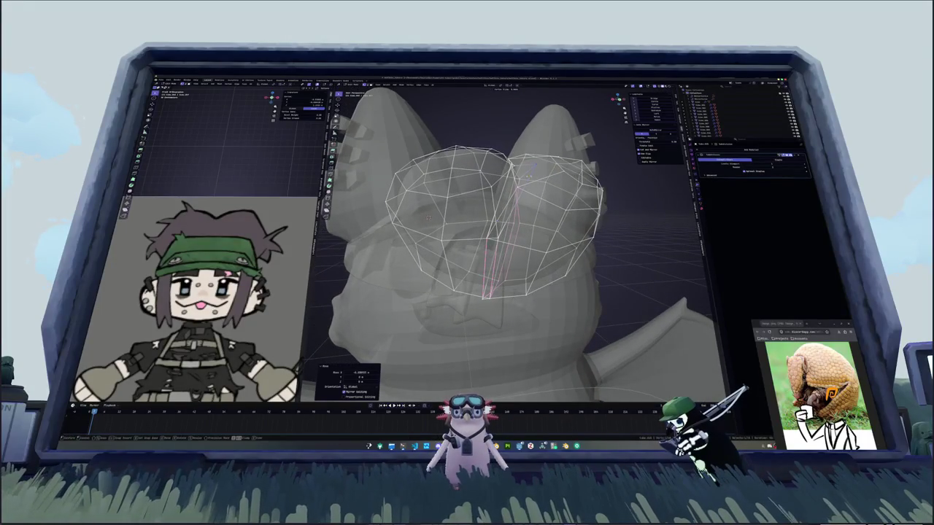
key("Tab")
mouse_move(503, 241)
middle_mouse_down()
mouse_move(518, 218)
mouse_move(450, 306)
mouse_move(441, 276)
middle_mouse_up()
scroll(519, 232, "down", 3)
key("Tab")
key("alt+z")
key("g")
key("x")
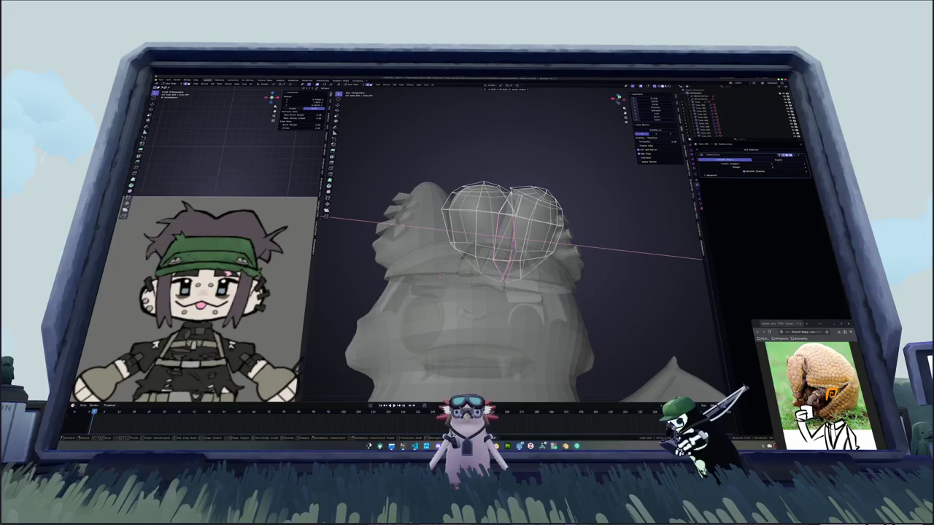
left_click(440, 275)
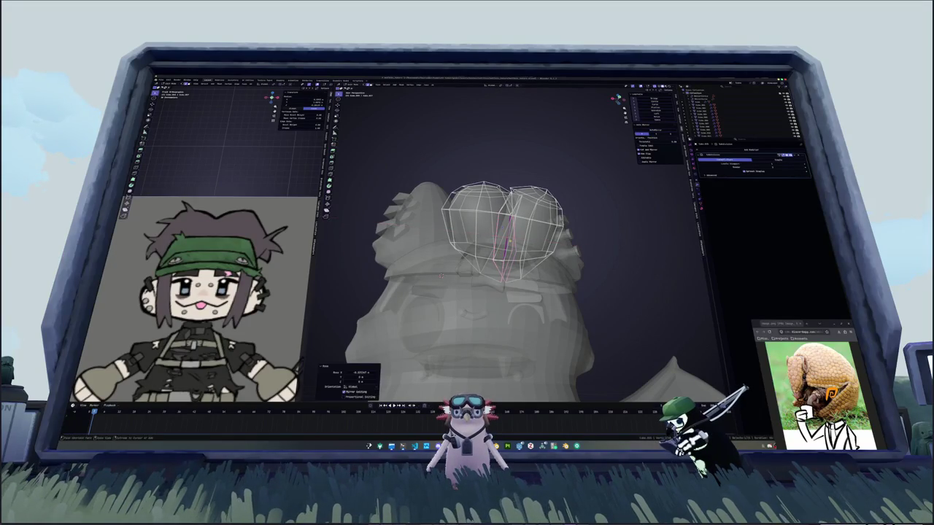
key("Tab")
key("alt+z")
From a side view, select an edge loop on the eye mesh with X-ray on.
mouse_move(441, 276)
middle_mouse_down()
mouse_move(564, 214)
mouse_move(462, 300)
mouse_move(409, 232)
mouse_move(505, 287)
mouse_move(437, 241)
mouse_move(425, 258)
middle_mouse_up()
key("Tab")
key("alt+z")
key("Tab")
key("alt+z")
key("Tab")
key("alt+z")
left_click(502, 252, "alt")
key("alt+z")
Try moving the selected eye loop, then exit Edit Mode and orbit to check the face.
middle_click_drag(503, 252, 513, 249)
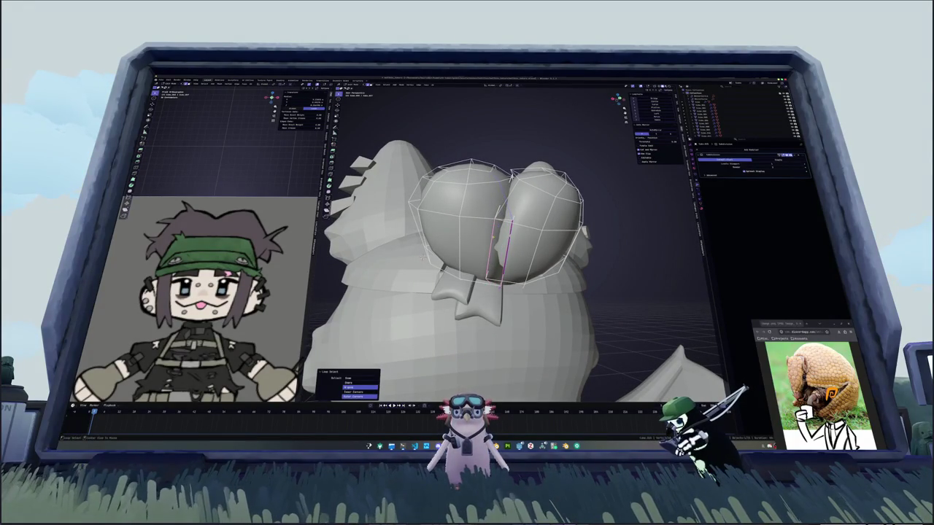
key("alt+z")
key("alt+z")
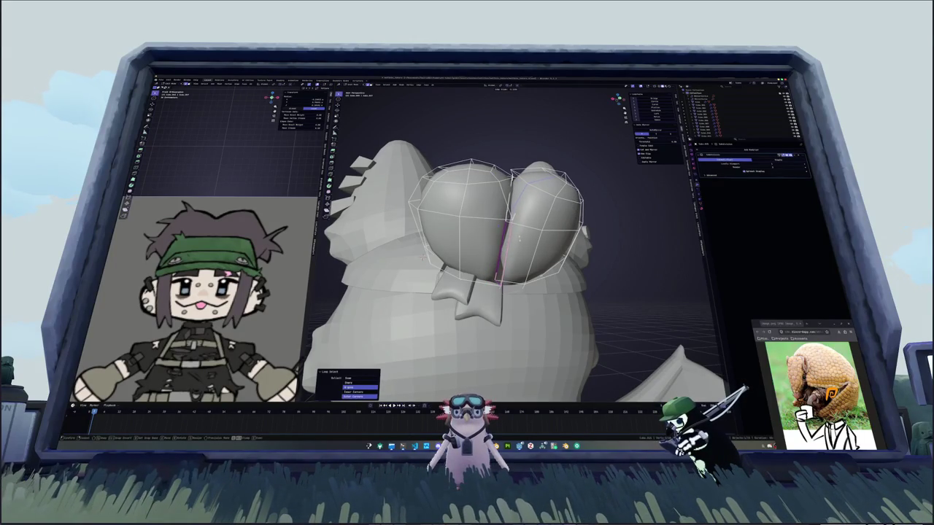
middle_click_drag(511, 292, 474, 307)
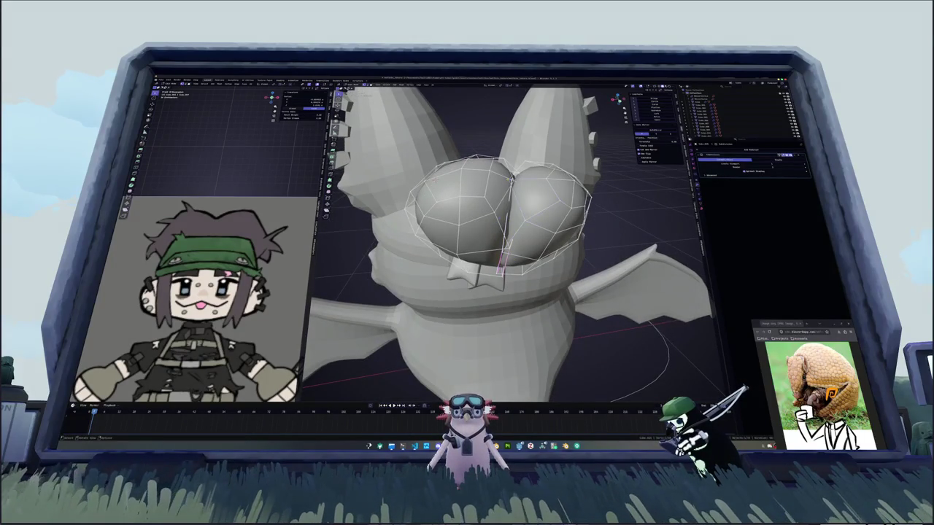
key("g")
key("Escape")
key("Tab")
middle_click_drag(511, 277, 452, 262)
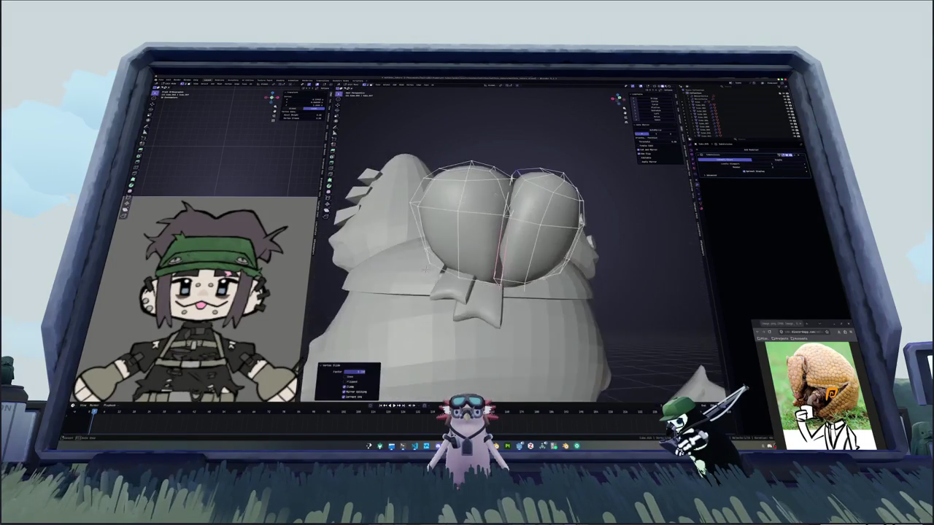
middle_click_drag(459, 228, 491, 241)
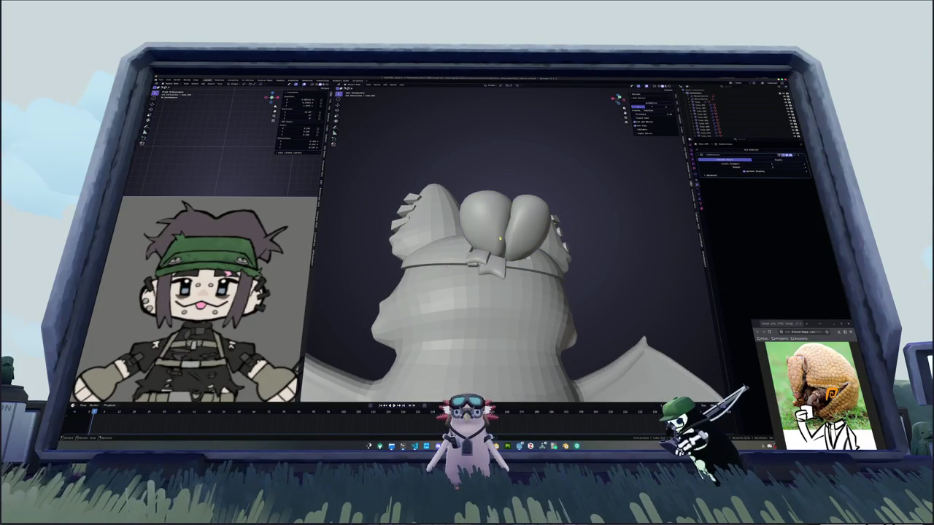
middle_click_drag(503, 240, 511, 218)
In front orthographic view, rotate the eyes slightly and raise them along Z.
scroll(503, 240, "down", 3)
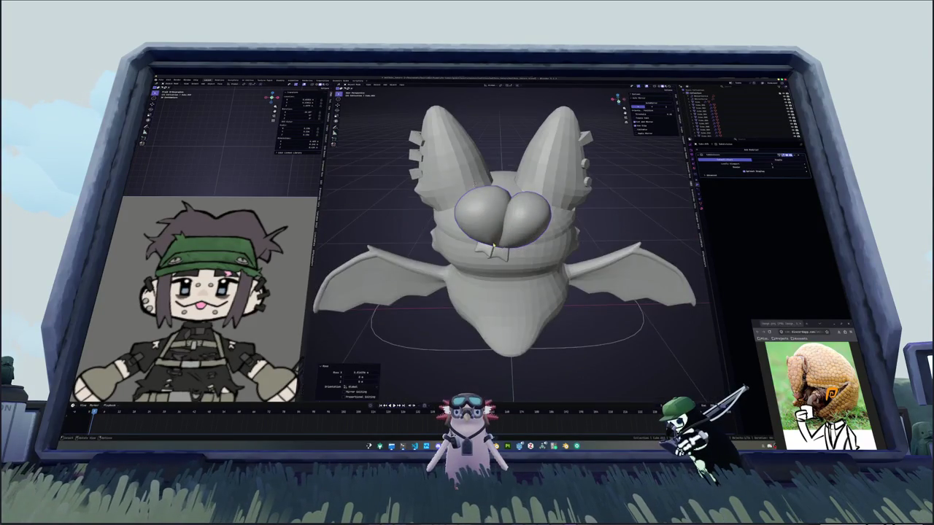
key("ctrl+KP_7")
key("r")
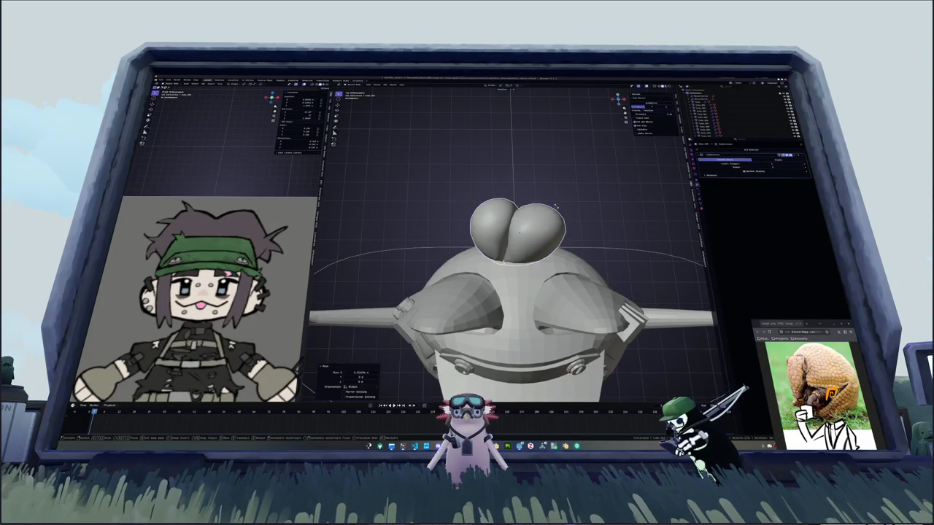
left_click(557, 210)
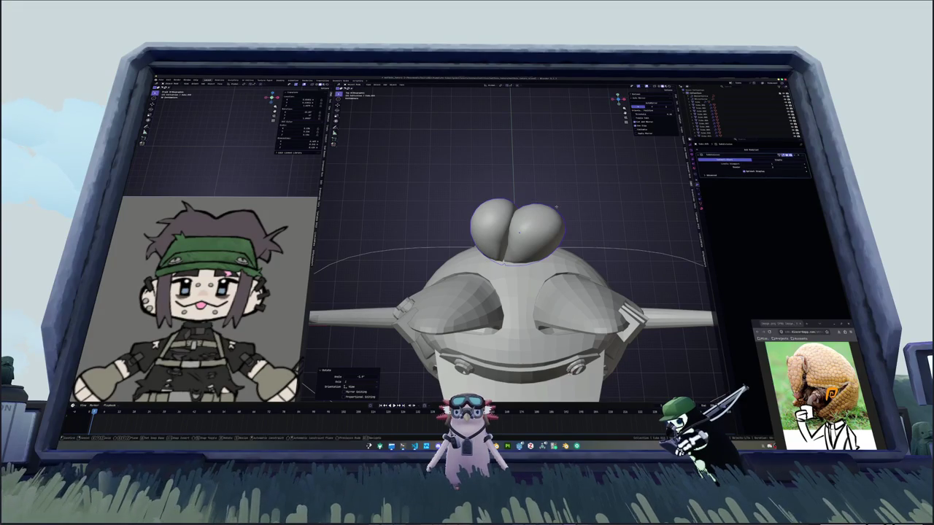
key("g")
left_click(557, 210)
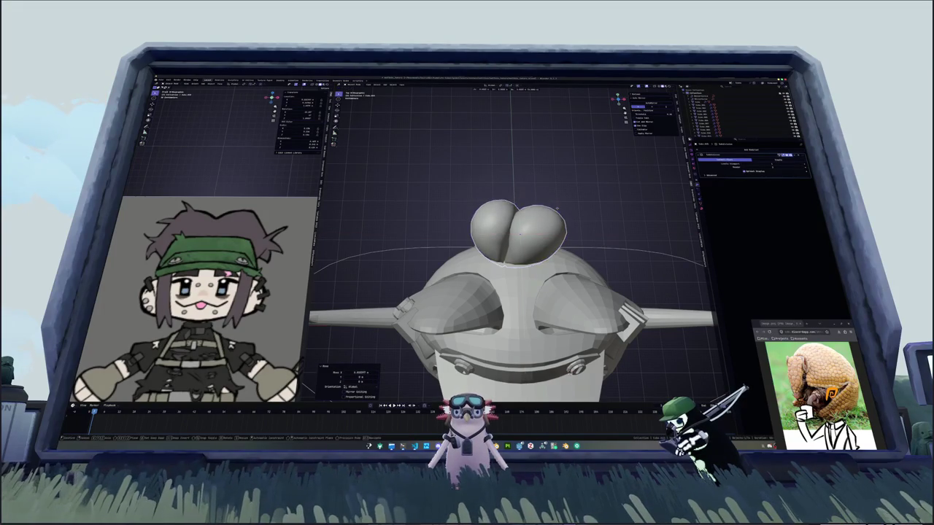
key("g")
key("z")
left_click(562, 211)
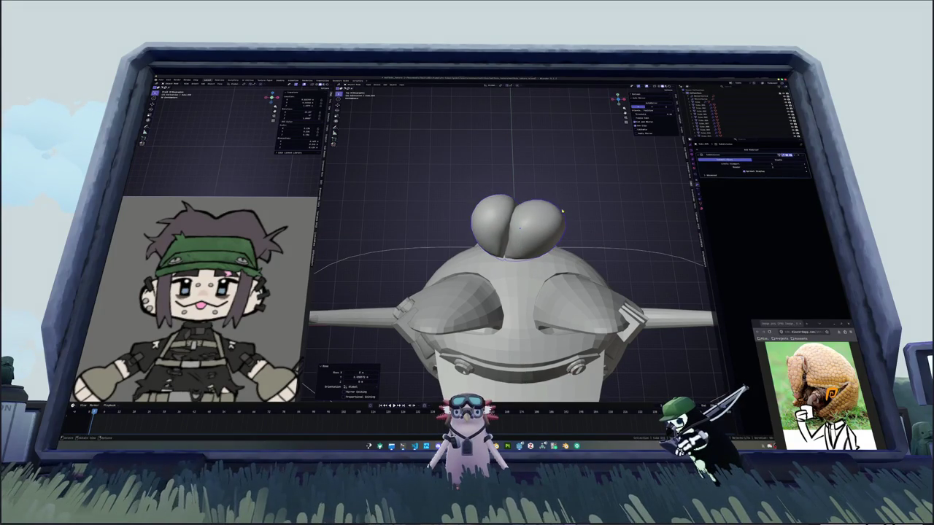
Rotate the small piece below the eyes so it tucks against the face.
middle_click_drag(560, 211, 561, 210)
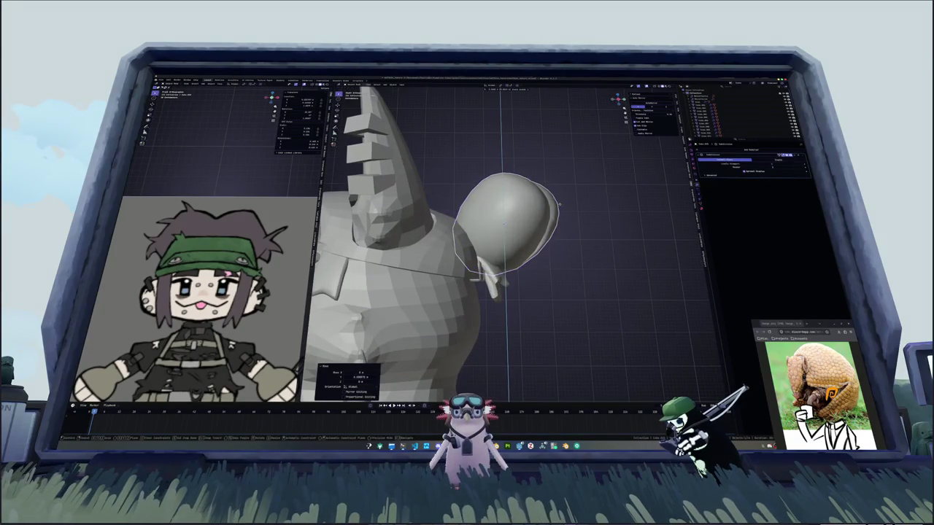
left_click(553, 264)
left_click(485, 277)
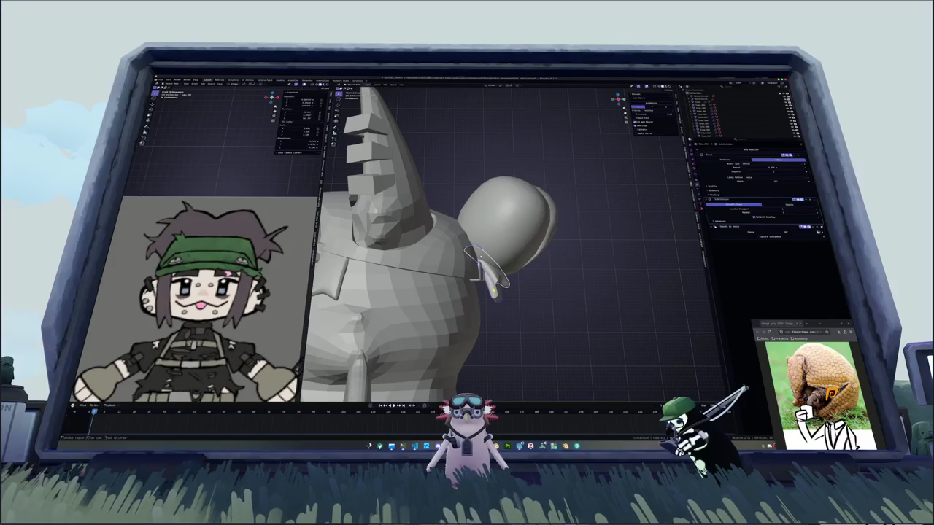
scroll(510, 284, "up", 2)
key("r")
left_click(540, 292)
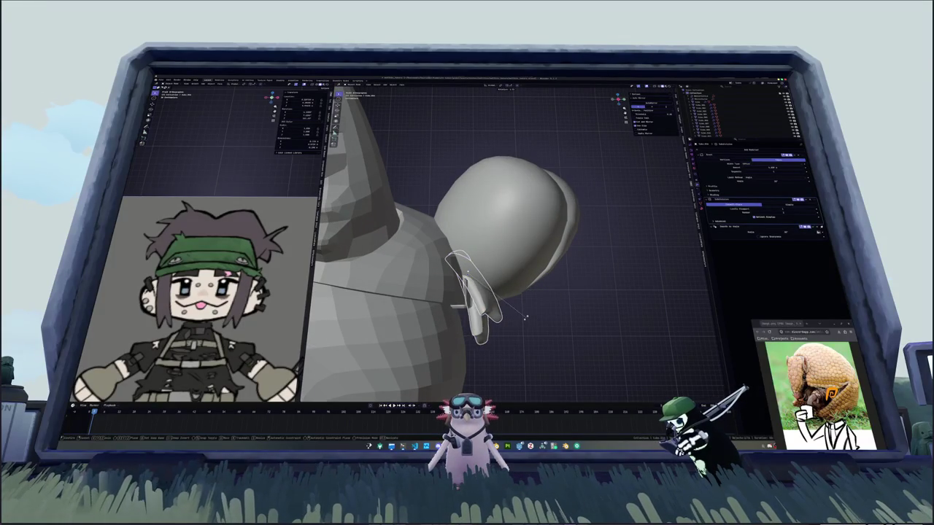
Scale the large sphere down slightly and view the whole head.
left_click(532, 263)
key("s")
left_click(569, 268)
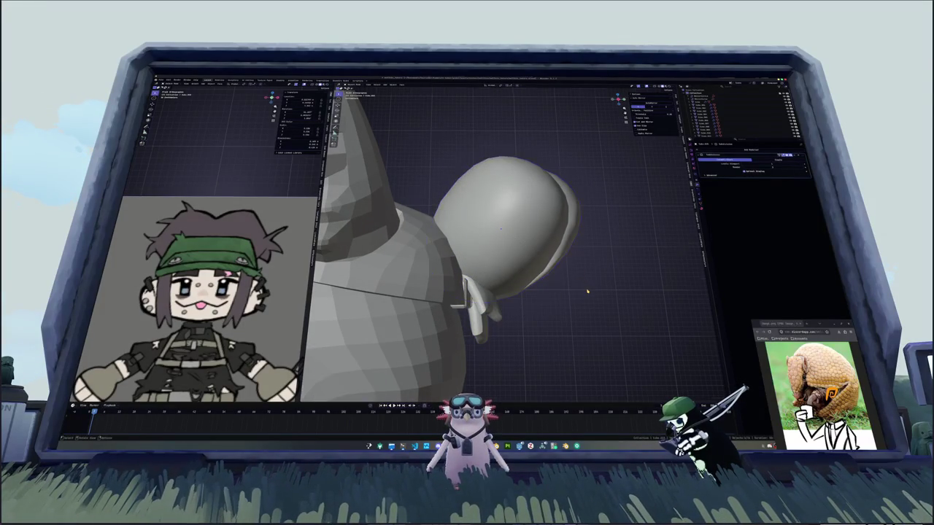
scroll(554, 277, "down", 3)
mouse_move(554, 278)
middle_mouse_down()
mouse_move(523, 296)
mouse_move(506, 270)
mouse_move(515, 219)
middle_mouse_up()
In side orthographic view, duplicate the small loop piece and place the copy on the sphere.
scroll(515, 218, "down", 3)
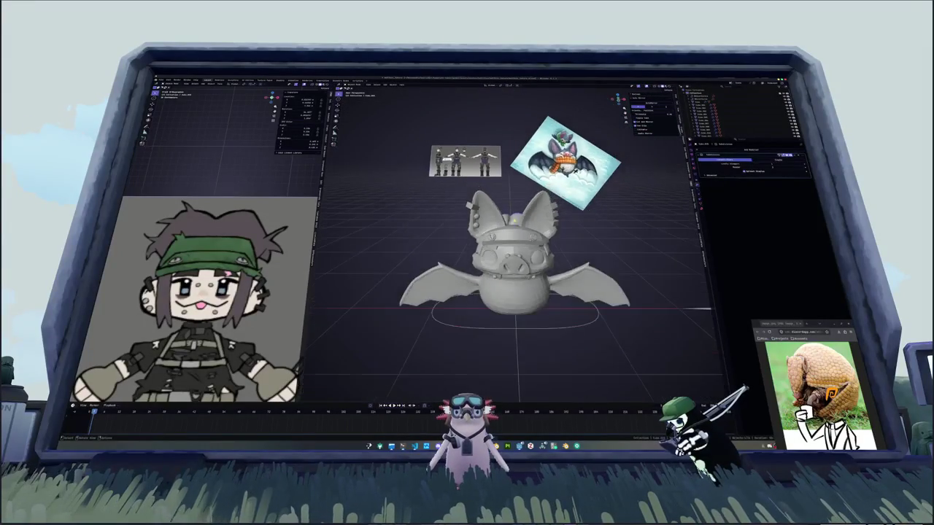
scroll(518, 225, "down", 3)
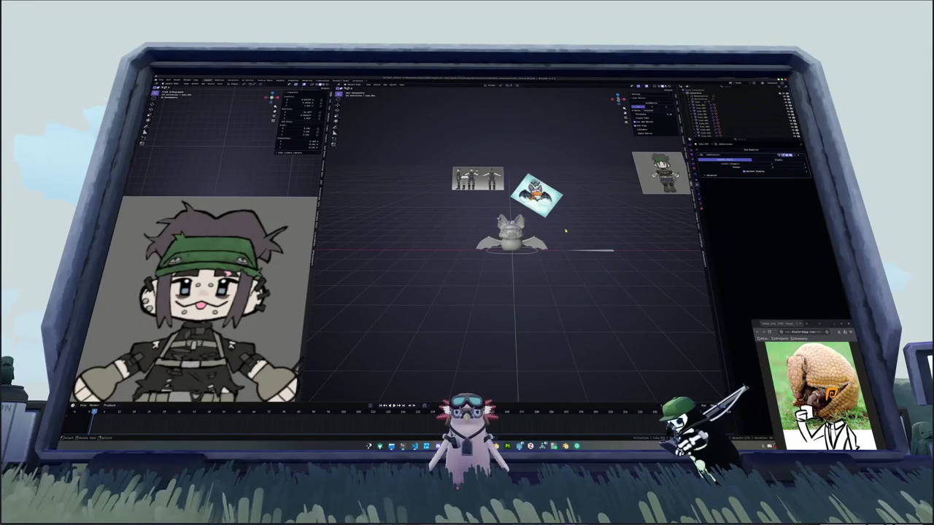
scroll(565, 231, "up", 5)
mouse_move(565, 232)
middle_mouse_down()
mouse_move(526, 268)
mouse_move(506, 270)
middle_mouse_up()
scroll(526, 268, "up", 5)
key("KP_1")
key("KP_3")
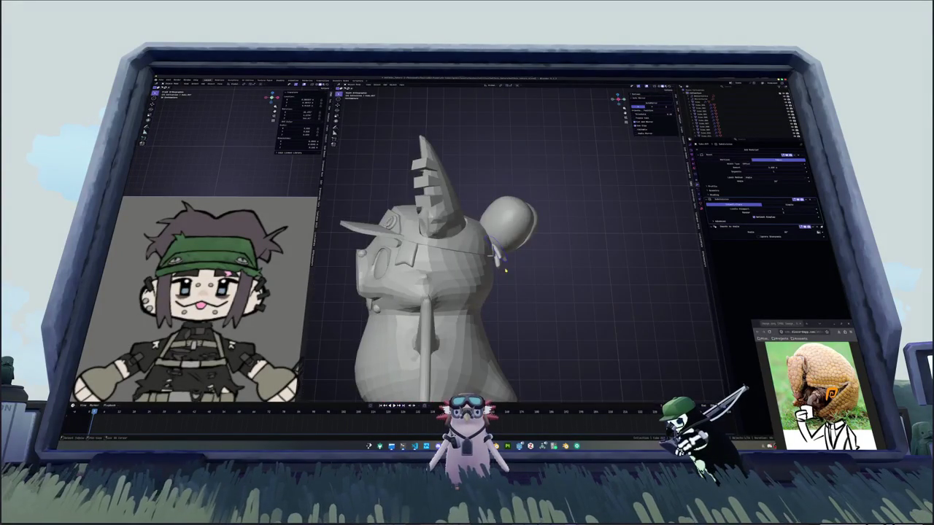
key("shift+d")
left_click(503, 195)
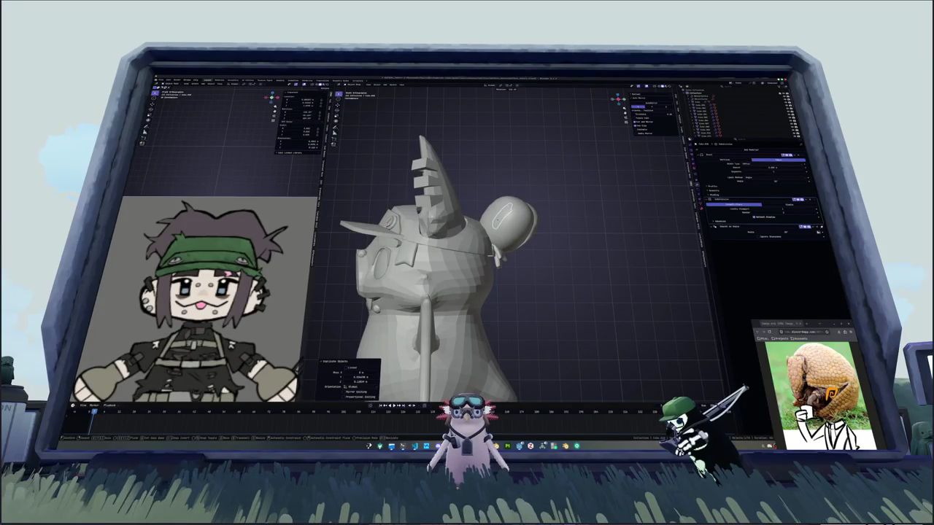
key("r")
key("Return")
key("g")
key("Return")
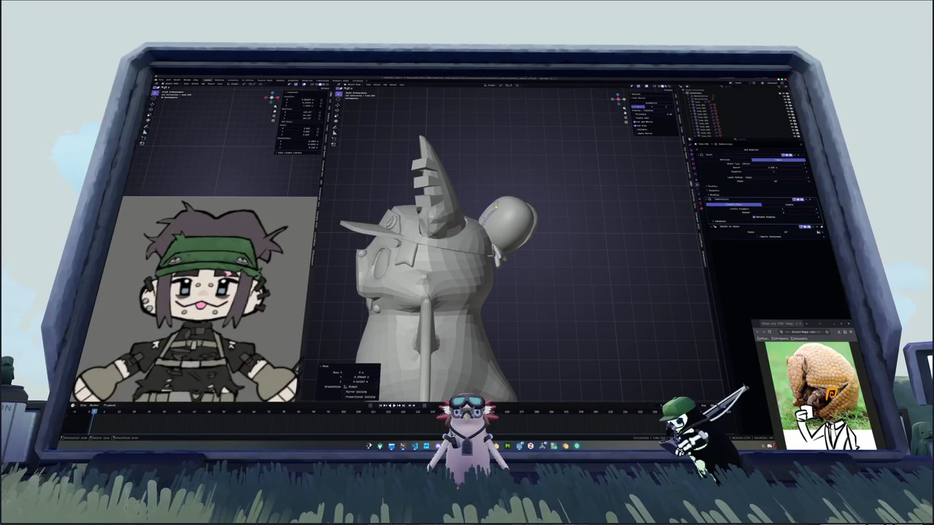
In front view, shift the copy right and turn it 90 degrees around its local axis.
key("KP_1")
scroll(501, 208, "up", 3)
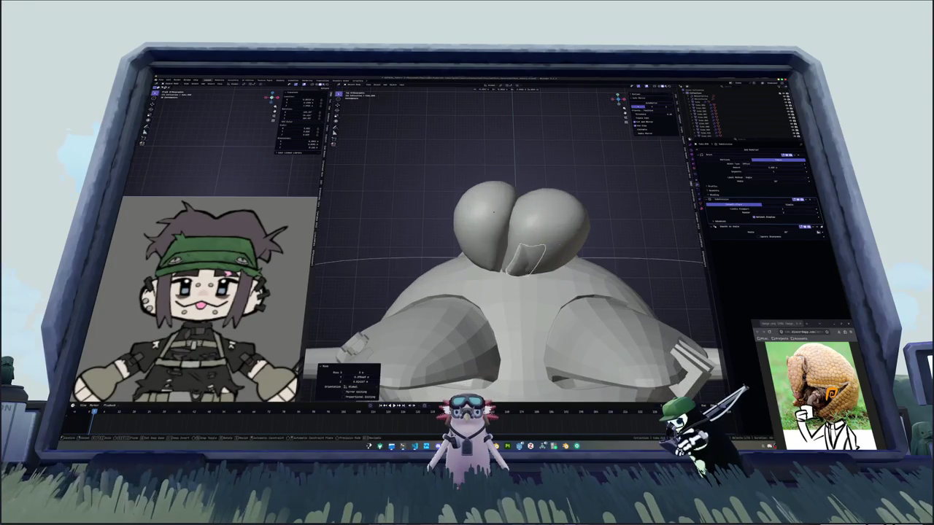
key("g")
left_click(547, 218)
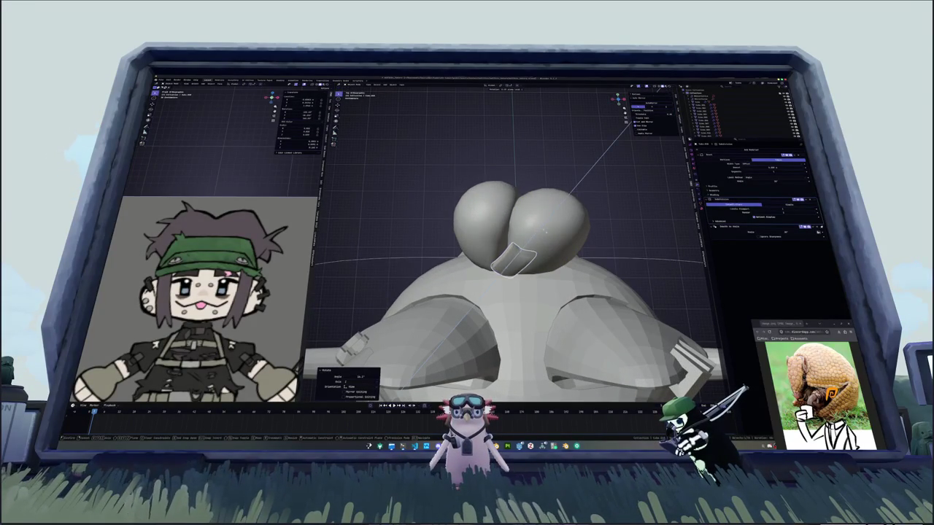
key("r")
left_click(516, 246)
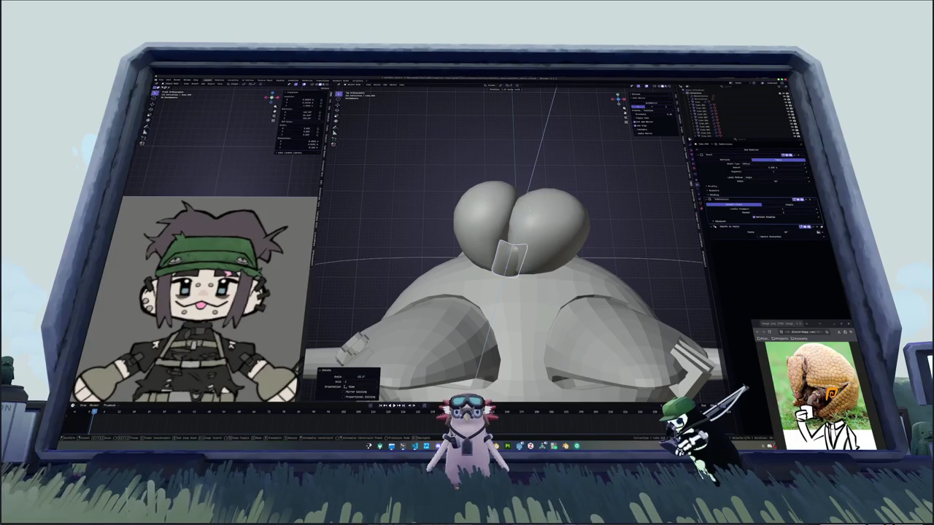
type("90")
key("Return")
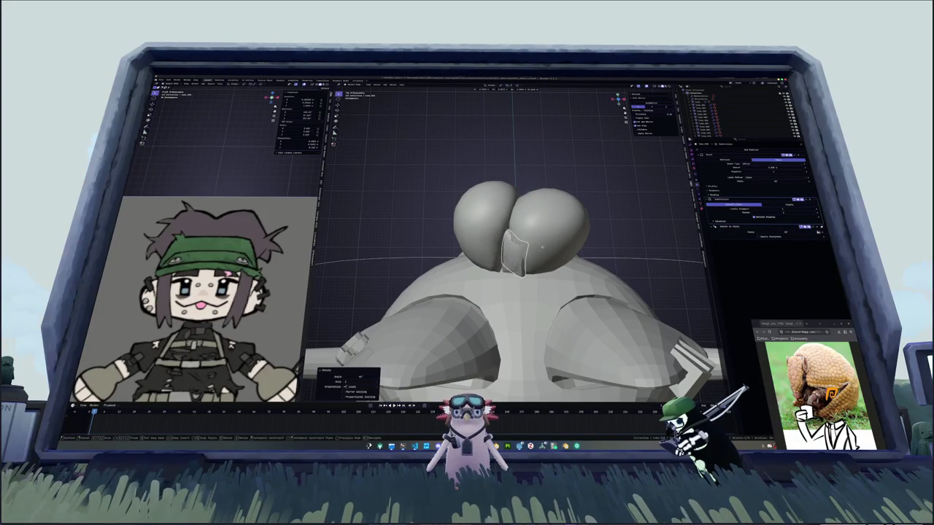
key("g")
left_click(535, 253)
Tilt the copy and move it along X so it fits against the sphere's surface.
mouse_move(535, 254)
middle_mouse_down()
mouse_move(544, 224)
mouse_move(535, 213)
middle_mouse_up()
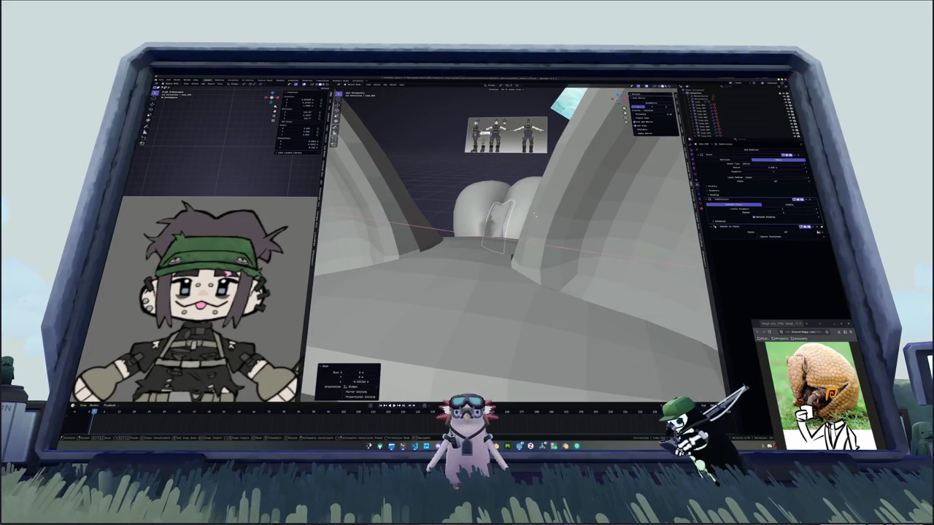
key("r")
left_click(534, 203)
middle_click_drag(534, 203, 543, 209)
key("g")
key("z")
key("x")
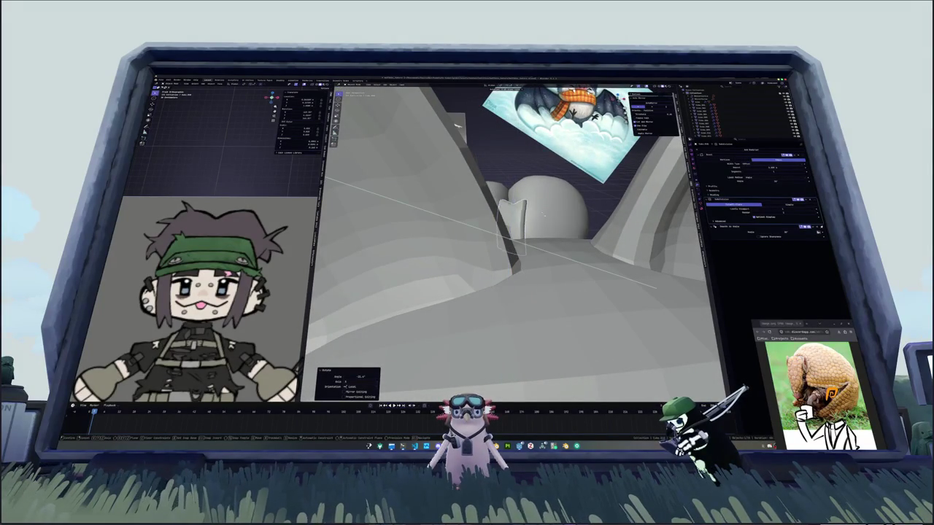
key("KP_1")
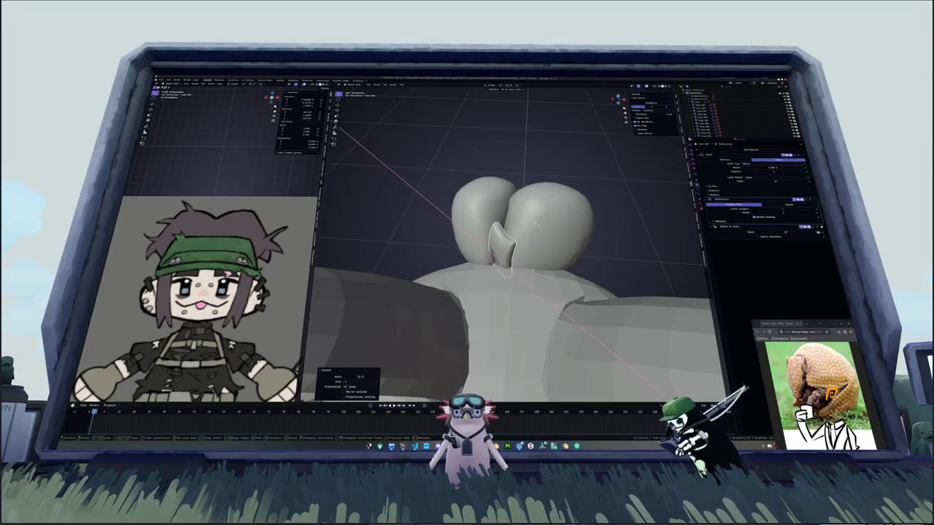
left_click(518, 216)
mouse_move(511, 218)
middle_mouse_down()
mouse_move(517, 216)
mouse_move(527, 292)
middle_mouse_up()
right_click(518, 216)
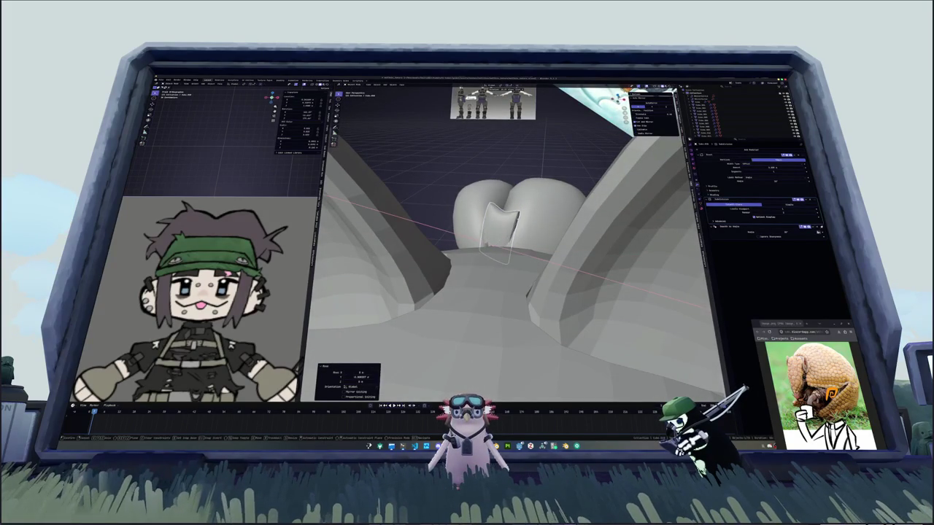
key("Return")
mouse_move(518, 216)
middle_mouse_down()
mouse_move(521, 237)
mouse_move(523, 214)
middle_mouse_up()
Finish fitting the loop piece with a small Z rotation and a vertical move.
left_click(518, 216)
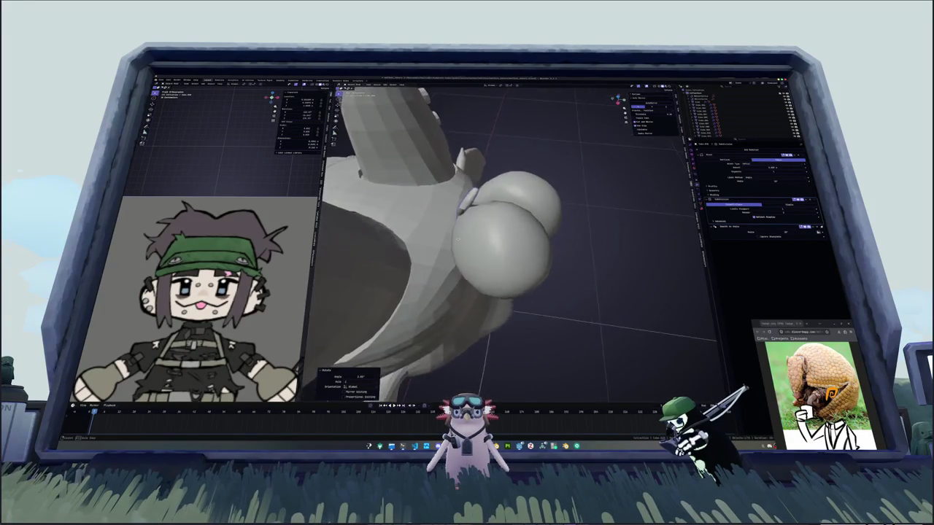
key("r")
key("z")
left_click(519, 218)
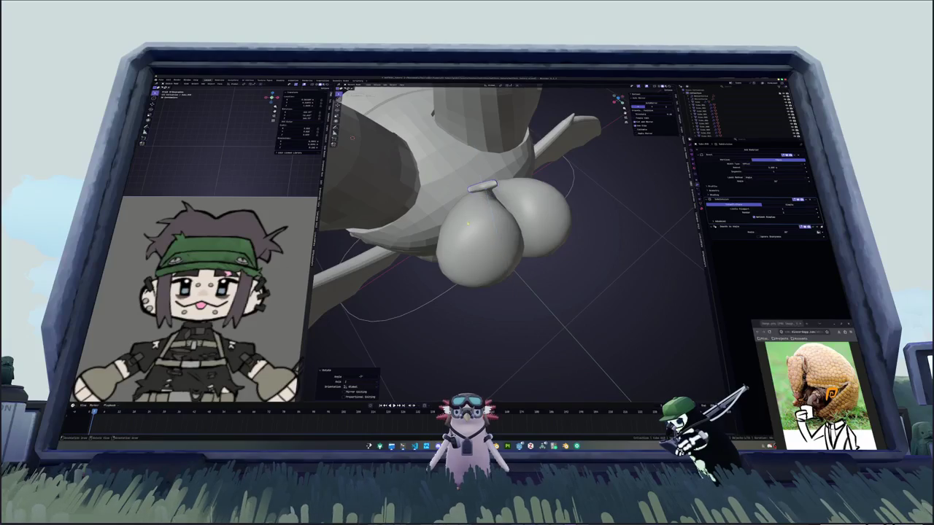
middle_click_drag(519, 218, 514, 219)
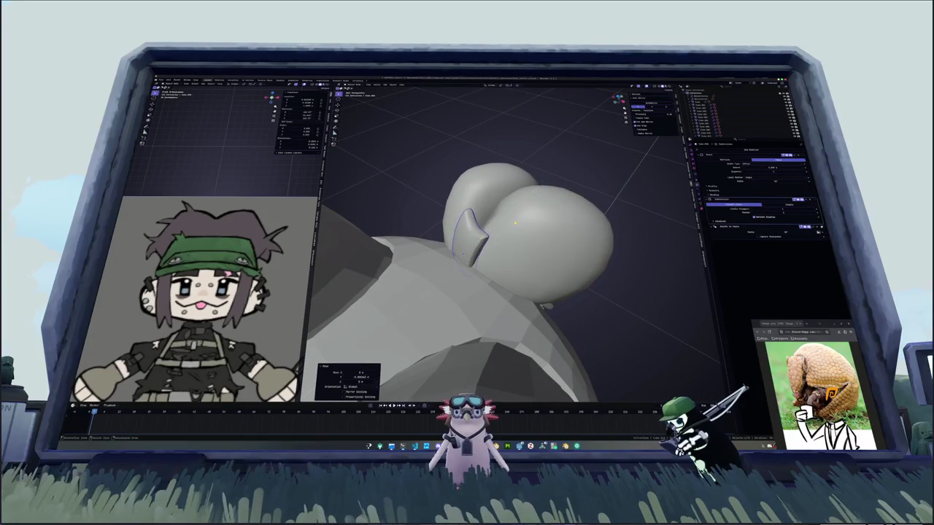
key("g")
key("z")
key("Return")
mouse_move(519, 219)
middle_mouse_down()
mouse_move(510, 241)
mouse_move(555, 219)
mouse_move(572, 232)
middle_mouse_up()
Tilt the ear plate around the X axis and move it along Y.
key("r")
key("x")
key("Return")
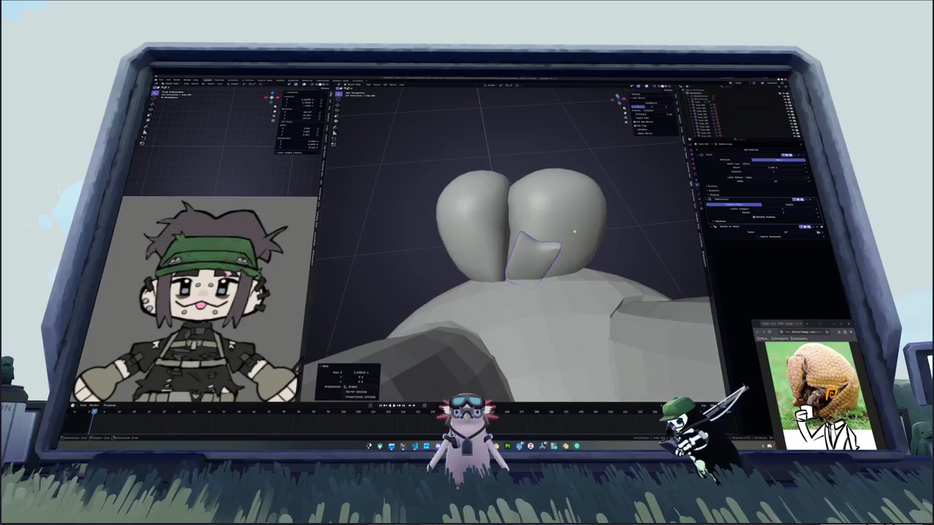
key("g")
key("z")
key("y")
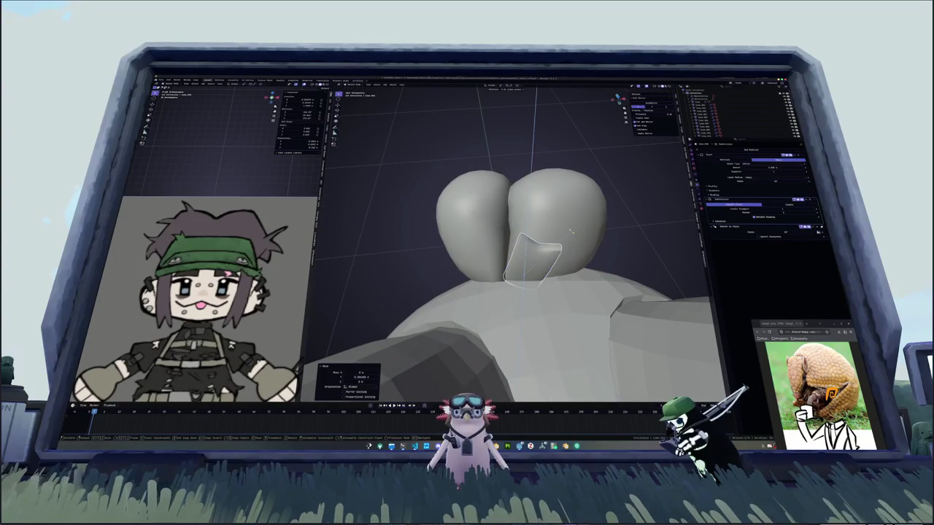
key("Return")
mouse_move(571, 235)
middle_mouse_down()
mouse_move(554, 215)
mouse_move(554, 241)
middle_mouse_up()
Duplicate the ear plate, rotate the copy around X, and scale it to 0.75.
key("shift+d")
key("r")
key("Return")
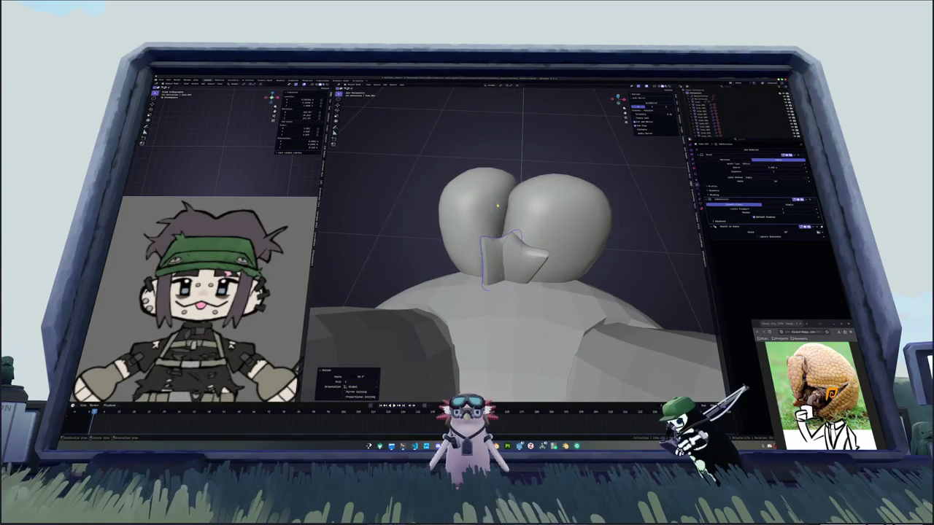
key("r")
key("x")
key("z")
key("Return")
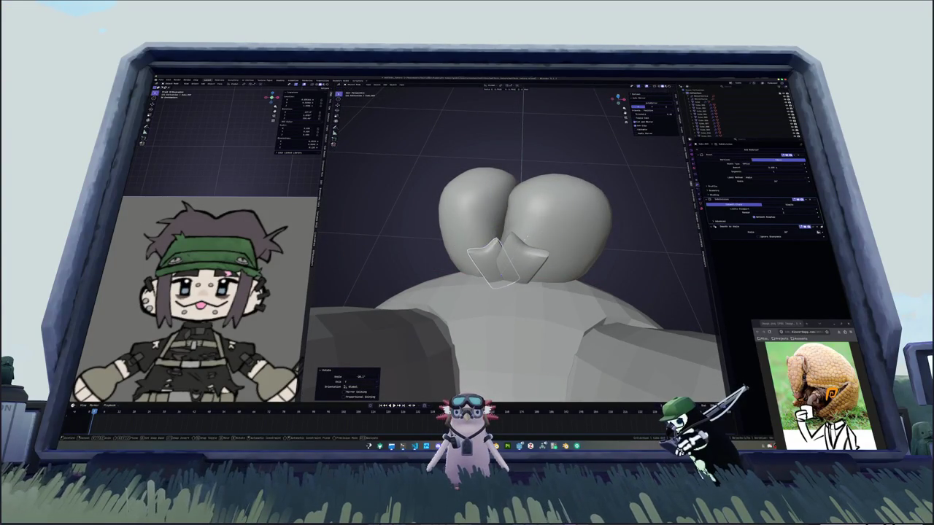
type("s.75")
key("Return")
middle_click_drag(554, 241, 565, 241)
key("r")
key("x")
left_click(560, 260)
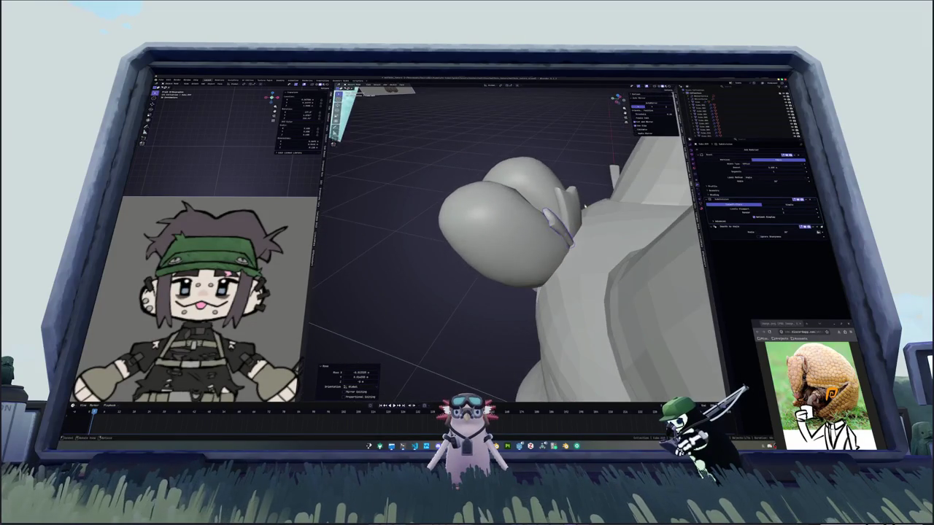
Tilt, shift and rotate the plate near the visor about Z into place.
key("g")
left_click(565, 241)
key("r")
key("Return")
key("g")
left_click(585, 204)
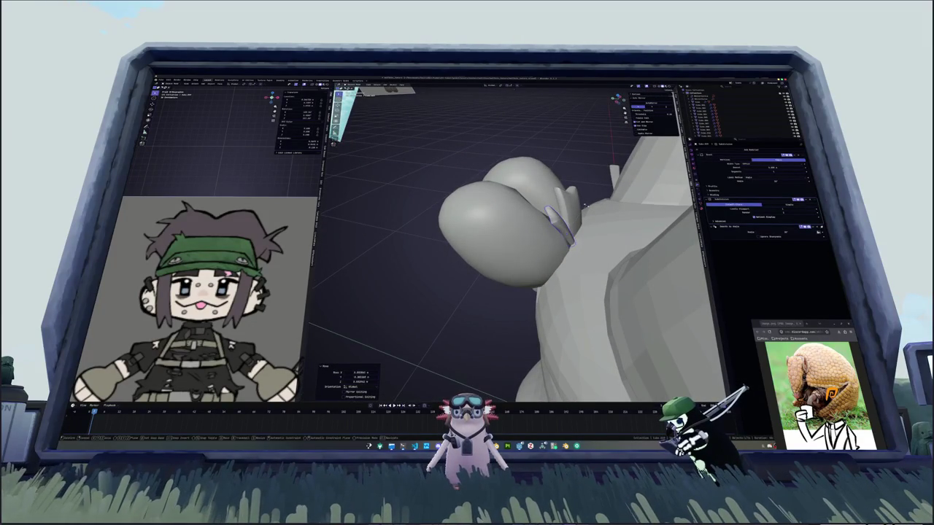
left_click(584, 201)
mouse_move(584, 201)
middle_mouse_down()
mouse_move(578, 217)
mouse_move(496, 218)
mouse_move(470, 235)
mouse_move(543, 194)
mouse_move(556, 198)
mouse_move(526, 231)
mouse_move(382, 259)
mouse_move(509, 248)
mouse_move(528, 232)
mouse_move(500, 240)
middle_mouse_up()
key("r")
key("z")
left_click(577, 219)
Exit Edit Mode, zoom out, and orbit front and side views to compare with the references.
scroll(526, 240, "down", 5)
key("Tab")
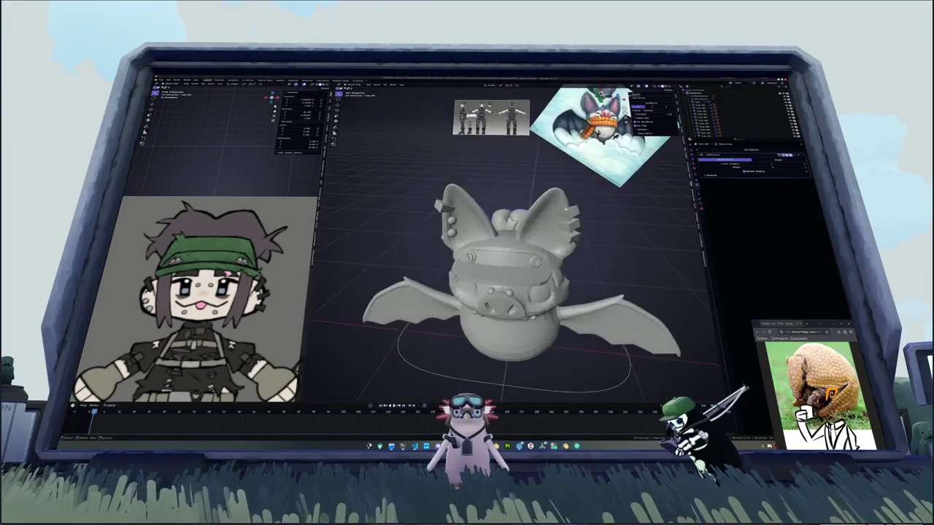
scroll(614, 243, "down", 4)
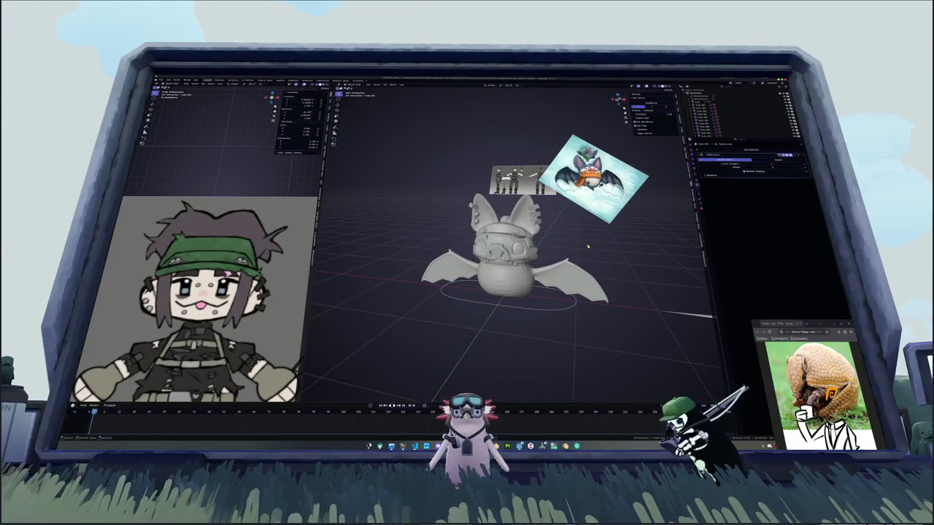
middle_click_drag(588, 248, 583, 229)
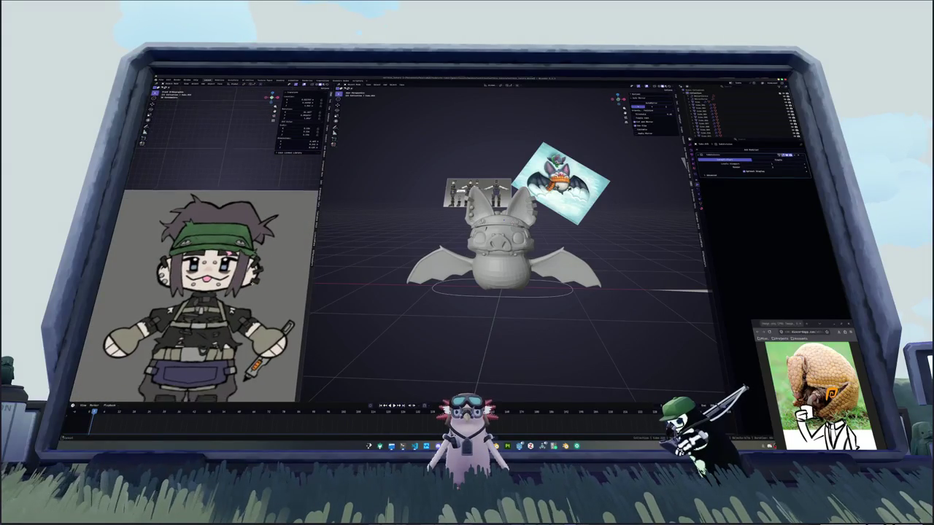
scroll(399, 321, "up", 2)
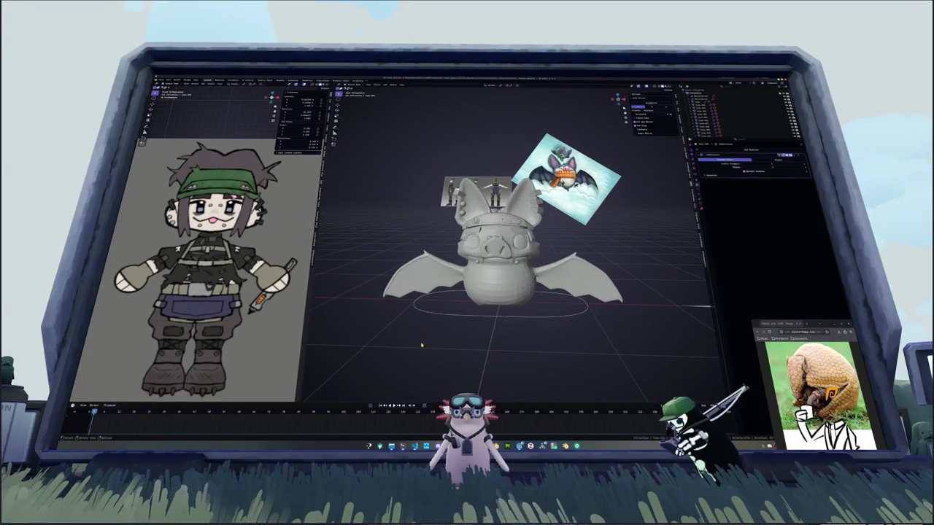
scroll(503, 240, "down", 2)
mouse_move(507, 329)
middle_mouse_down()
mouse_move(494, 299)
mouse_move(541, 238)
mouse_move(541, 223)
mouse_move(527, 232)
middle_mouse_up()
scroll(540, 238, "up", 2)
Orbit the left viewport around the character reference sheet, then snap it back to front view.
scroll(540, 239, "up", 2)
scroll(543, 229, "down", 3)
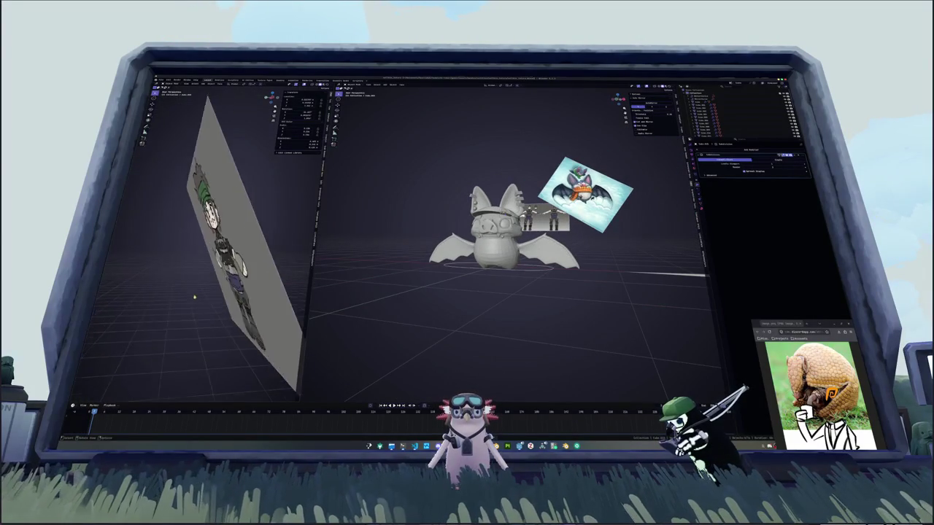
middle_click_drag(194, 291, 291, 238)
scroll(290, 238, "down", 2)
key("KP_1")
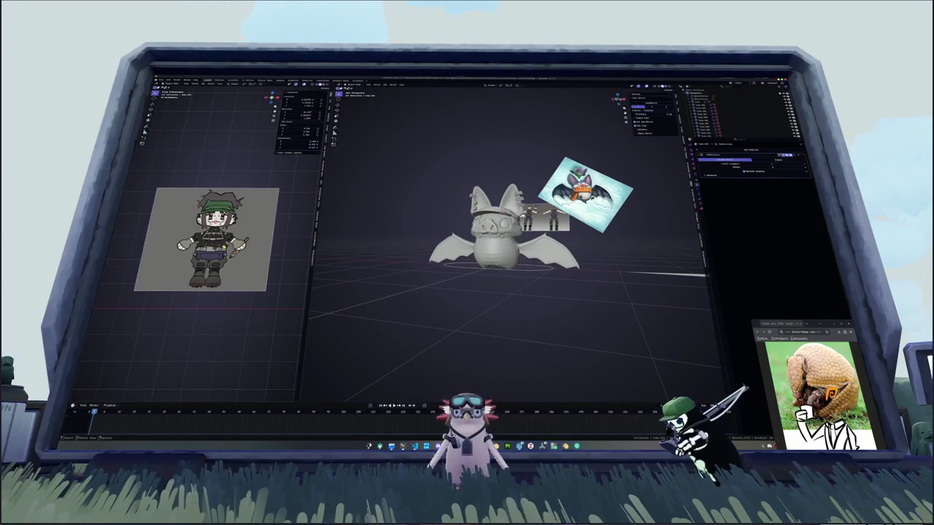
Zoom onto the sheet's waist, then select the bat body and view it front orthographic.
mouse_move(204, 241)
middle_mouse_down("shift")
mouse_move(248, 240)
mouse_move(110, 255)
mouse_move(248, 255)
middle_mouse_up("shift")
scroll(248, 241, "down", 2)
scroll(234, 248, "up", 2)
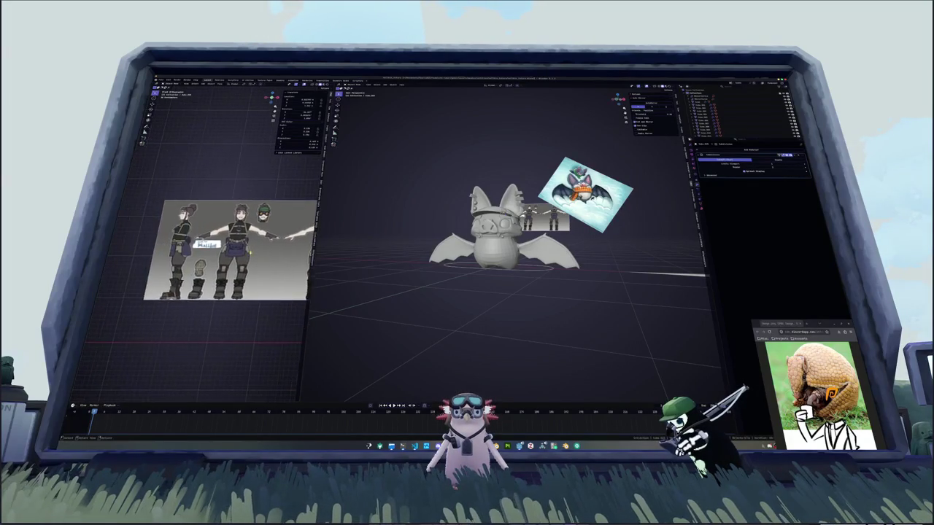
scroll(233, 248, "up", 3)
scroll(233, 248, "up", 2)
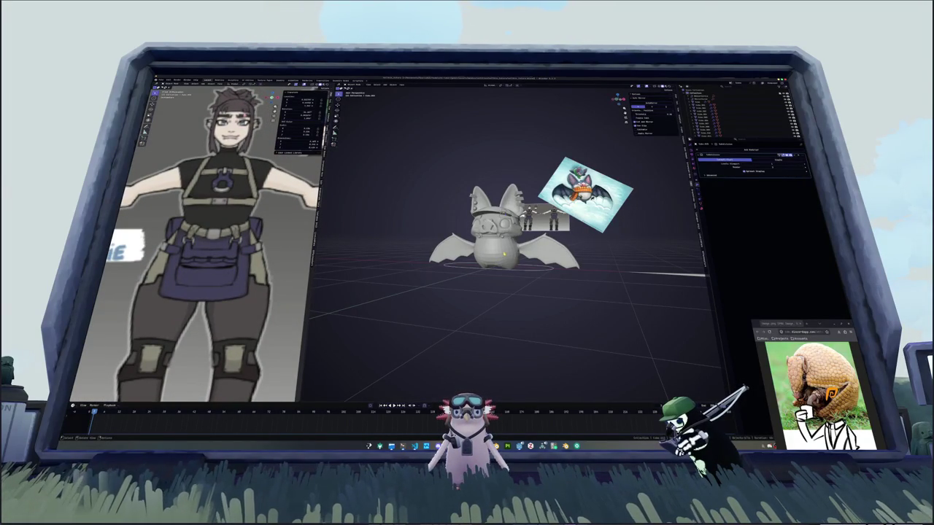
left_click(703, 116)
key("KP_1")
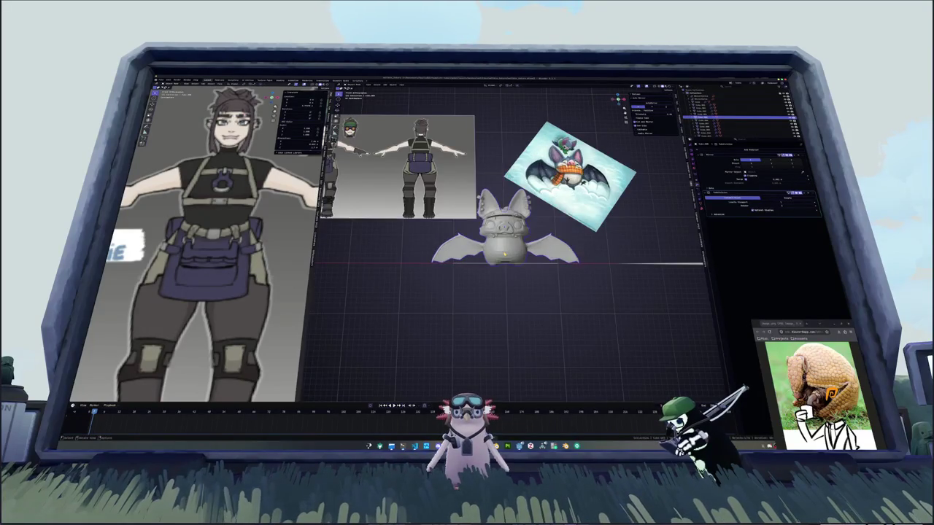
Shift the lower-body vertices sideways along X near the wing-belly join, then leave Edit Mode.
scroll(502, 254, "up", 1)
scroll(507, 269, "up", 2)
scroll(516, 299, "up", 1)
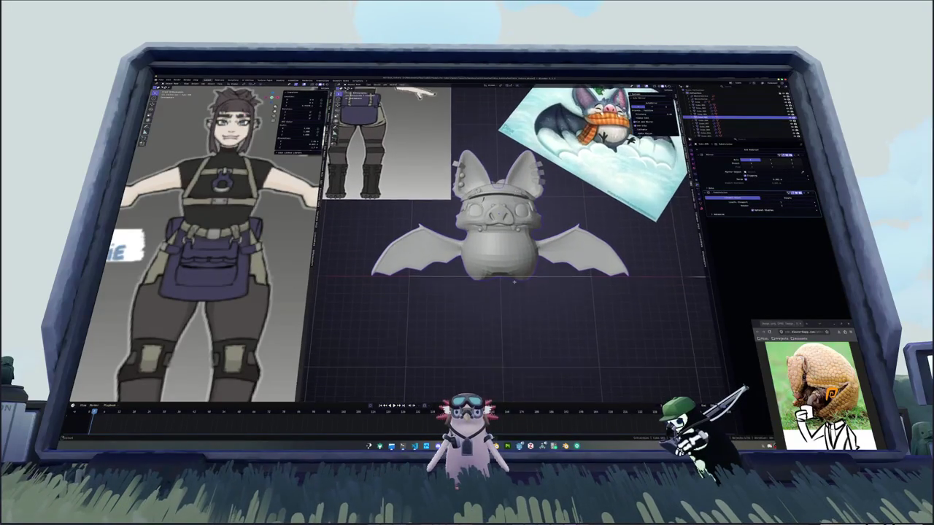
middle_click_drag(515, 299, 467, 292)
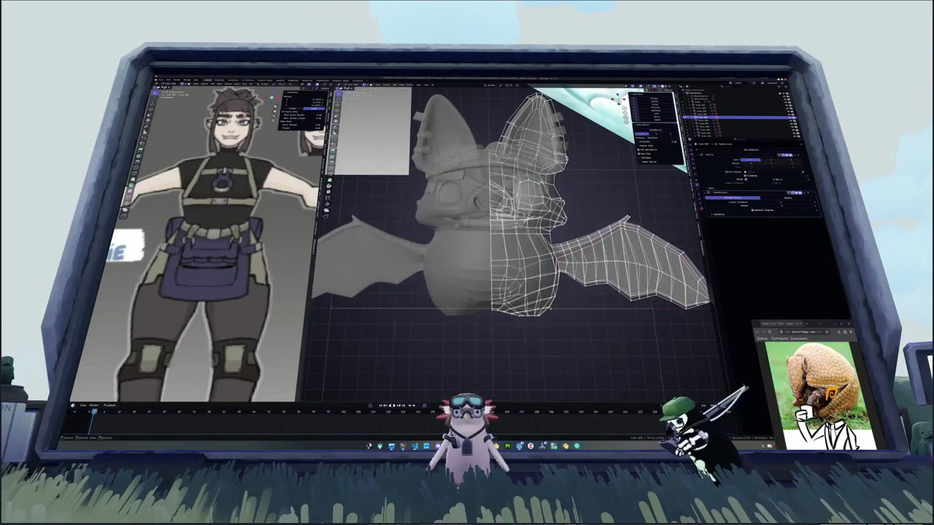
scroll(540, 291, "up", 2)
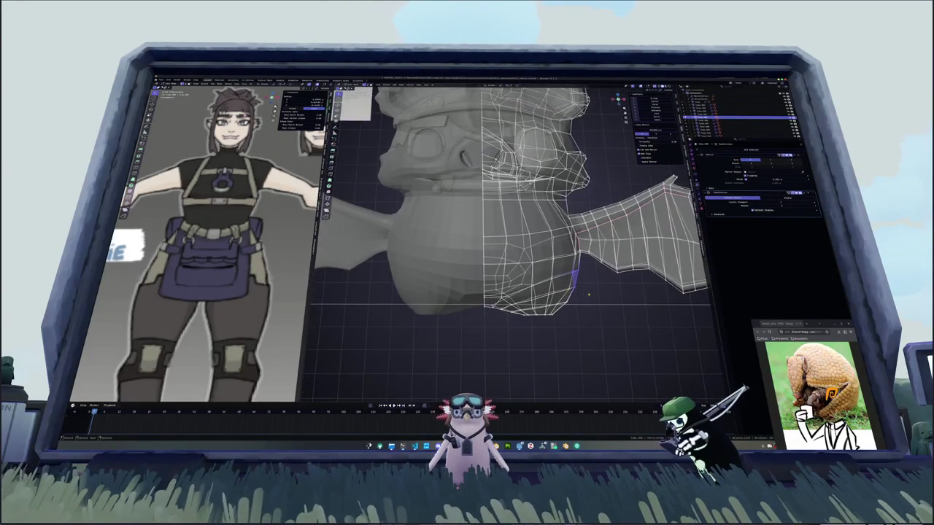
key("g")
key("x")
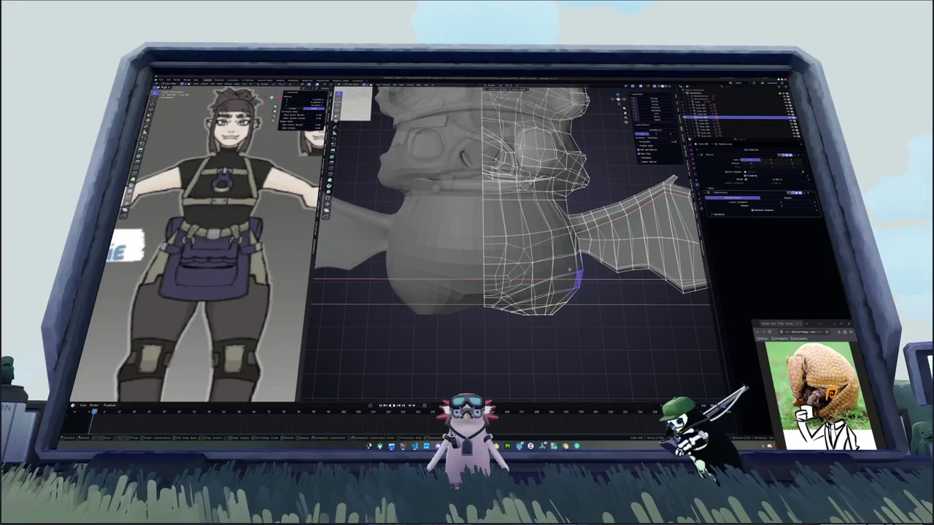
left_click(571, 270)
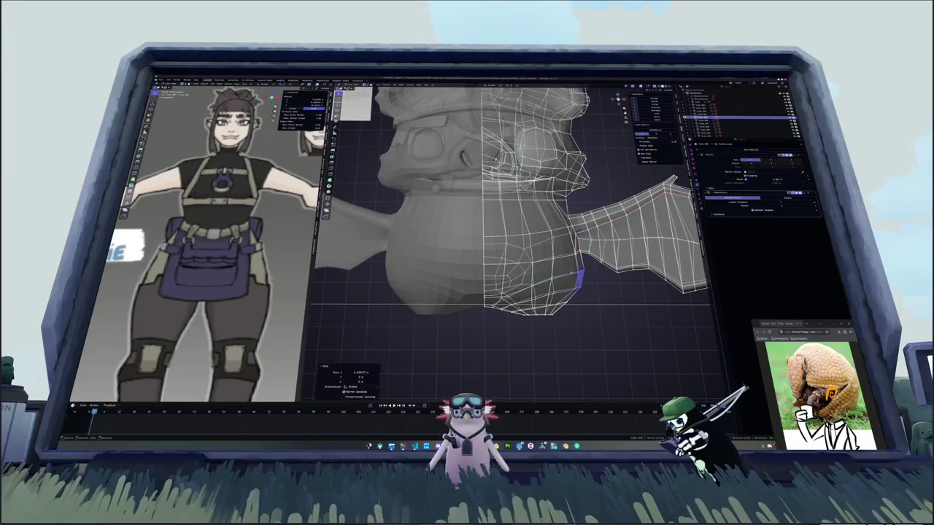
key("Tab")
mouse_move(570, 271)
middle_mouse_down()
mouse_move(532, 318)
mouse_move(564, 323)
middle_mouse_up()
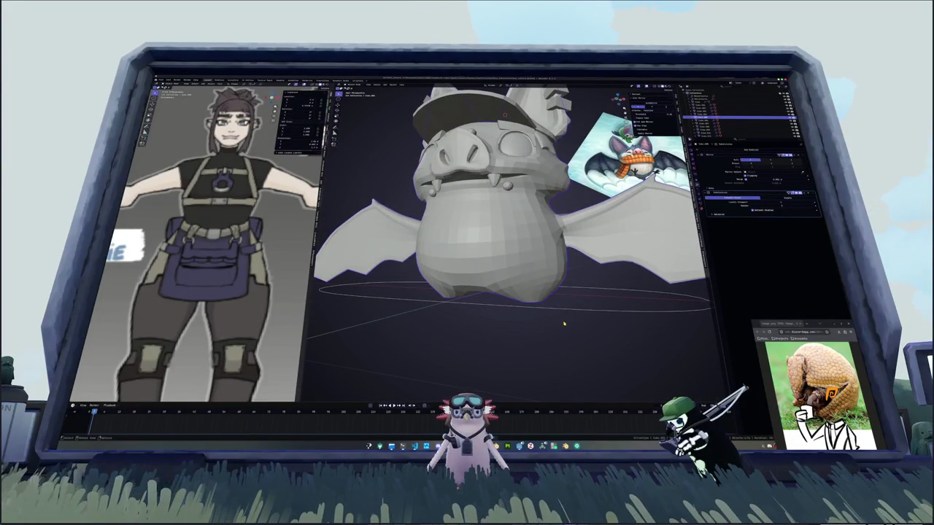
In Edit Mode, knife-cut new edges under the bat's body and slide a vertex along its edge.
key("Tab")
scroll(554, 307, "up", 3)
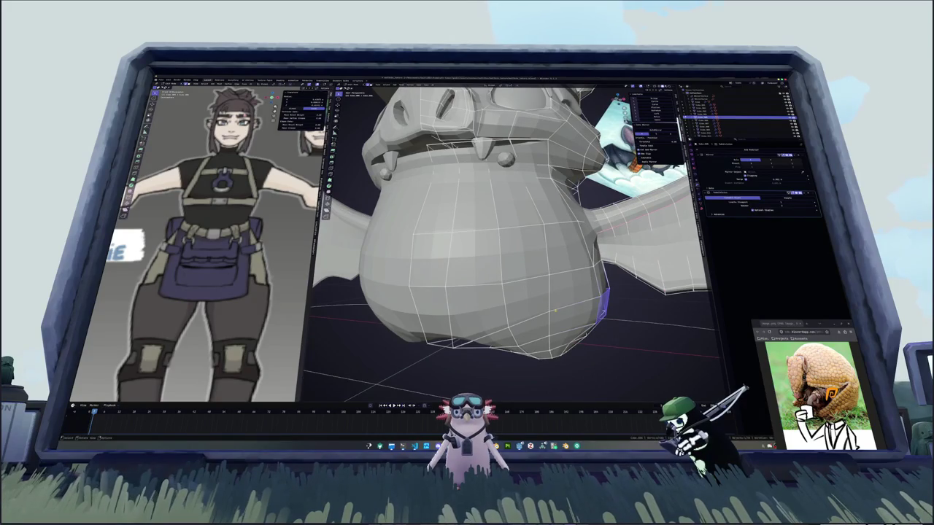
mouse_move(555, 311)
middle_mouse_down()
mouse_move(484, 210)
mouse_move(442, 234)
mouse_move(459, 266)
middle_mouse_up()
key("k")
key("Return")
key("shift+v")
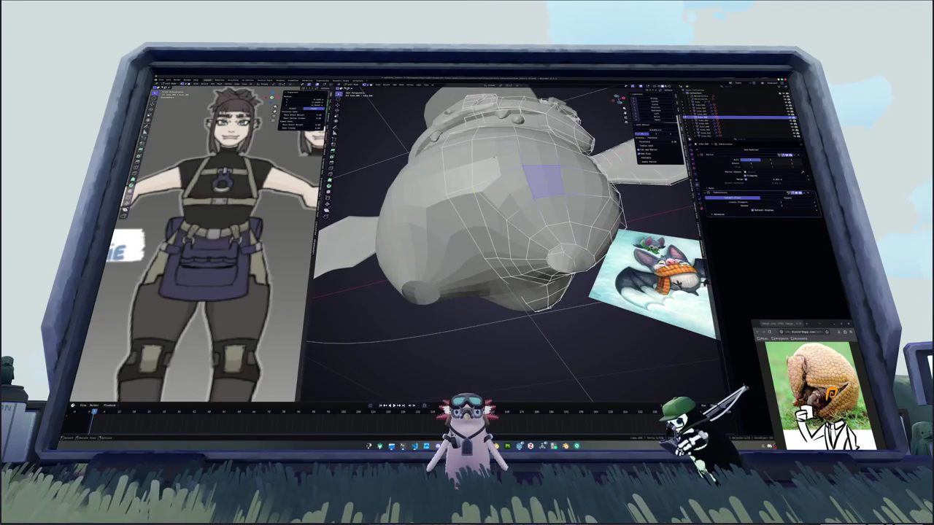
left_click(471, 187)
Slide and shift more underside vertices along X to form small foot nubs.
middle_click_drag(504, 219, 525, 189)
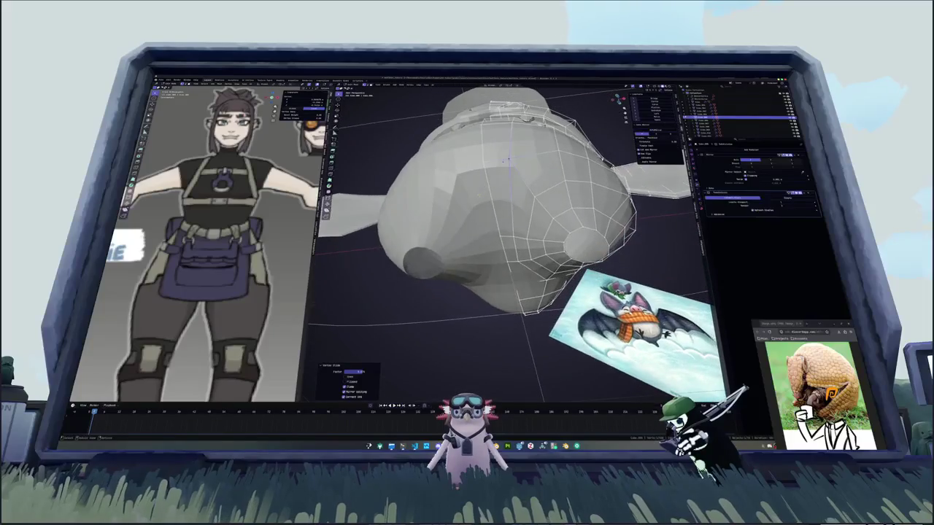
middle_click_drag(508, 159, 528, 218)
middle_click_drag(483, 192, 461, 233)
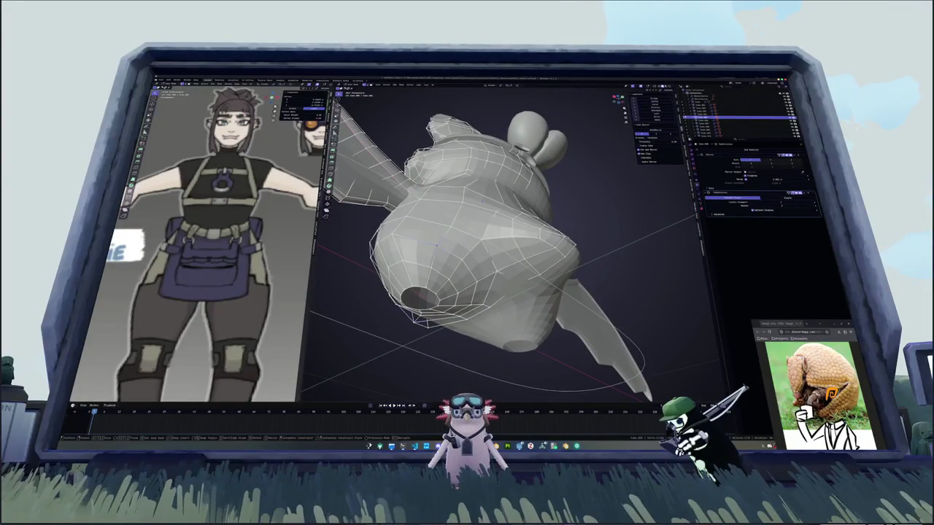
key("g")
key("g")
left_click(463, 257)
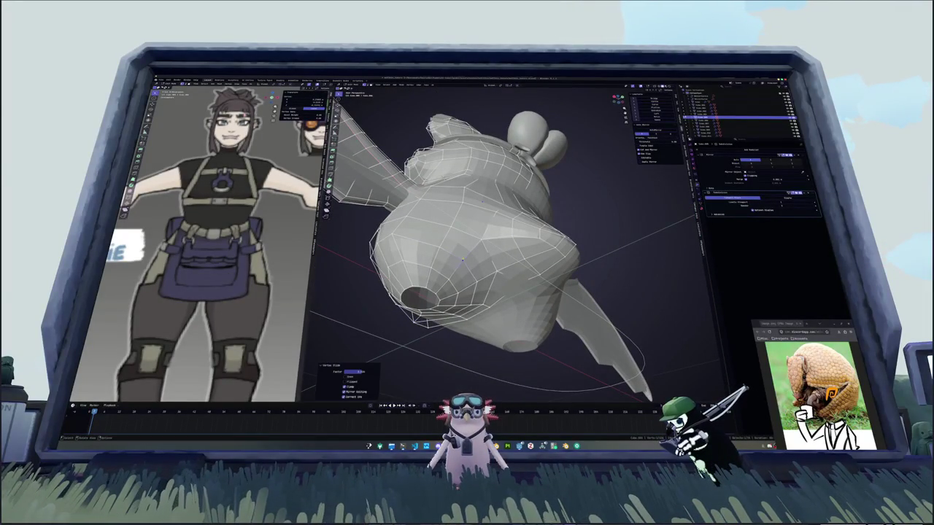
mouse_move(463, 256)
middle_mouse_down()
mouse_move(472, 258)
mouse_move(515, 197)
middle_mouse_up()
key("g")
key("x")
left_click(503, 191)
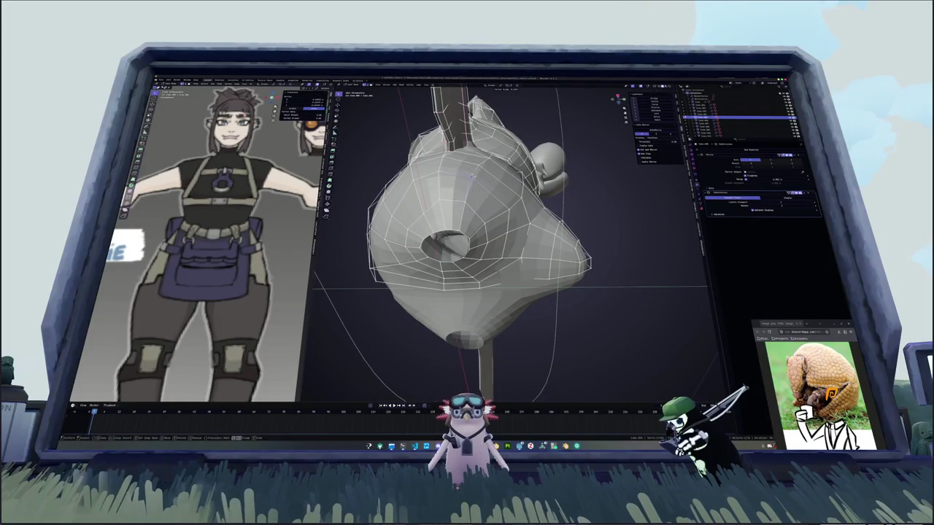
left_click(471, 176)
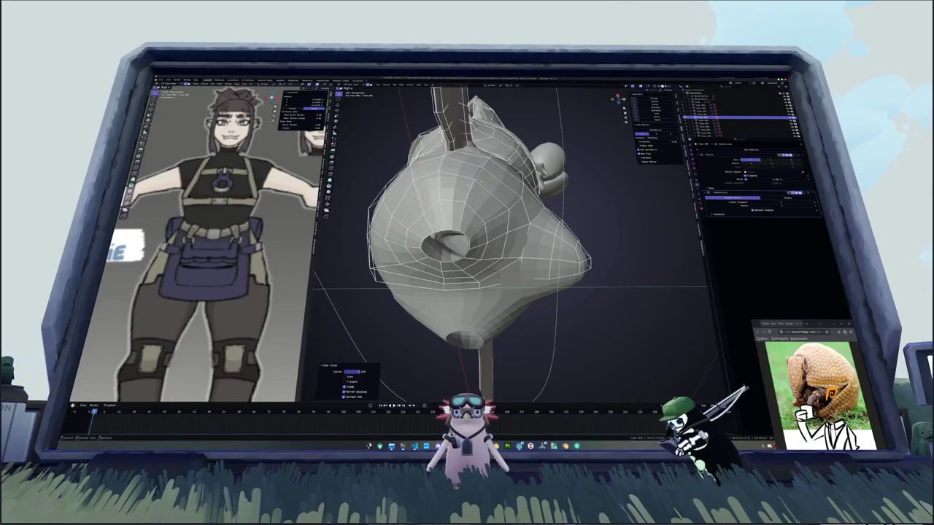
Orbit and zoom around the bat to review the finished body shape.
middle_click_drag(475, 179, 489, 156)
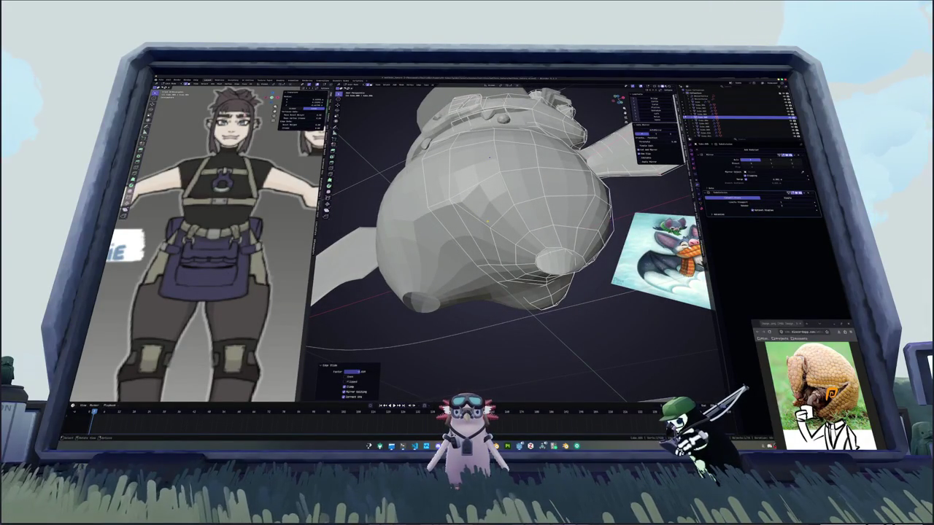
scroll(488, 156, "down", 2)
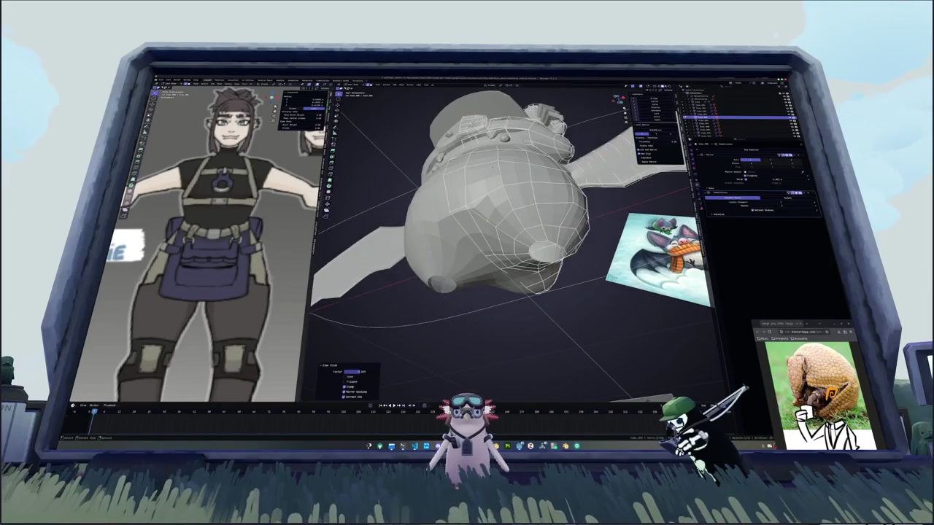
middle_click_drag(489, 156, 510, 175)
scroll(510, 175, "down", 2)
scroll(511, 218, "up", 2)
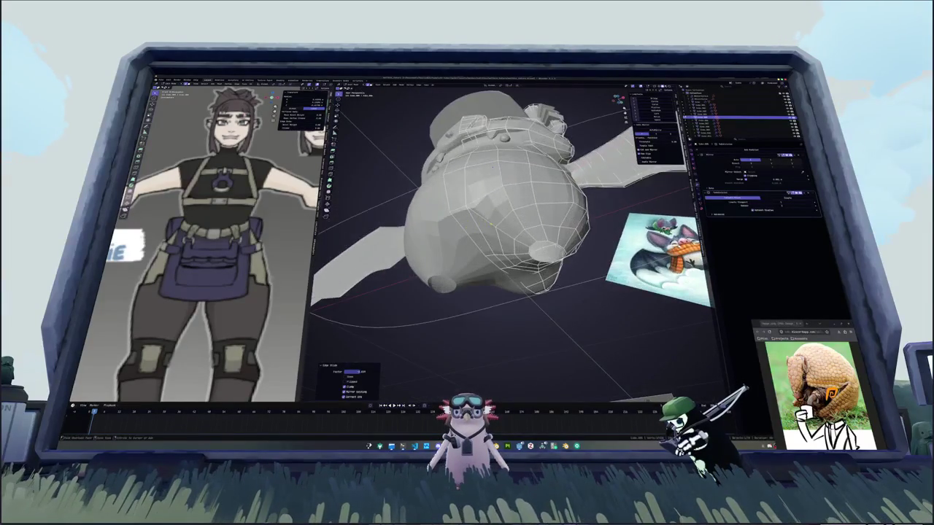
middle_click_drag(511, 218, 510, 182)
scroll(511, 182, "up", 2)
Add a test cylinder, snap it to the world origin, then delete it.
key("Tab")
key("KP_1")
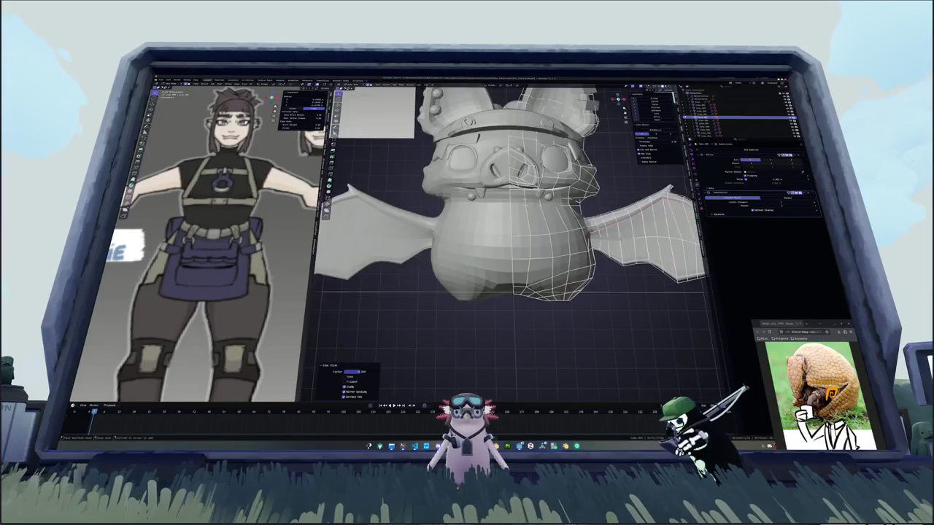
scroll(511, 241, "down", 2)
key("shift+a")
mouse_move(517, 284)
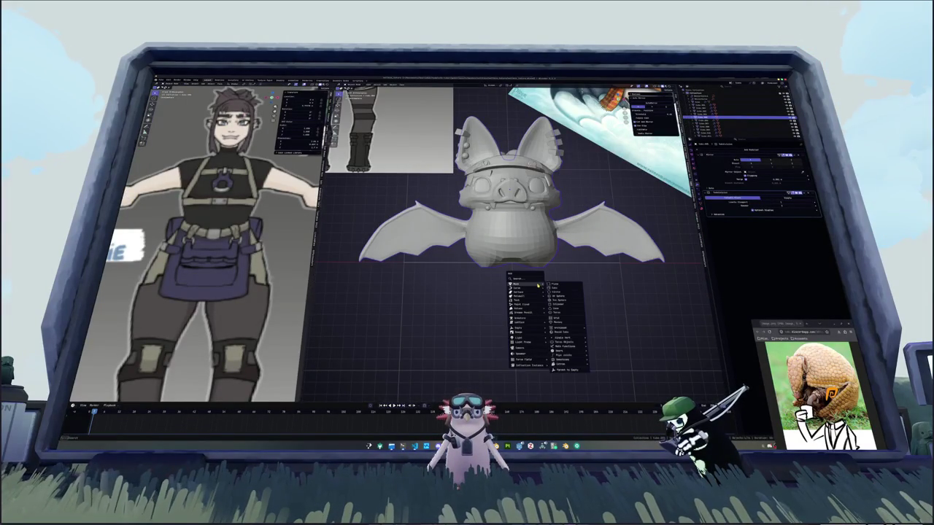
left_click(561, 305)
scroll(576, 300, "down", 2)
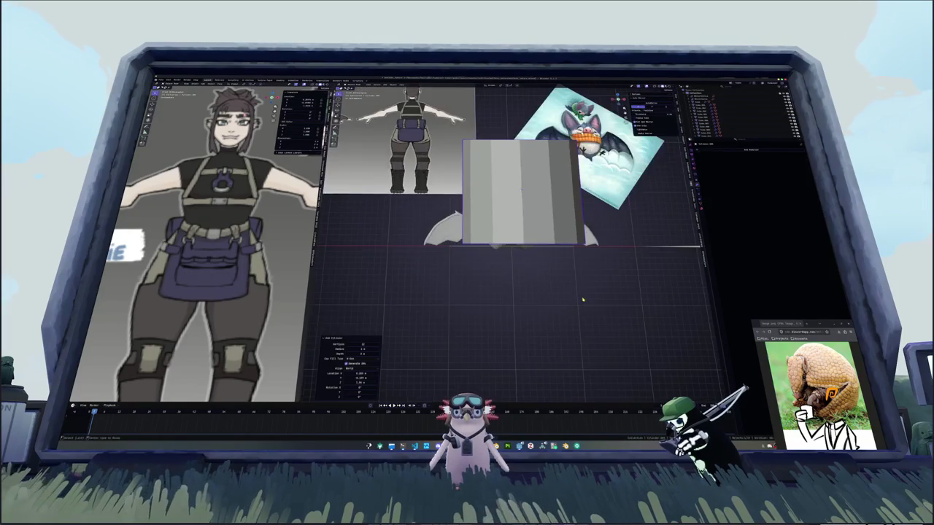
key("alt+g")
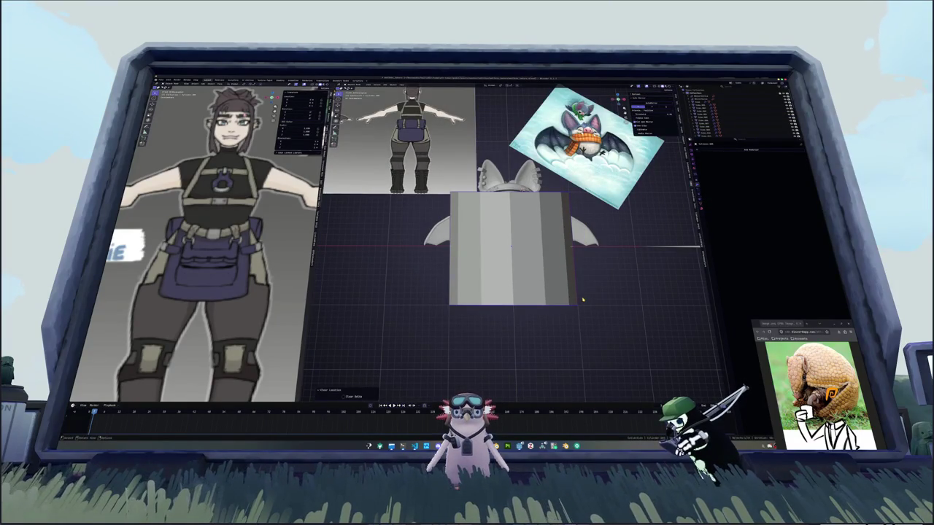
key("Delete")
Add a many-sided cylinder and delete its top face, leaving a bare ring.
key("shift+a")
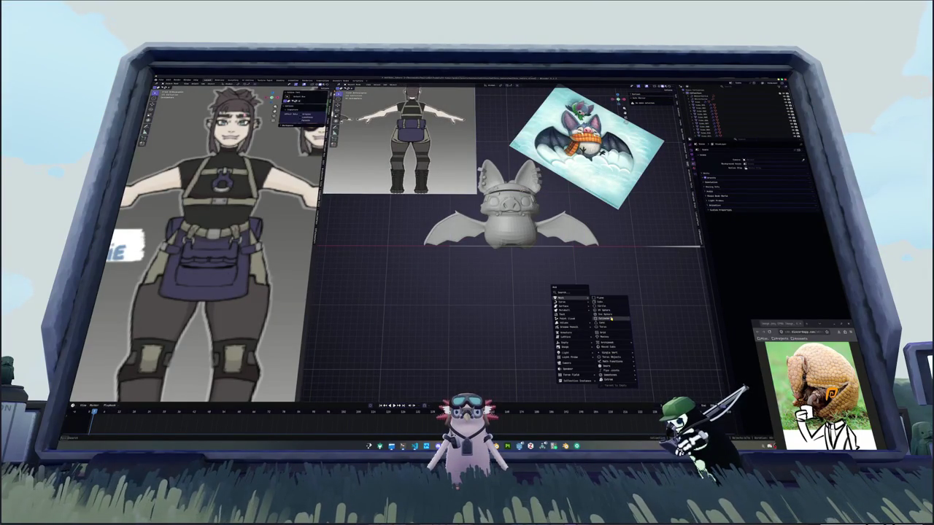
left_click(612, 319)
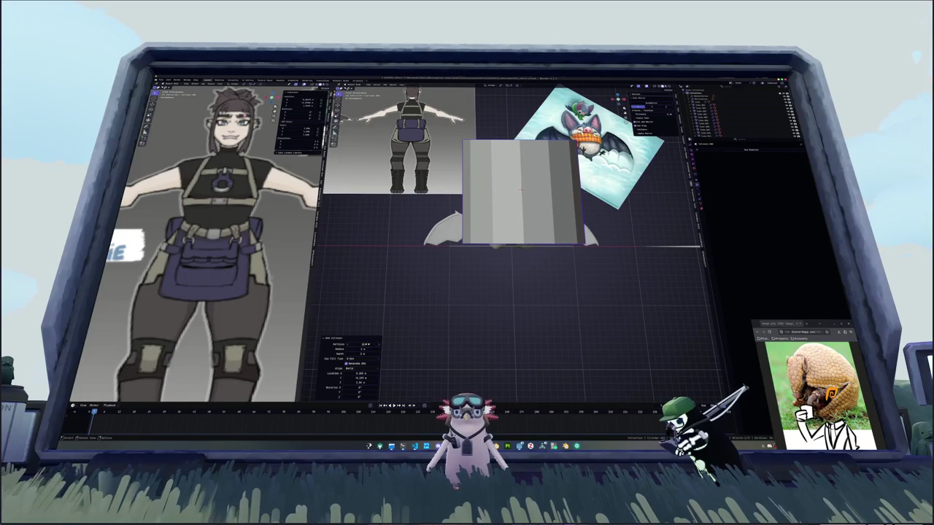
key("Return")
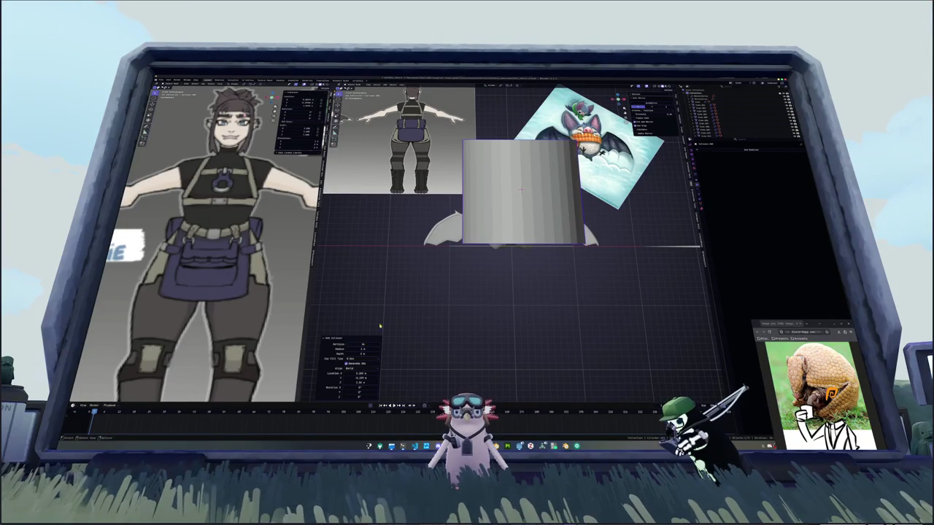
key("Tab")
middle_click_drag(511, 204, 492, 186)
left_click(493, 186)
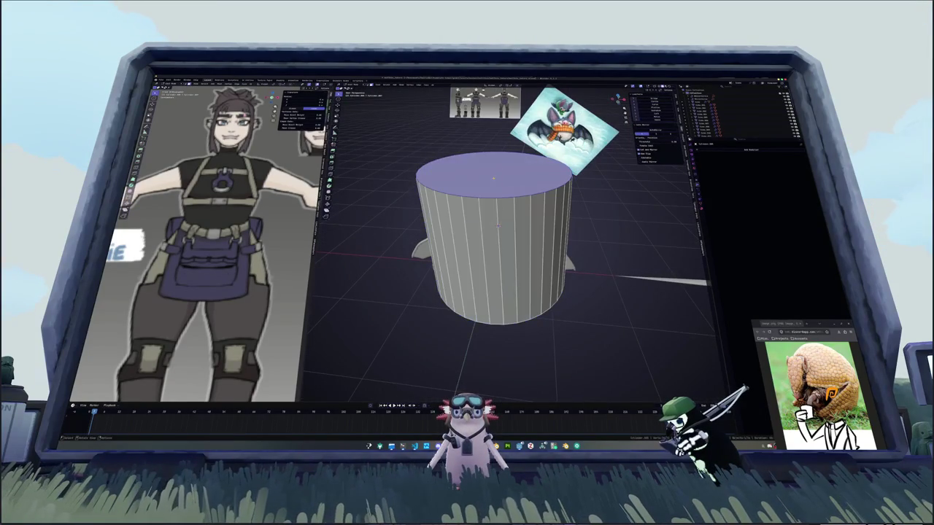
key("x")
left_click(492, 186)
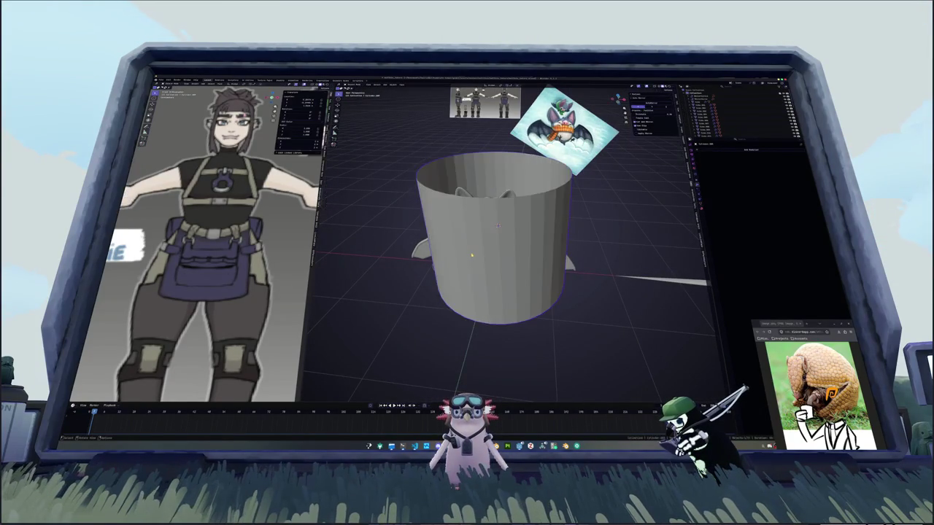
key("Delete")
Enter Edit Mode from the front view and select a vertical face loop on the bat's body.
key("KP_1")
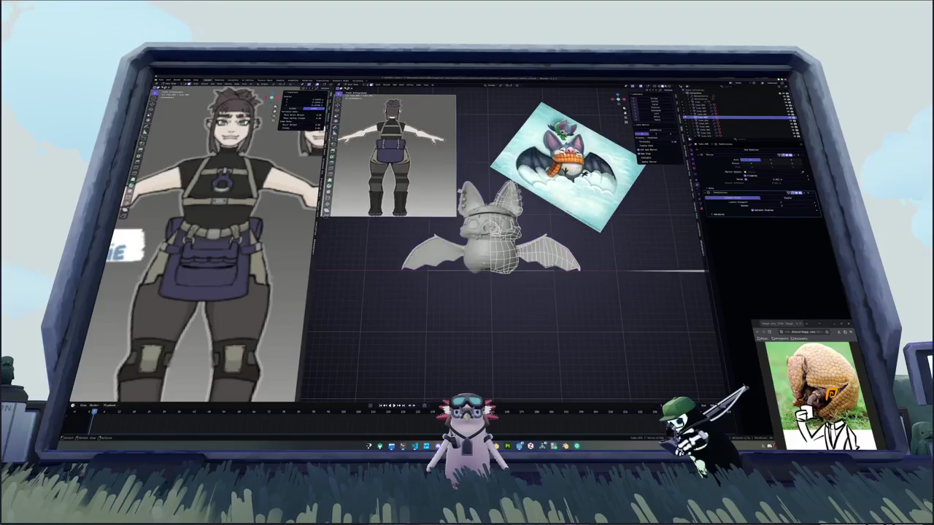
key("Tab")
scroll(486, 219, "up", 3)
middle_click_drag(486, 219, 485, 190, "shift")
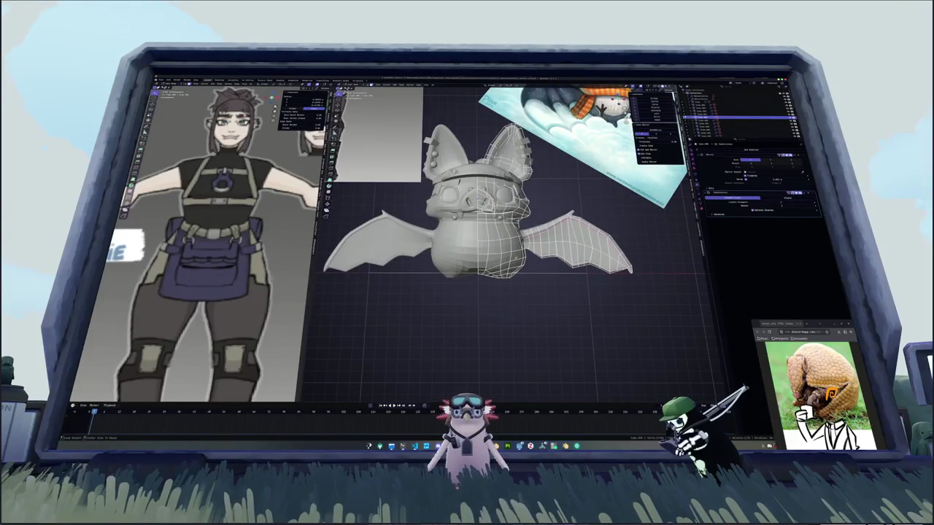
left_click(514, 241, "alt")
middle_click_drag(530, 259, 511, 219)
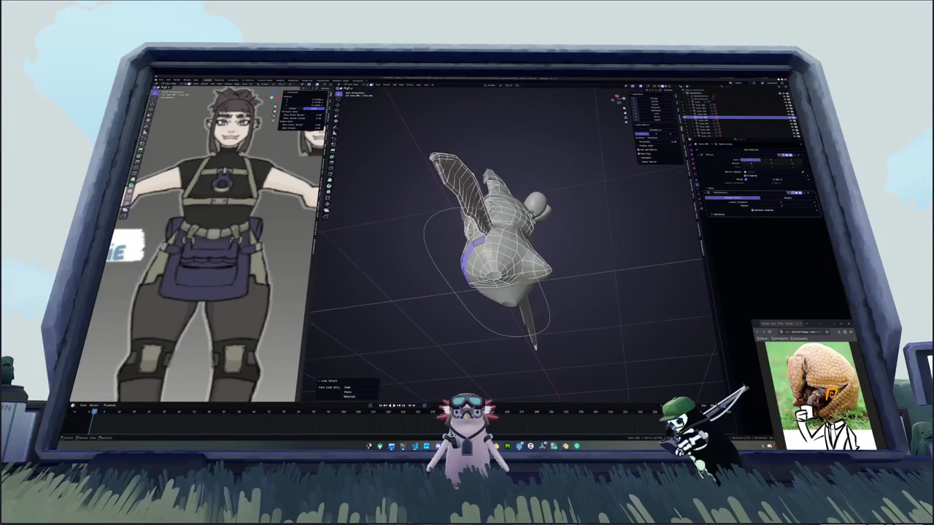
scroll(503, 241, "up", 5)
middle_click_drag(503, 241, 503, 218)
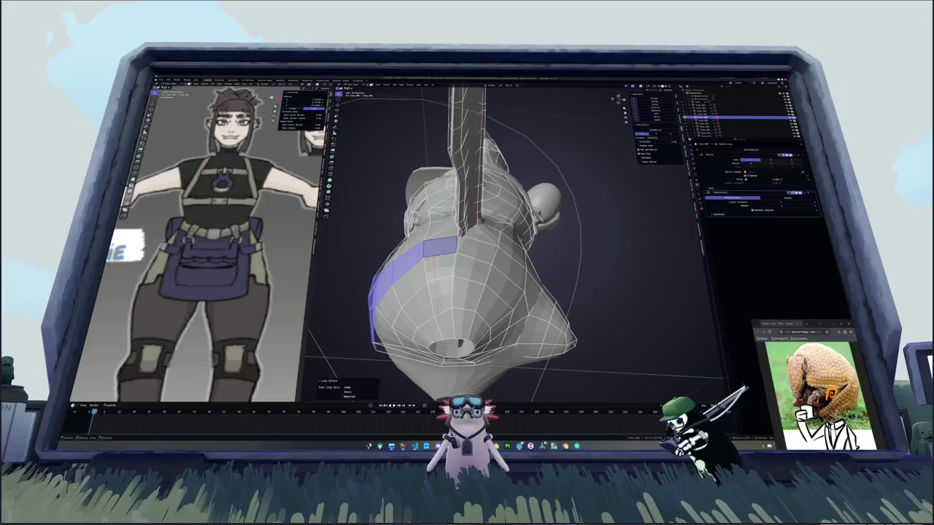
scroll(467, 248, "up", 3)
mouse_move(467, 248)
middle_mouse_down()
mouse_move(452, 219)
mouse_move(455, 234)
middle_mouse_up()
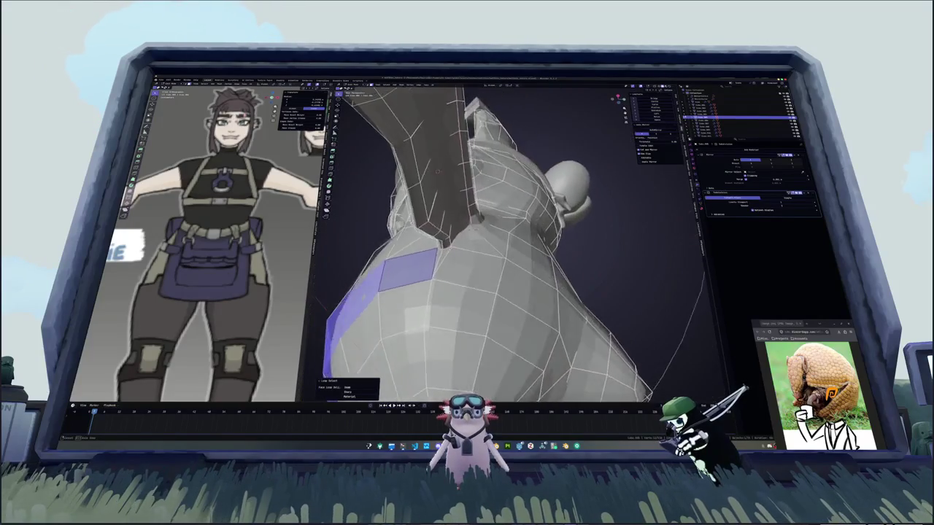
scroll(456, 233, "down", 3)
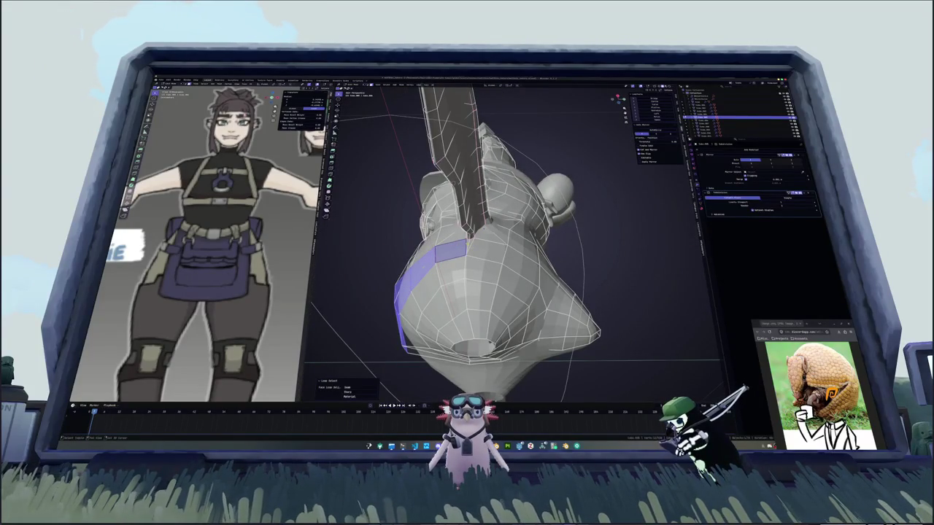
Slide the selected face loop along the body to even out the belt band.
key("ctrl+z")
mouse_move(510, 248)
middle_mouse_down()
mouse_move(452, 226)
mouse_move(522, 226)
mouse_move(552, 206)
mouse_move(445, 248)
mouse_move(412, 250)
middle_mouse_up()
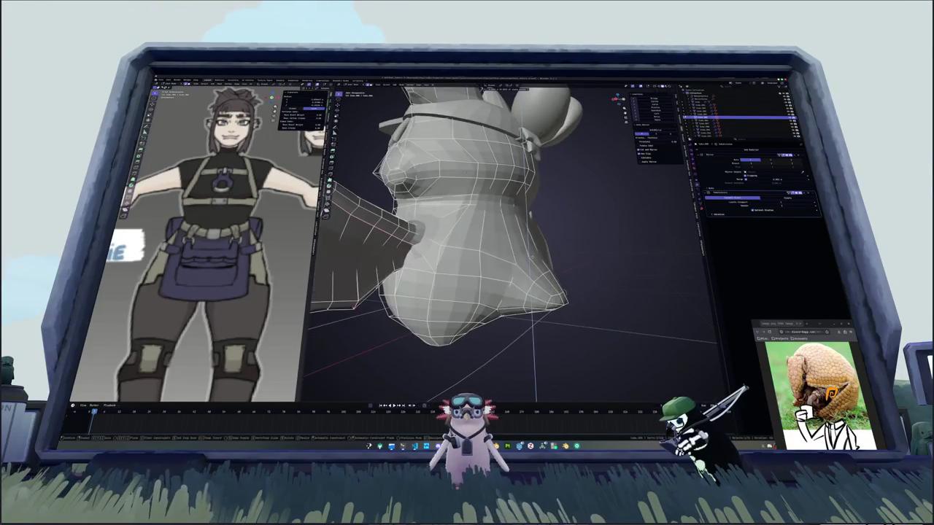
key("Return")
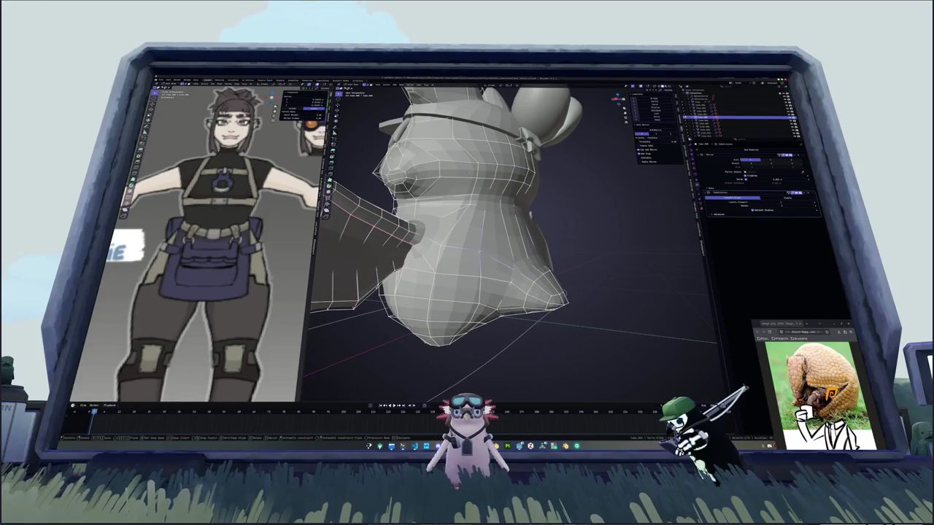
Check the result, then select the loop around the lower body and deselect it.
mouse_move(479, 259)
middle_mouse_down()
mouse_move(445, 252)
mouse_move(489, 236)
middle_mouse_up()
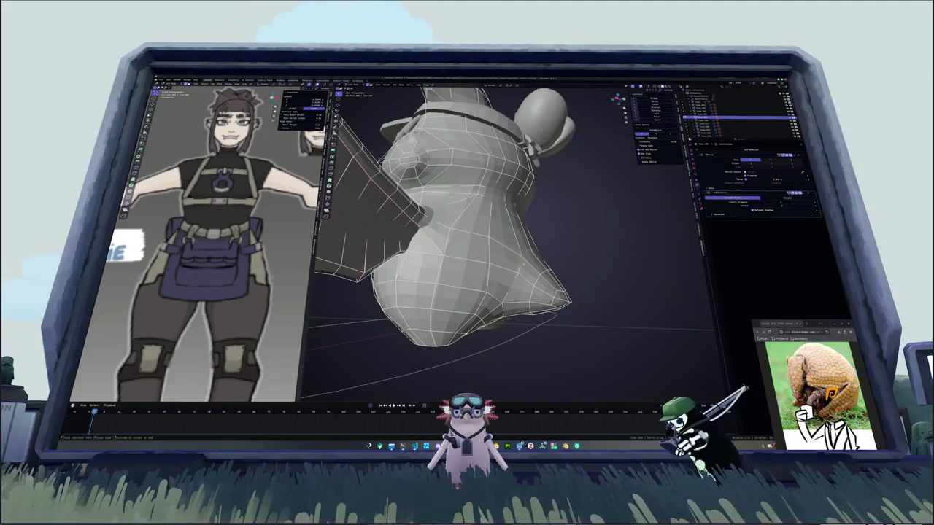
mouse_move(524, 265)
middle_mouse_down()
mouse_move(467, 264)
mouse_move(536, 321)
mouse_move(496, 277)
middle_mouse_up()
left_click(399, 275)
left_click(432, 277, "shift")
left_click(419, 268, "alt")
left_click(536, 321)
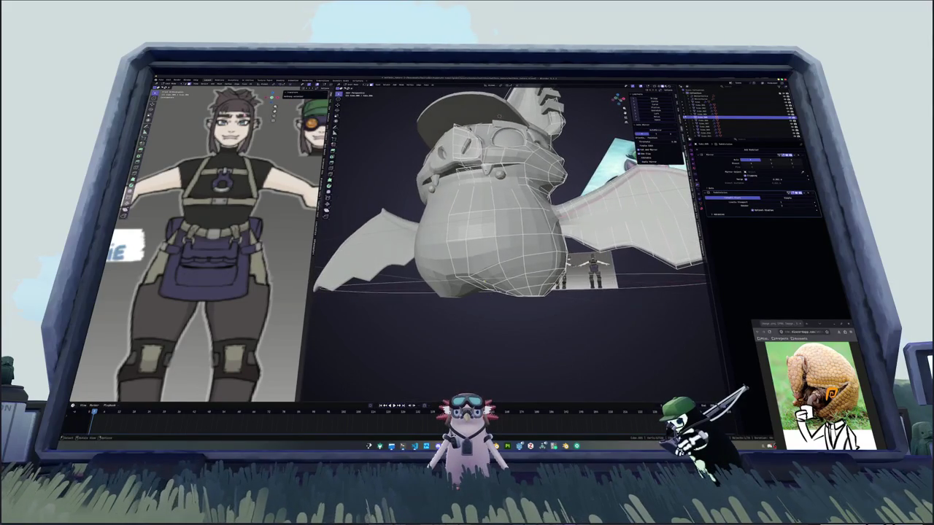
Duplicate the waist edge loop in place, split it from the body, and start moving it along X.
mouse_move(494, 236)
middle_mouse_down()
mouse_move(503, 241)
mouse_move(474, 219)
middle_mouse_up()
scroll(446, 203, "up", 3)
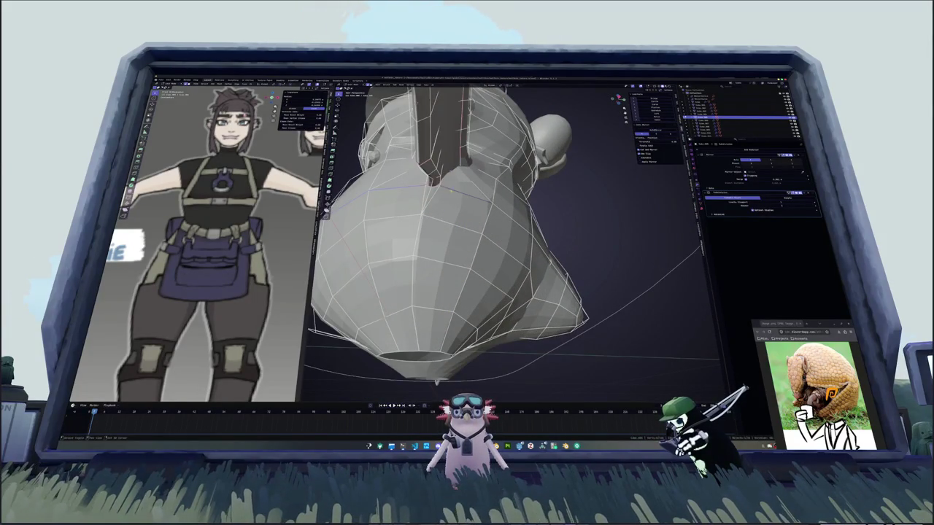
middle_click_drag(432, 186, 441, 243)
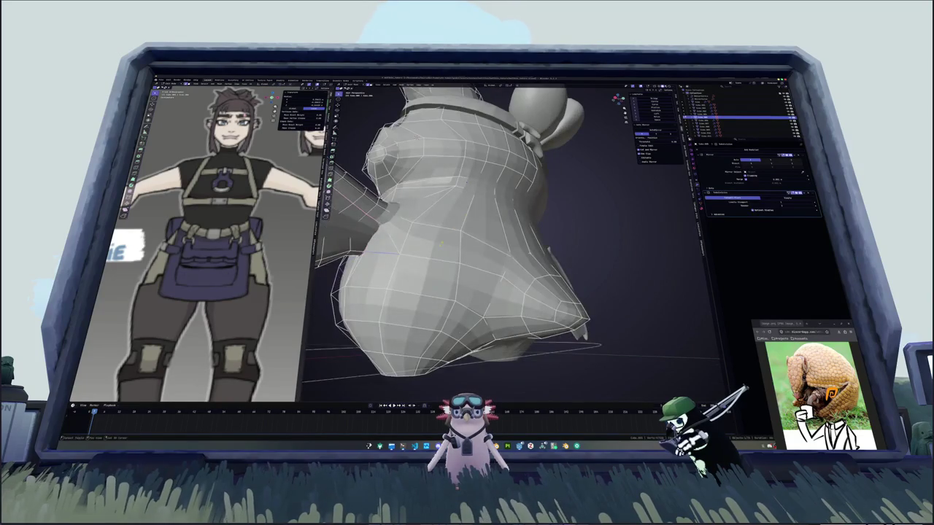
key("shift+d")
key("Escape")
key("ctrl+e")
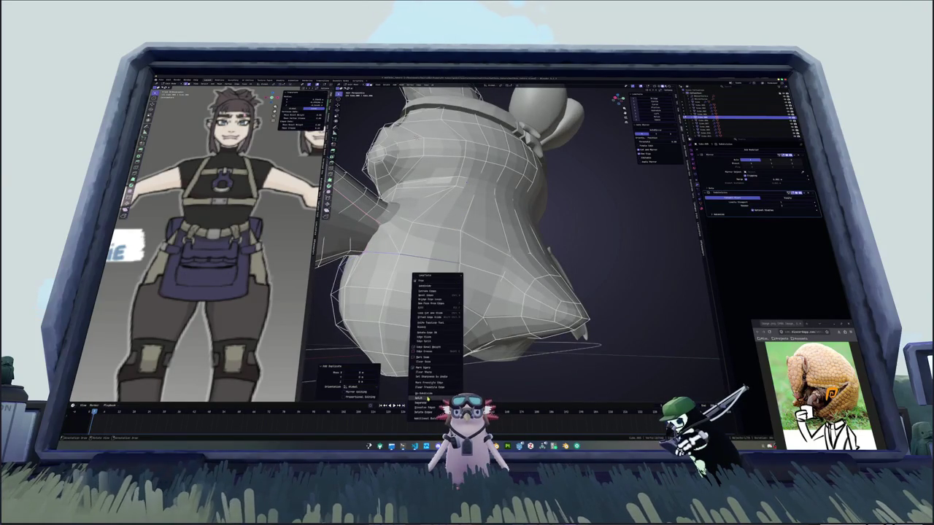
left_click(432, 401)
left_click(466, 350)
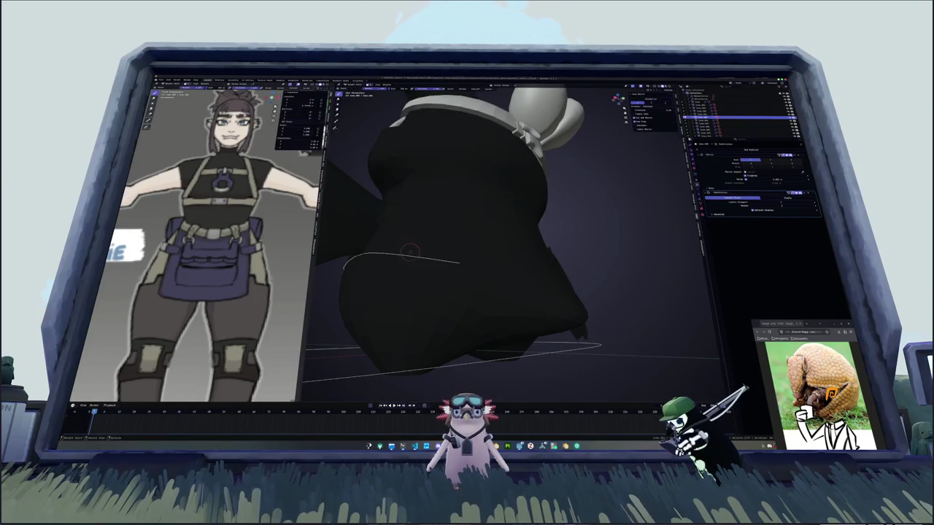
key("Tab")
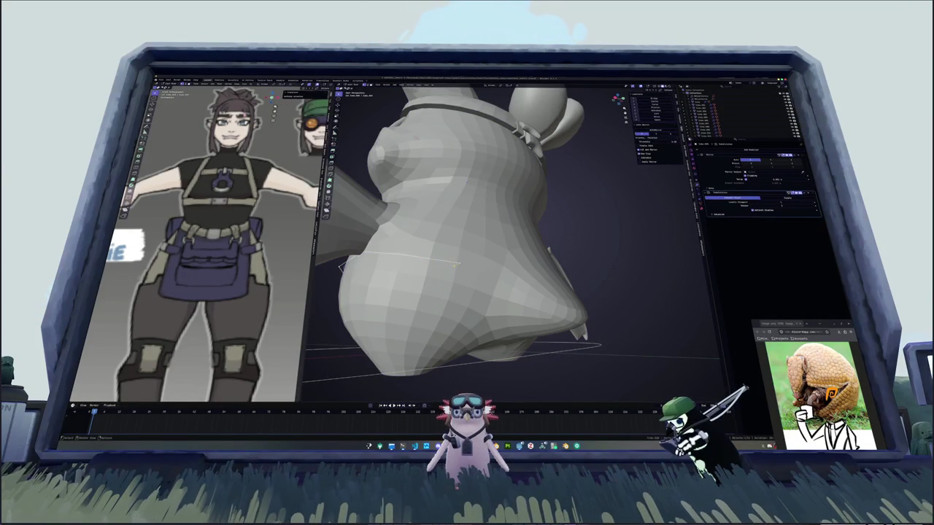
key("g")
key("x")
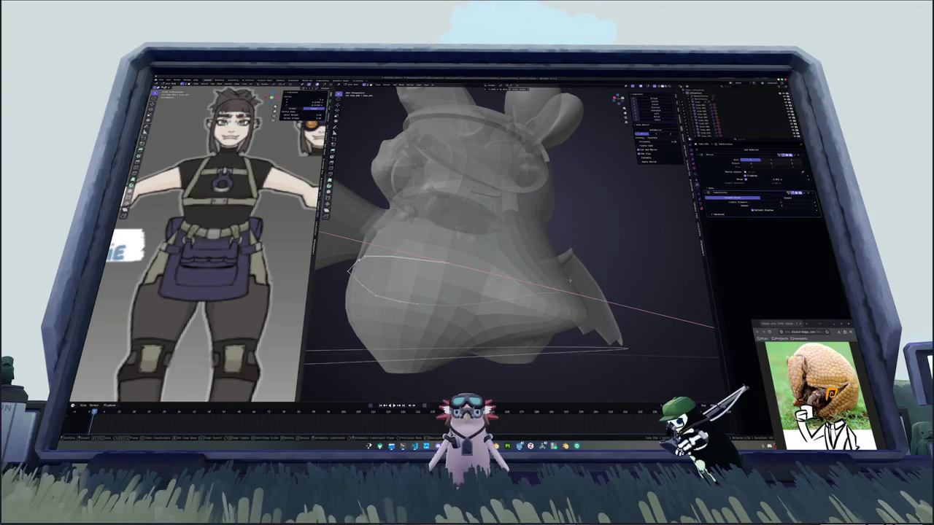
Confirm the extruded band and move its edges along Y and Z into position.
left_click(570, 280)
mouse_move(570, 280)
middle_mouse_down()
mouse_move(573, 314)
mouse_move(562, 315)
middle_mouse_up()
key("g")
key("y")
left_click(585, 315)
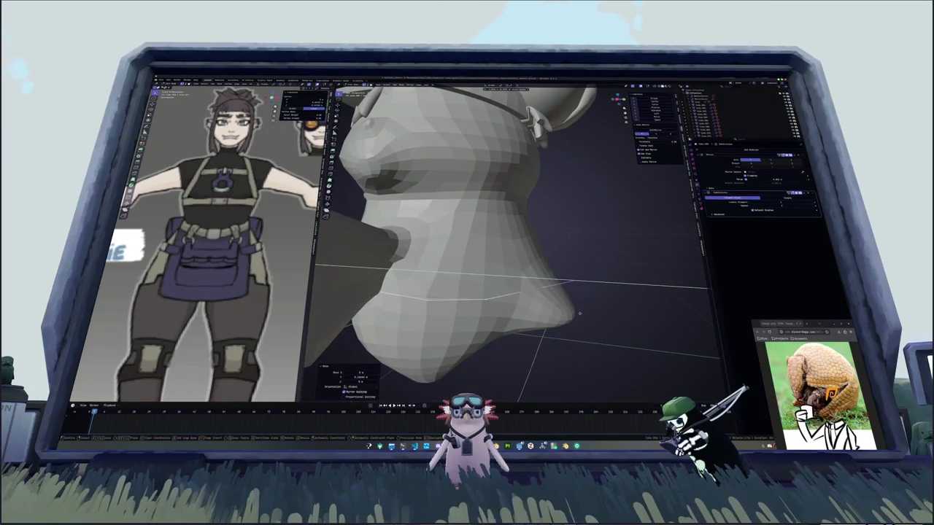
key("g")
key("z")
left_click(570, 270)
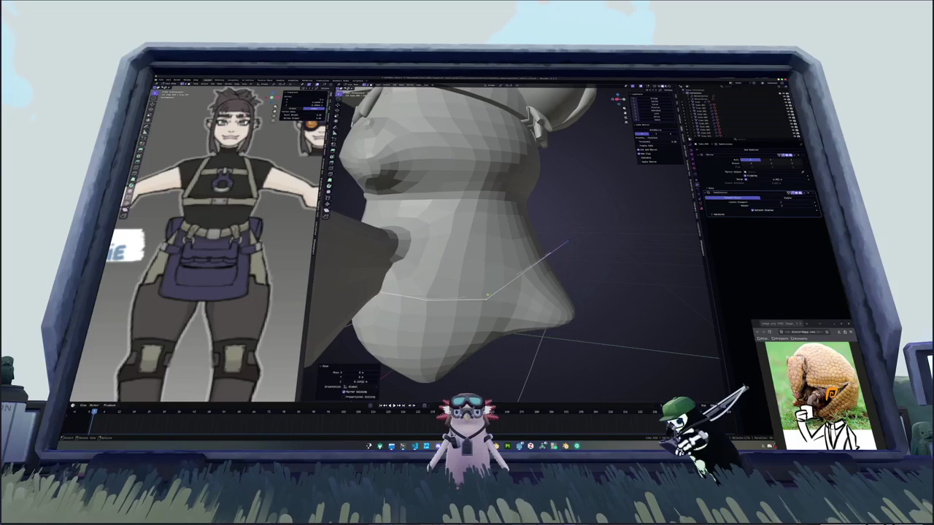
mouse_move(570, 271)
middle_mouse_down()
mouse_move(498, 331)
mouse_move(505, 333)
mouse_move(495, 303)
middle_mouse_up()
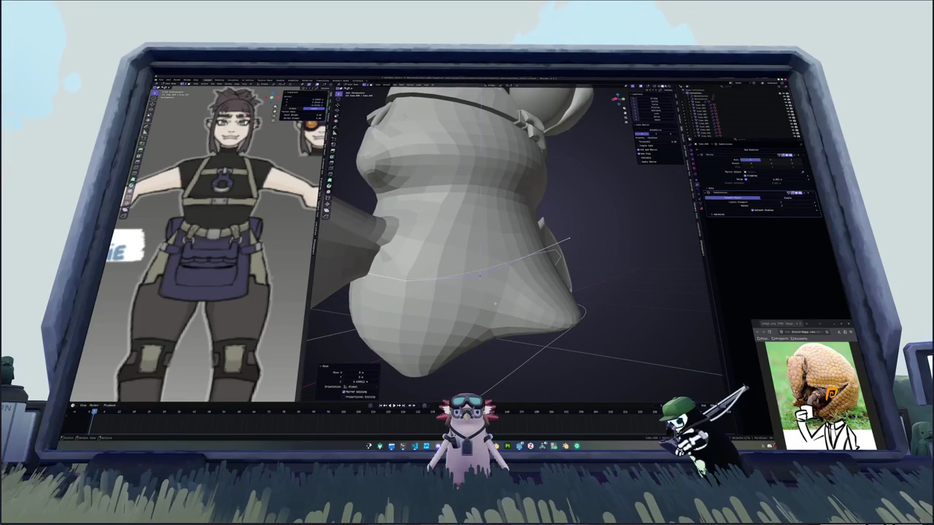
key("g")
key("z")
left_click(482, 272)
Select the band's open edge loop and merge it at center.
mouse_move(481, 272)
middle_mouse_down()
mouse_move(570, 263)
mouse_move(406, 273)
mouse_move(567, 258)
mouse_move(504, 278)
mouse_move(544, 289)
middle_mouse_up()
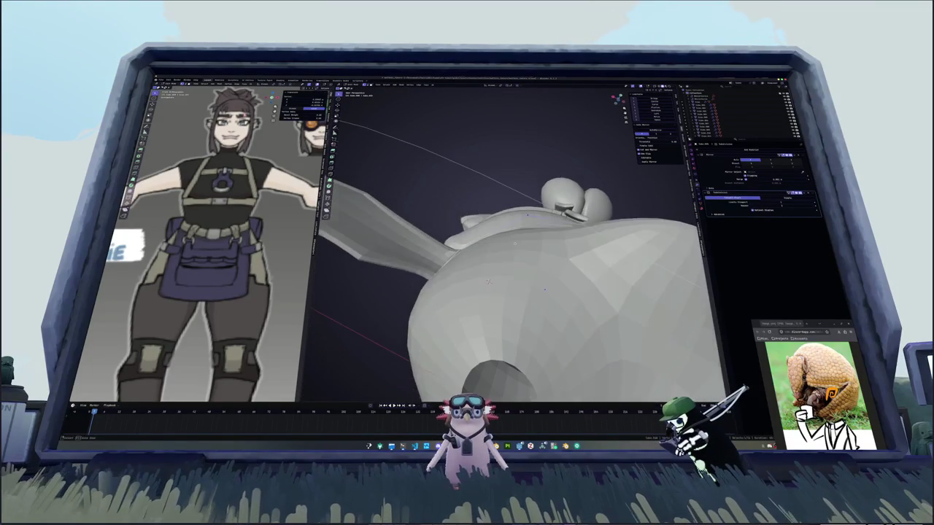
middle_click_drag(489, 282, 463, 255)
left_click(466, 262, "alt")
left_click(467, 257)
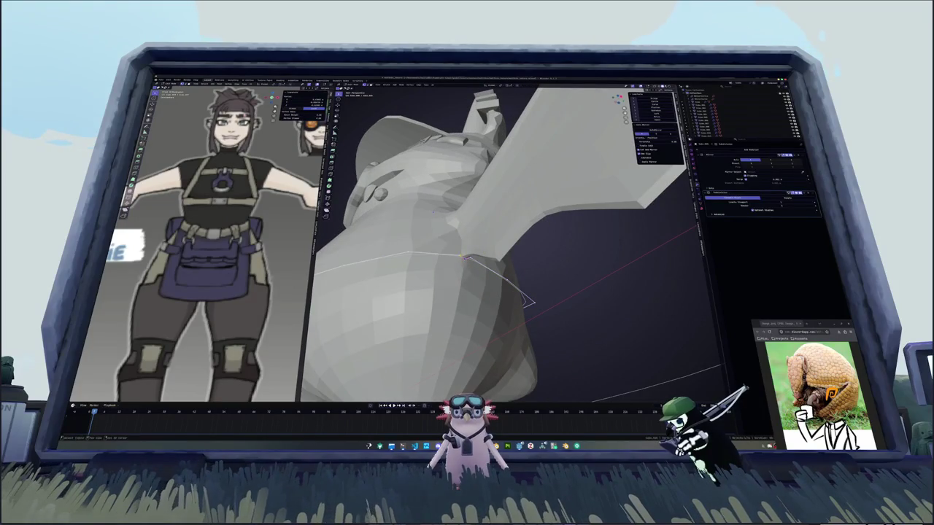
key("m")
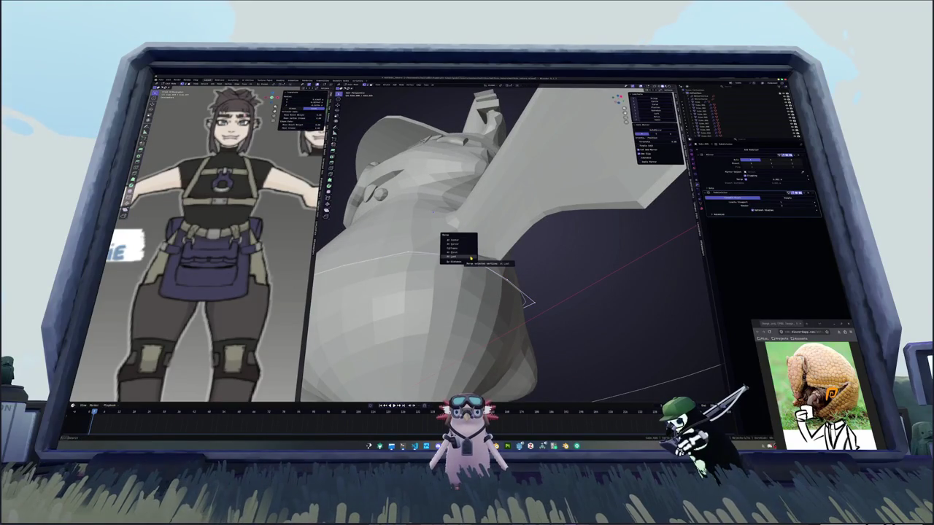
left_click(469, 239)
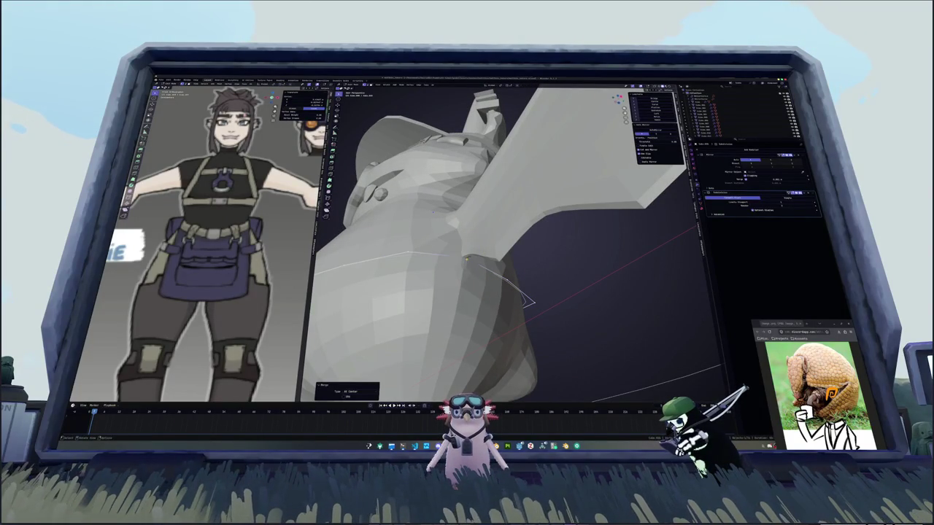
With X-ray on, reposition the head vertices, lift the merged vertex along Z, and select the body loop.
key("alt+z")
mouse_move(529, 252)
middle_mouse_down()
mouse_move(492, 299)
mouse_move(544, 320)
mouse_move(531, 238)
mouse_move(493, 257)
mouse_move(409, 272)
mouse_move(467, 277)
middle_mouse_up()
key("g")
left_click(493, 299)
key("alt+z")
key("g")
key("z")
left_click(543, 328)
scroll(543, 328, "down", 3)
left_click(531, 238, "alt")
key("alt+z")
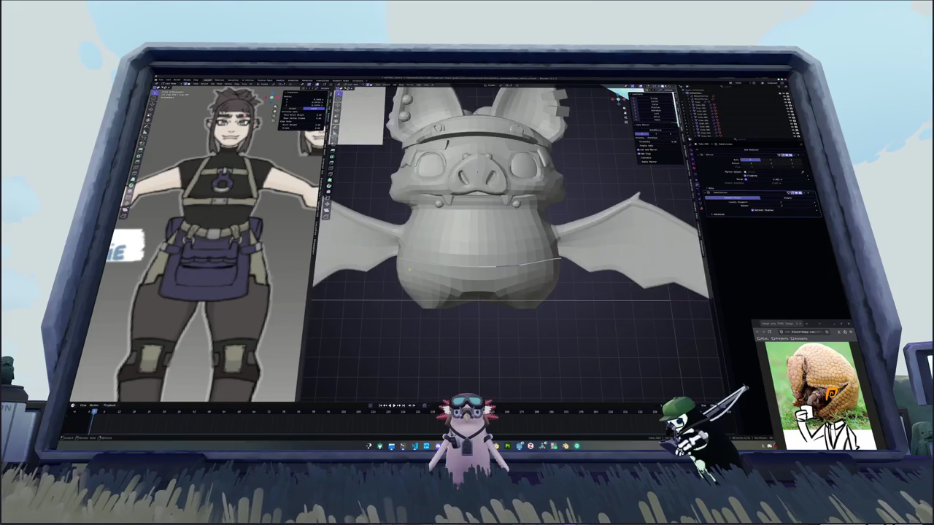
Try knife cuts across the bat's body, nudging one cut and cancelling the others.
scroll(467, 277, "up", 2)
scroll(467, 277, "up", 2)
key("k")
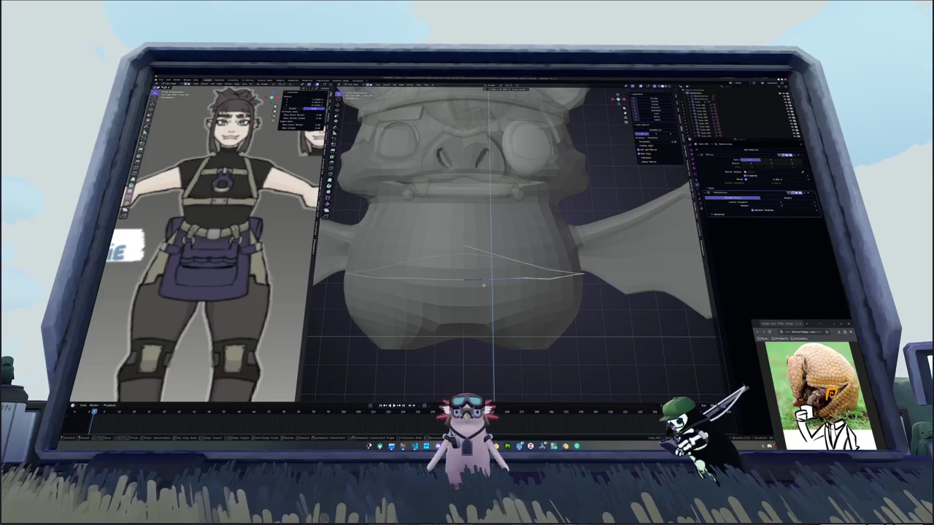
key("Return")
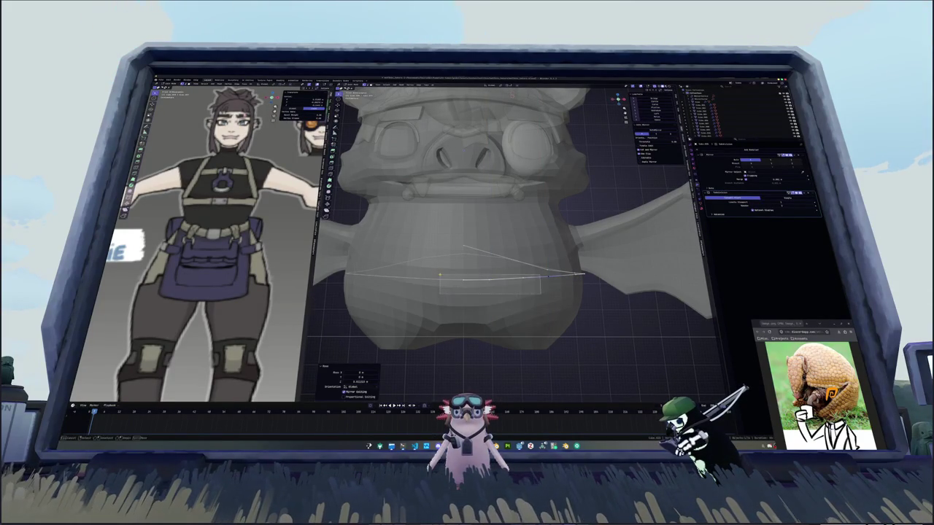
key("g")
key("Return")
key("k")
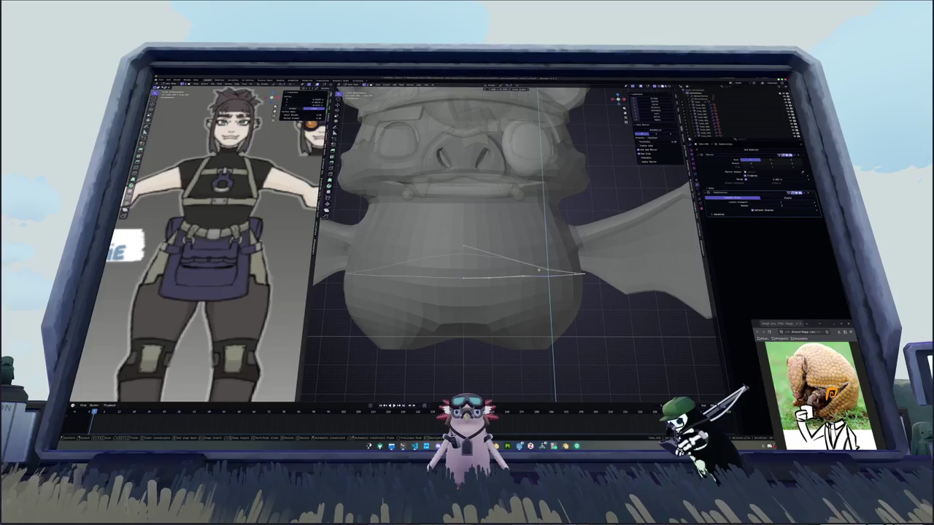
key("Escape")
key("k")
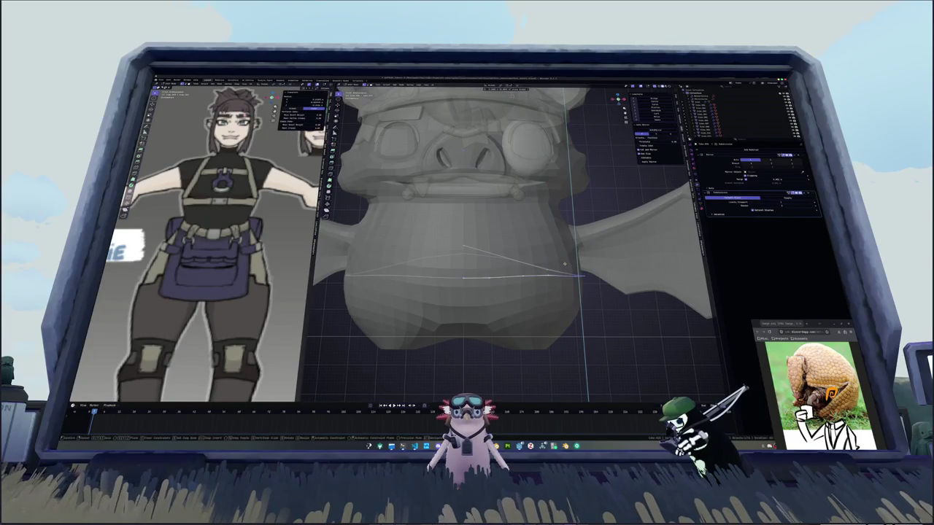
key("Escape")
key("k")
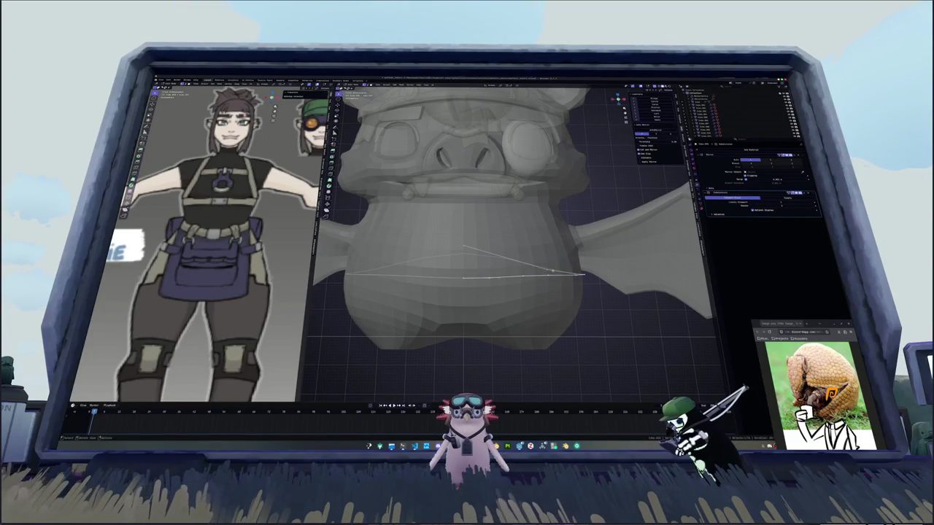
key("Escape")
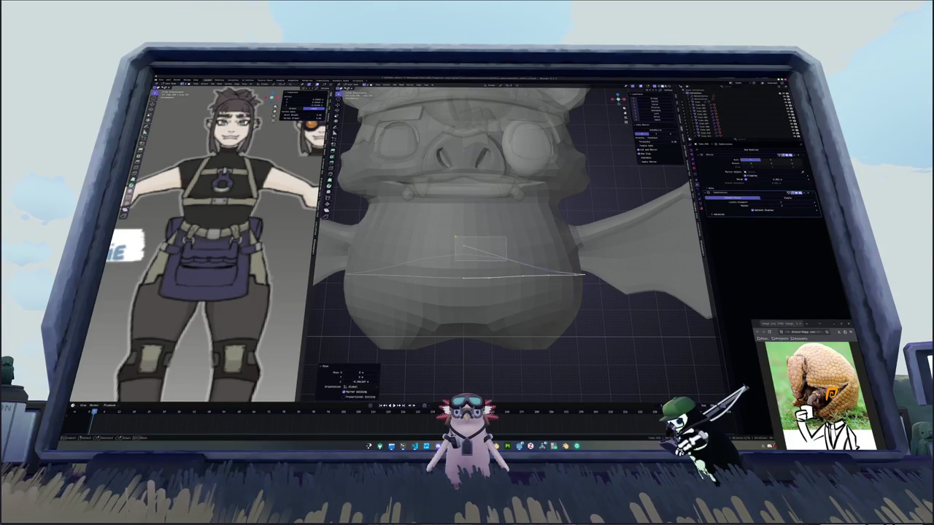
Add a centred loop cut around the belly and move it to bend it into a curve.
key("ctrl+r")
left_click(496, 251)
right_click(496, 252)
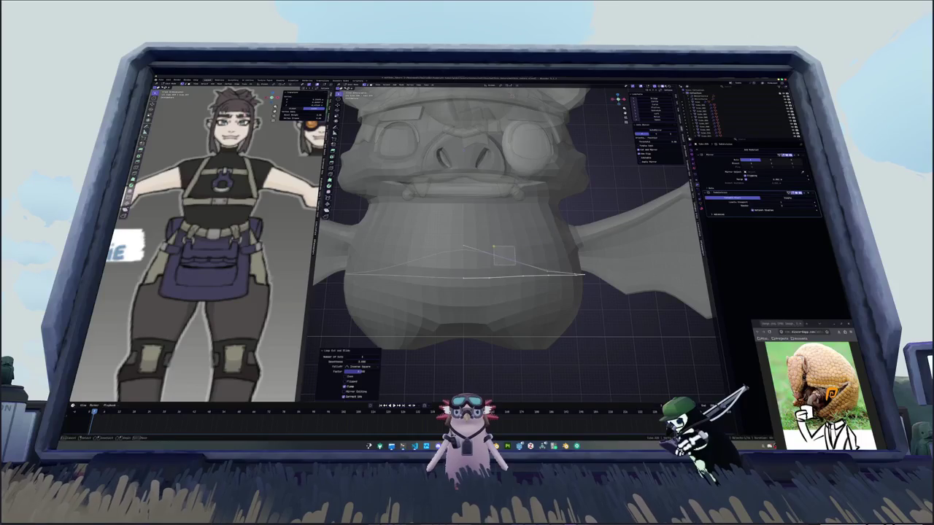
key("g")
left_click(450, 237)
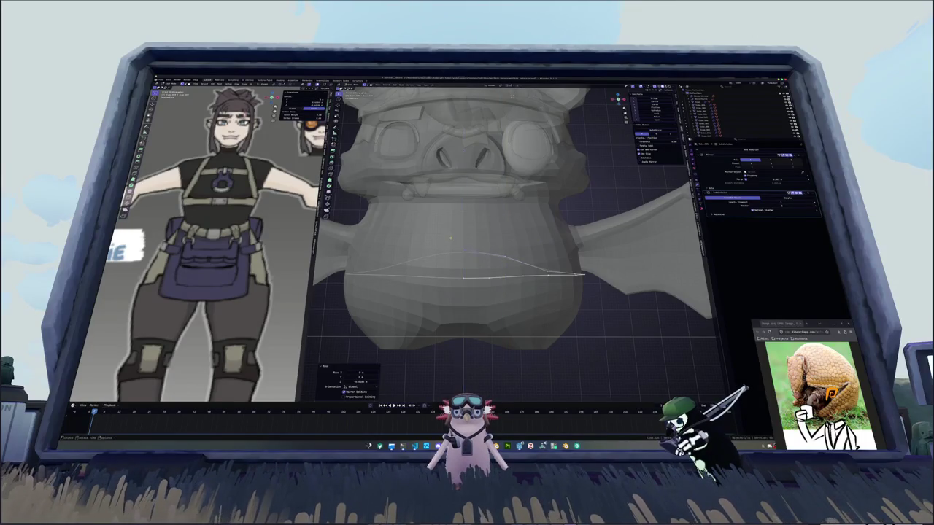
middle_click_drag(450, 237, 511, 285)
Extrude the waist loop into a band of faces and select one of its edge loops.
key("e")
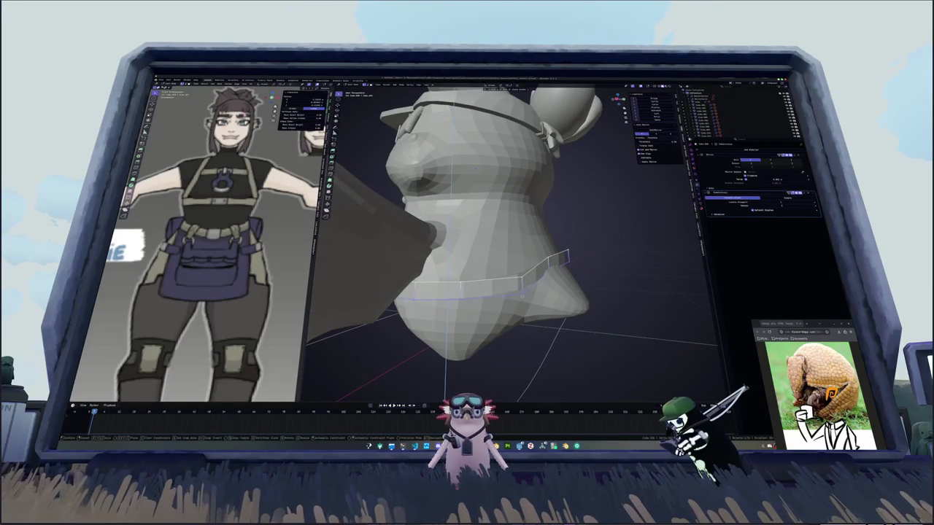
left_click(522, 295, "alt")
middle_click_drag(521, 295, 510, 288)
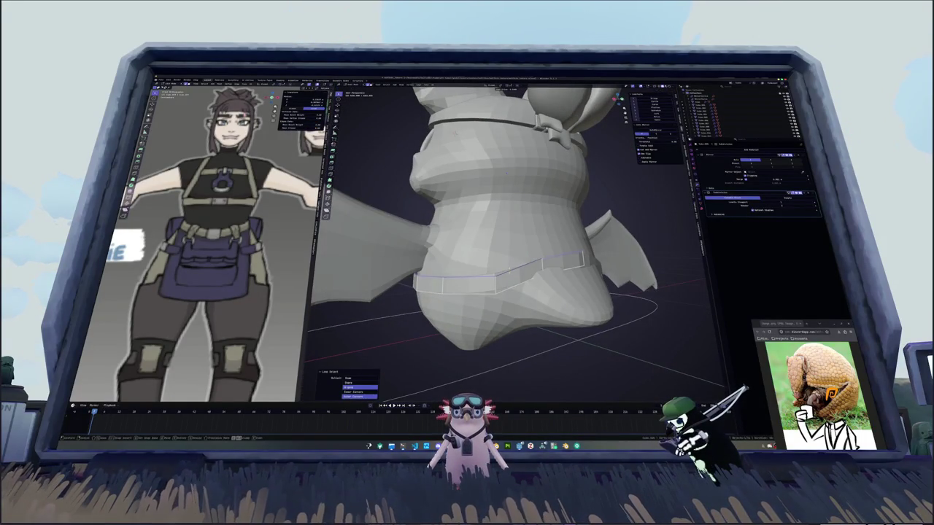
left_click(569, 266)
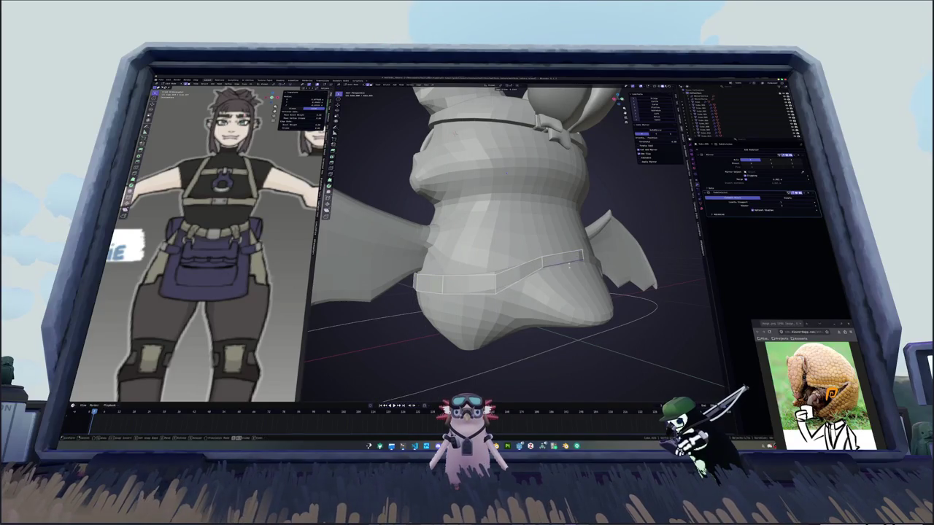
left_click(569, 266, "alt")
mouse_move(569, 266)
middle_mouse_down()
mouse_move(576, 257)
mouse_move(563, 266)
middle_mouse_up()
key("e")
key("z")
key("Escape")
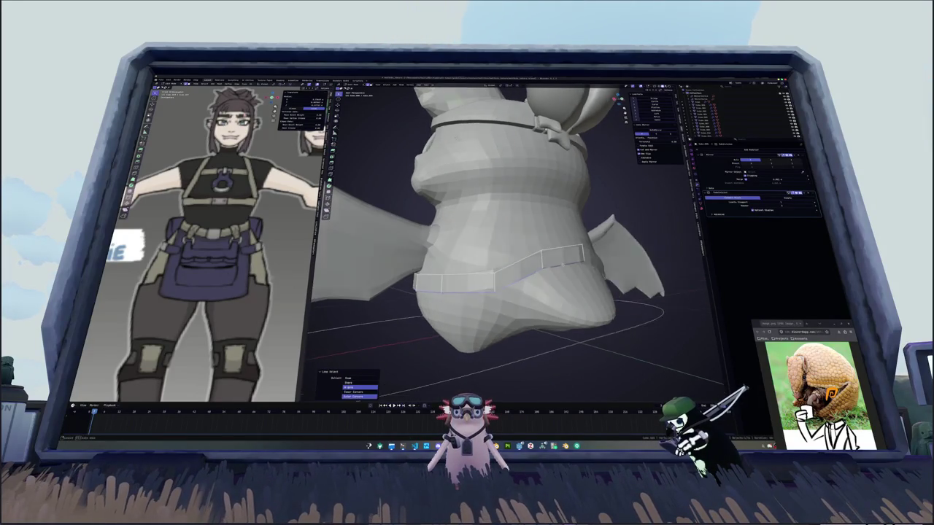
Slide the band's lower edge loop along the body and reposition the band edges.
left_click(563, 266, "alt")
key("e")
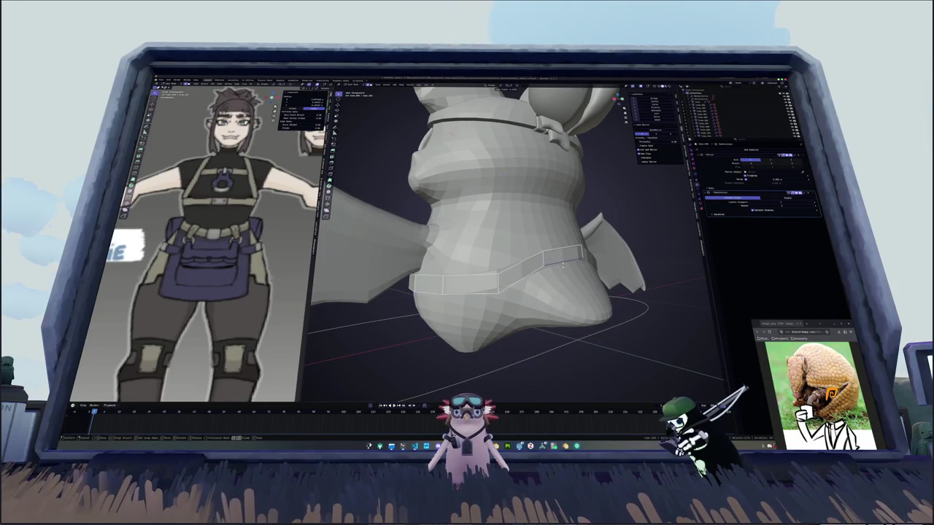
left_click(562, 266)
mouse_move(563, 266)
middle_mouse_down()
mouse_move(510, 269)
mouse_move(474, 290)
mouse_move(447, 281)
mouse_move(593, 265)
mouse_move(551, 272)
mouse_move(489, 249)
mouse_move(511, 263)
middle_mouse_up()
key("g")
left_click(500, 270)
key("k")
key("Escape")
Apply all transforms to the bat and add a Solidify modifier.
scroll(511, 262, "down", 3)
key("ctrl+a")
left_click(508, 272)
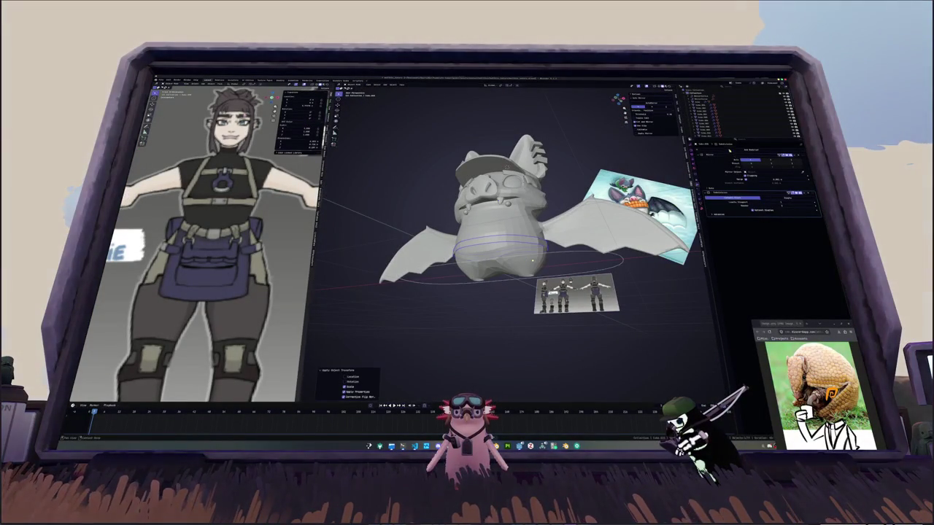
left_click(728, 149)
key("ctrl+a")
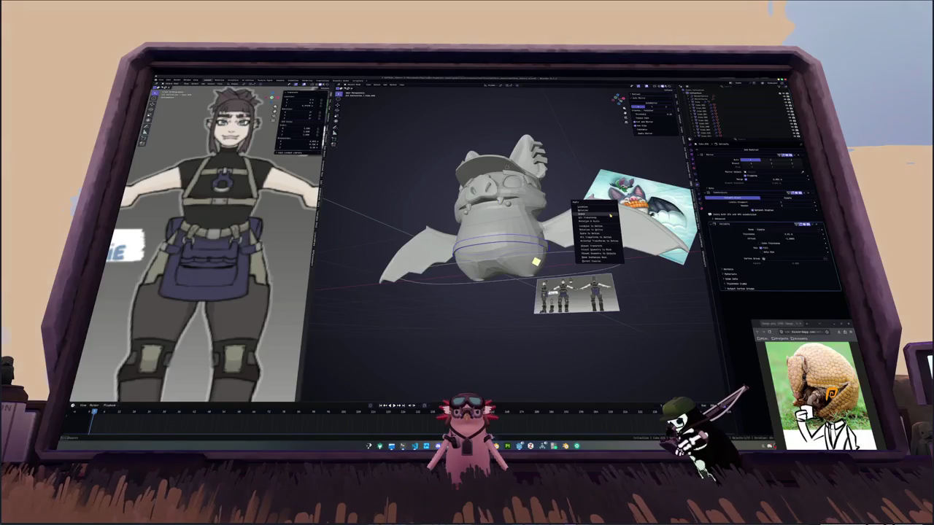
left_click(610, 218)
left_click(773, 234)
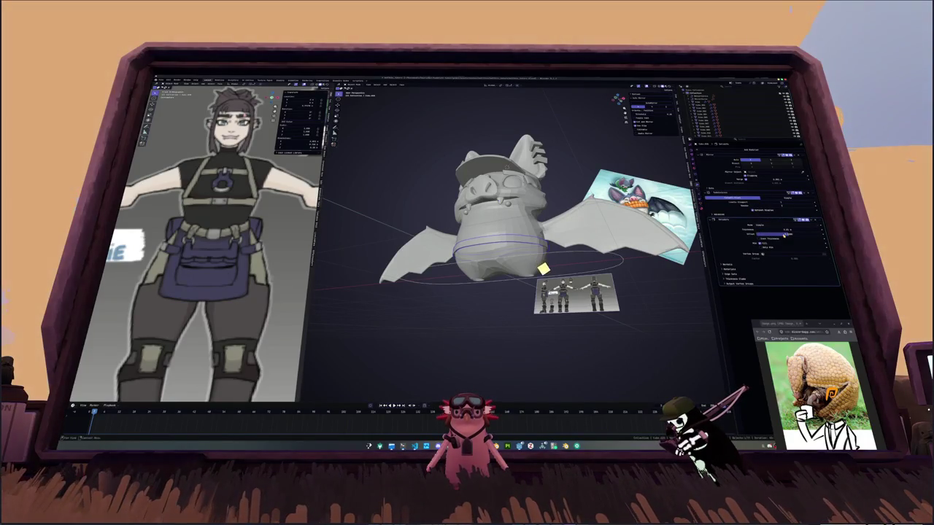
middle_click_drag(504, 241, 503, 204)
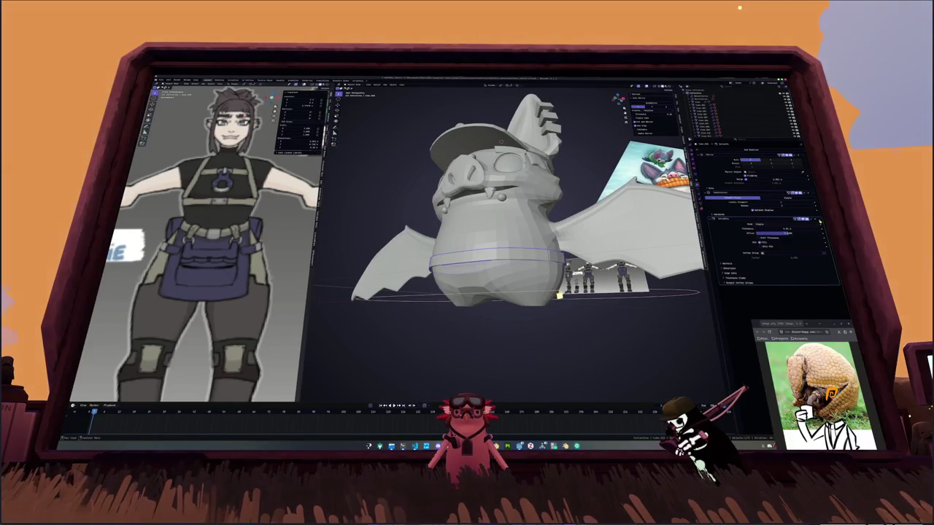
scroll(766, 219, "up", 3)
mouse_move(511, 277)
middle_mouse_down()
mouse_move(532, 293)
mouse_move(576, 266)
middle_mouse_up()
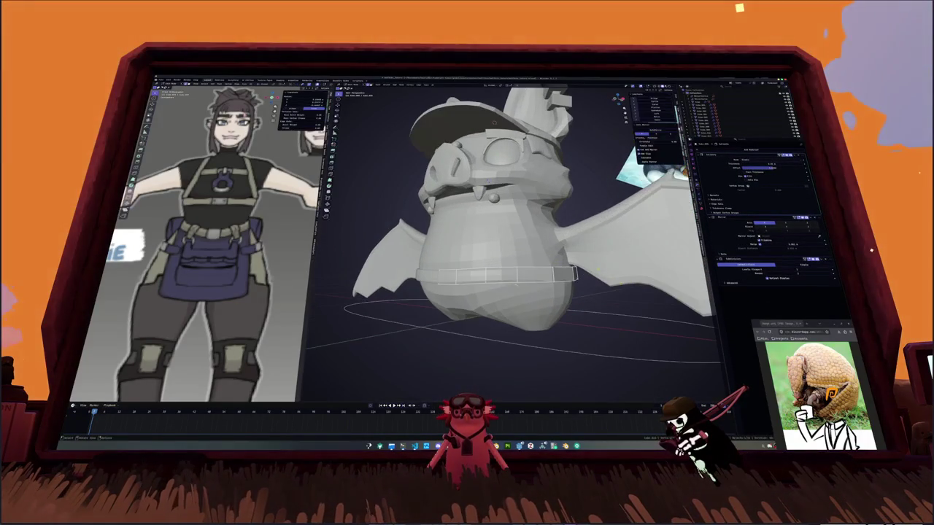
Merge vertices, split off the waist loop, extrude it along X, and display the modifier.
right_click(580, 261)
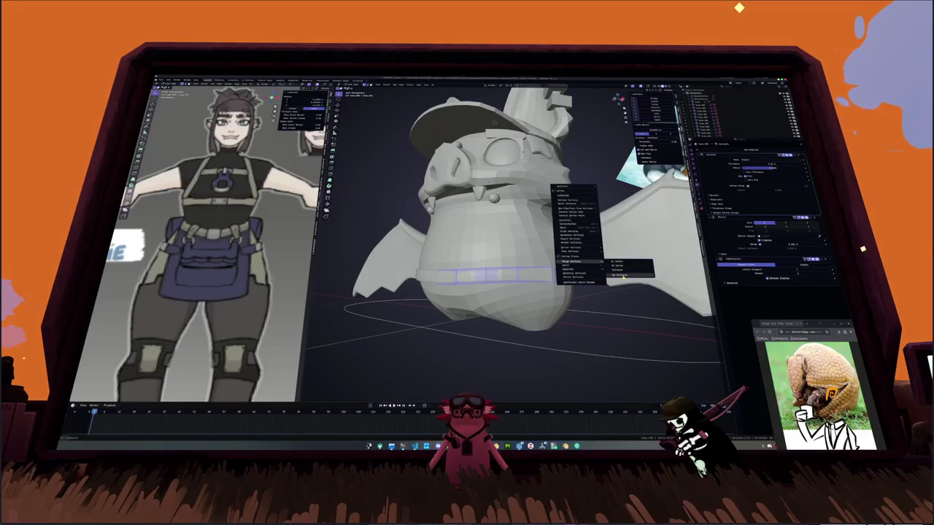
left_click(617, 278)
middle_click_drag(617, 278, 539, 259)
key("ctrl+b")
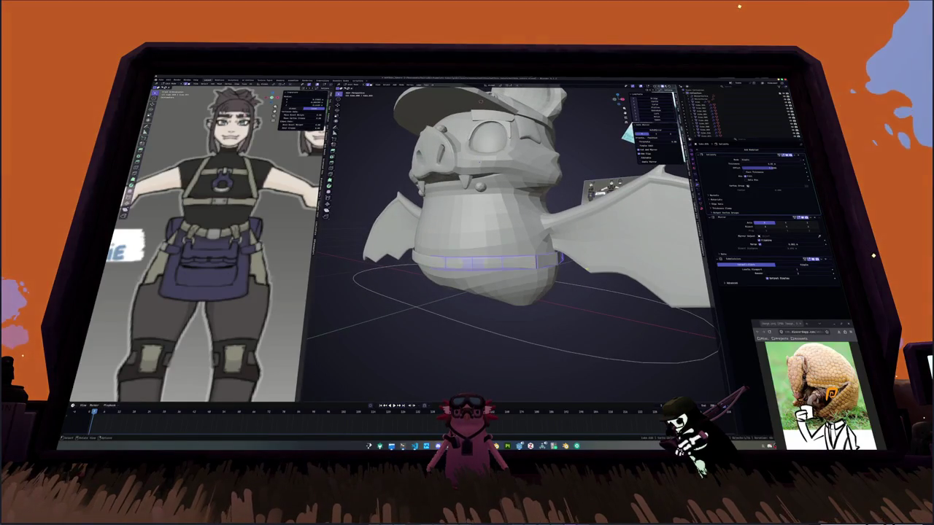
left_click(588, 270)
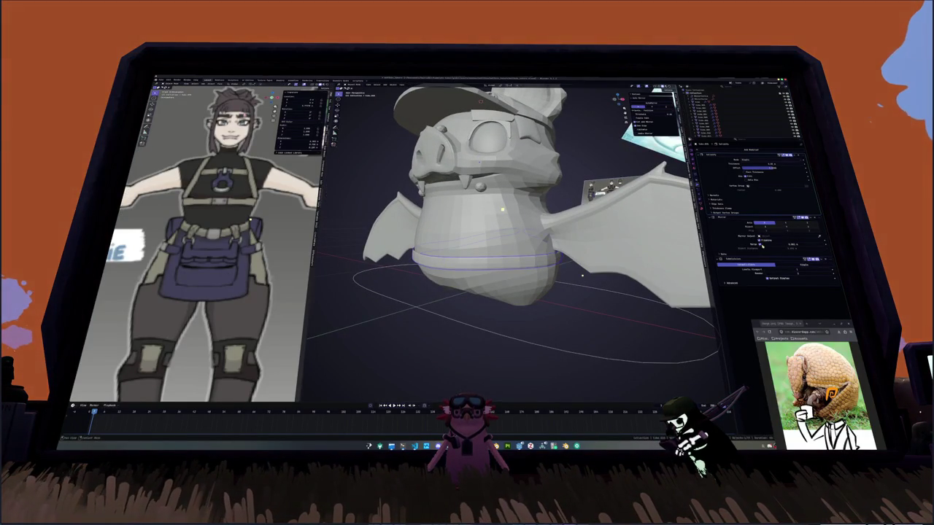
middle_click_drag(582, 276, 582, 276)
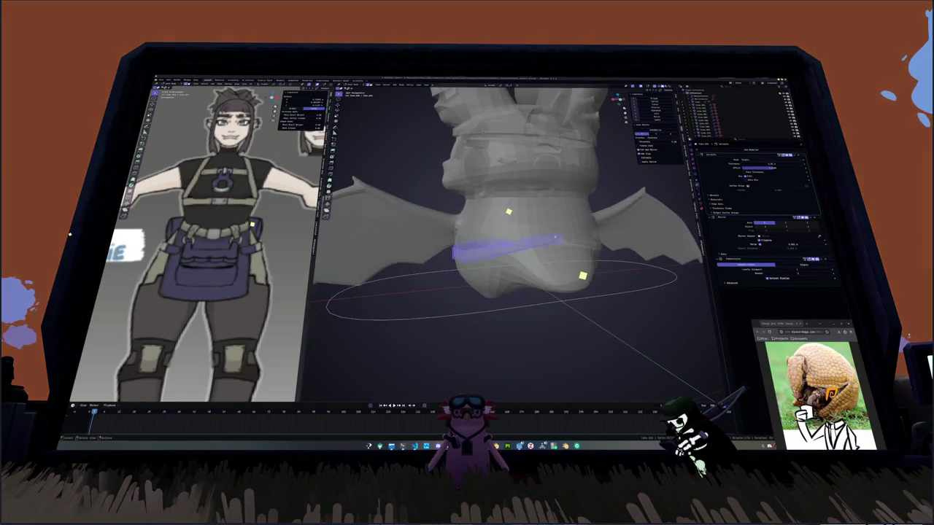
key("e")
key("x")
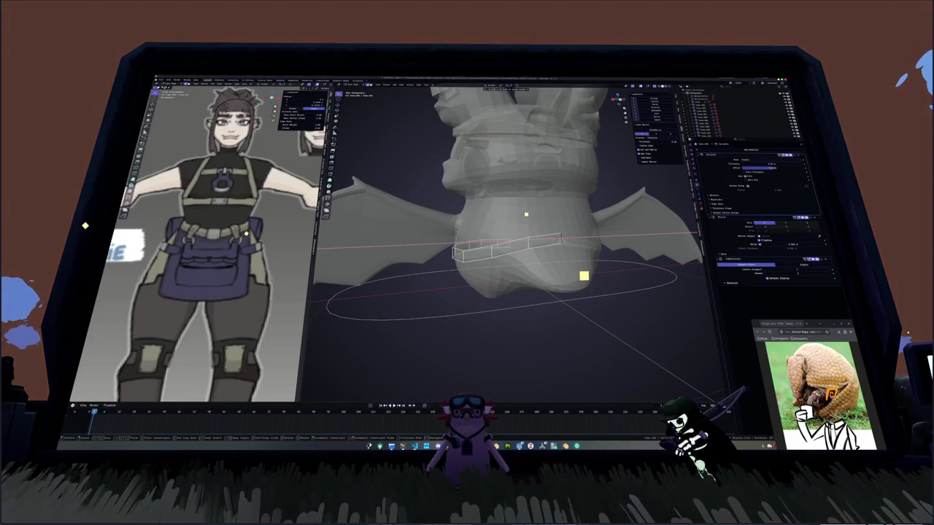
left_click(584, 275)
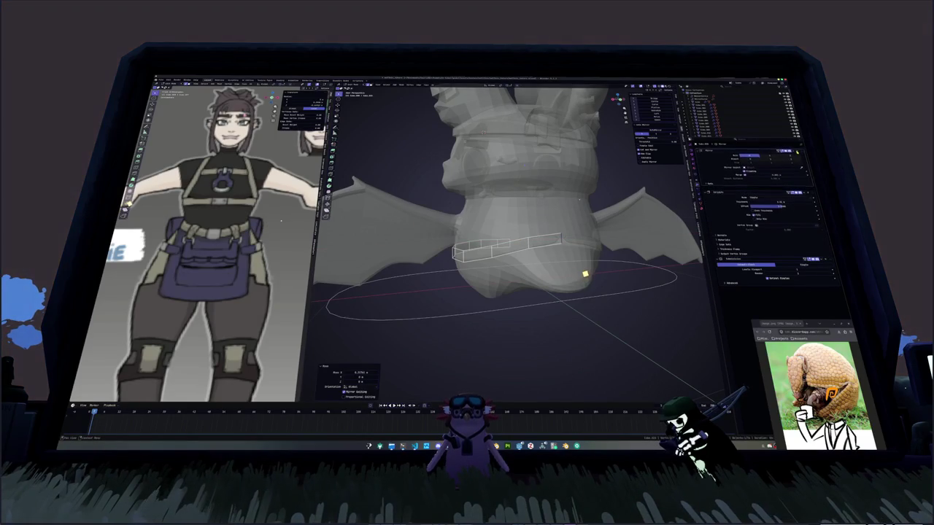
middle_click_drag(584, 275, 582, 272)
left_click(771, 255)
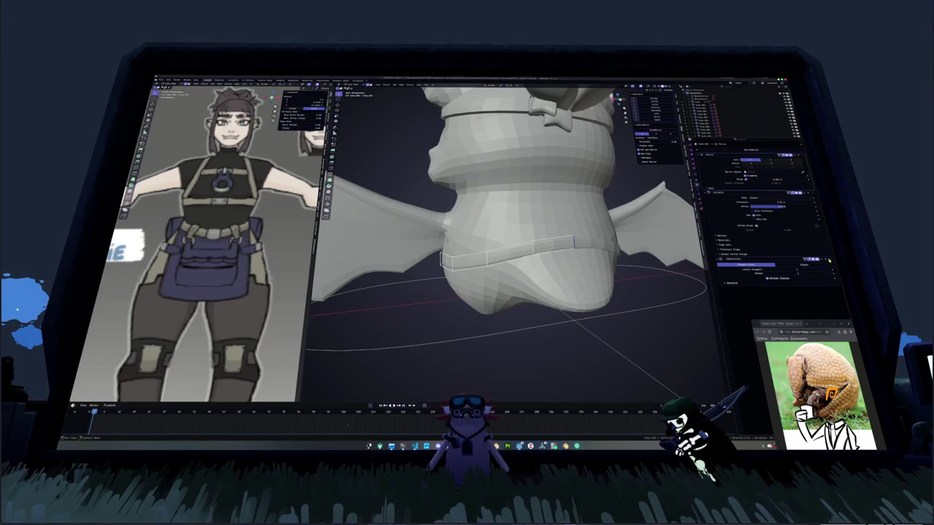
Thin the belt's Solidify thickness and scale the ring down to hug the lower waist.
middle_click_drag(641, 263, 678, 288)
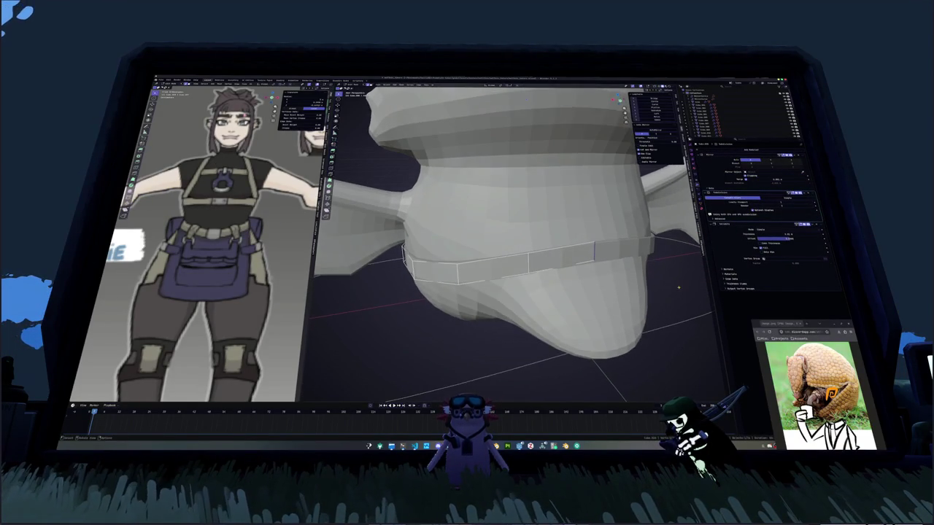
scroll(678, 288, "up", 3)
left_click_drag(788, 232, 773, 231)
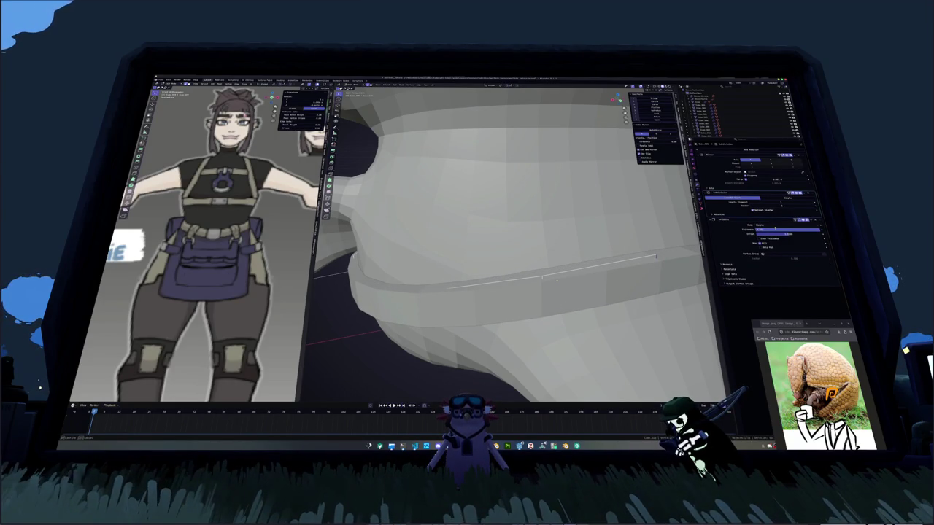
key("Return")
scroll(558, 281, "down", 5)
middle_click_drag(557, 282, 551, 268)
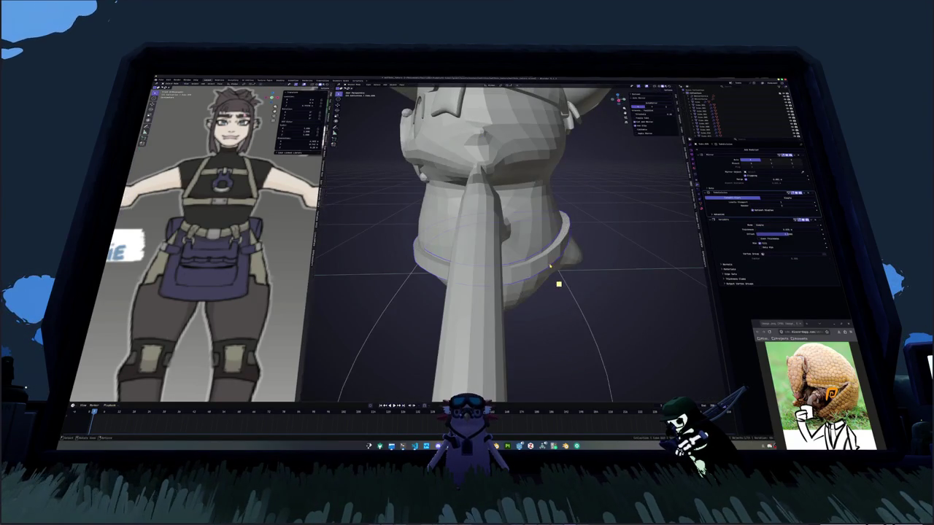
left_click(784, 230)
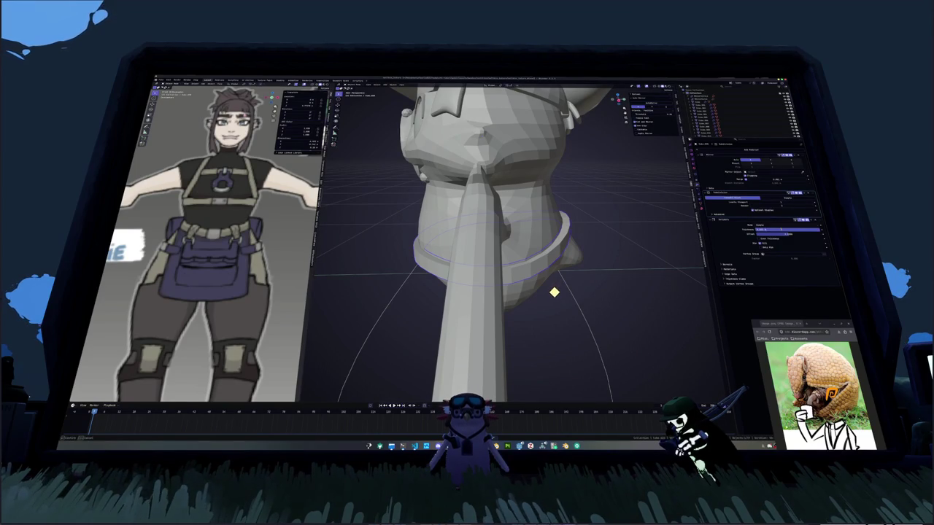
key("Return")
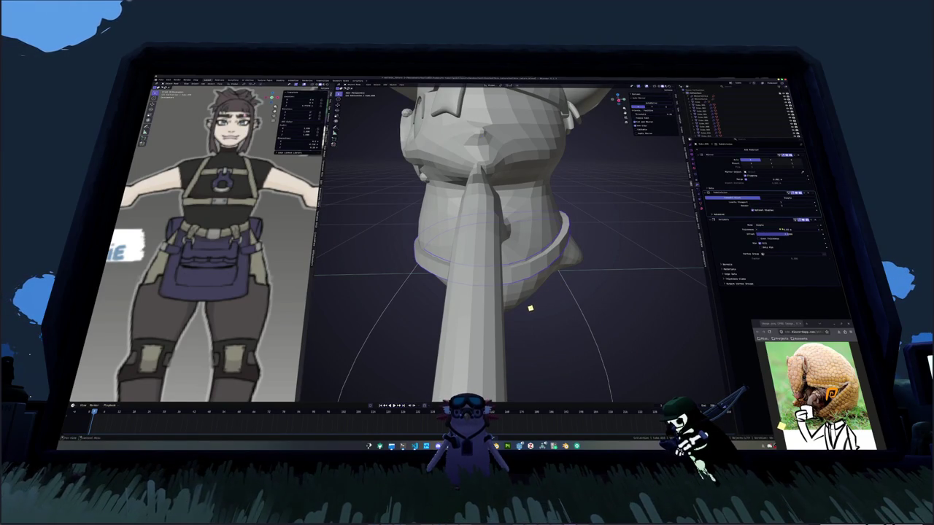
key("s")
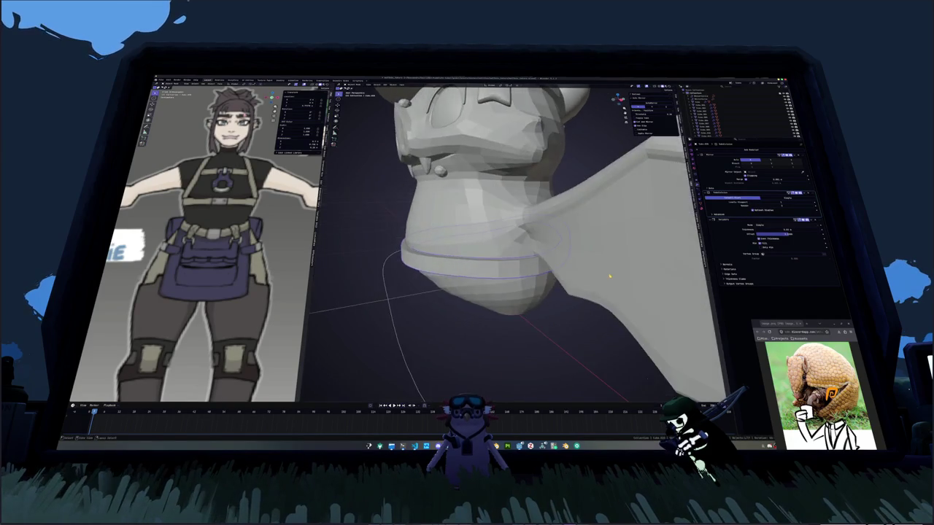
middle_click_drag(669, 386, 503, 111)
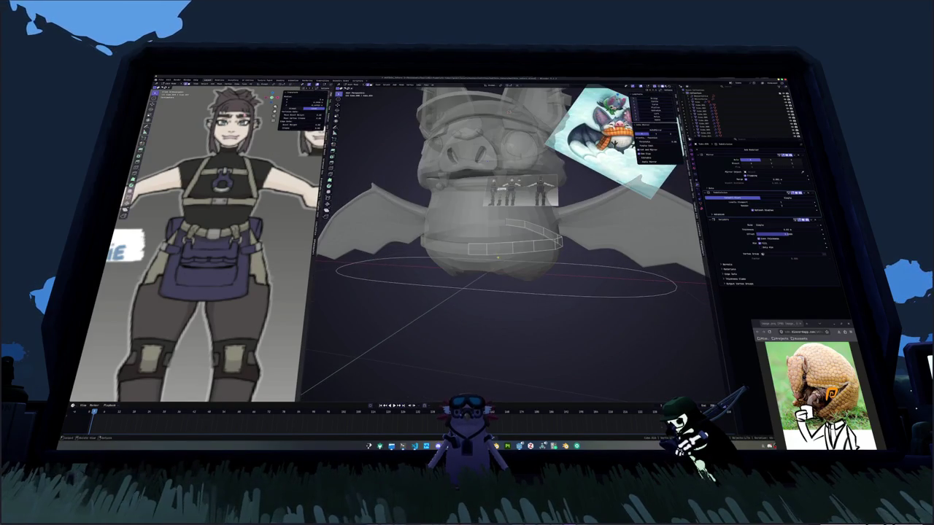
Move the selected belt part along Z while viewing it in X-ray.
key("ctrl+v")
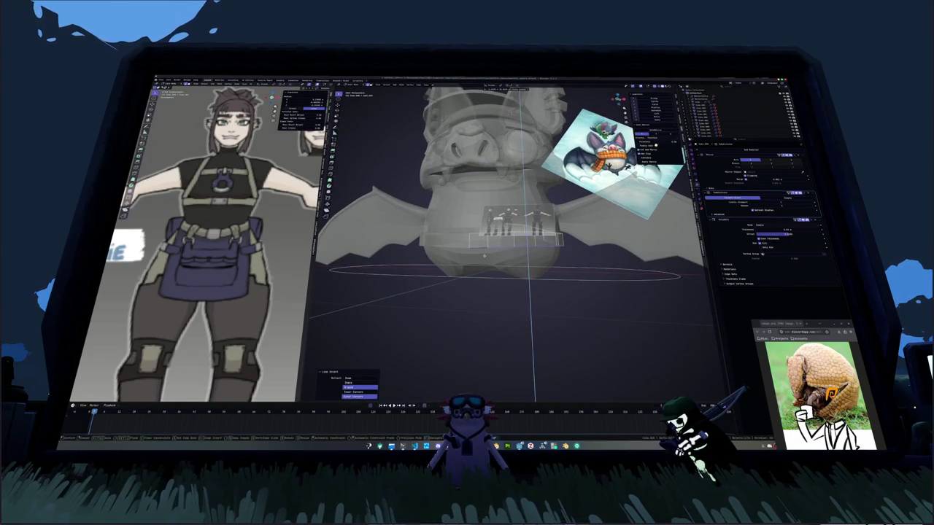
key("ctrl+z")
key("ctrl+z")
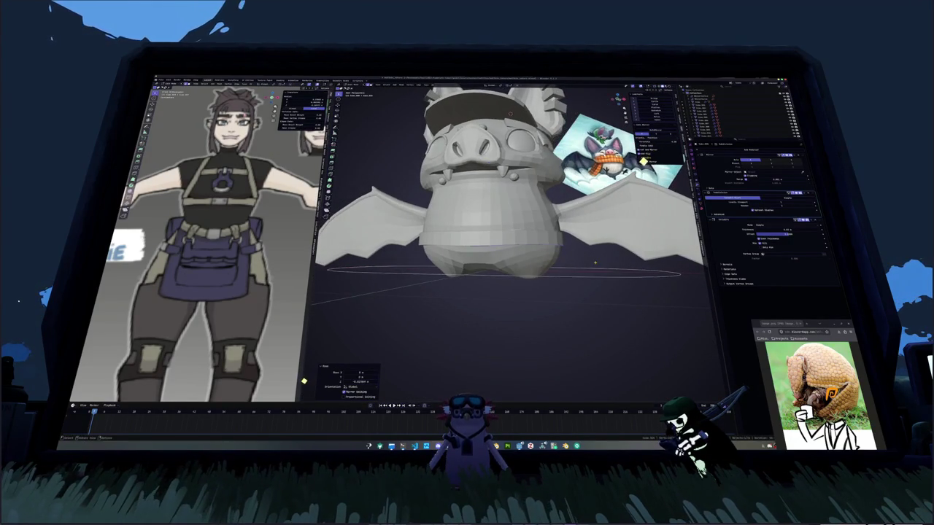
middle_click_drag(318, 386, 502, 150)
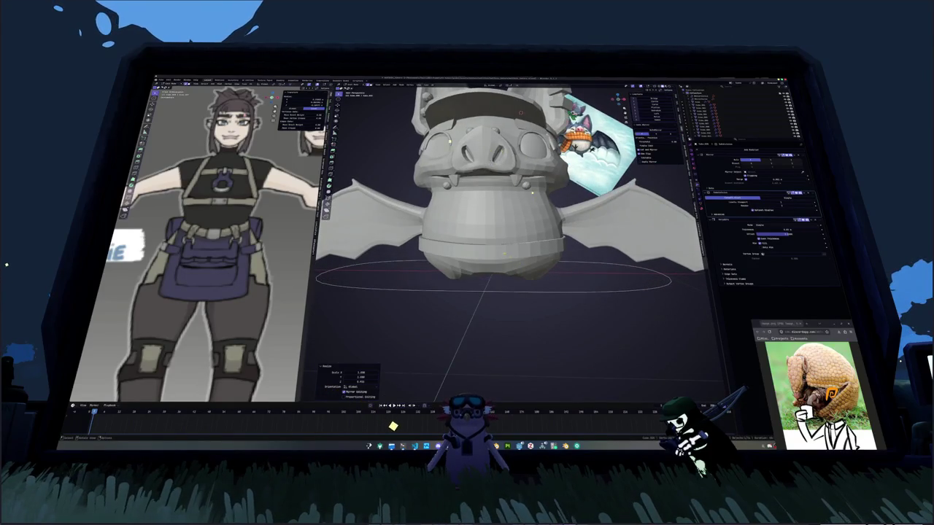
key("alt+z")
key("g")
key("z")
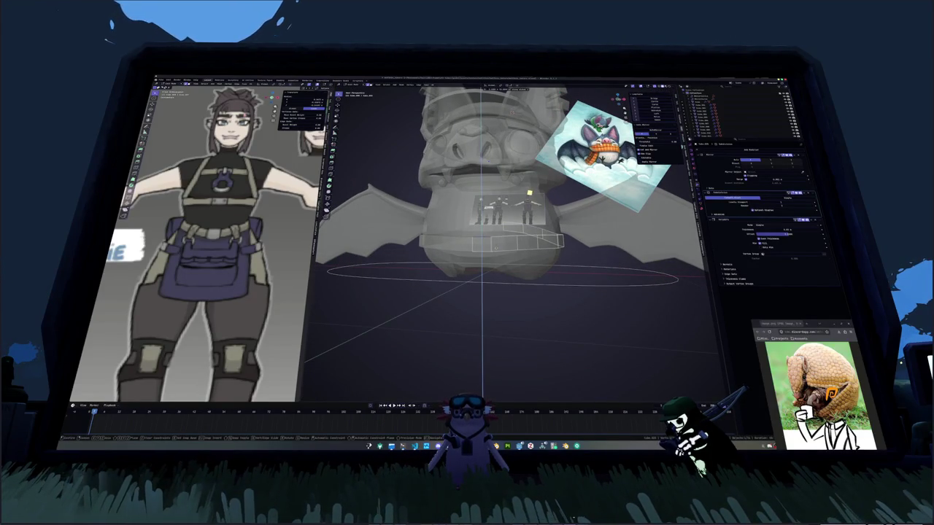
left_click(496, 246)
key("alt+z")
key("alt+z")
Separate a belt face into its own piece and turn off its Subdivision display.
left_click(481, 244)
middle_click_drag(481, 244, 485, 257)
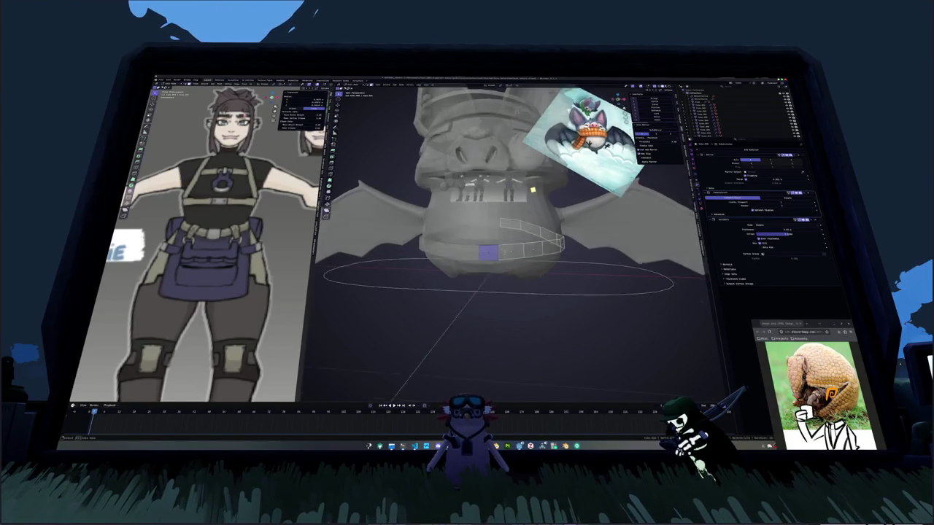
right_click(485, 257)
mouse_move(493, 323)
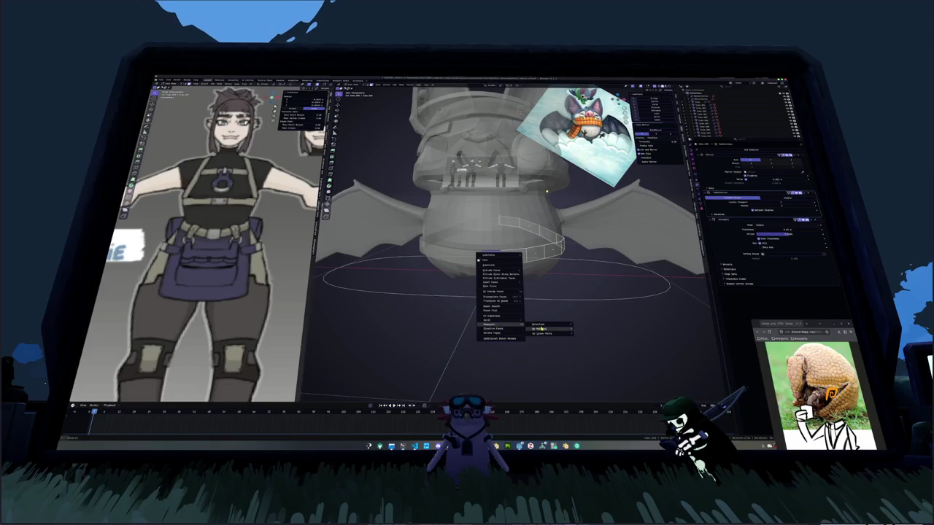
left_click(538, 324)
key("alt+z")
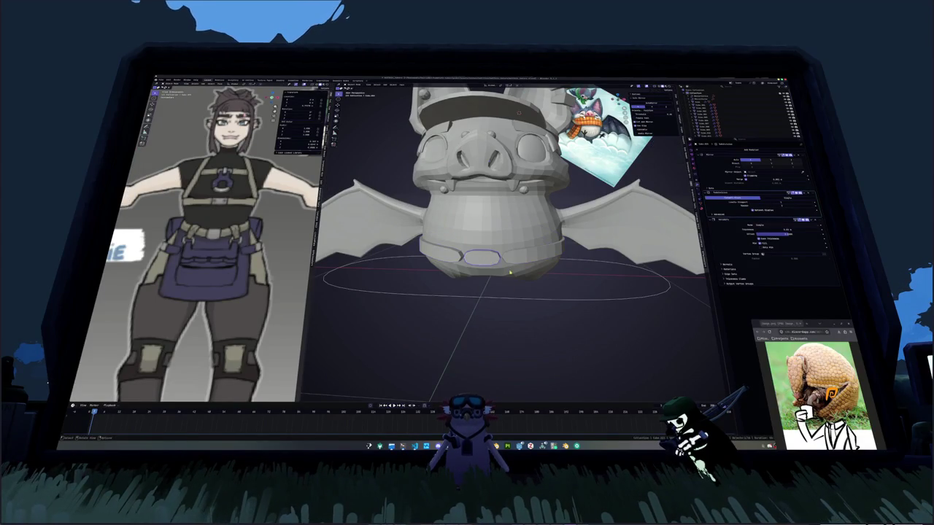
middle_click_drag(510, 272, 566, 261)
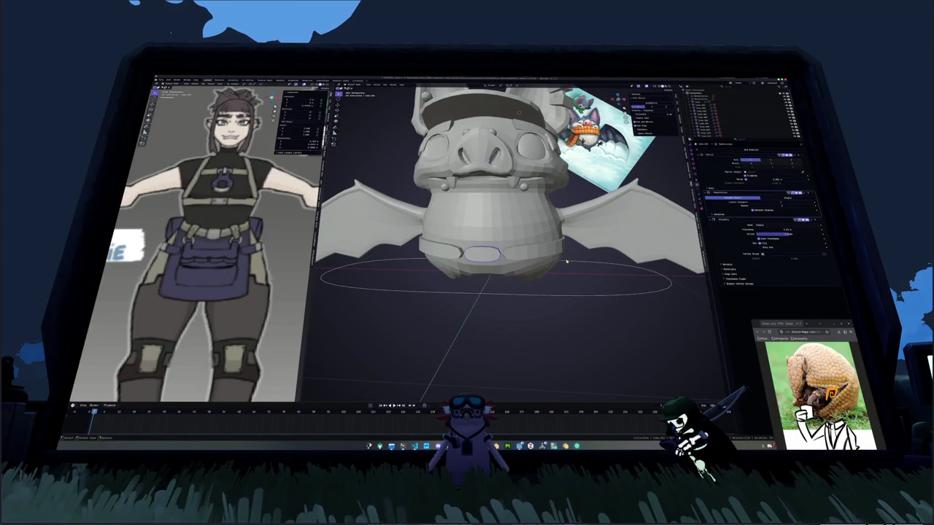
left_click(786, 195)
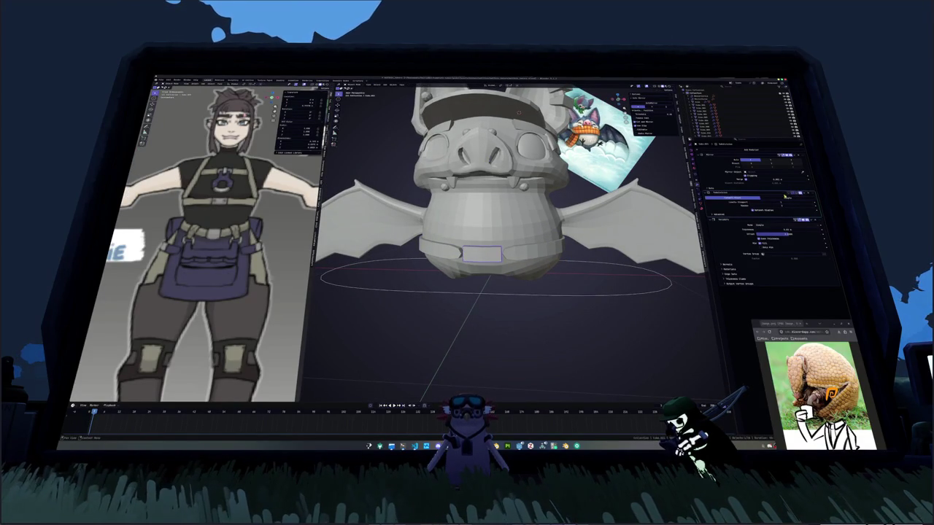
Slide and move the buckle piece's edges, then shift the selection vertically along Z.
key("alt+z")
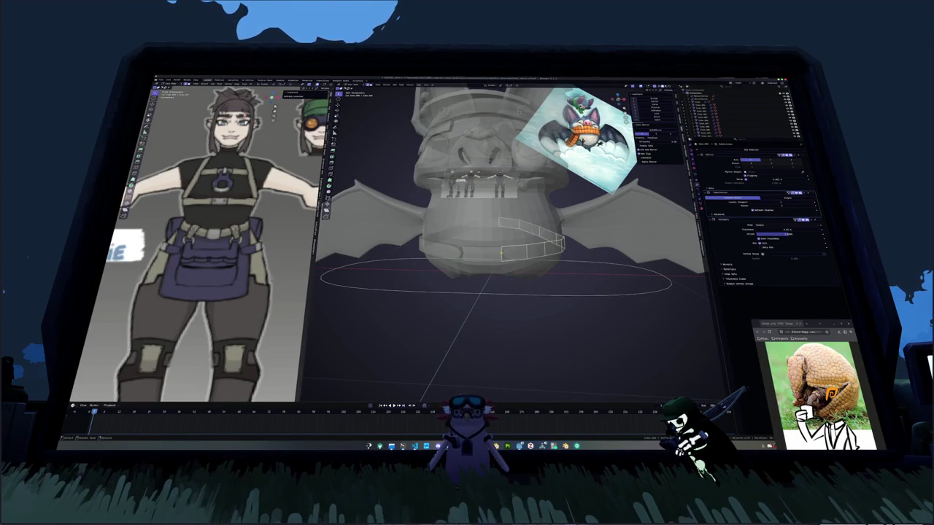
scroll(503, 240, "up", 3)
key("g")
key("g")
left_click(440, 274)
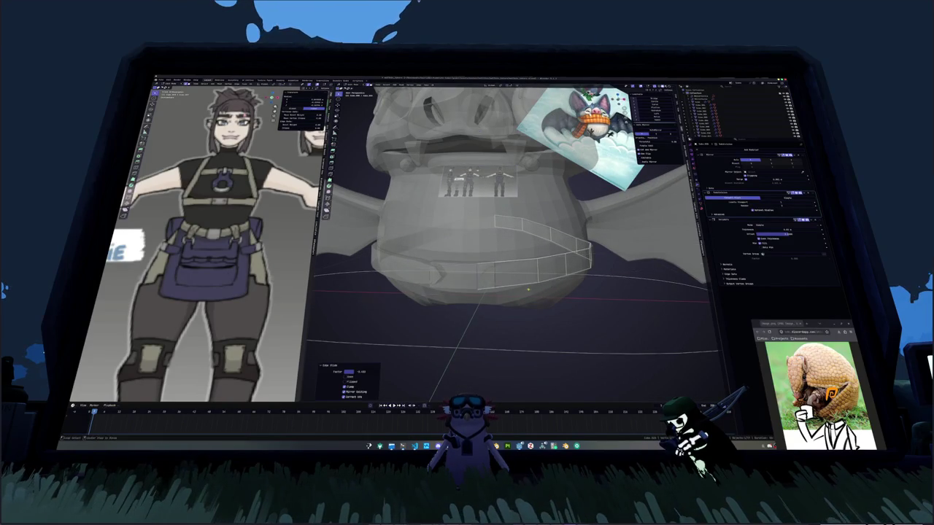
key("g")
left_click(490, 293)
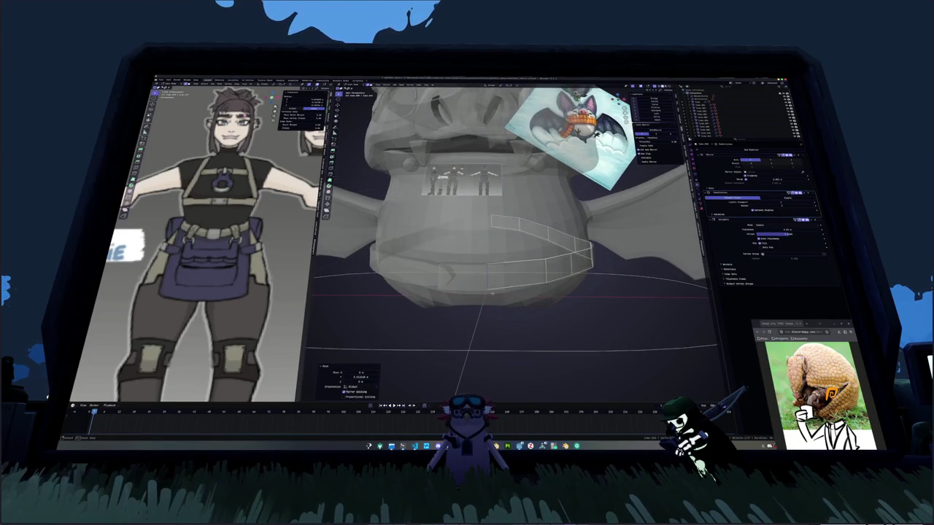
left_click(469, 285)
key("alt+z")
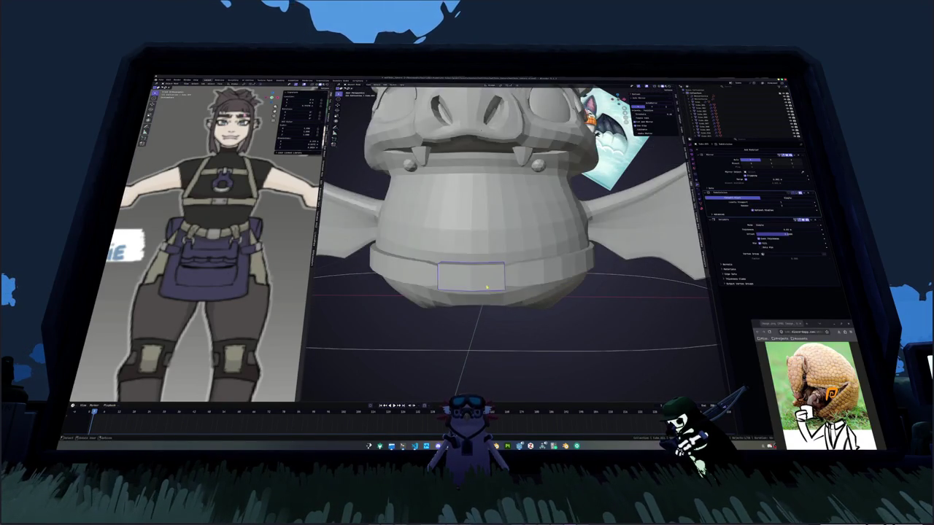
middle_click_drag(486, 293, 488, 285)
key("g")
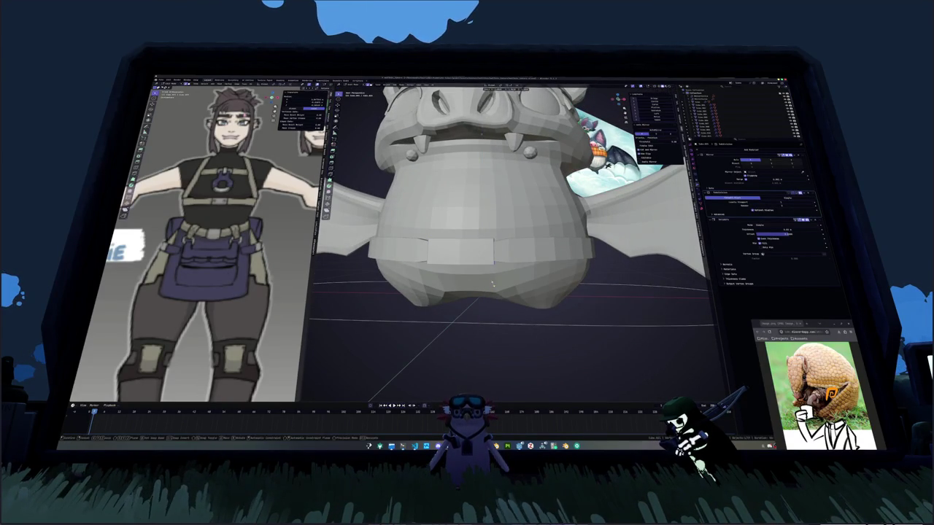
key("z")
left_click(511, 286)
Select the buckle's front face, add extra divisions, and crease its edges.
key("alt+z")
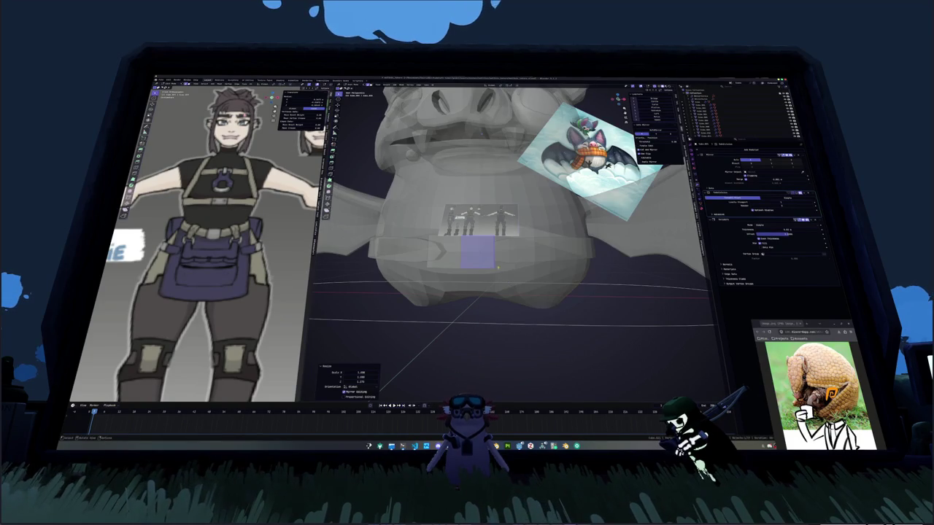
left_click(516, 253)
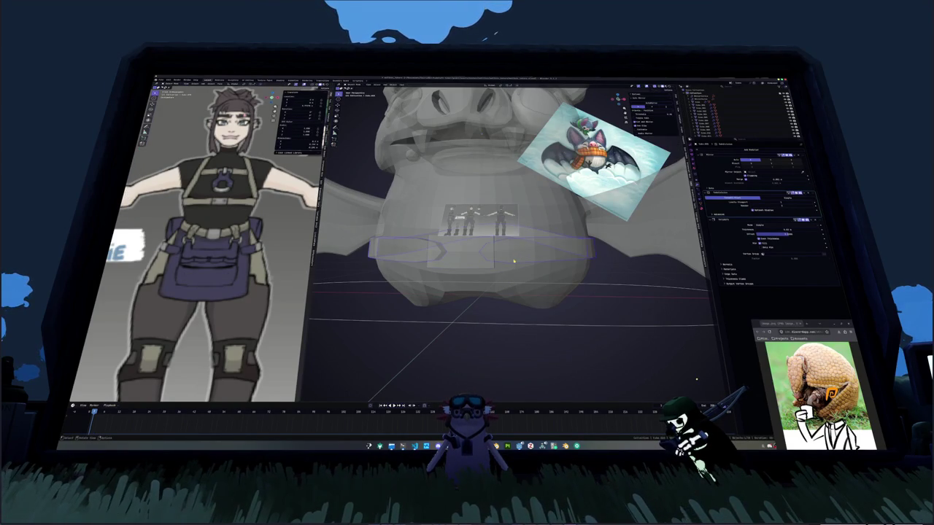
key("alt+z")
key("alt+z")
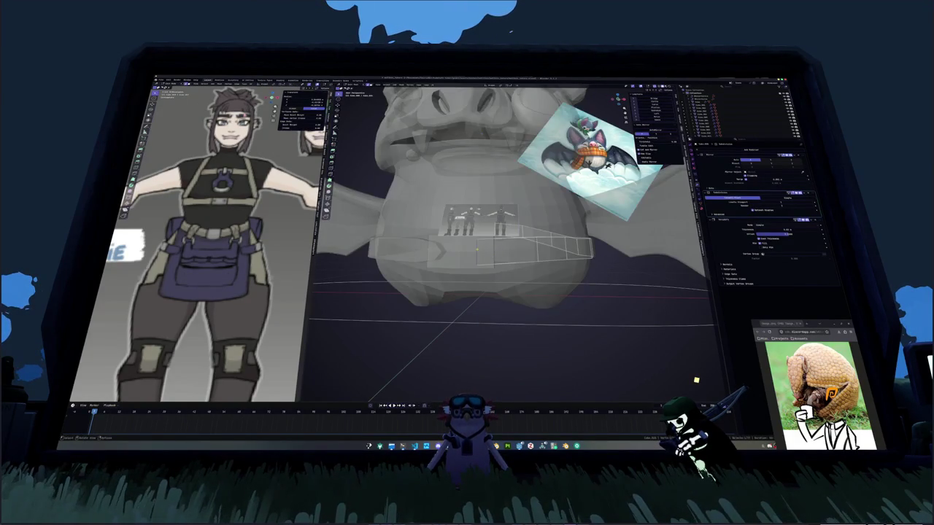
key("s")
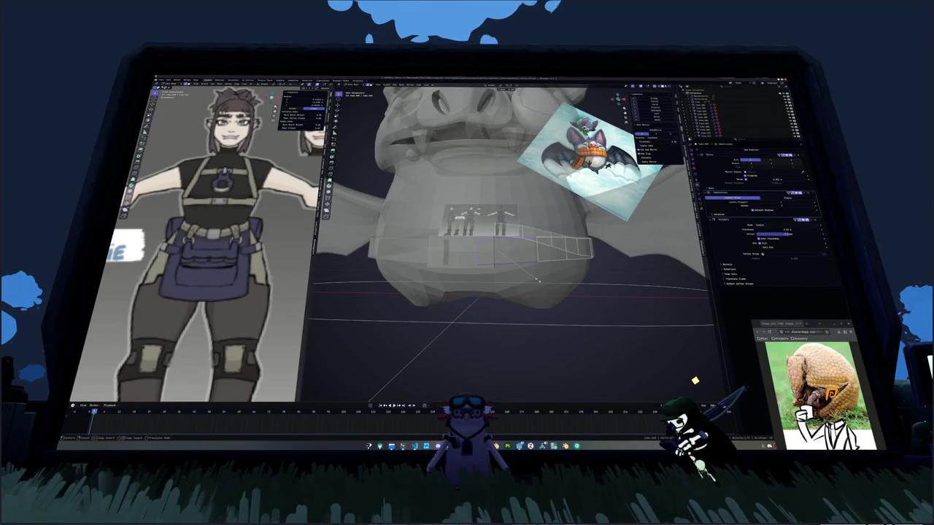
left_click(521, 275)
key("alt+z")
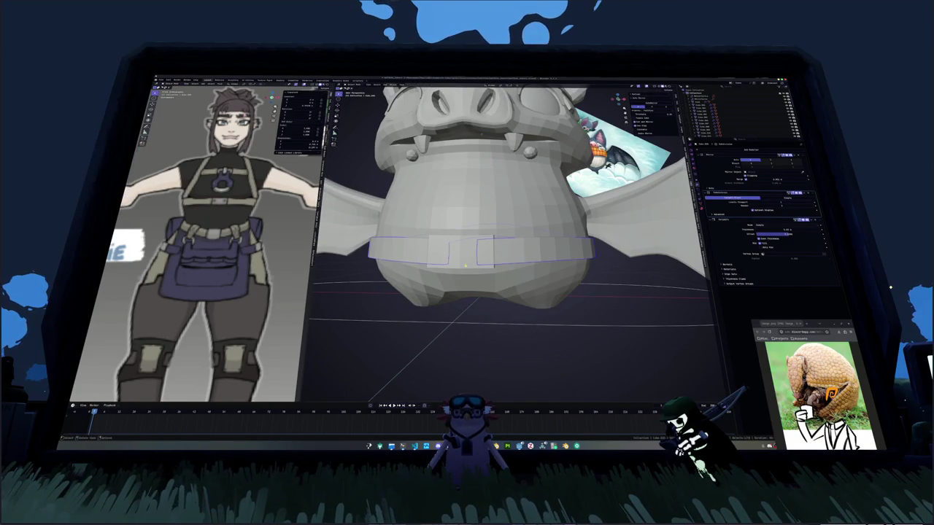
middle_click_drag(456, 263, 558, 261)
Inspect the buckle from the front in X-ray view, abandoning a vertical move.
key("alt+z")
key("g")
key("z")
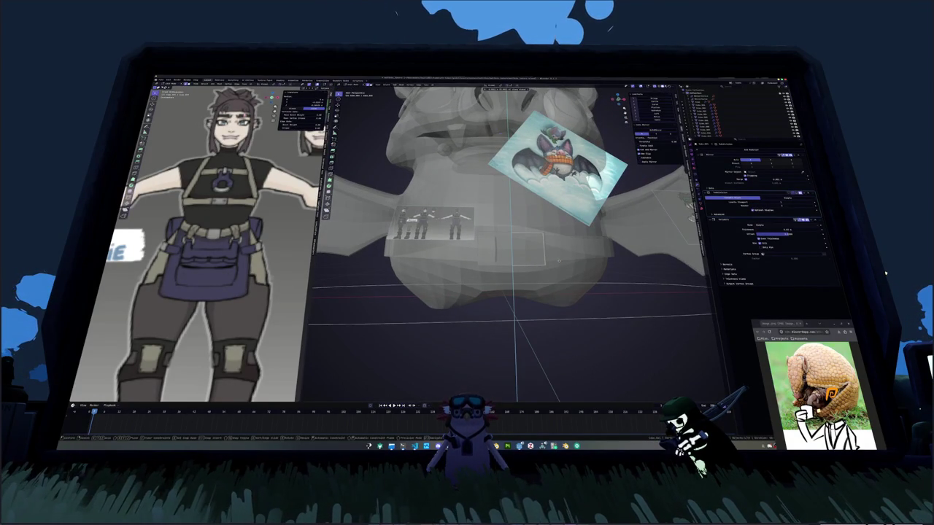
key("Escape")
mouse_move(558, 260)
middle_mouse_down()
mouse_move(473, 267)
mouse_move(511, 254)
middle_mouse_up()
key("alt+z")
scroll(484, 268, "down", 3)
key("alt+z")
scroll(483, 268, "up", 3)
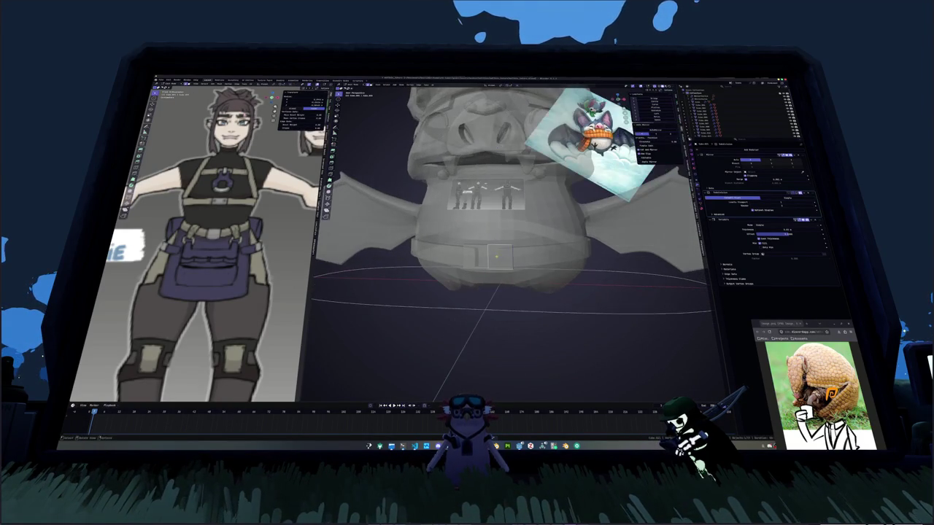
Move the buckle face and belt selection into place on the belt front.
key("g")
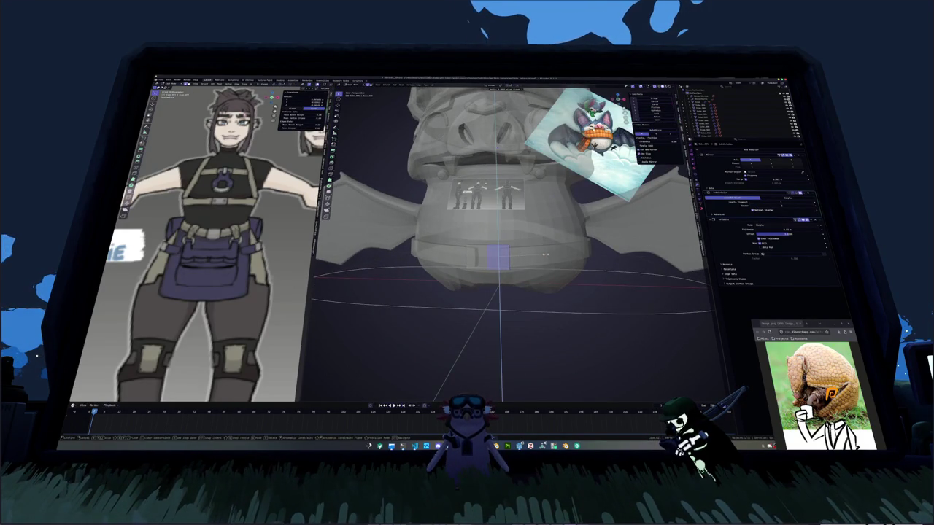
left_click(529, 259)
key("alt+z")
middle_click_drag(529, 259, 510, 255)
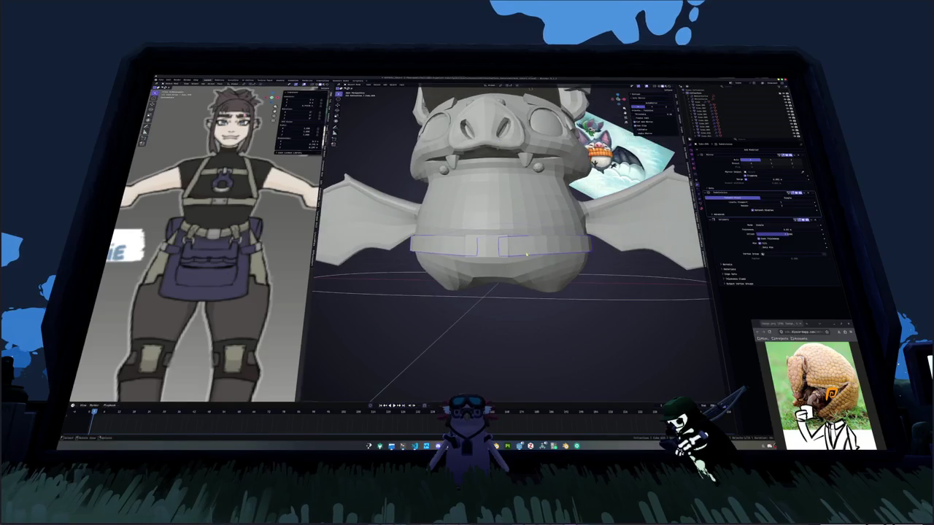
key("alt+z")
key("g")
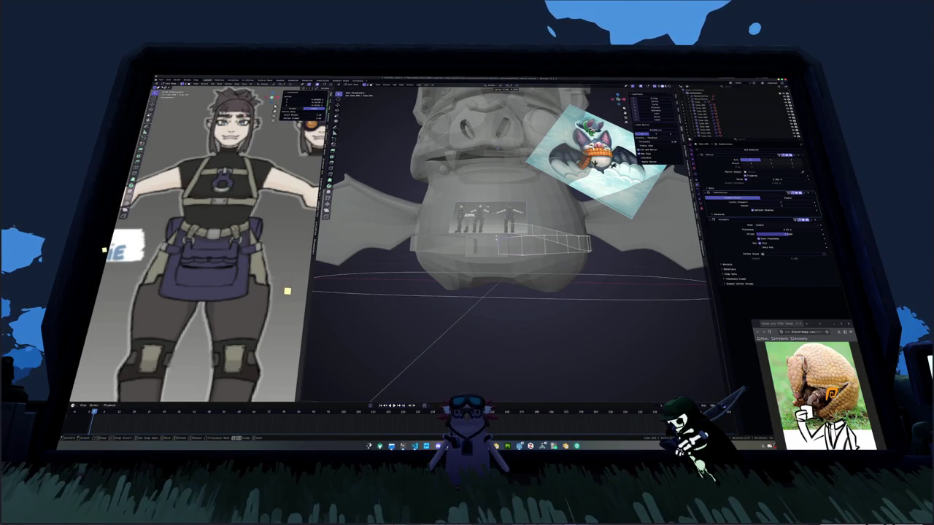
left_click(499, 247)
key("alt+z")
middle_click_drag(501, 257, 462, 324)
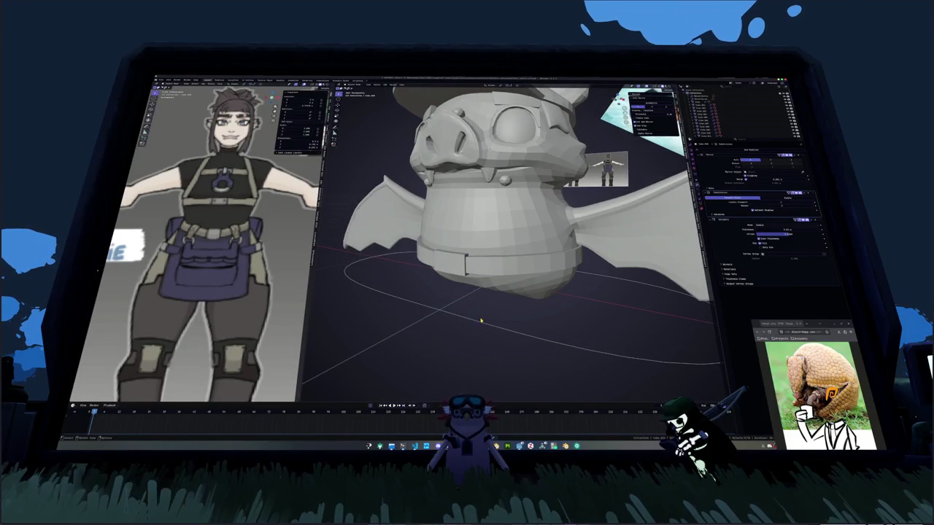
key("Tab")
scroll(569, 306, "down", 5)
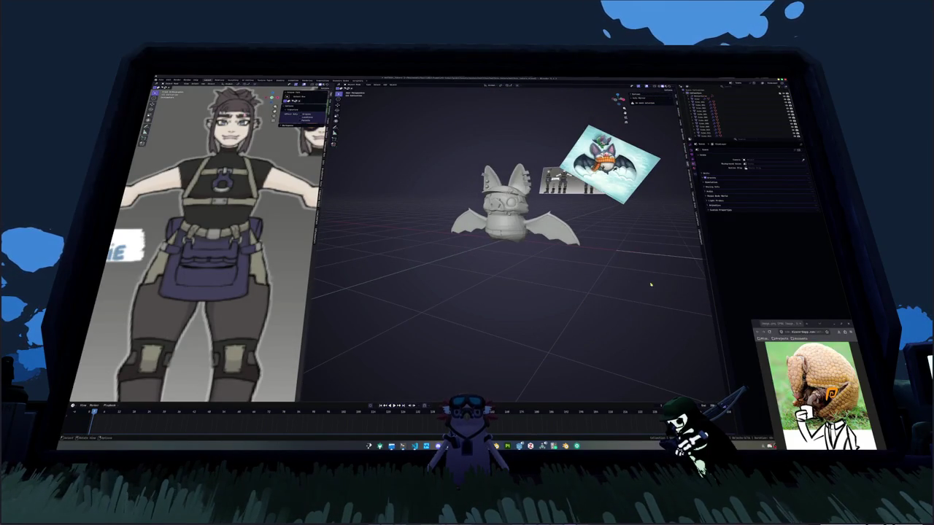
scroll(531, 267, "up", 3)
scroll(511, 272, "up", 2)
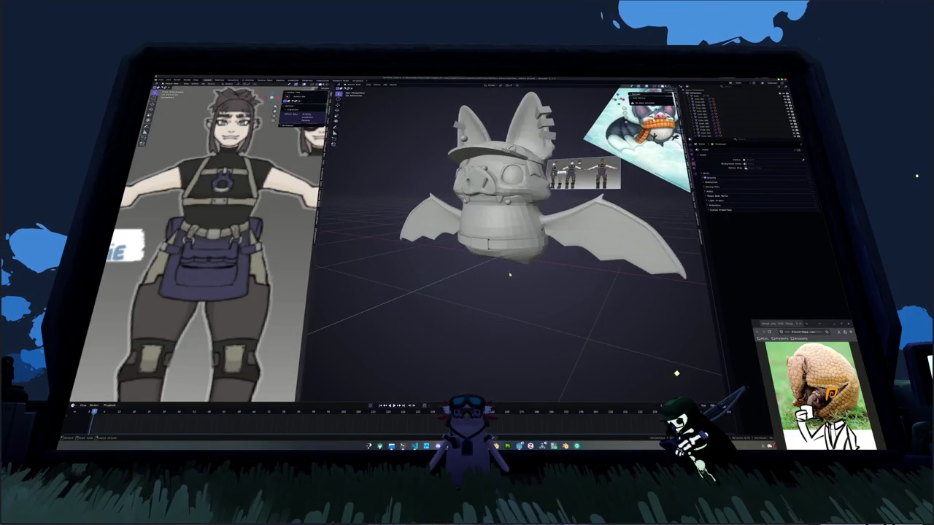
mouse_move(510, 275)
middle_mouse_down()
mouse_move(501, 221)
mouse_move(495, 275)
middle_mouse_up()
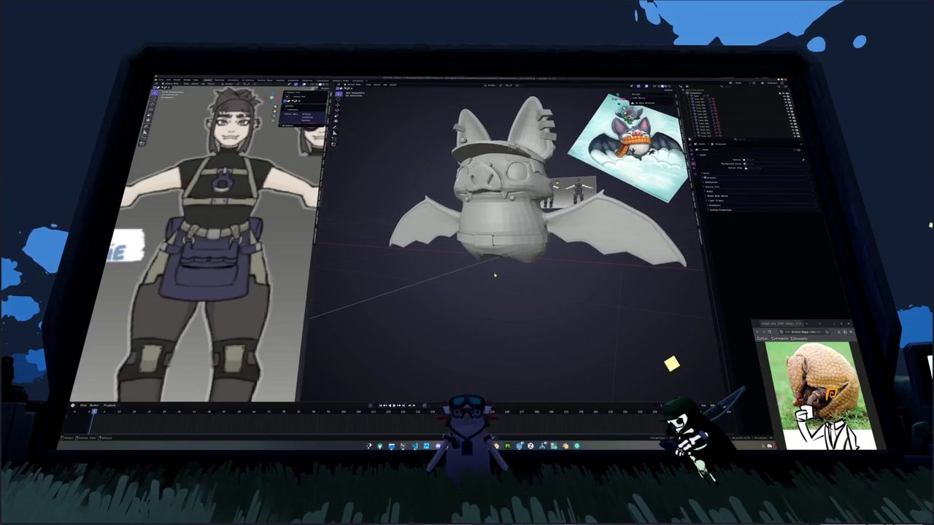
scroll(494, 275, "up", 1)
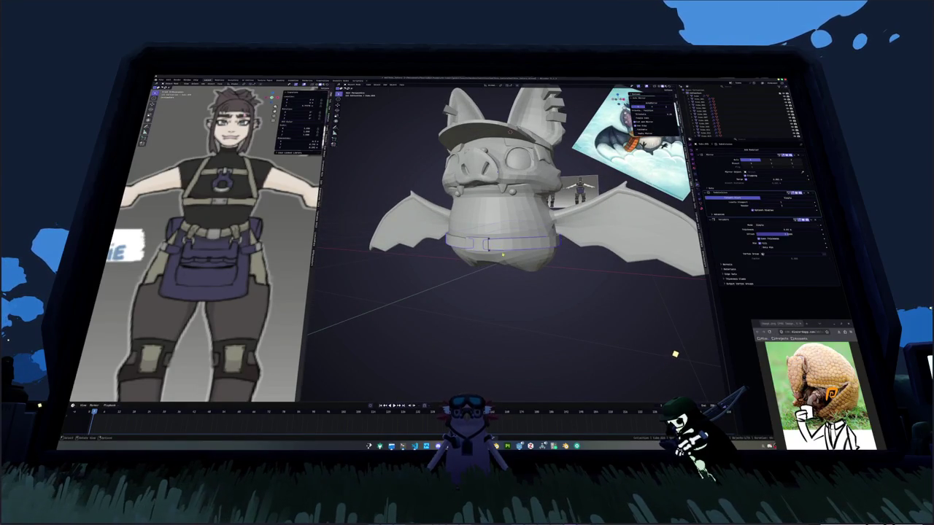
middle_click_drag(675, 353, 621, 256)
key("alt+z")
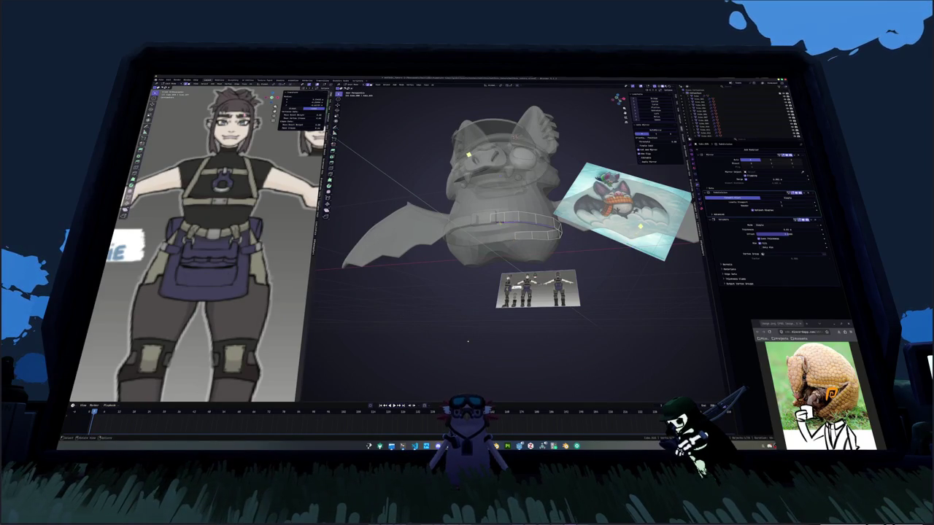
Apply an edge-loop operation from the right-click menu in X-ray view.
middle_click_drag(468, 341, 461, 338)
key("alt+z")
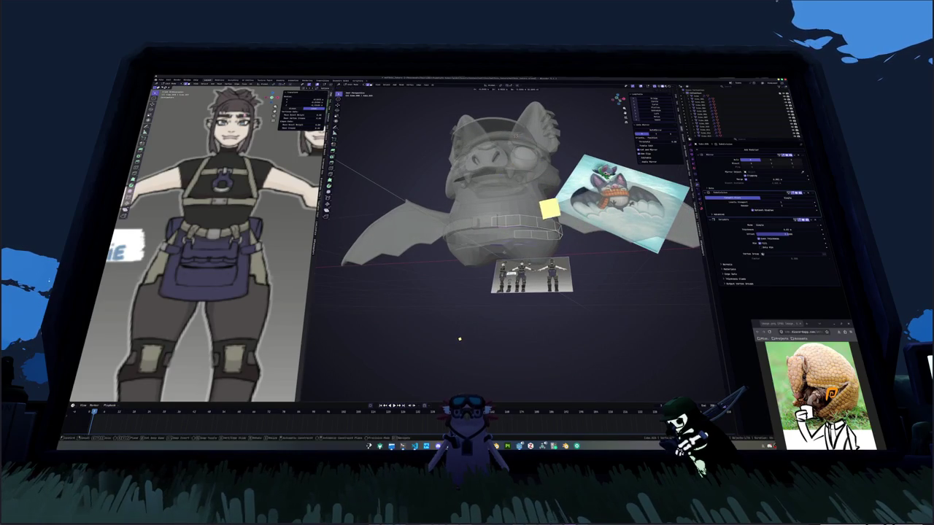
right_click(494, 237)
left_click(494, 237)
key("alt+z")
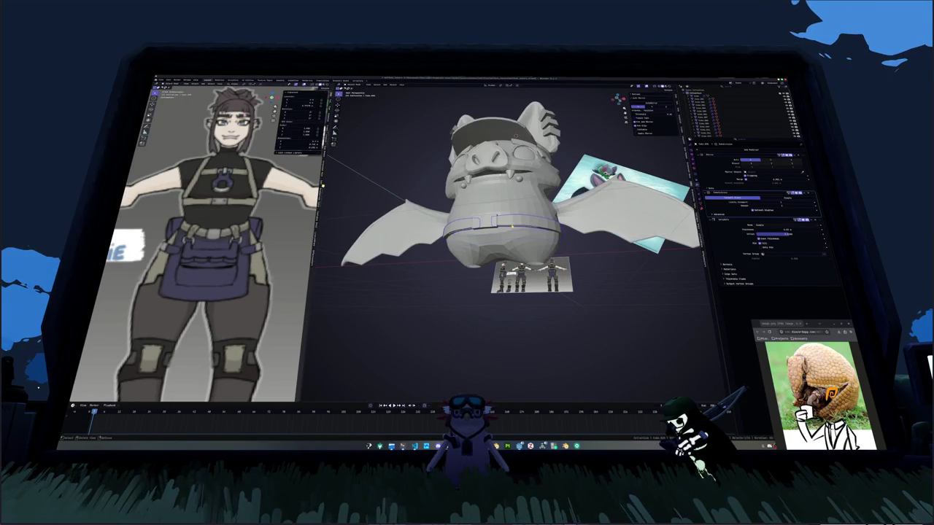
key("alt+z")
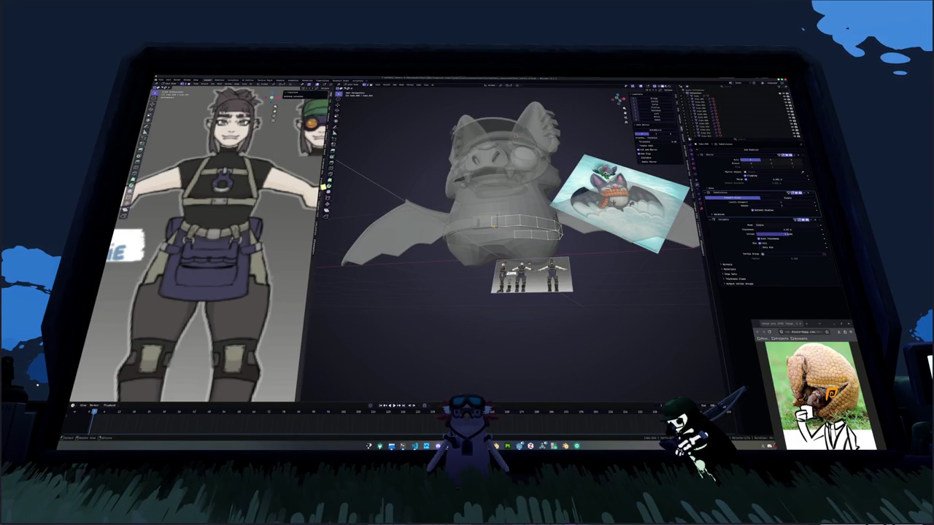
Select the horizontal belly edge loops and scale them vertically along Z.
left_click(507, 229, "alt")
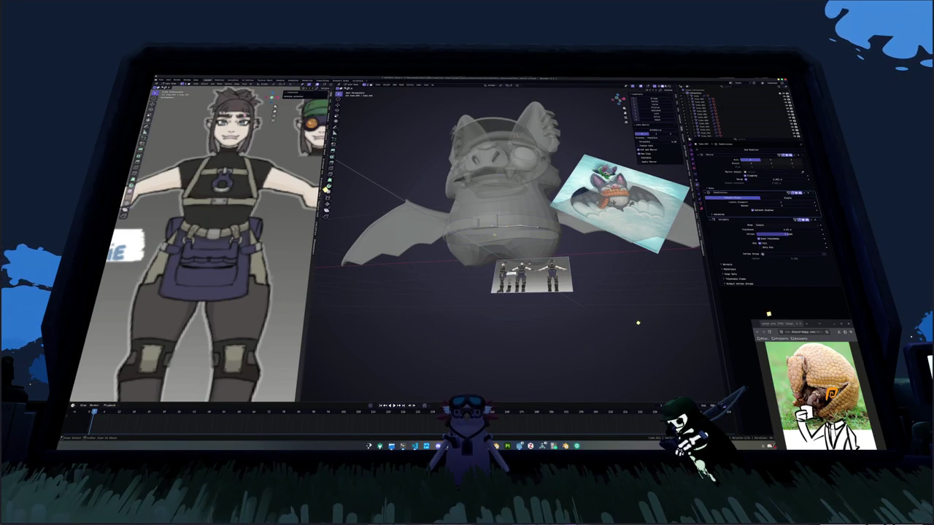
key("alt+z")
key("alt+z")
key("alt+z")
scroll(643, 321, "up", 2)
key("alt+z")
middle_click_drag(643, 321, 650, 298)
left_click(648, 318, "alt")
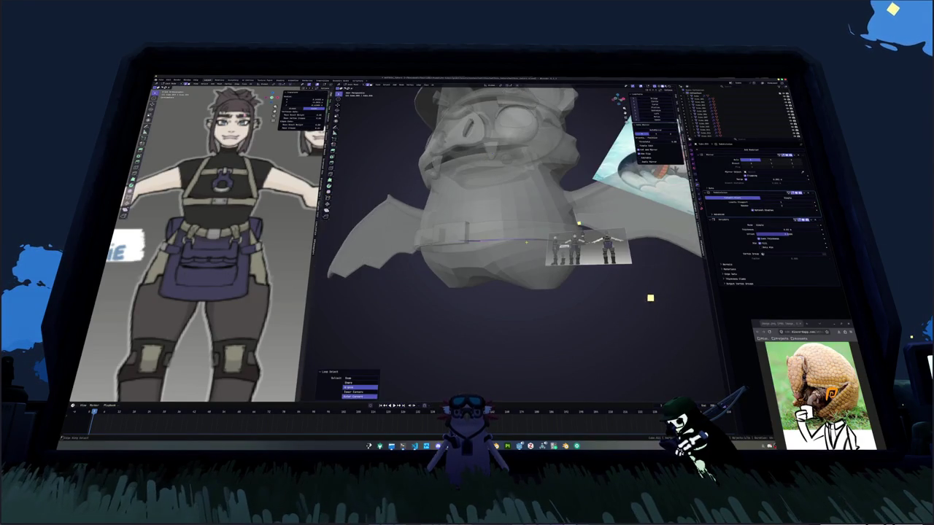
key("r")
key("z")
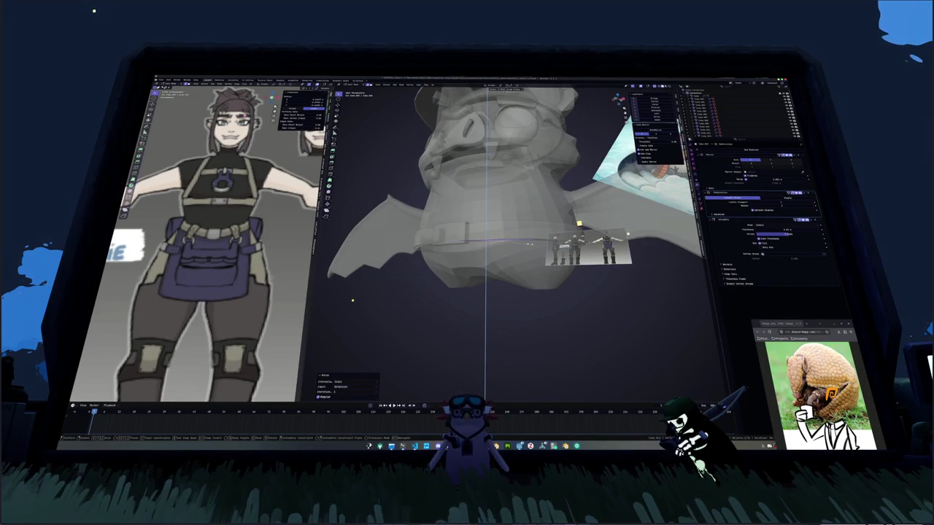
key("Return")
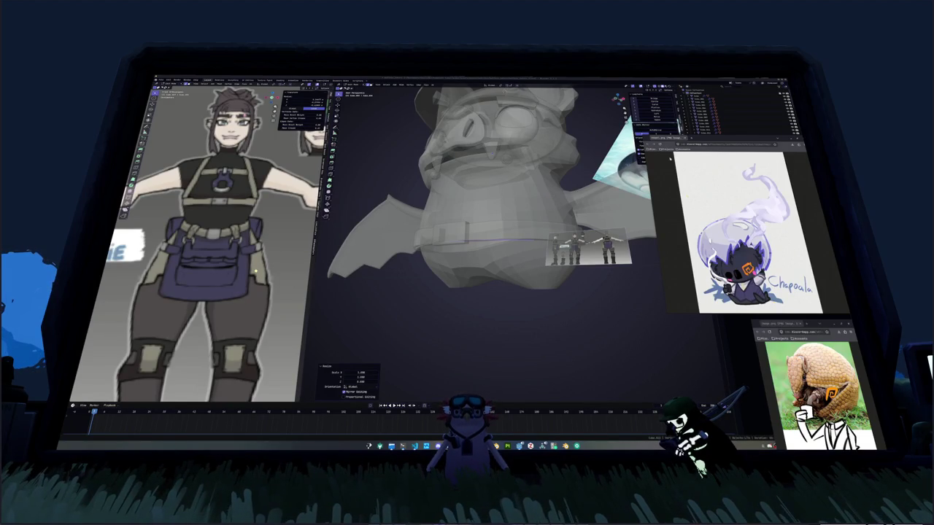
Move the Chapoala reference tab into the small browser window so the large one closes.
left_click_drag(752, 237, 807, 326)
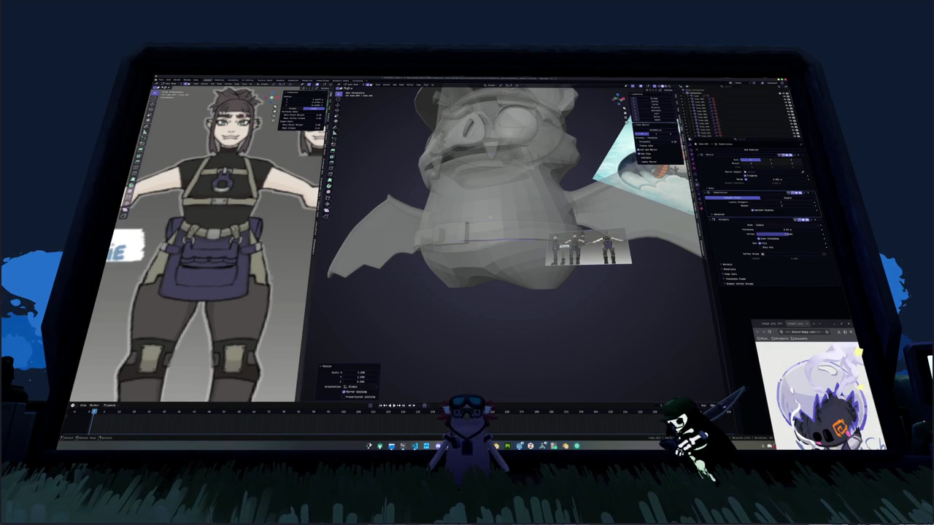
mouse_move(495, 219)
middle_mouse_down()
mouse_move(510, 262)
mouse_move(503, 226)
middle_mouse_up()
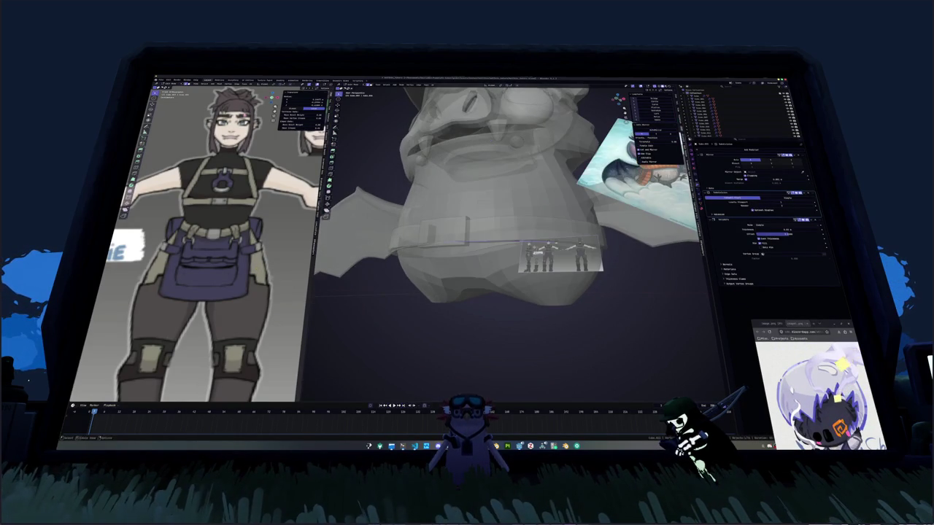
Fully crease the selected belt edges and extrude the lower belt section straight down as a flap.
key("shift+e")
key("1")
key("Return")
key("alt+z")
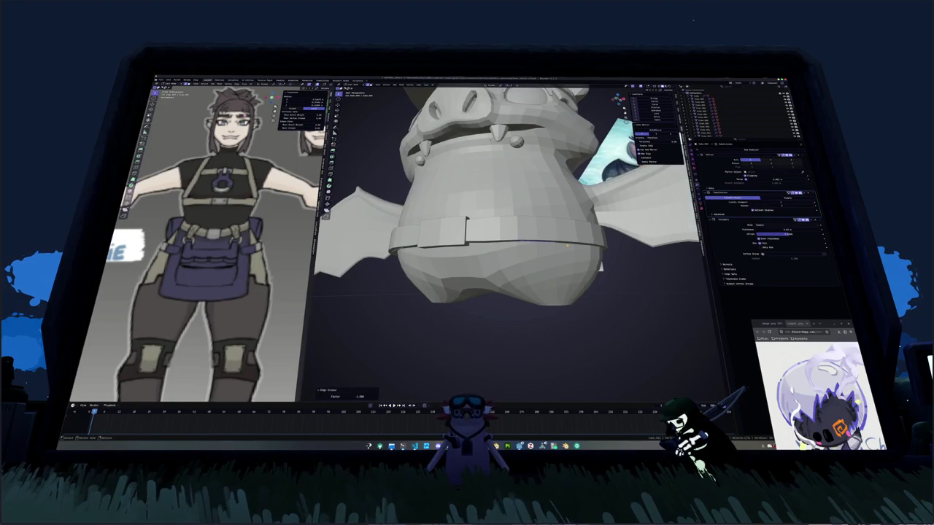
key("e")
key("z")
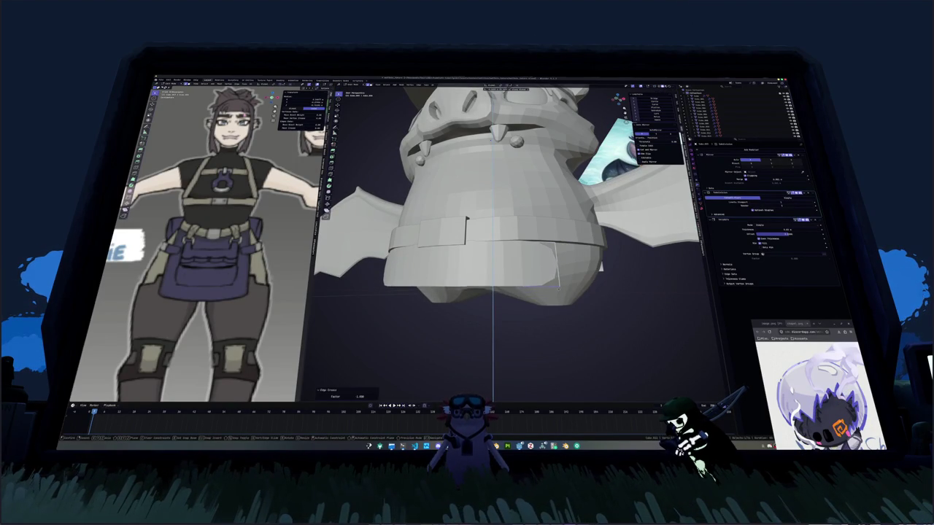
left_click(557, 289)
Reposition the flap faces and shift the lower flap's edge loop sideways along X.
key("alt+z")
key("g")
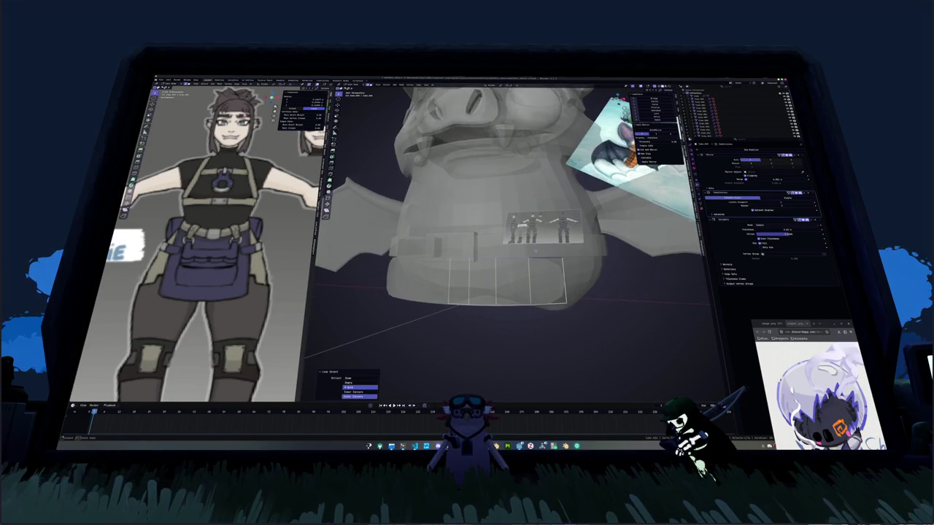
mouse_move(557, 288)
middle_mouse_down()
mouse_move(513, 284)
mouse_move(547, 252)
middle_mouse_up()
left_click(514, 284)
key("alt+z")
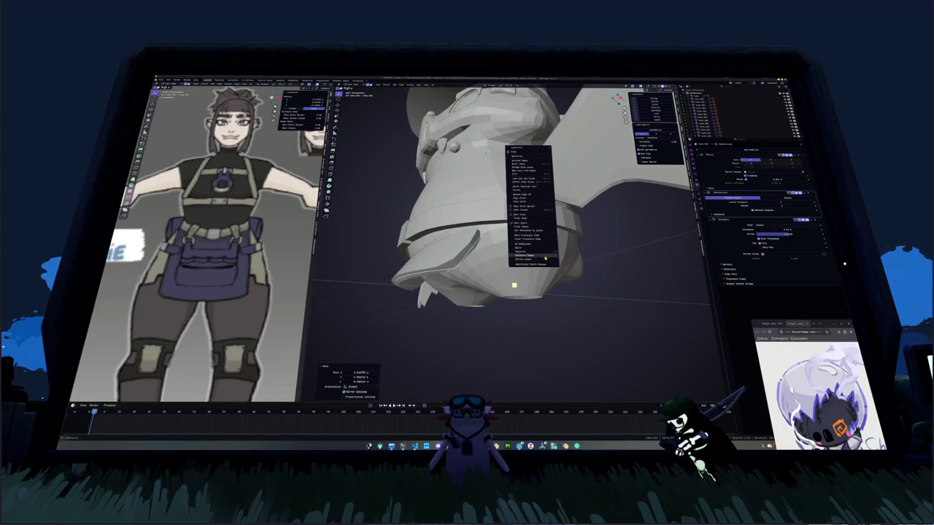
left_click(453, 245, "alt")
key("g")
key("x")
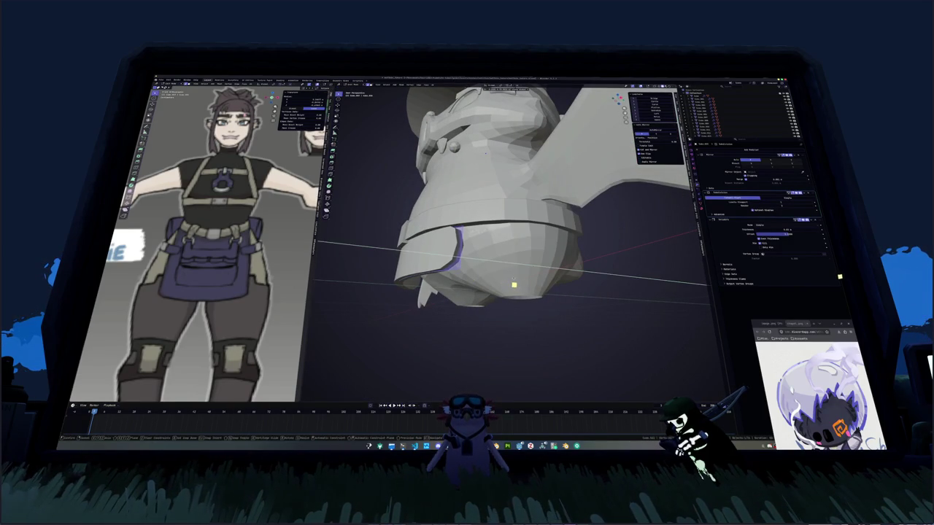
left_click(513, 285)
Select the whole flap piece with Ctrl+L and duplicate it, leaving the copy in place.
key("alt+z")
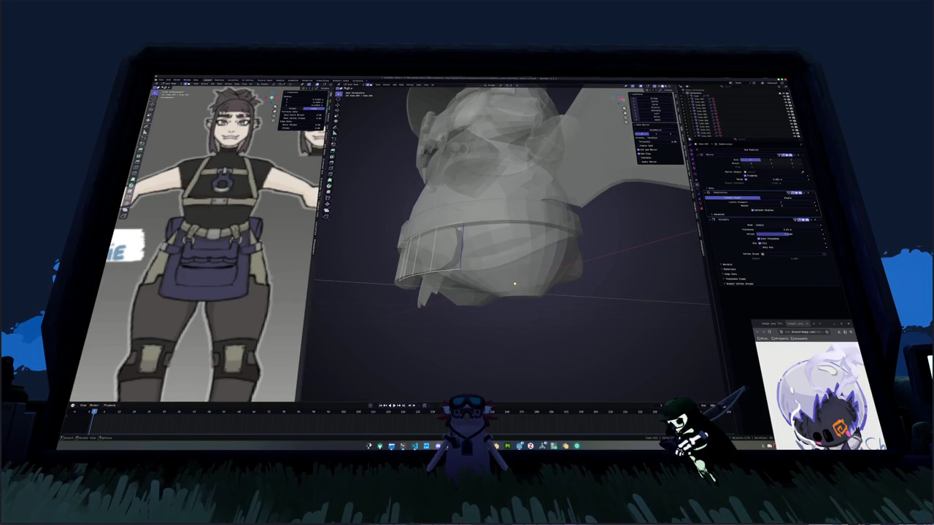
middle_click_drag(514, 283, 476, 237)
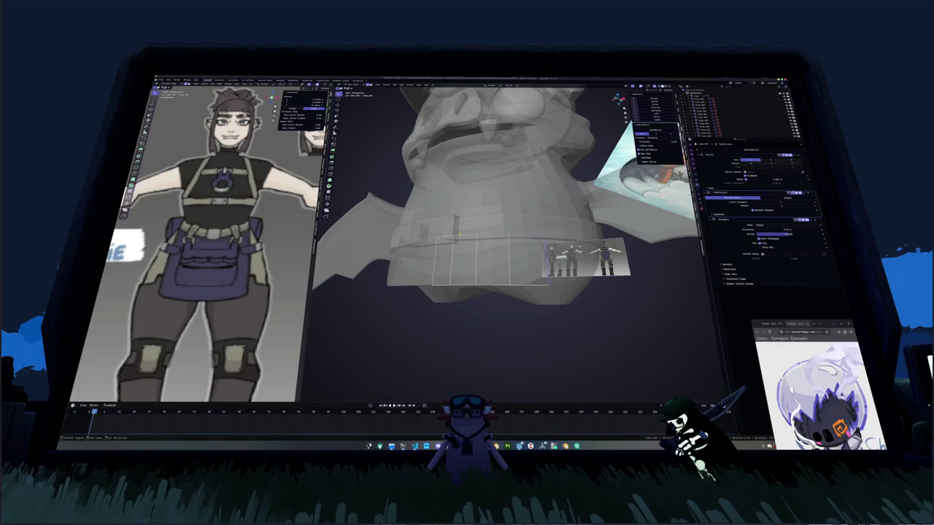
middle_click_drag(573, 207, 549, 240)
key("alt+z")
key("ctrl+l")
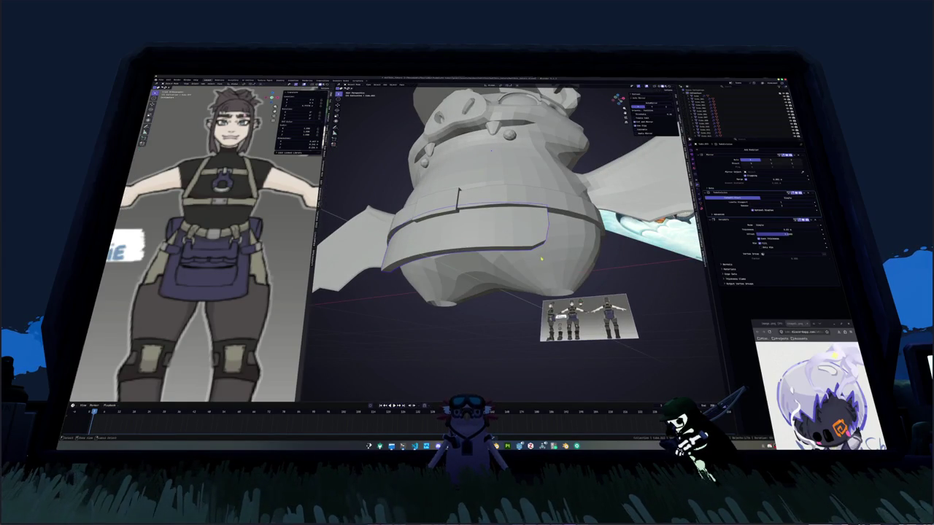
key("alt+z")
key("alt+z")
mouse_move(541, 259)
middle_mouse_down()
mouse_move(512, 237)
mouse_move(503, 263)
mouse_move(503, 238)
middle_mouse_up()
right_click(514, 226)
key("Escape")
key("g")
key("Escape")
key("alt+z")
Slide and move an edge loop on the lower body to reshape the flap.
left_click(502, 251, "alt")
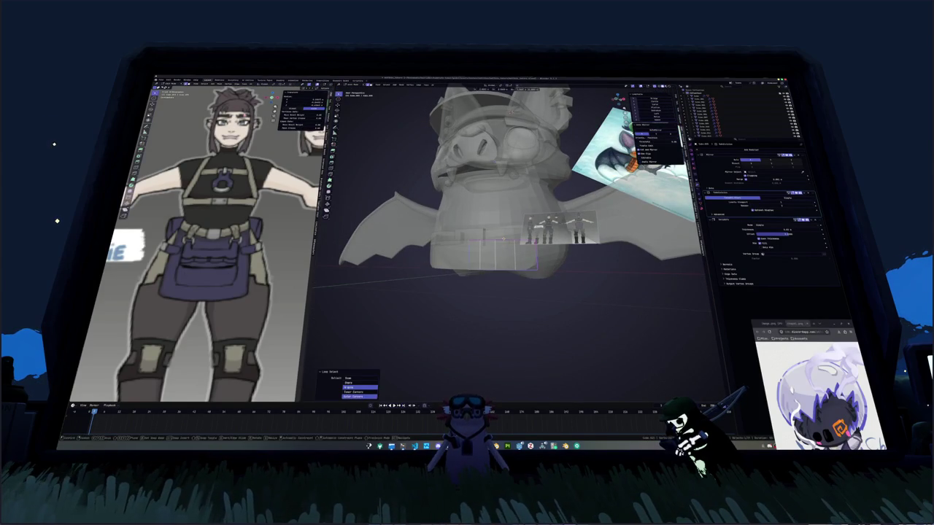
key("g")
key("g")
left_click(503, 241)
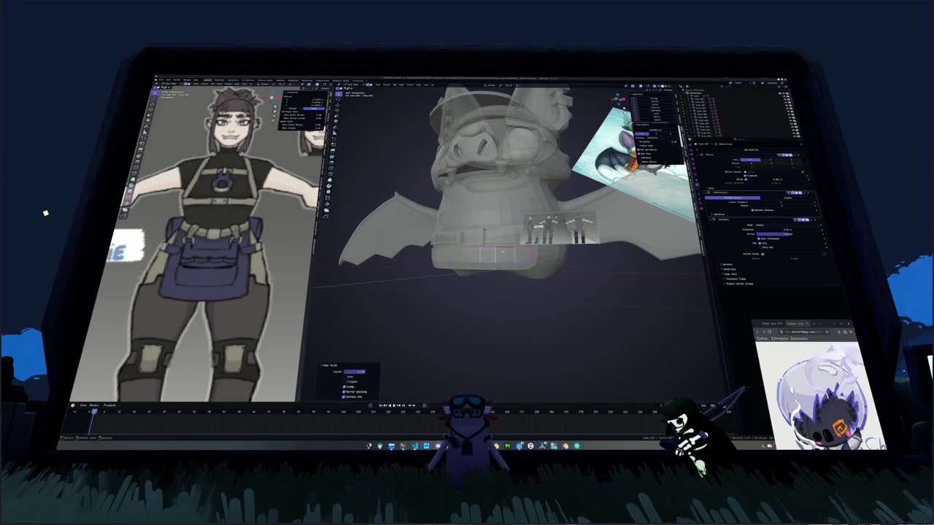
key("alt+z")
mouse_move(503, 240)
middle_mouse_down()
mouse_move(511, 116)
mouse_move(512, 233)
middle_mouse_up()
key("alt+z")
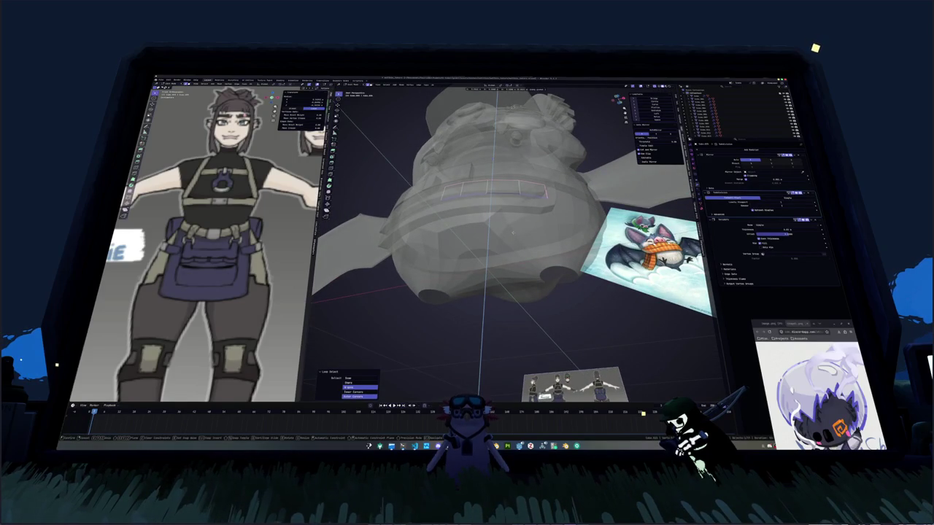
key("g")
left_click(513, 234)
Move the flap edge along the Y axis to refine its shape.
mouse_move(513, 233)
middle_mouse_down()
mouse_move(503, 248)
mouse_move(516, 271)
middle_mouse_up()
key("alt+z")
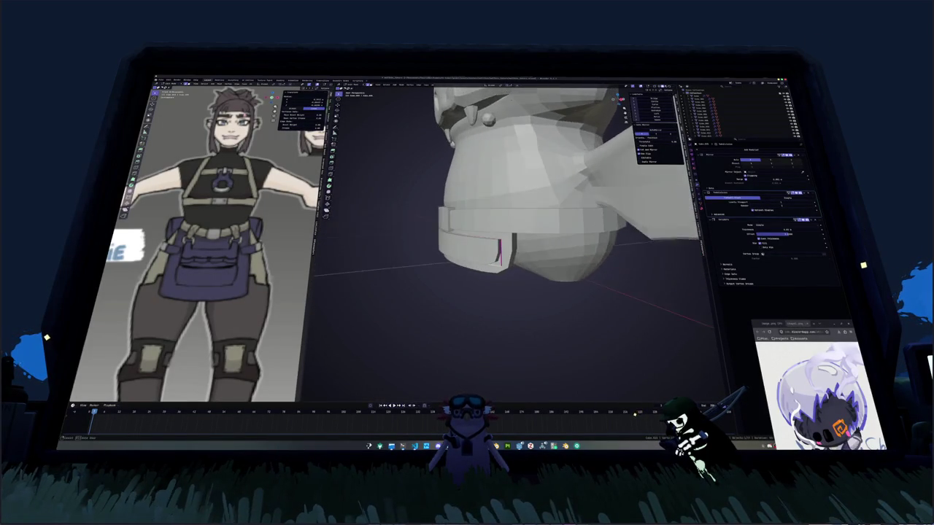
key("g")
key("y")
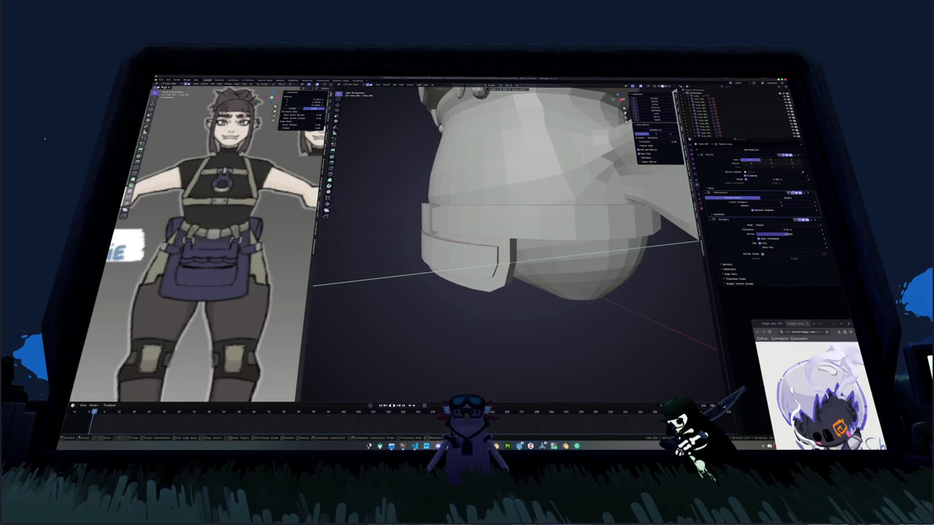
left_click(520, 267)
key("alt+z")
mouse_move(520, 268)
middle_mouse_down()
mouse_move(517, 252)
mouse_move(558, 251)
mouse_move(514, 264)
middle_mouse_up()
key("alt+z")
key("alt+z")
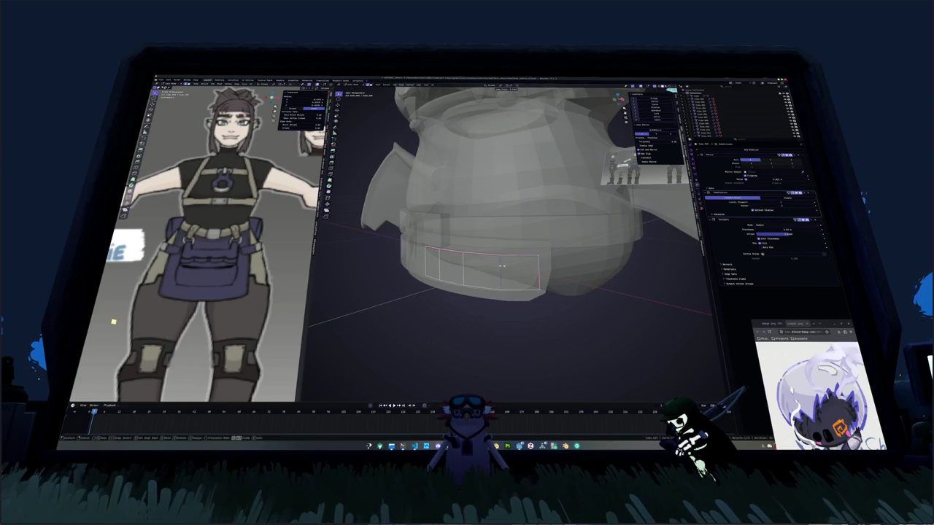
Slide the selected flap vertices along their edges.
key("g")
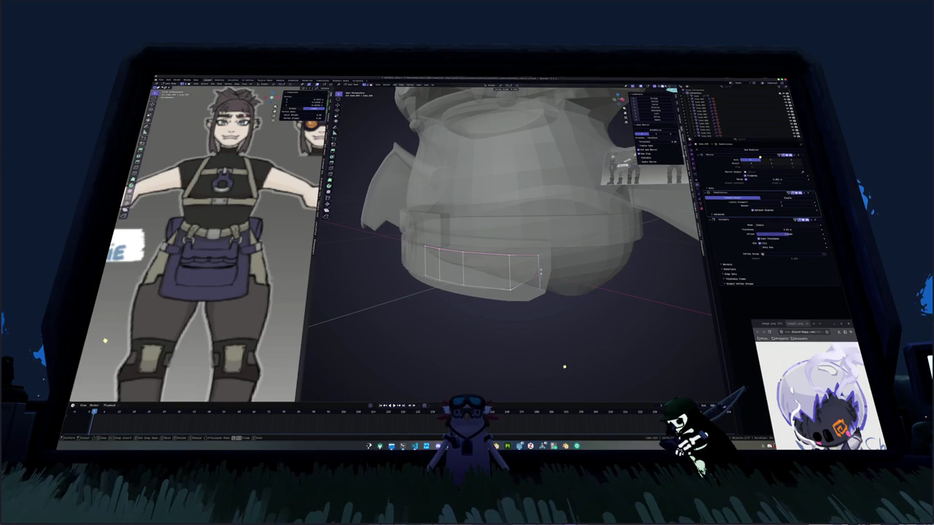
left_click(564, 366)
key("alt+z")
middle_click_drag(564, 366, 566, 370)
key("alt+z")
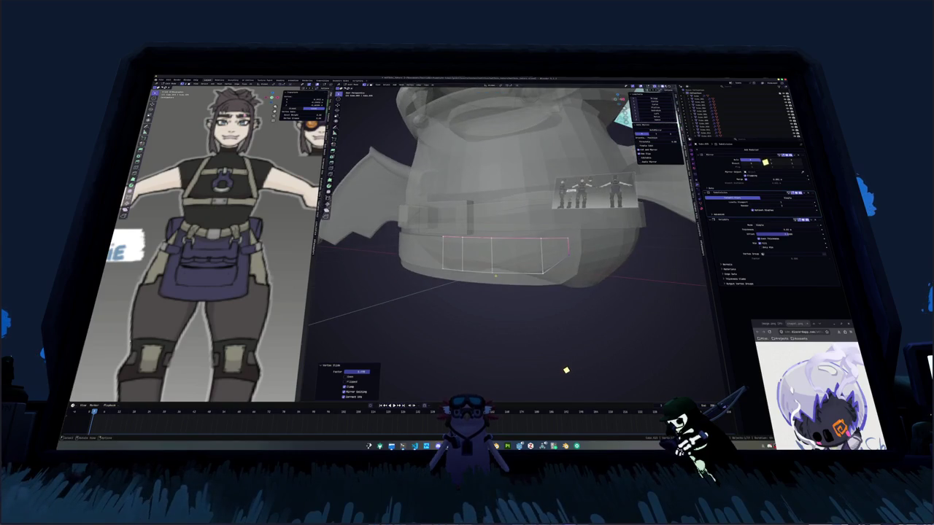
key("alt+z")
key("alt+z")
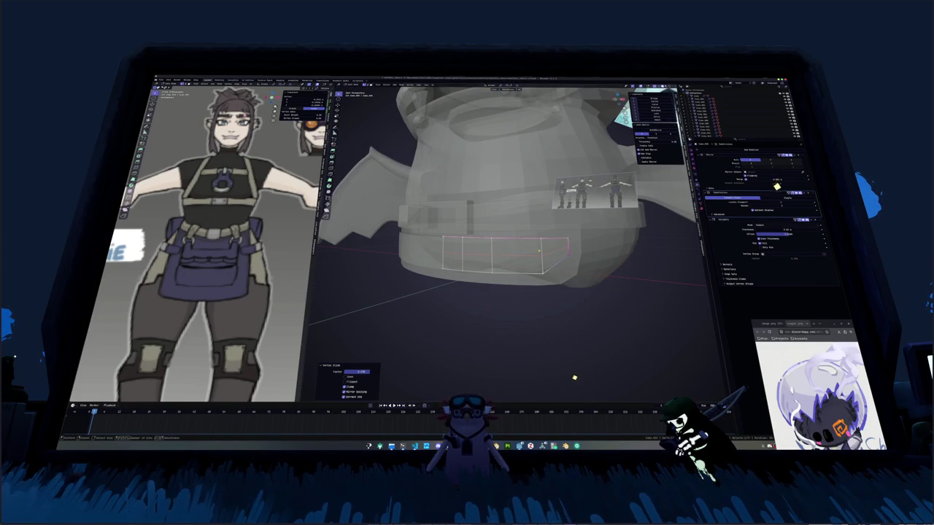
Add a loop cut across the flap and move its new edges along the depth axis.
key("ctrl+r")
left_click(669, 214)
middle_click_drag(669, 214, 656, 219)
key("g")
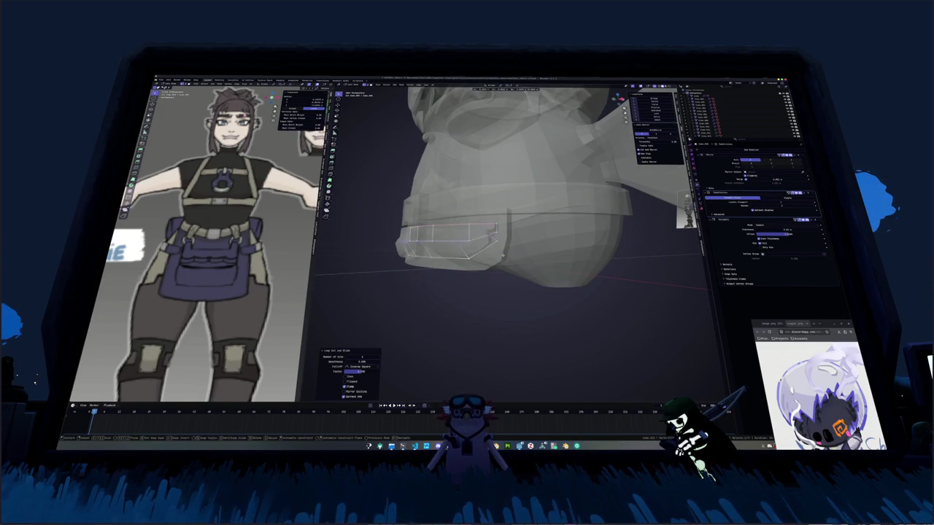
left_click(514, 253)
mouse_move(513, 254)
middle_mouse_down()
mouse_move(495, 262)
mouse_move(463, 224)
middle_mouse_up()
key("g")
key("y")
left_click(495, 263)
Move another flap edge loop along Y and give the selected edges a full crease.
left_click(471, 232, "alt")
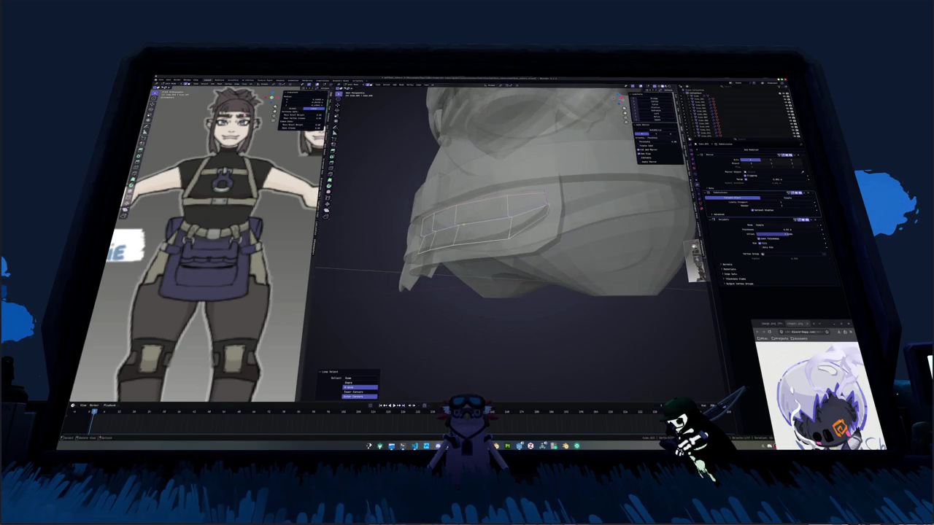
key("g")
key("y")
left_click(464, 224)
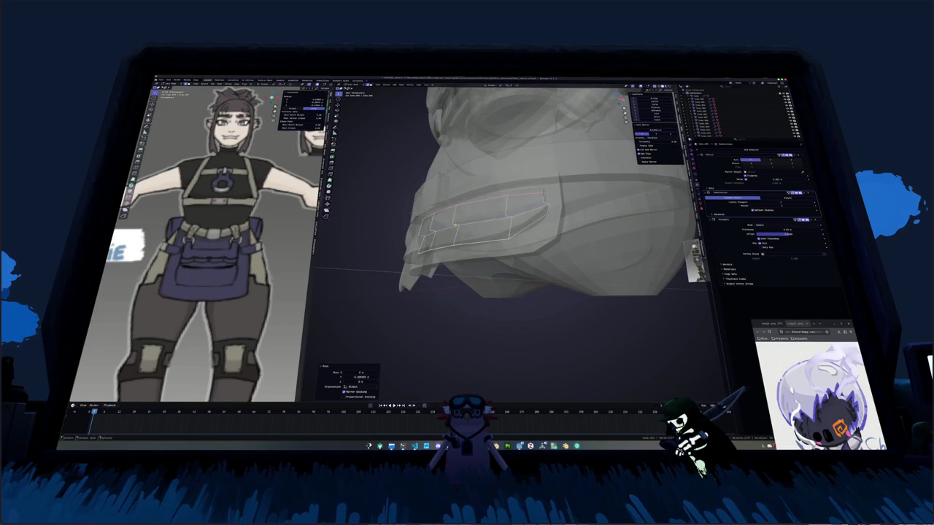
middle_click_drag(463, 224, 467, 236)
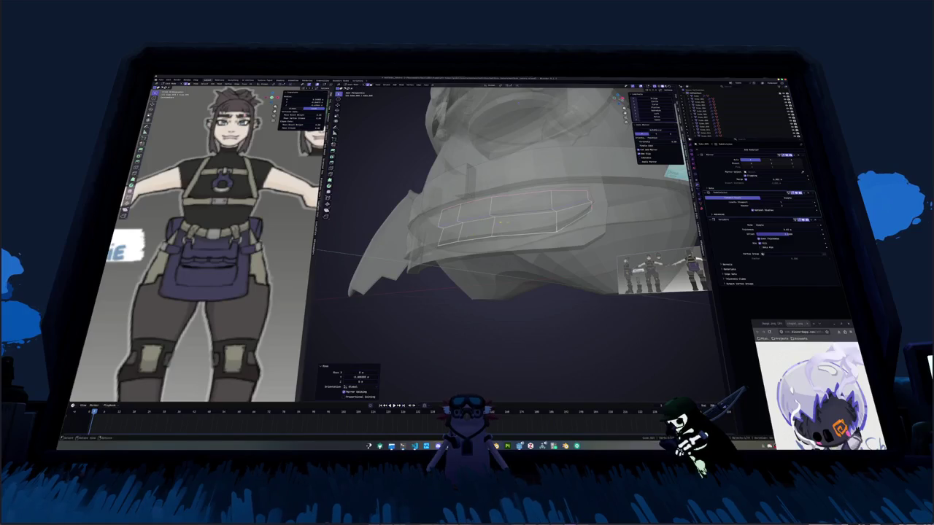
key("shift+e")
key("1")
key("Return")
Scale the selected faces and push them outward along their normals with Alt+S.
mouse_move(502, 221)
middle_mouse_down()
mouse_move(538, 257)
mouse_move(578, 243)
middle_mouse_up()
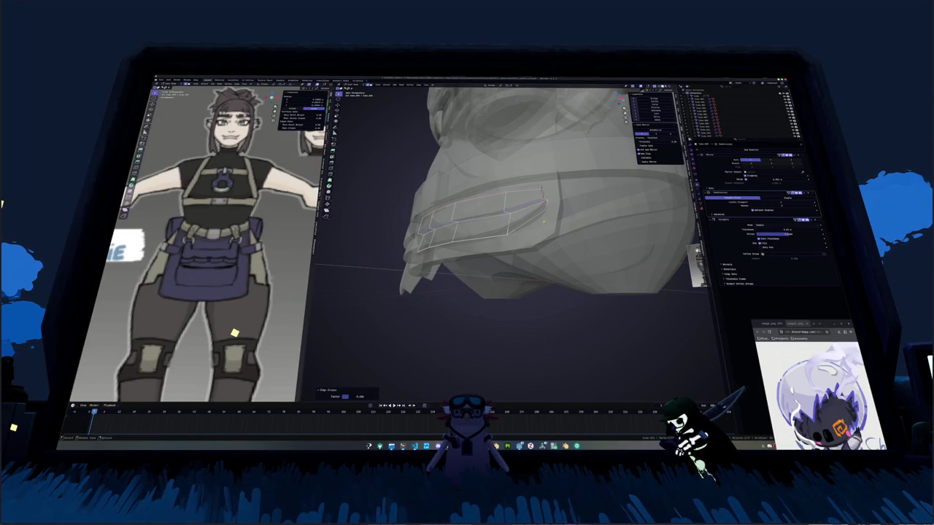
key("s")
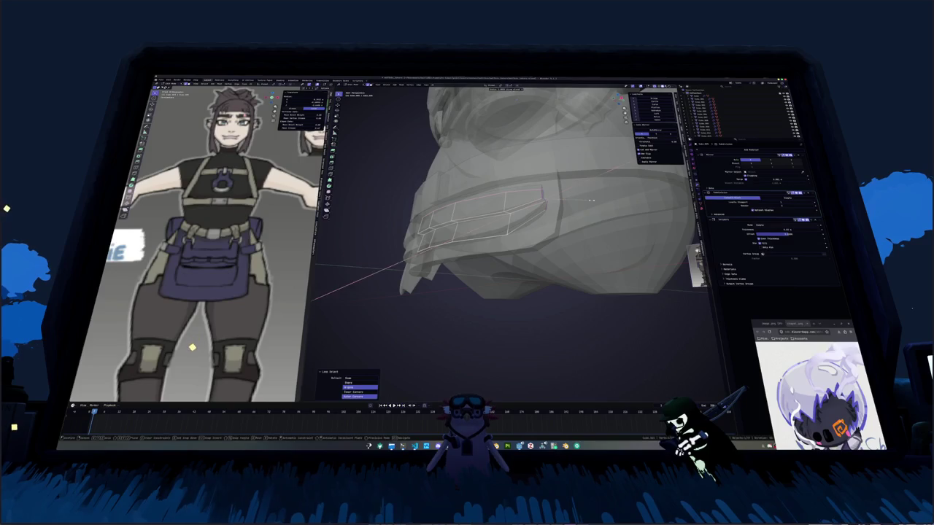
key("Return")
key("alt+z")
mouse_move(582, 213)
middle_mouse_down()
mouse_move(541, 249)
mouse_move(581, 267)
mouse_move(527, 246)
mouse_move(520, 268)
mouse_move(449, 105)
middle_mouse_up()
key("alt+s")
key("Return")
Make knife cuts, then extrude and rotate the selected faces.
key("k")
key("Escape")
key("alt+z")
key("k")
key("e")
left_click(580, 267)
key("alt+z")
key("r")
left_click(520, 250)
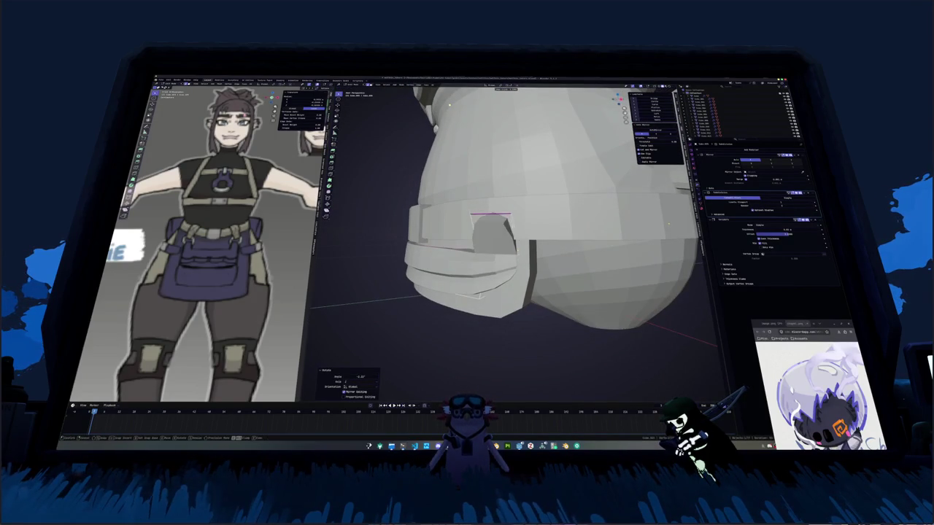
Slide the selected flap edges along the mesh to tighten the fit.
key("alt+z")
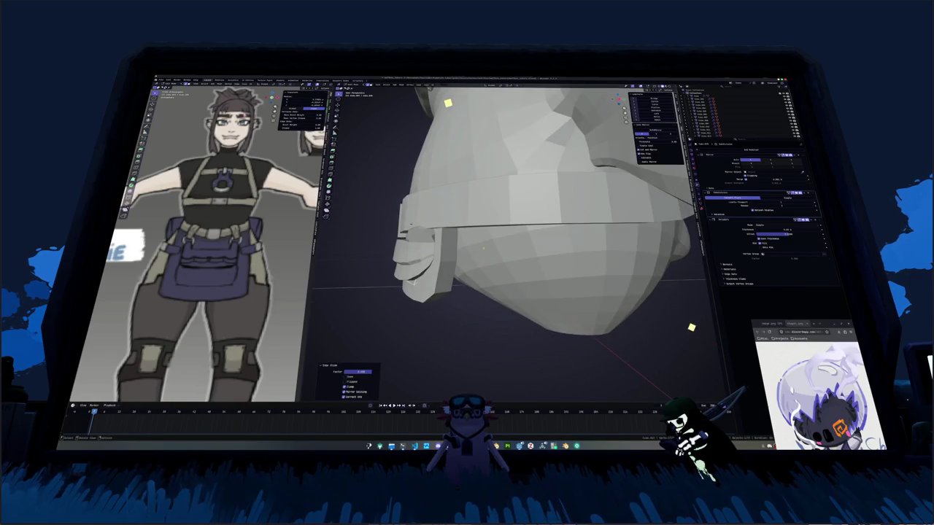
key("g")
key("g")
left_click(497, 257)
middle_click_drag(497, 257, 514, 252)
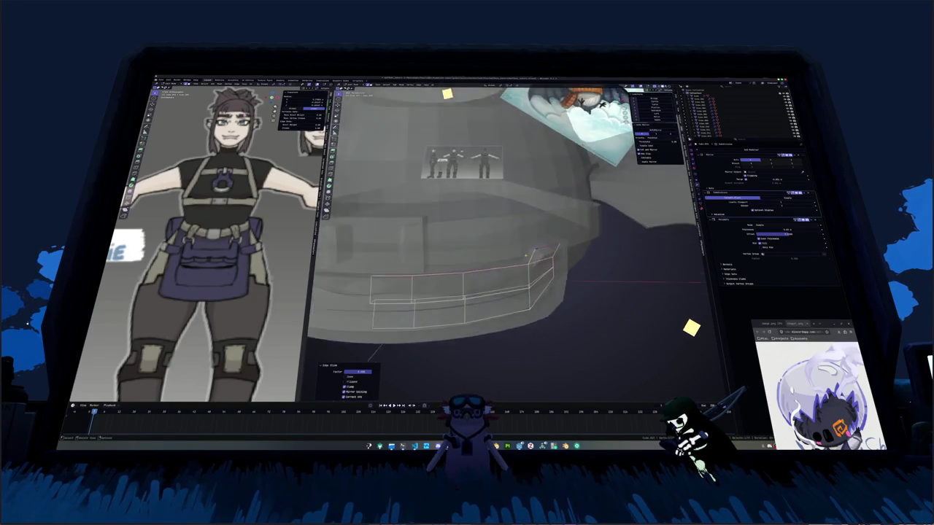
key("ctrl+Tab")
left_click(441, 255)
middle_click_drag(441, 255, 509, 253)
key("alt+z")
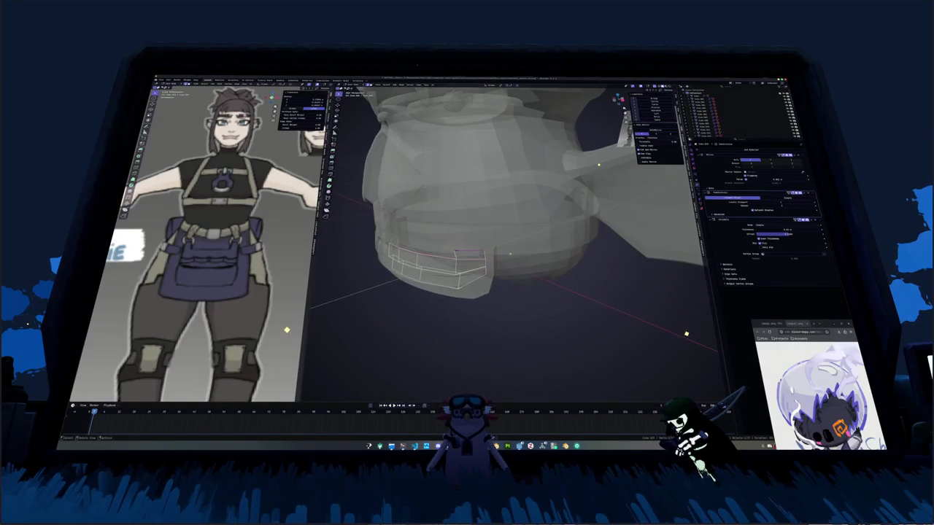
scroll(460, 252, "up", 2)
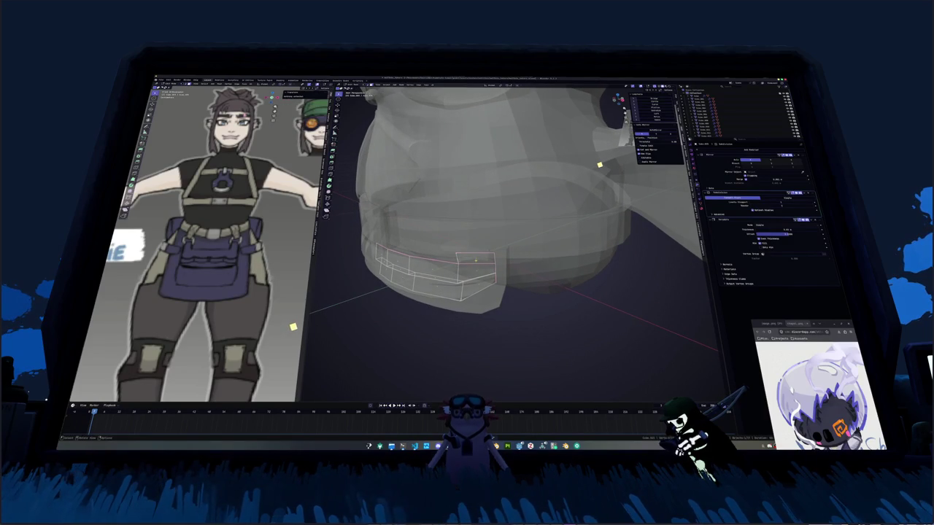
Extrude a face on the lower belt band, then scale and rotate the flap against the body.
left_click(474, 260)
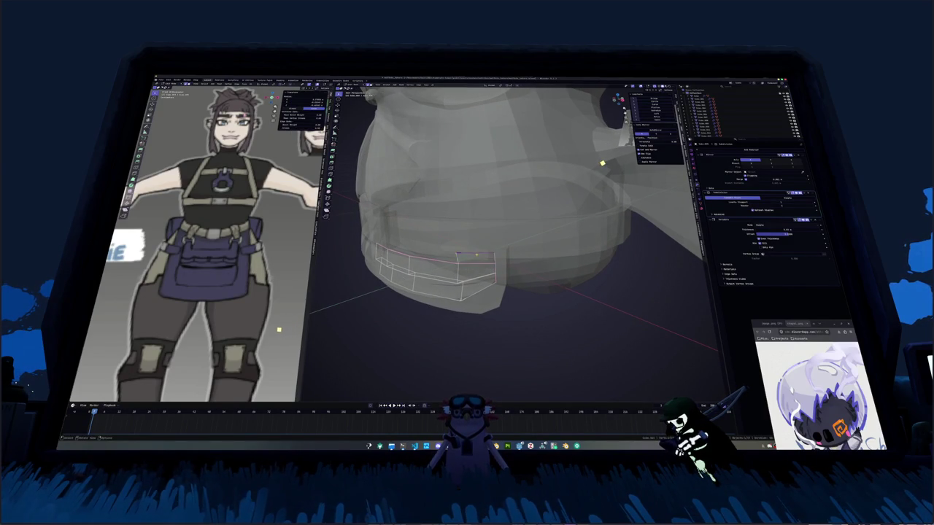
mouse_move(476, 255)
middle_mouse_down()
mouse_move(526, 259)
mouse_move(468, 187)
middle_mouse_up()
key("e")
left_click(514, 256)
key("alt+z")
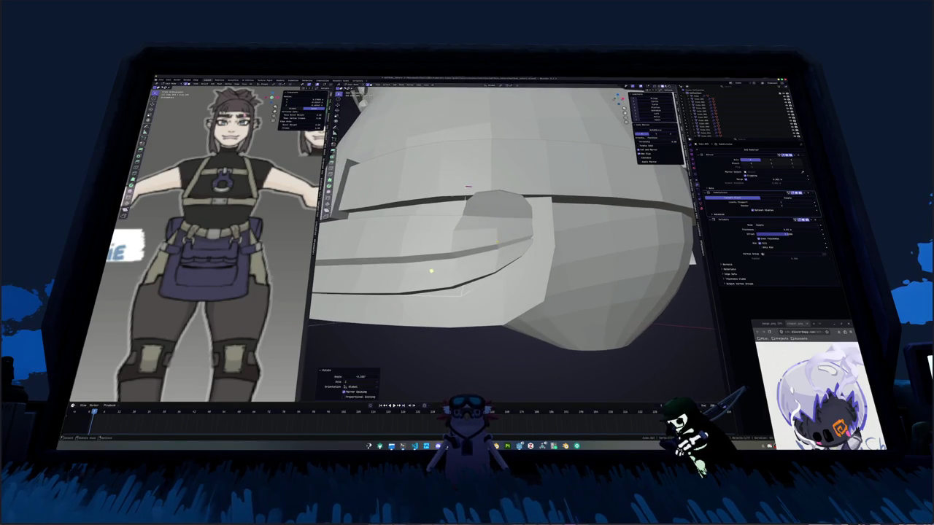
key("s")
left_click(516, 234)
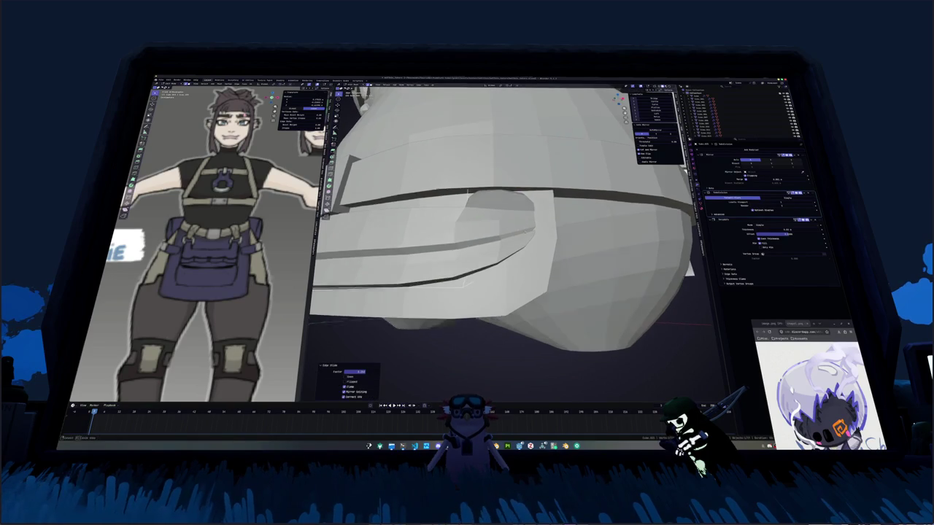
key("alt+z")
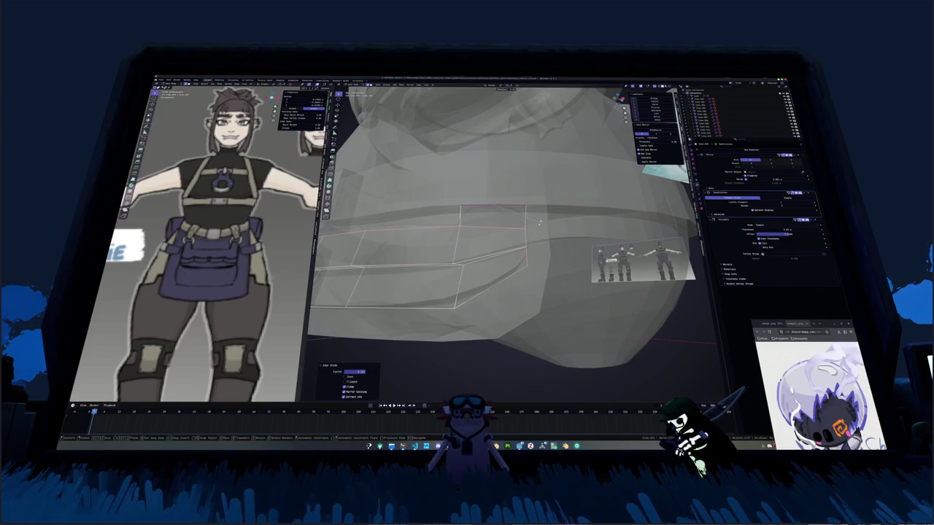
key("r")
key("alt+z")
mouse_move(539, 223)
middle_mouse_down()
mouse_move(453, 281)
mouse_move(458, 266)
middle_mouse_up()
left_click(453, 282)
Crease the flap's outer edges sharp and nudge the selection into its final position.
key("alt+z")
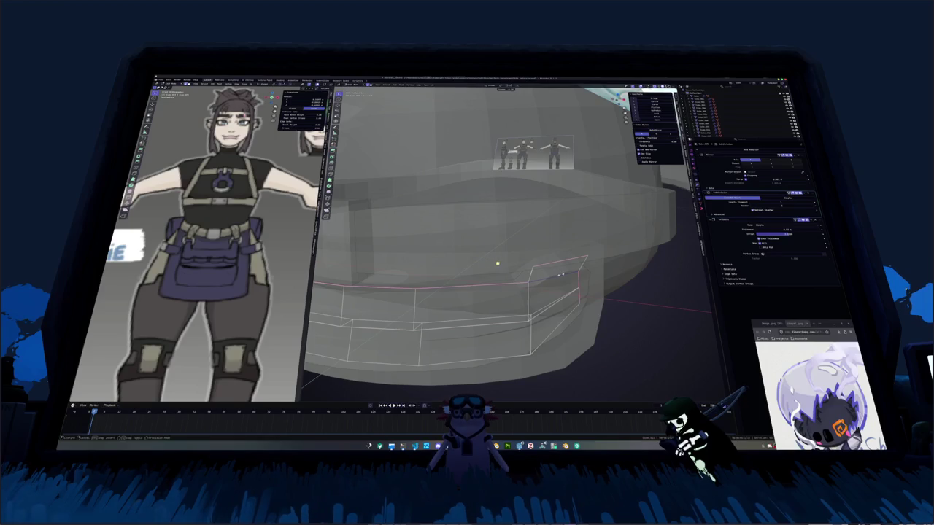
key("shift+e")
left_click(513, 266)
key("alt+z")
mouse_move(603, 278)
middle_mouse_down()
mouse_move(586, 290)
mouse_move(562, 255)
mouse_move(513, 268)
mouse_move(529, 243)
middle_mouse_up()
key("alt+z")
key("g")
left_click(537, 251)
key("alt+z")
key("alt+z")
left_click(599, 239)
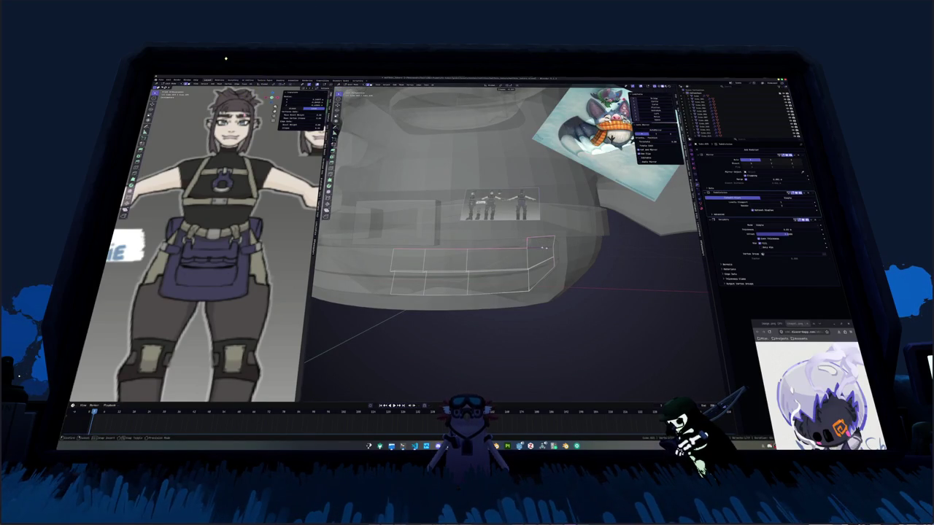
key("alt+z")
mouse_move(494, 259)
middle_mouse_down()
mouse_move(520, 252)
mouse_move(479, 259)
middle_mouse_up()
key("alt+z")
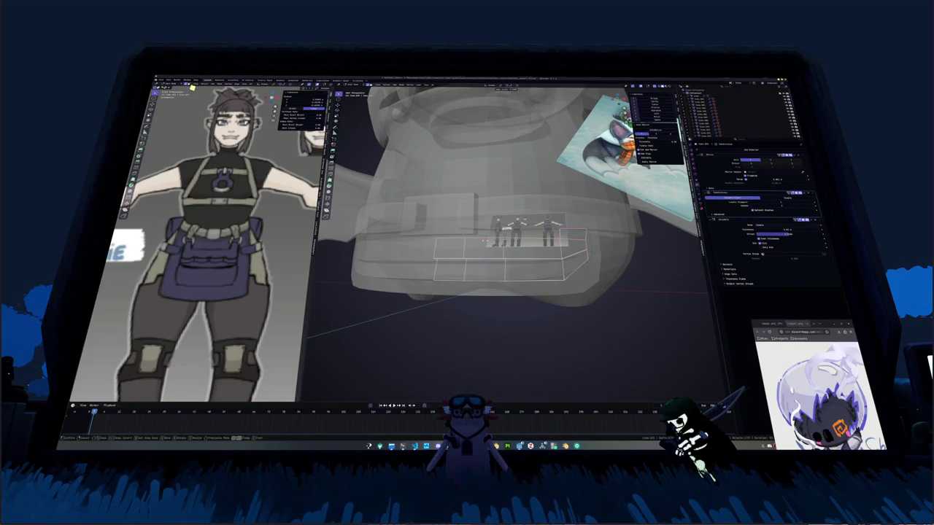
Add a loop cut across the front pouch flap, splitting it into upper and lower bands.
left_click(536, 241)
key("alt+z")
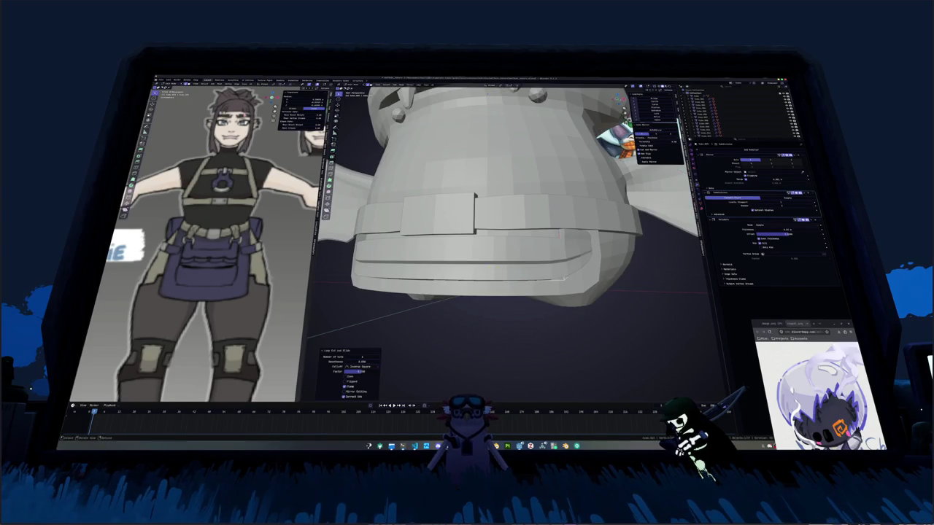
key("alt+z")
key("alt+z")
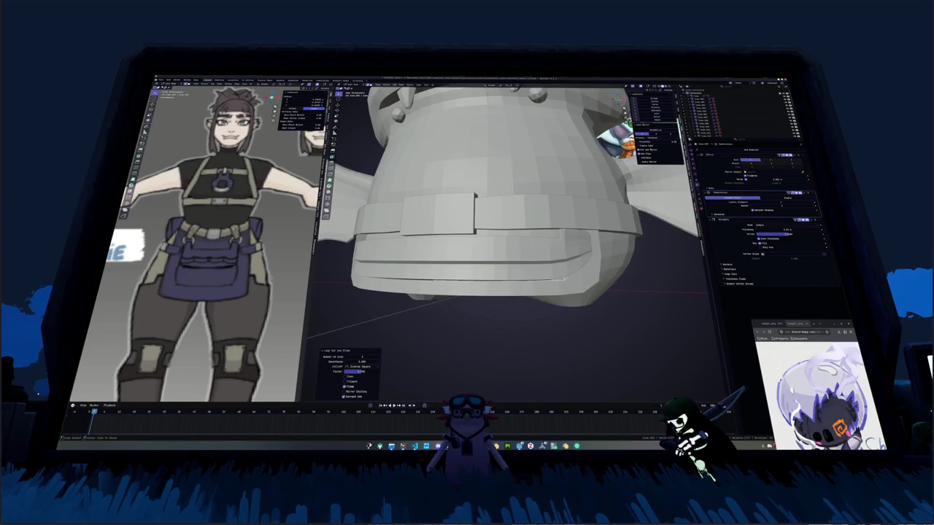
key("alt+z")
middle_click_drag(483, 271, 480, 307)
key("alt+z")
Select the belt's edge loop and knife a zigzag cut along the band.
left_click(479, 271, "alt")
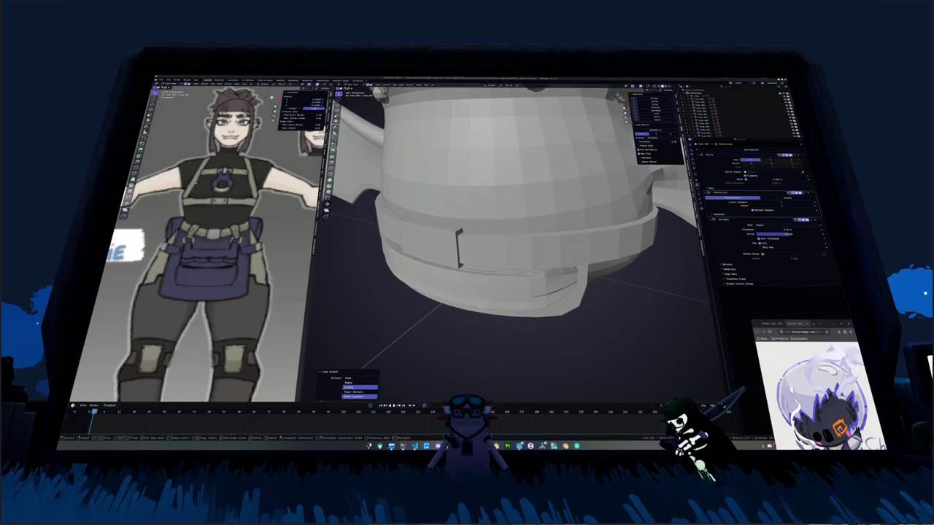
key("k")
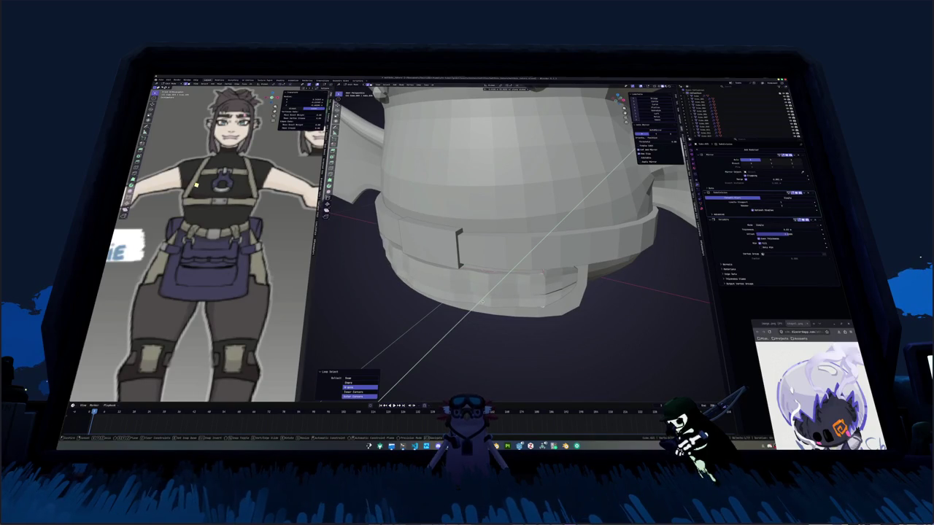
key("Return")
middle_click_drag(475, 304, 477, 300)
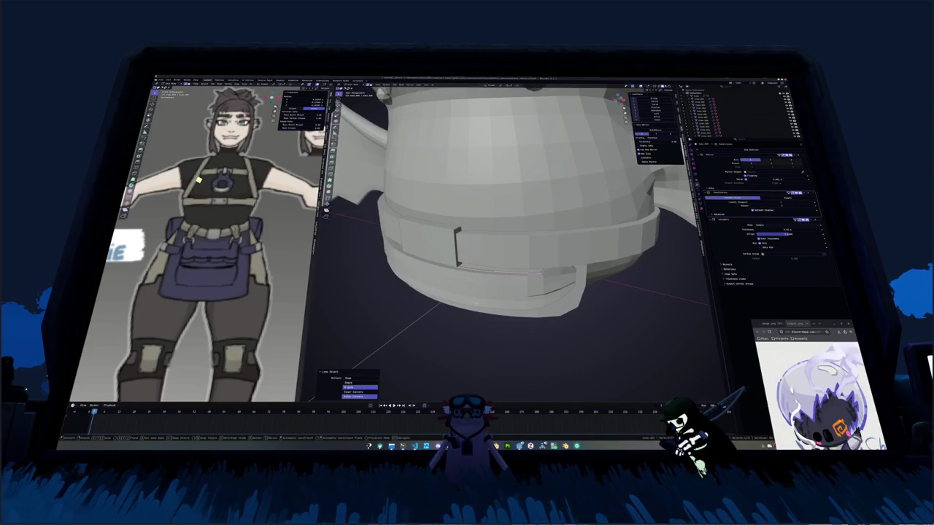
key("k")
key("Return")
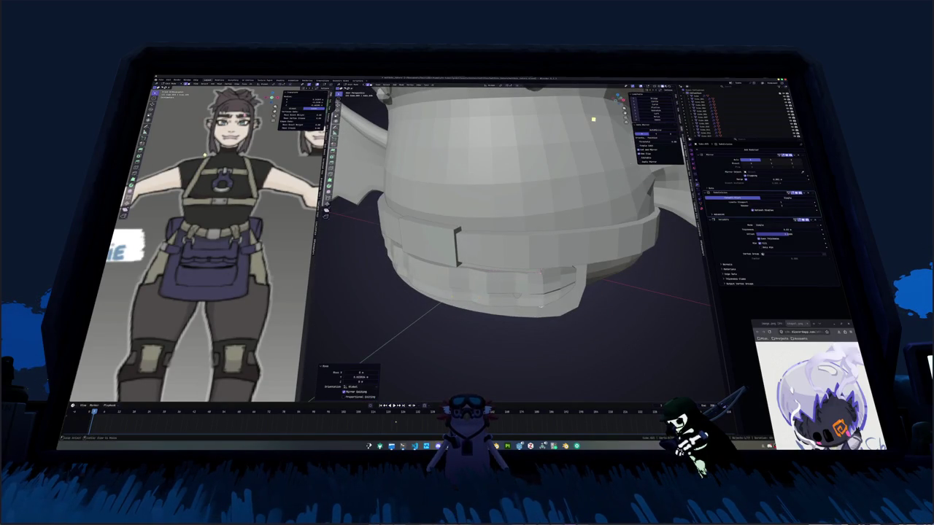
key("alt+z")
Make several knife cuts into the belt to outline the lower band.
middle_click_drag(438, 292, 436, 293)
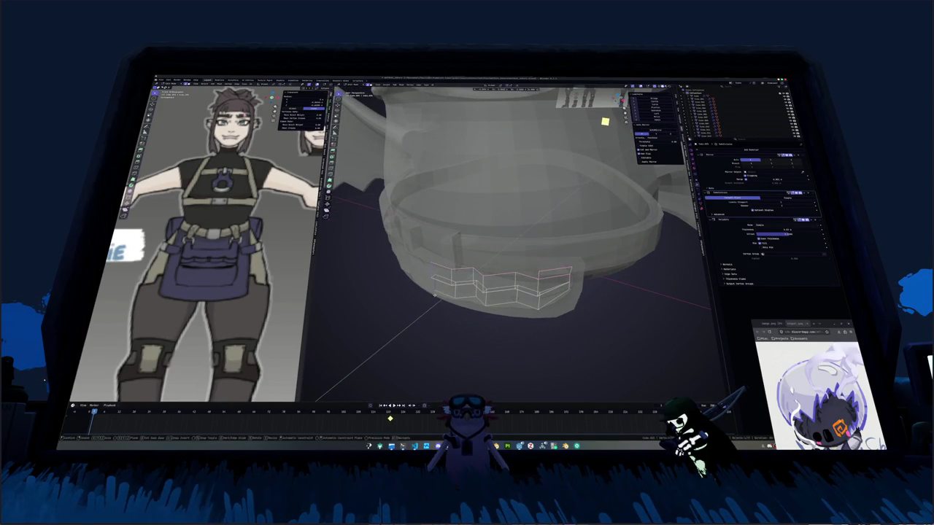
key("k")
key("Return")
key("alt+z")
mouse_move(503, 241)
middle_mouse_down()
mouse_move(504, 218)
mouse_move(474, 248)
middle_mouse_up()
key("k")
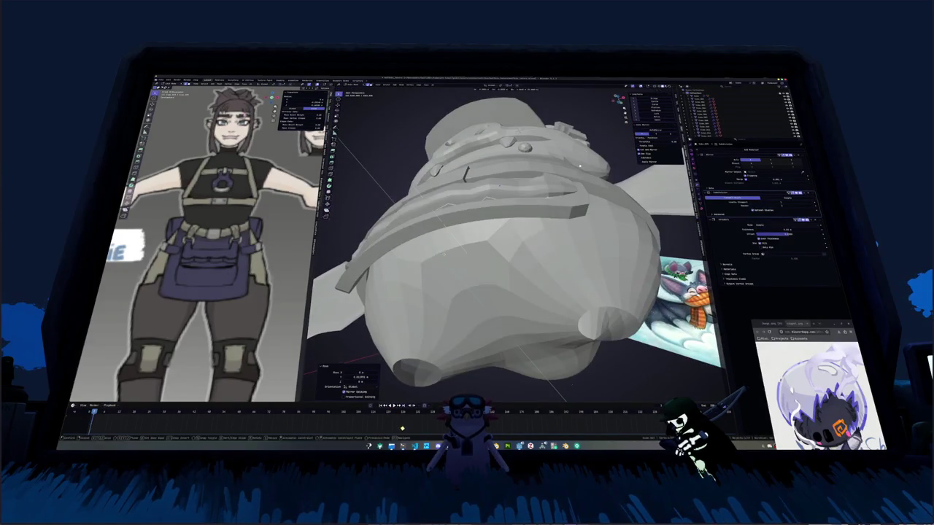
key("Return")
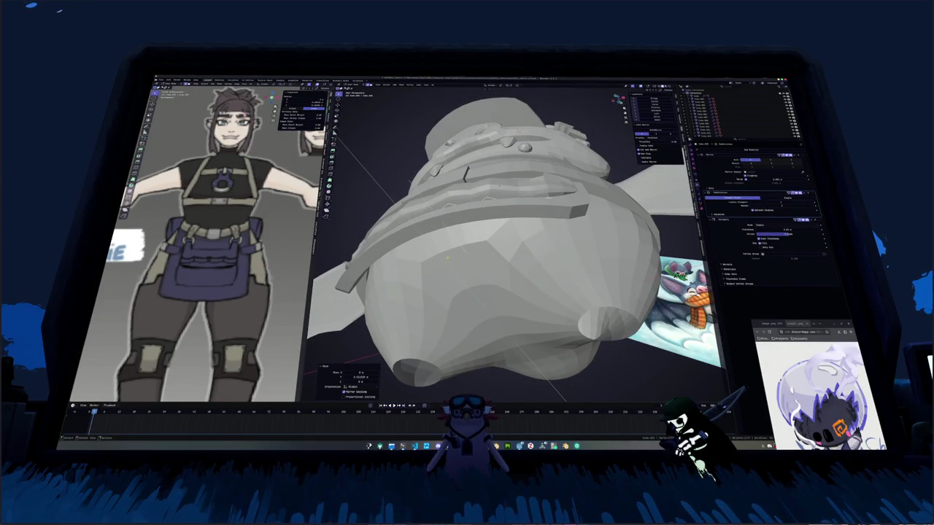
middle_click_drag(447, 256, 464, 200)
key("alt+z")
key("k")
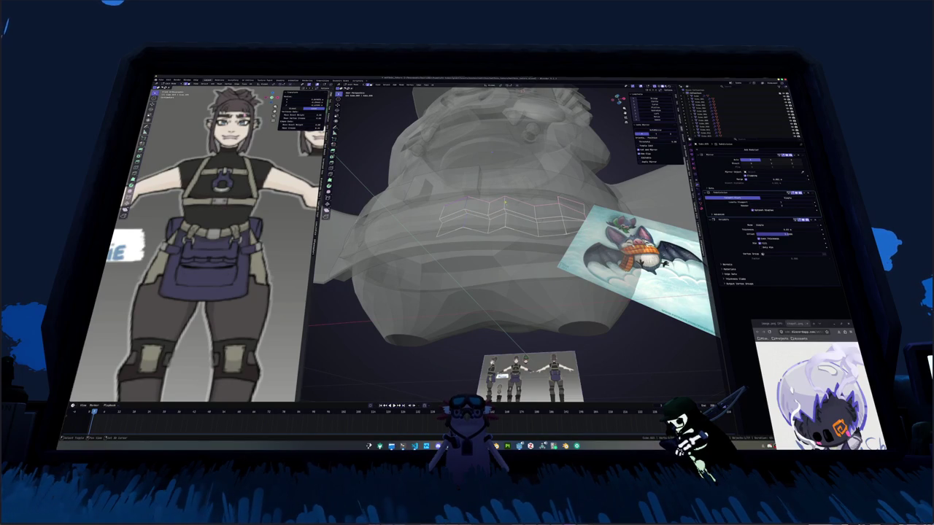
Slide the selected band edges and rotate the piece -20.2° about Z.
key("g")
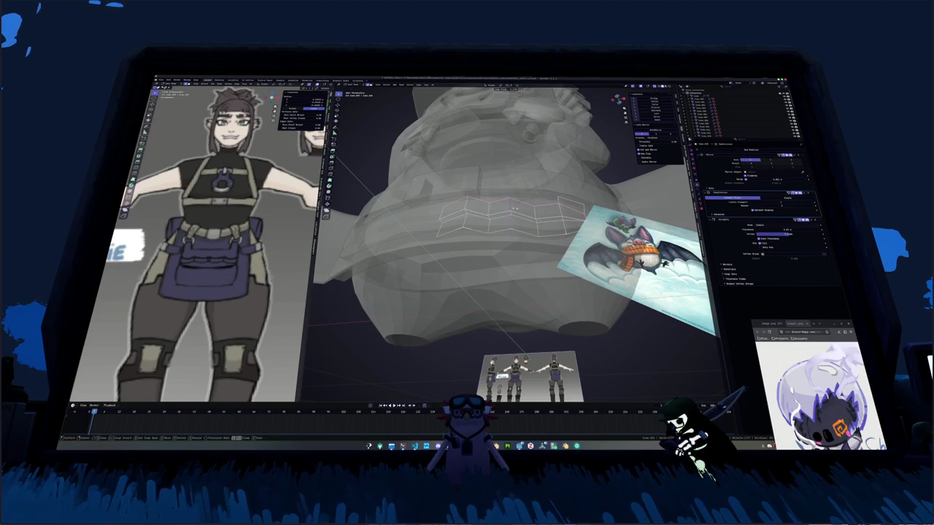
left_click(514, 207)
mouse_move(514, 207)
middle_mouse_down()
mouse_move(514, 241)
mouse_move(548, 186)
middle_mouse_up()
key("g")
key("z")
left_click(534, 220)
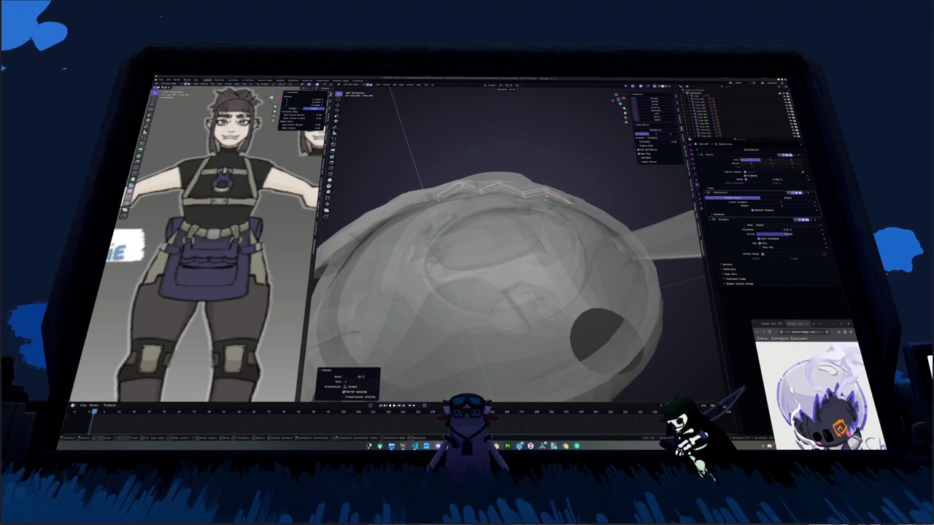
mouse_move(546, 196)
middle_mouse_down()
mouse_move(526, 201)
mouse_move(527, 213)
middle_mouse_up()
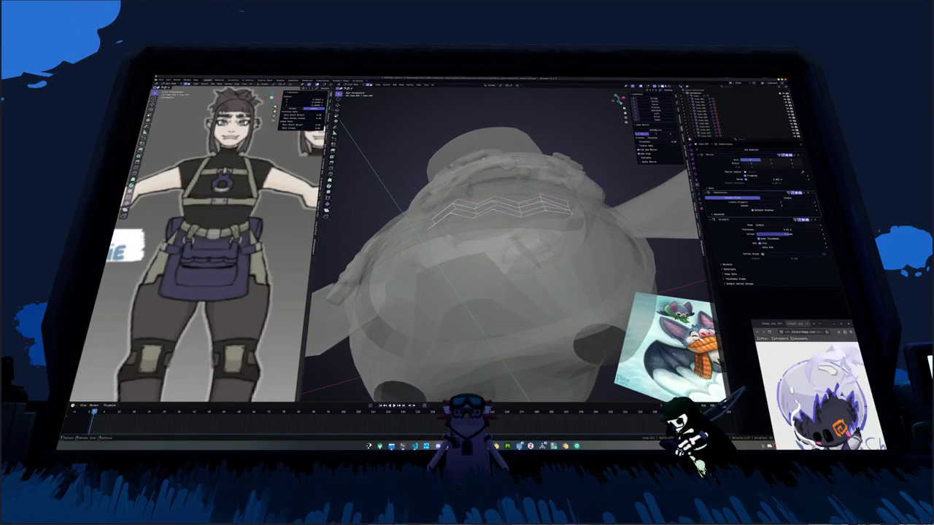
mouse_move(484, 157)
middle_mouse_down()
mouse_move(530, 157)
mouse_move(511, 165)
middle_mouse_up()
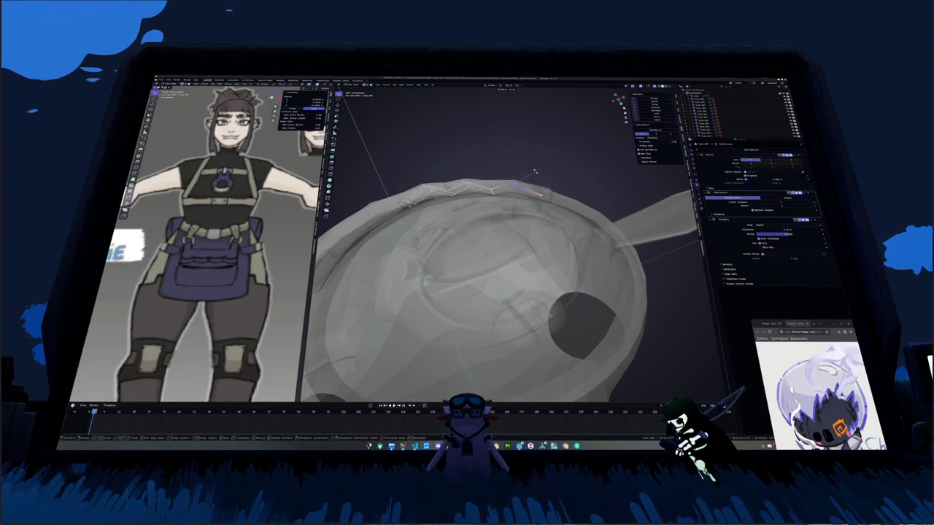
Nudge the band's top edges and top vertices into place under the belt.
key("g")
left_click(537, 173)
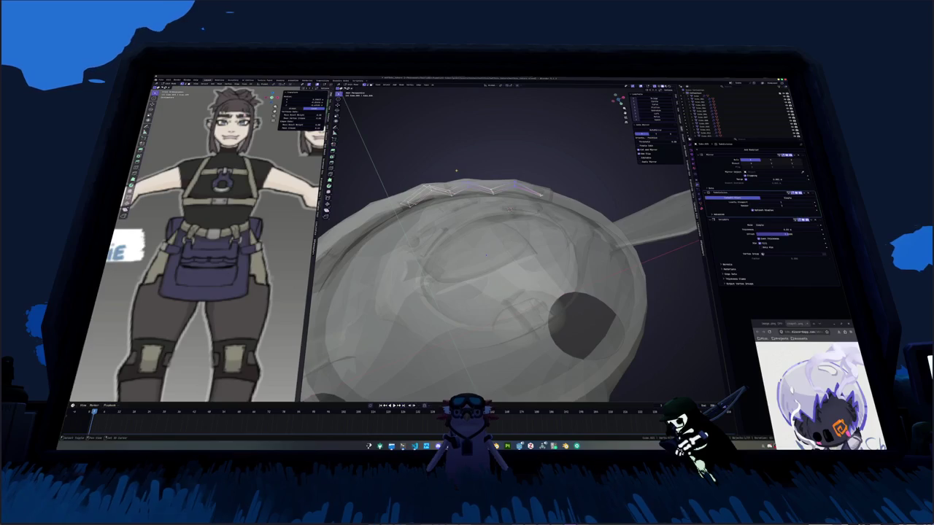
middle_click_drag(481, 166, 499, 166)
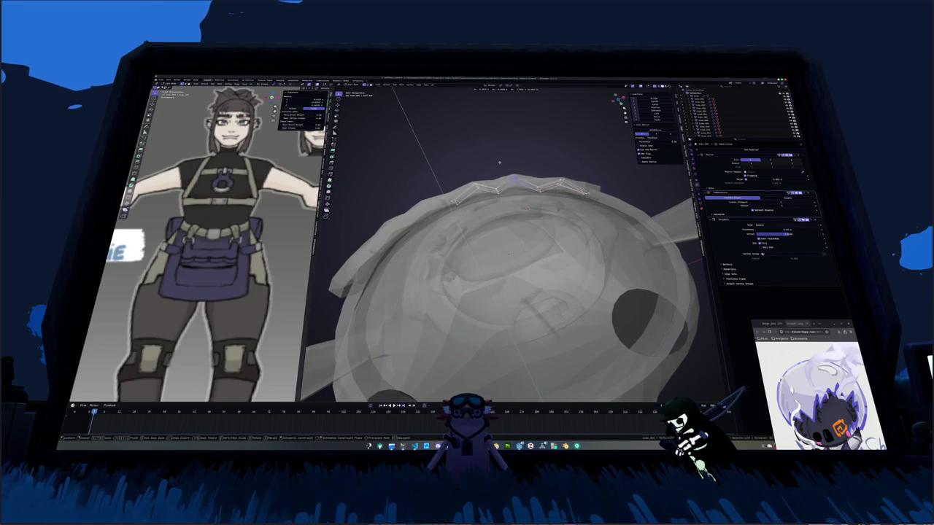
mouse_move(499, 166)
middle_mouse_down()
mouse_move(466, 171)
mouse_move(511, 178)
mouse_move(525, 213)
mouse_move(505, 251)
mouse_move(514, 263)
middle_mouse_up()
key("g")
left_click(506, 166)
scroll(514, 263, "up", 2)
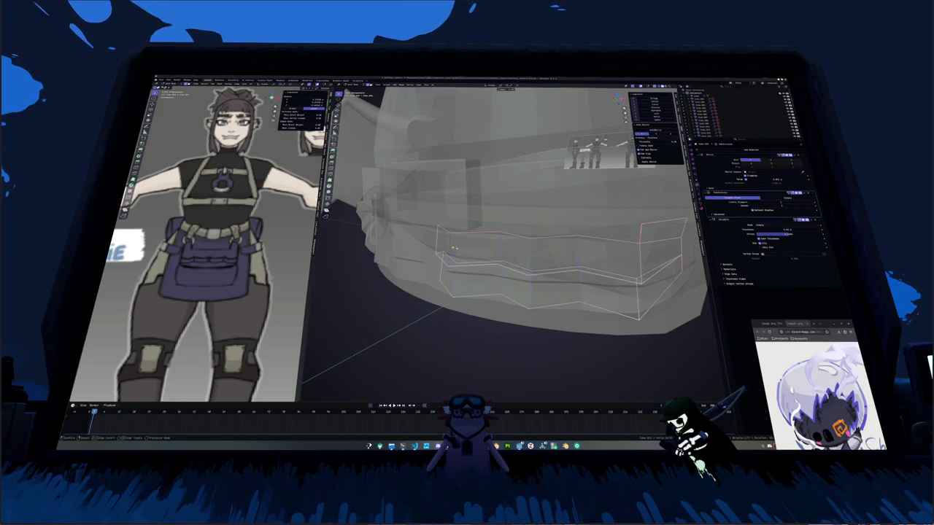
Give the selected cage edges a full edge crease of 1.
key("alt+z")
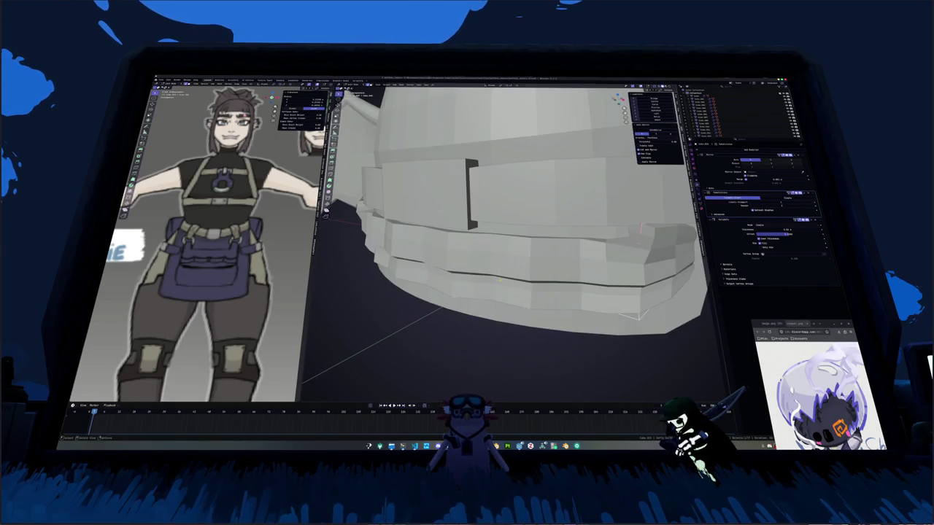
key("alt+z")
key("g")
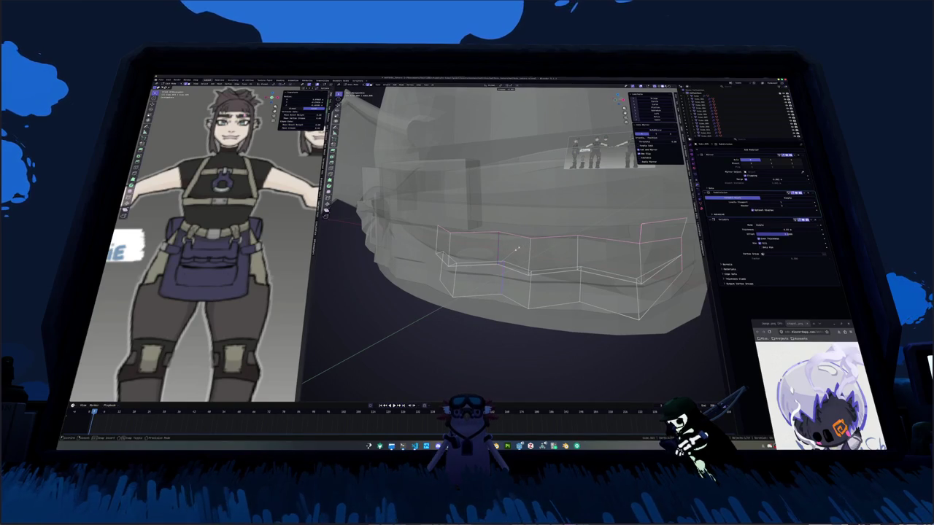
key("shift+e")
type("1")
key("Return")
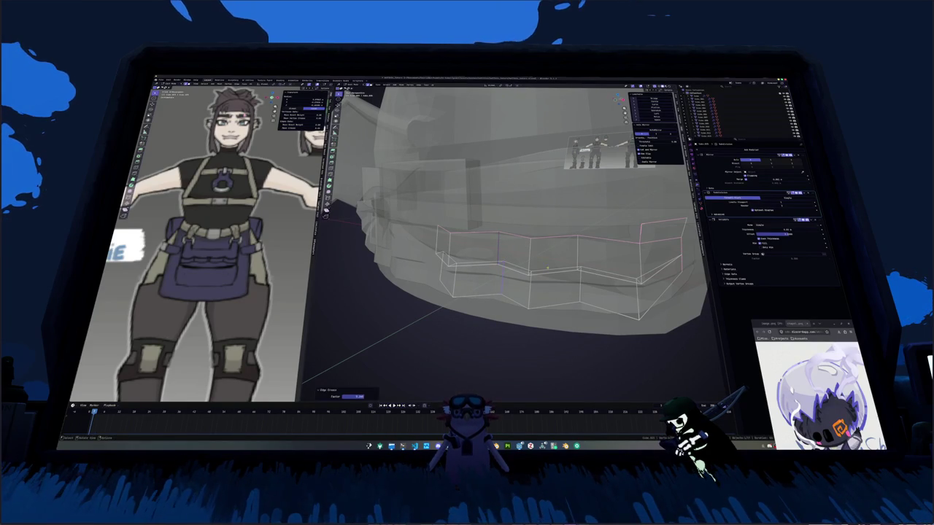
Adjust the lower band's vertices and check it with X-ray turned off.
left_click(578, 270)
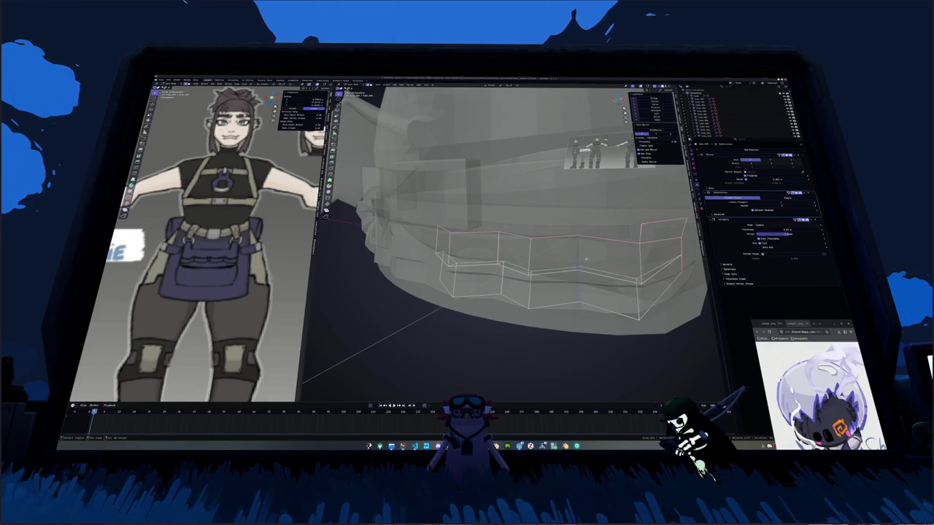
key("g")
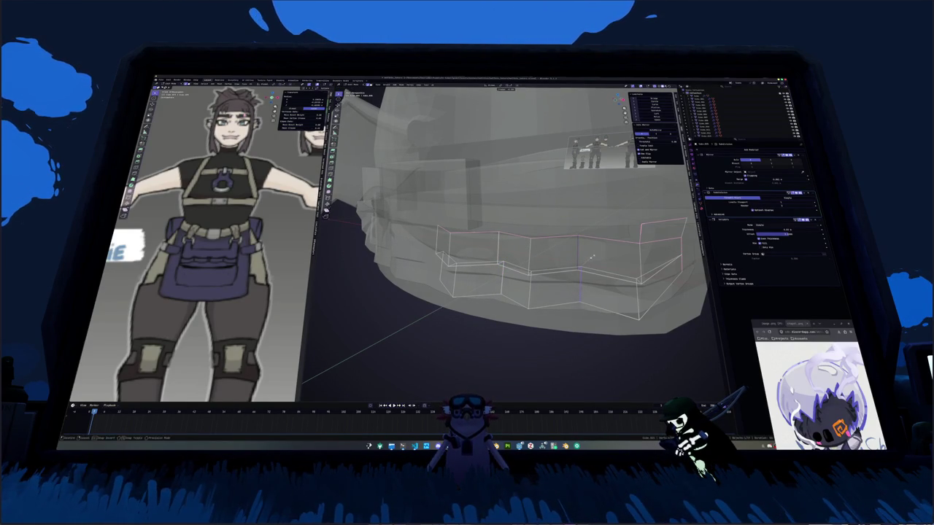
key("Escape")
key("alt+z")
middle_click_drag(595, 256, 531, 263)
Apply Shade Auto Smooth to the lower band object.
key("shift+g")
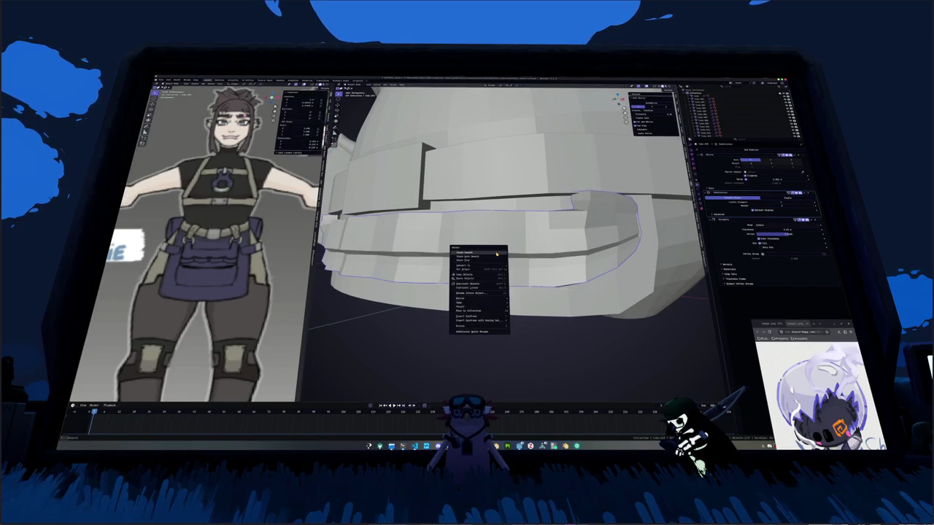
left_click(478, 292)
middle_click_drag(478, 292, 511, 241)
right_click(467, 259)
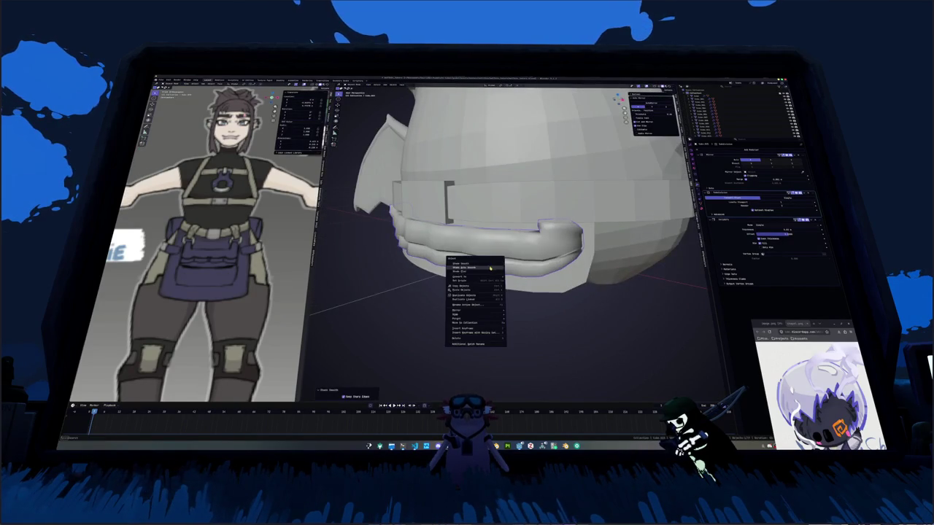
left_click(474, 268)
middle_click_drag(474, 269, 492, 257)
Separate part of the band and mark its selected edges as sharp.
key("Tab")
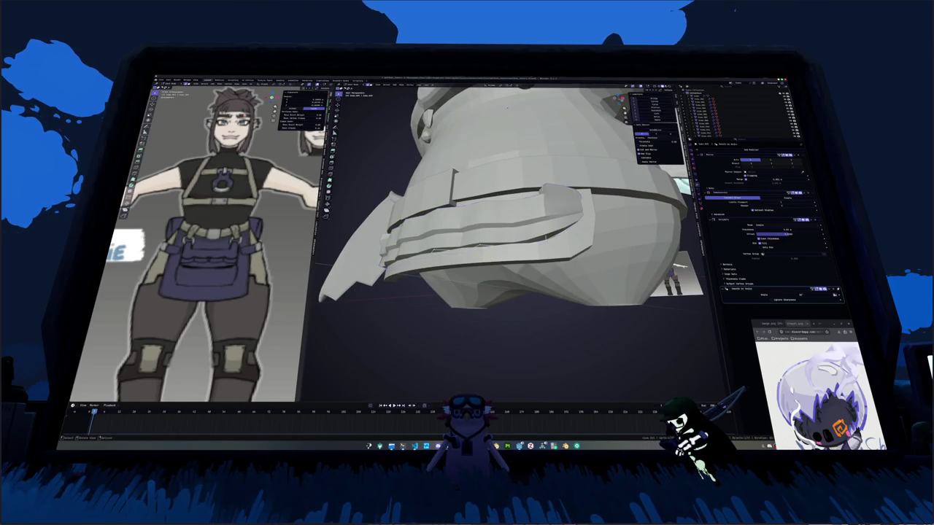
key("alt+z")
right_click(519, 242)
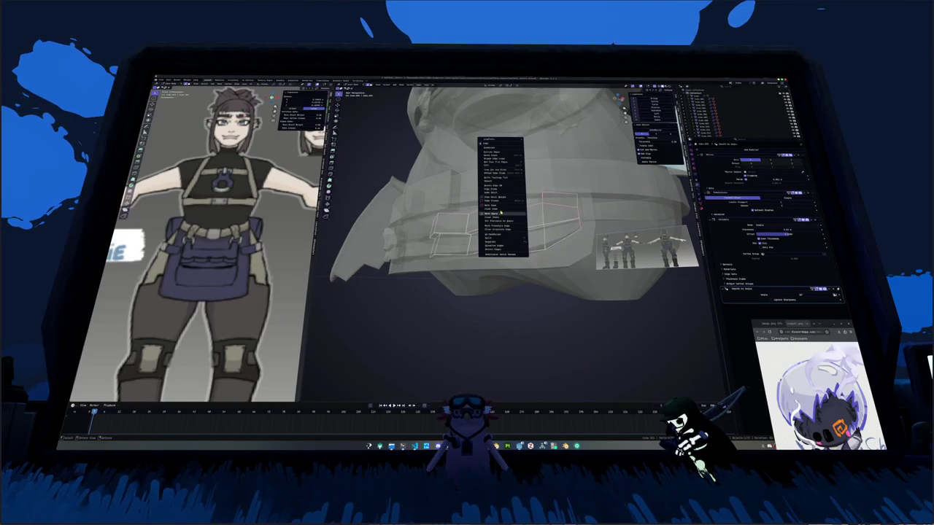
left_click(539, 241)
middle_click_drag(539, 241, 531, 234)
left_click(480, 227)
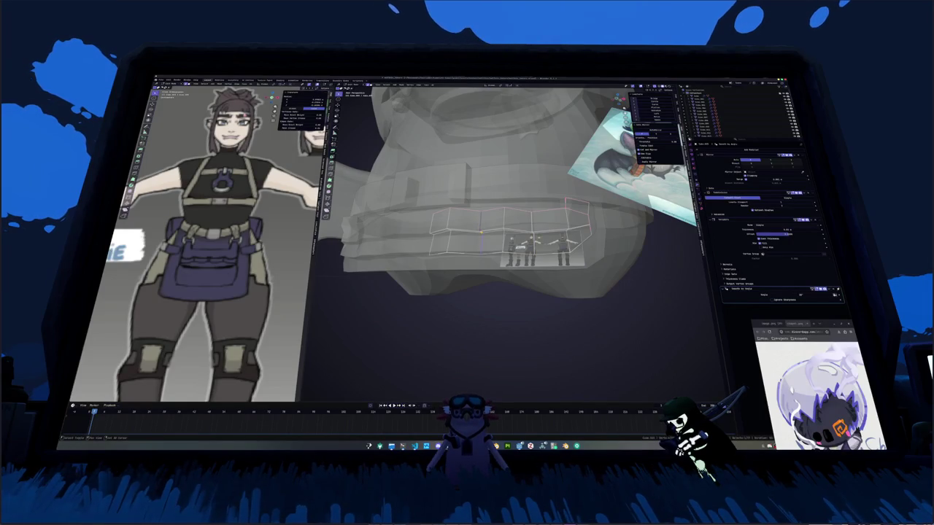
right_click(480, 227)
left_click(481, 234)
Mark a path of edges along the band's rim as a seam.
middle_click_drag(482, 233, 445, 219)
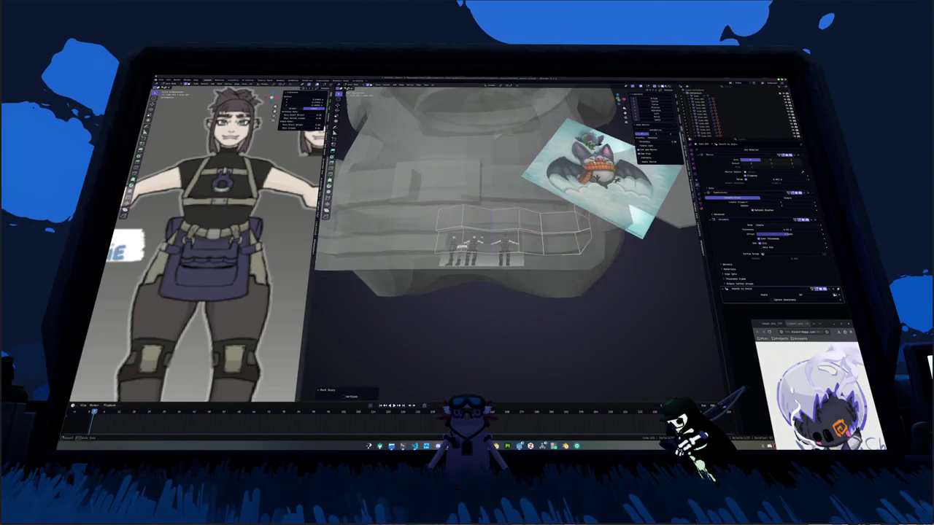
left_click(440, 218, "ctrl")
right_click(439, 220)
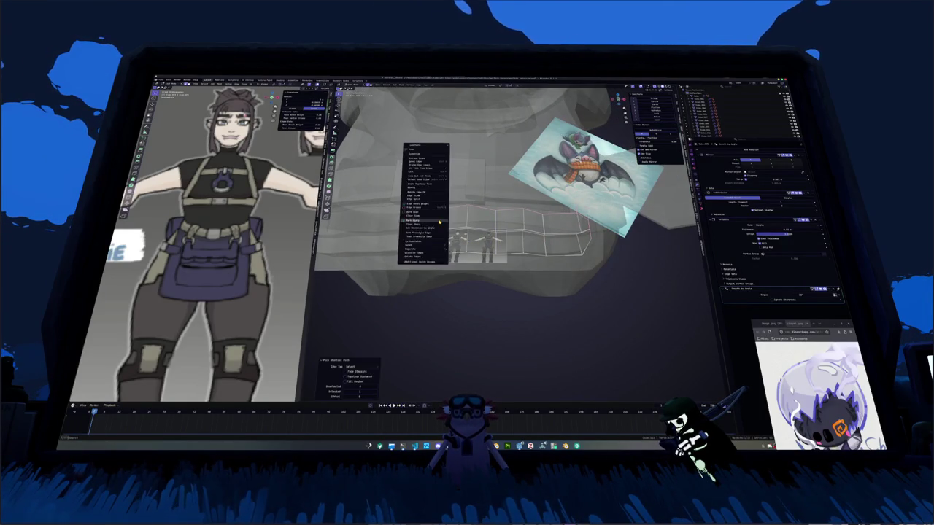
left_click(441, 219)
key("alt+z")
mouse_move(441, 219)
middle_mouse_down()
mouse_move(510, 253)
mouse_move(482, 248)
mouse_move(510, 240)
mouse_move(540, 204)
mouse_move(503, 263)
mouse_move(525, 219)
middle_mouse_up()
middle_click_drag(473, 182, 503, 200)
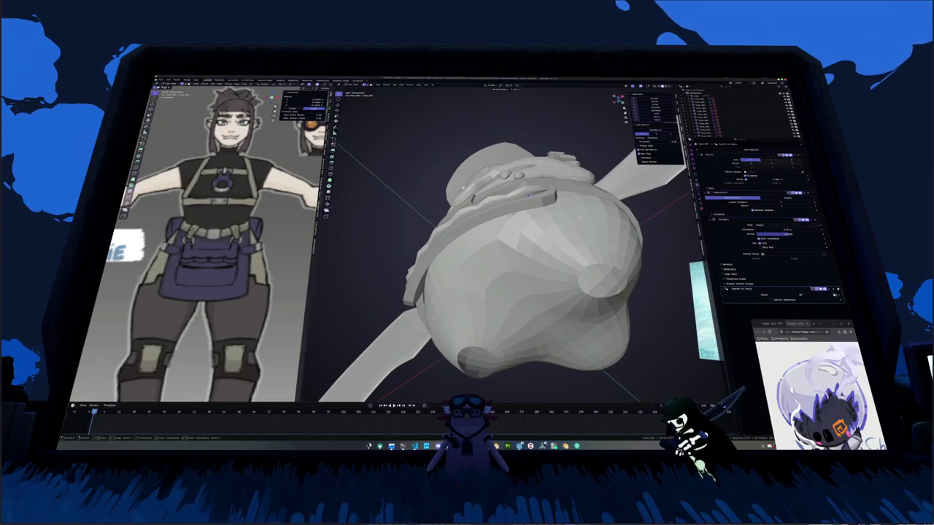
Select an edge loop on the belt band and thicken it evenly.
mouse_move(580, 217)
middle_mouse_down()
mouse_move(562, 246)
mouse_move(554, 226)
middle_mouse_up()
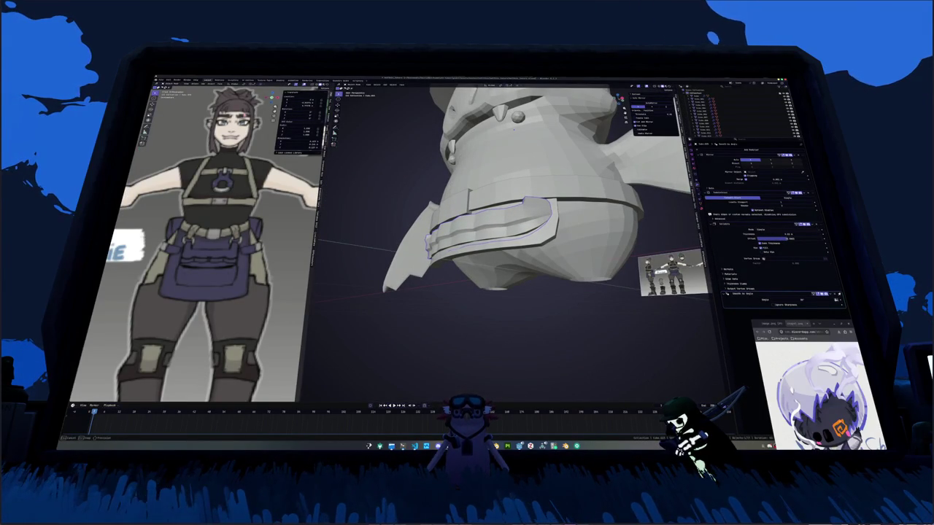
key("Tab")
key("alt+z")
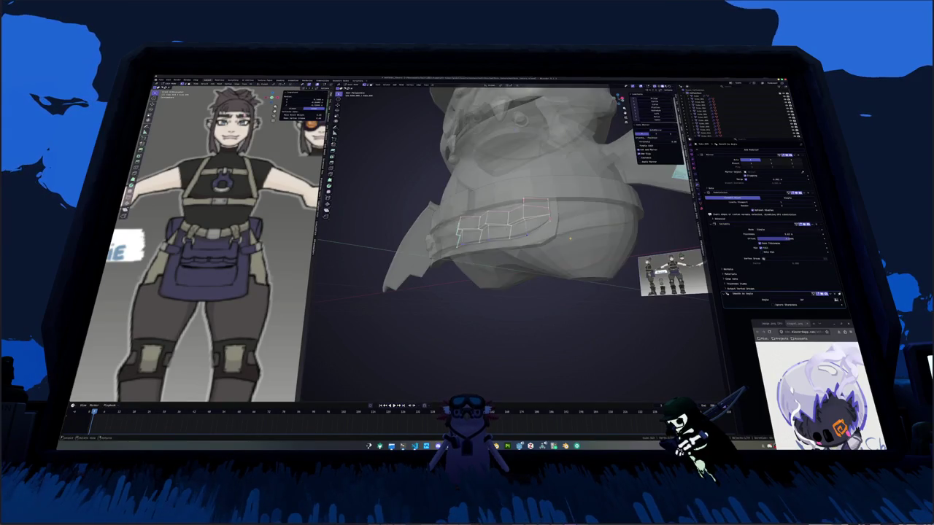
mouse_move(569, 238)
middle_mouse_down()
mouse_move(540, 249)
mouse_move(494, 226)
middle_mouse_up()
key("alt+z")
key("alt+z")
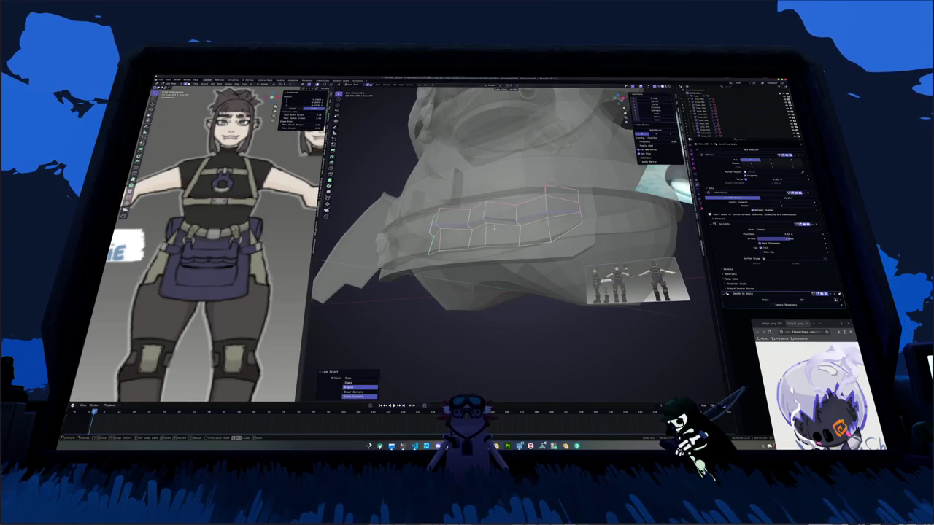
left_click(495, 227, "alt")
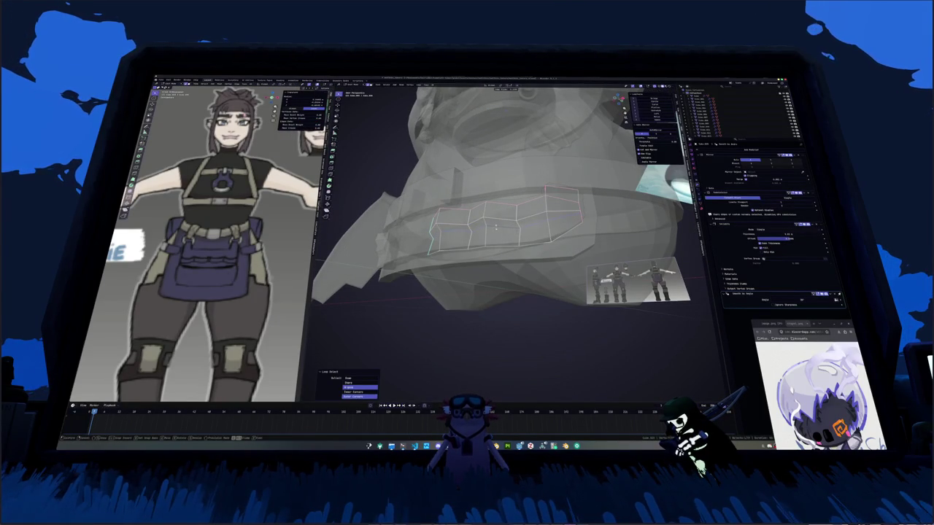
key("i")
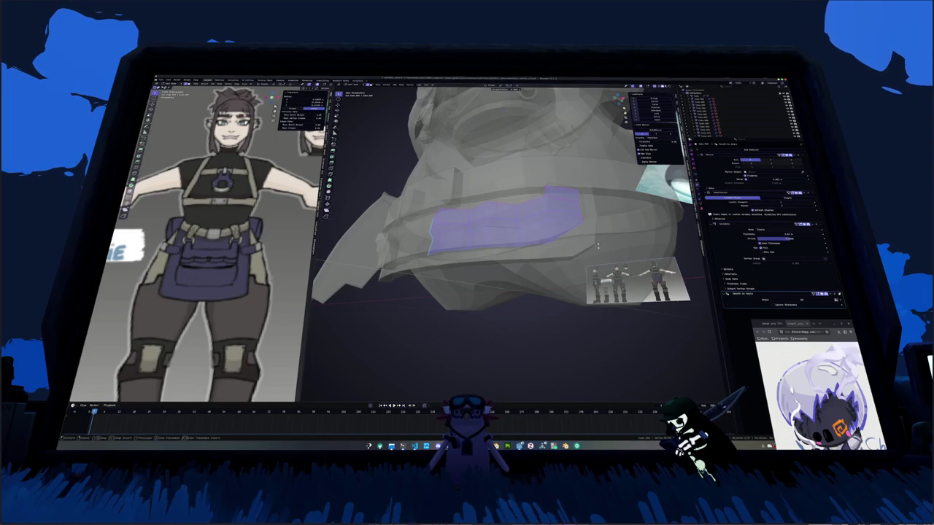
left_click(597, 245)
key("alt+z")
mouse_move(598, 245)
middle_mouse_down()
mouse_move(545, 268)
mouse_move(491, 270)
mouse_move(524, 235)
mouse_move(529, 268)
mouse_move(509, 269)
mouse_move(553, 292)
mouse_move(502, 267)
middle_mouse_up()
Move a long edge loop of the belt band to reshape it.
key("alt+z")
key("alt+z")
key("alt+z")
left_click(524, 275, "alt")
key("alt+z")
left_click(555, 293)
key("alt+z")
key("g")
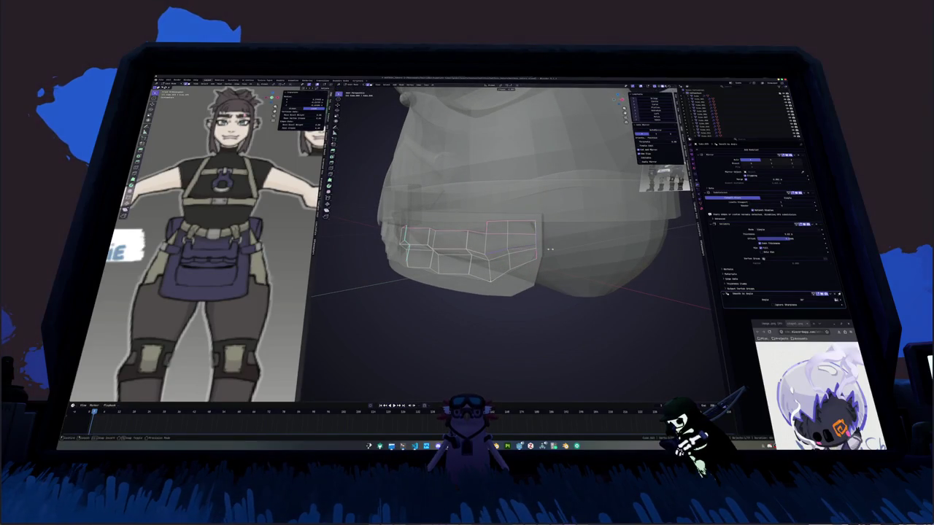
left_click(550, 250)
key("alt+z")
middle_click_drag(549, 249, 495, 246)
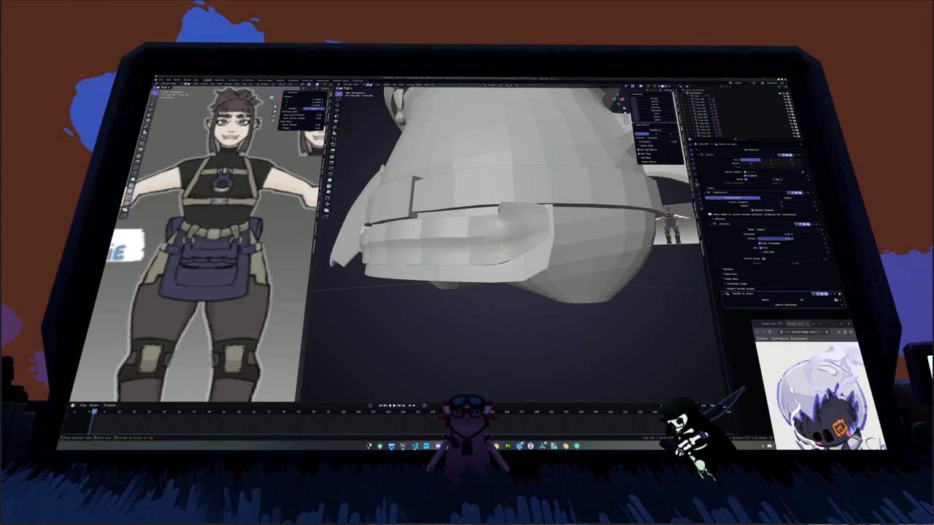
key("alt+z")
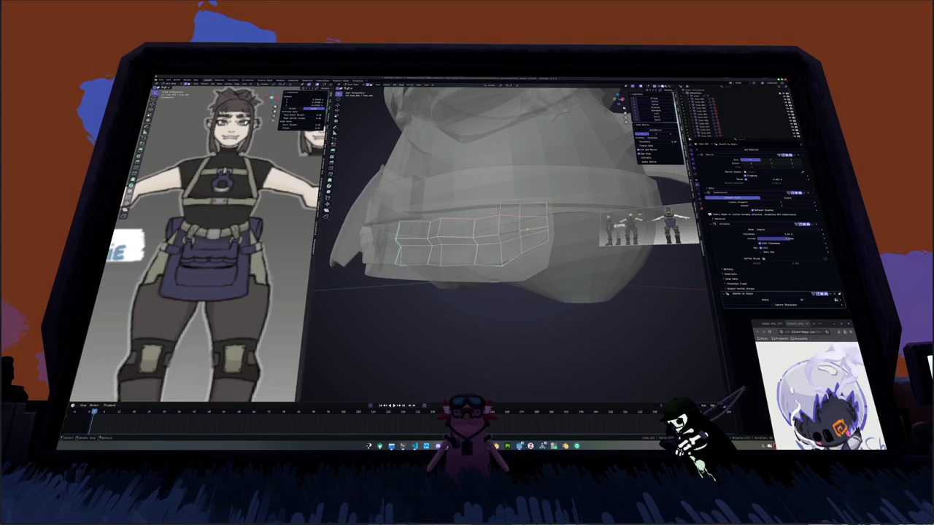
mouse_move(526, 228)
middle_mouse_down()
mouse_move(511, 246)
mouse_move(475, 250)
mouse_move(493, 254)
middle_mouse_up()
key("alt+z")
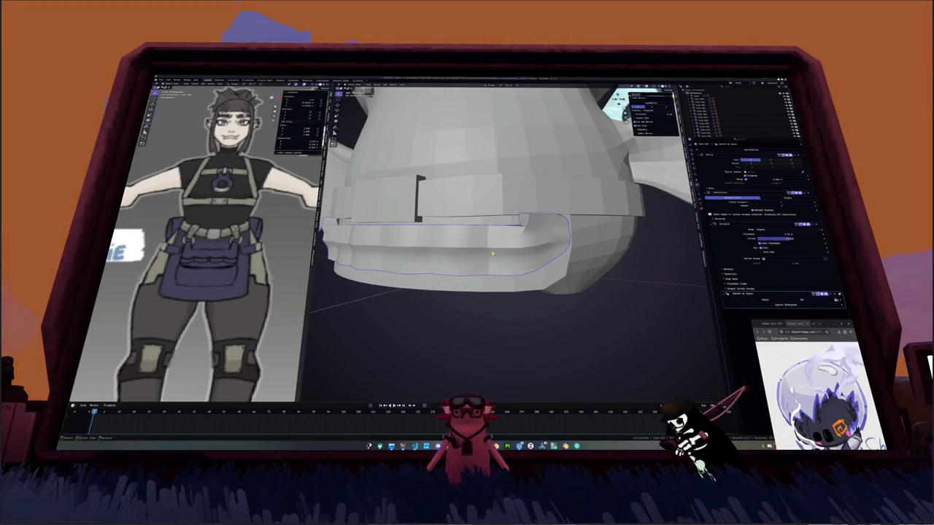
scroll(492, 252, "down", 2)
Delete and restore the lower band, then duplicate its front faces as a new piece.
key("Delete")
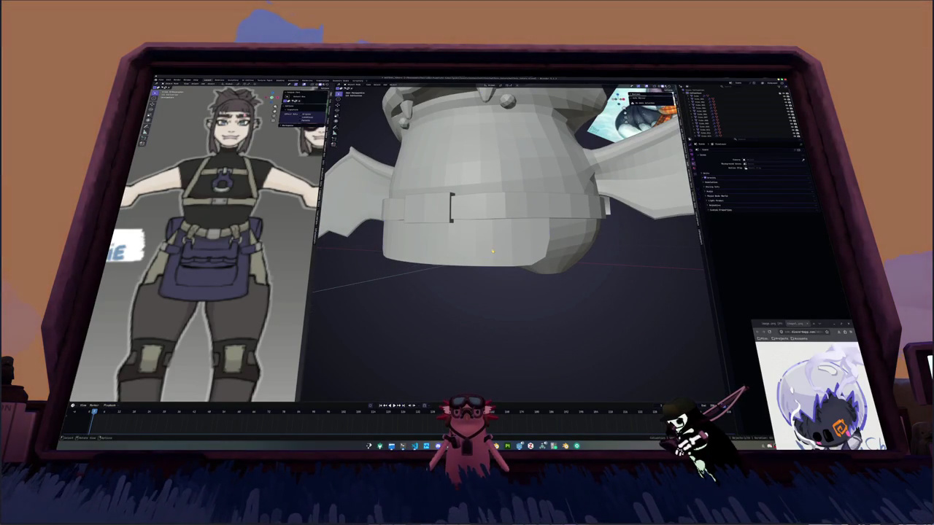
key("ctrl+z")
key("alt+z")
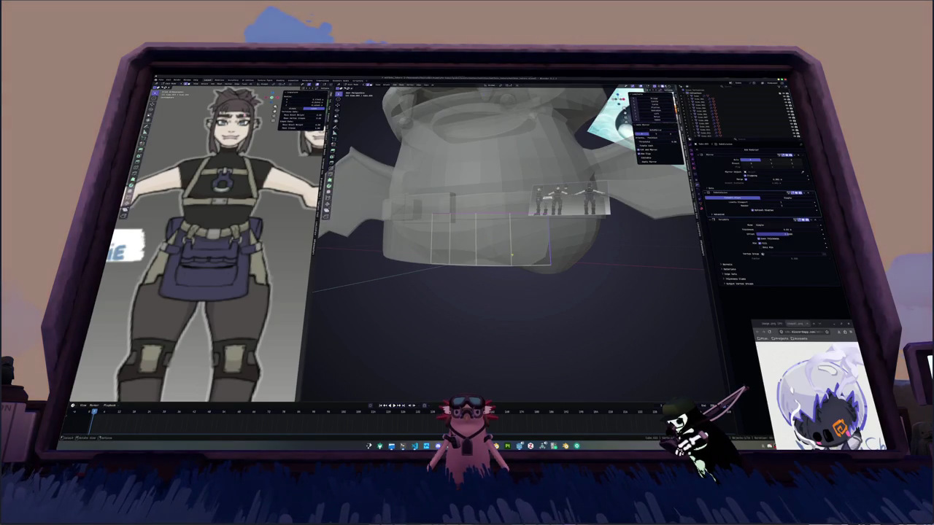
middle_click_drag(536, 257, 525, 268)
key("shift+d")
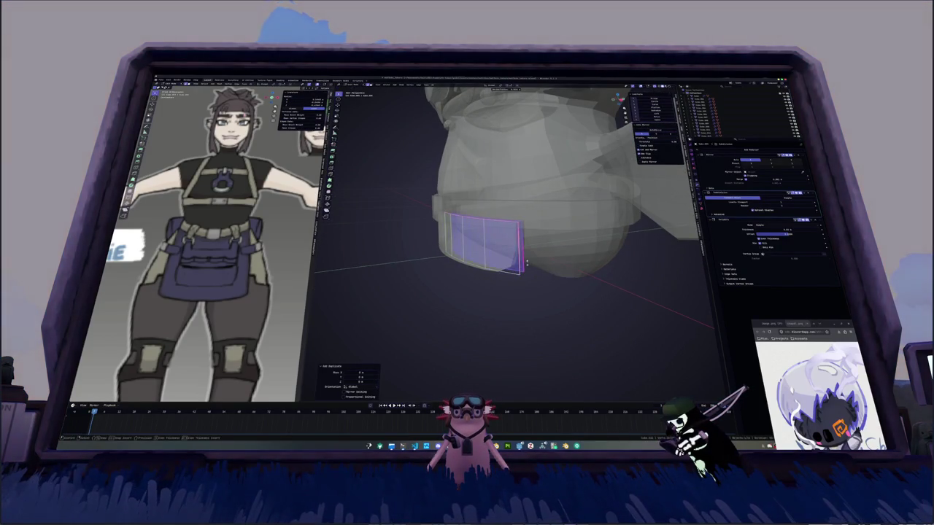
left_click(524, 269)
key("Tab")
key("alt+z")
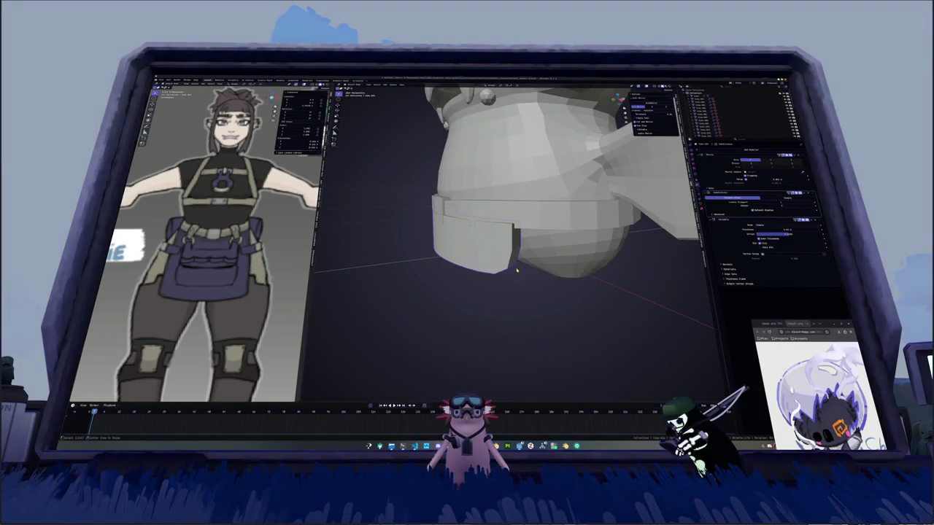
Separate the front belt piece into its own part and thicken it.
key("Tab")
right_click(538, 269)
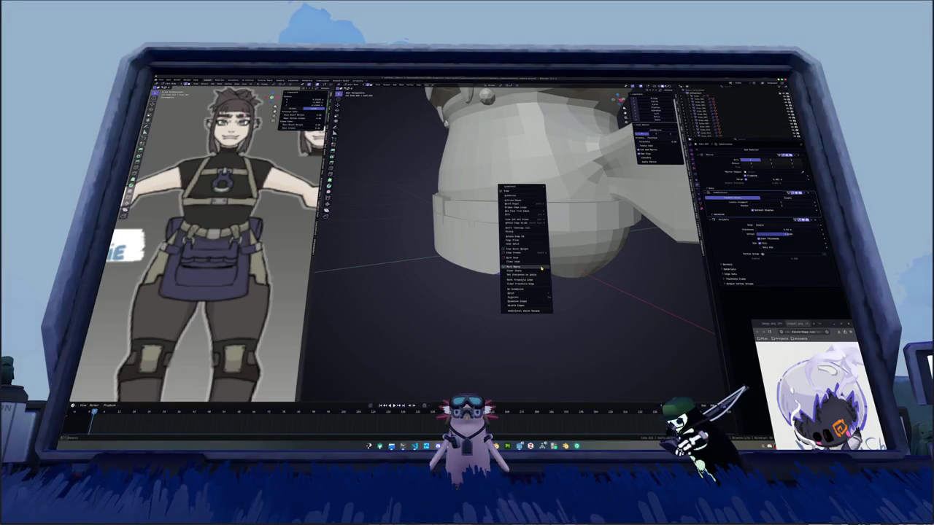
left_click(567, 298)
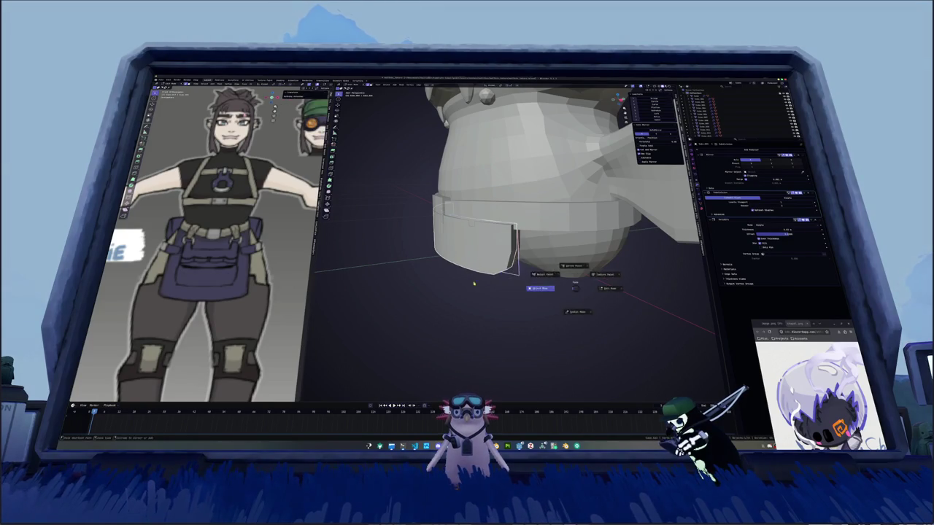
middle_click_drag(490, 264, 548, 273)
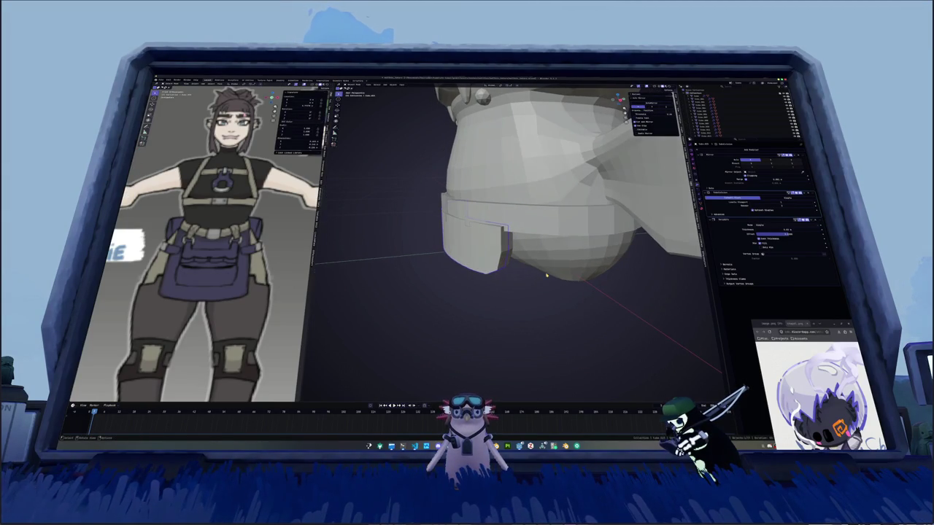
key("Tab")
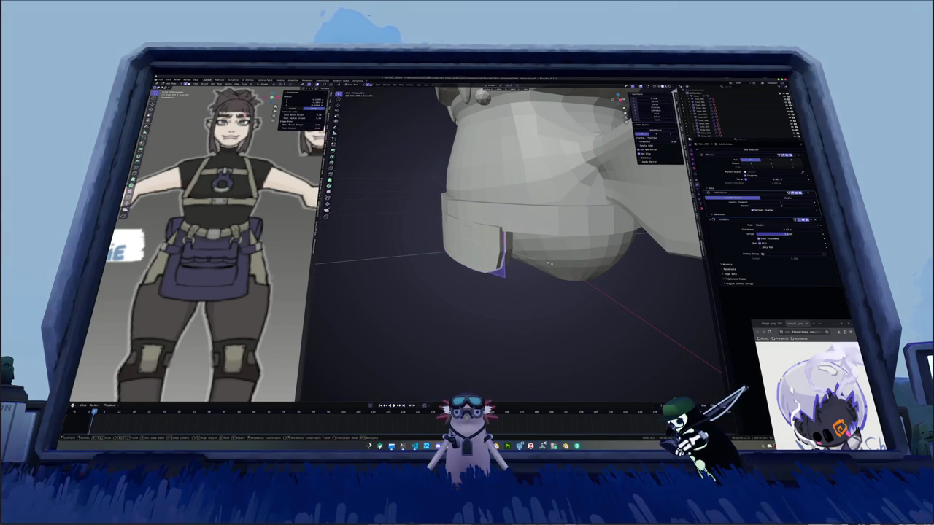
middle_click_drag(548, 272, 541, 260)
key("alt+s")
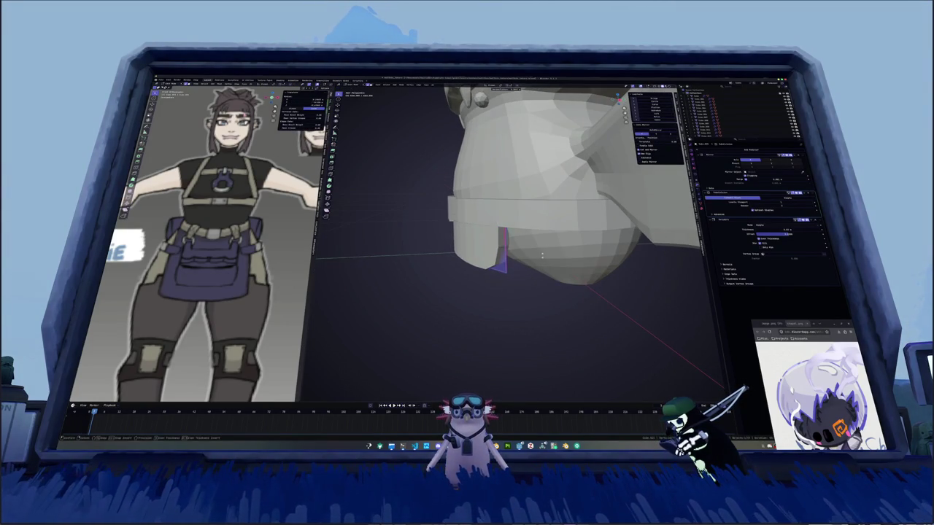
left_click(536, 261)
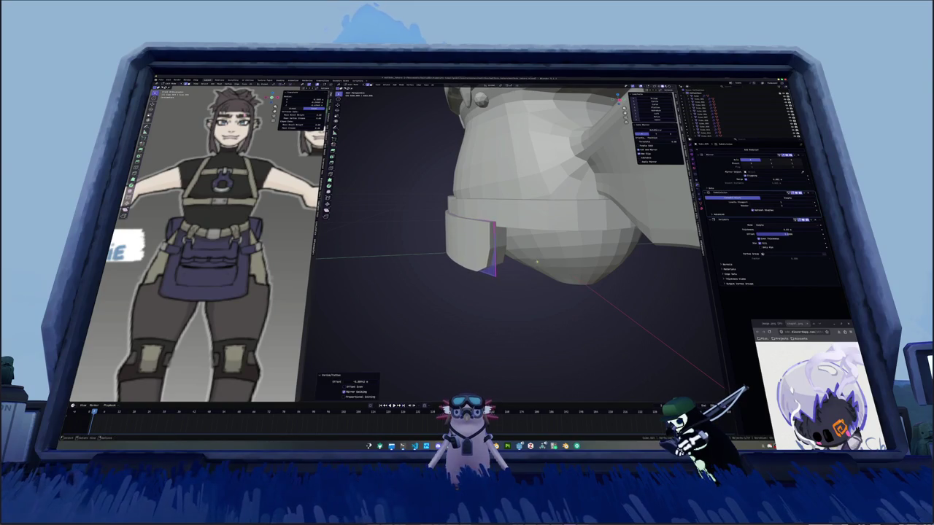
Slide an edge and an edge loop along the front belt piece.
mouse_move(536, 260)
middle_mouse_down()
mouse_move(498, 155)
mouse_move(540, 219)
mouse_move(503, 205)
mouse_move(457, 214)
middle_mouse_up()
key("g")
key("g")
left_click(541, 228)
key("alt+z")
left_click(503, 219, "alt")
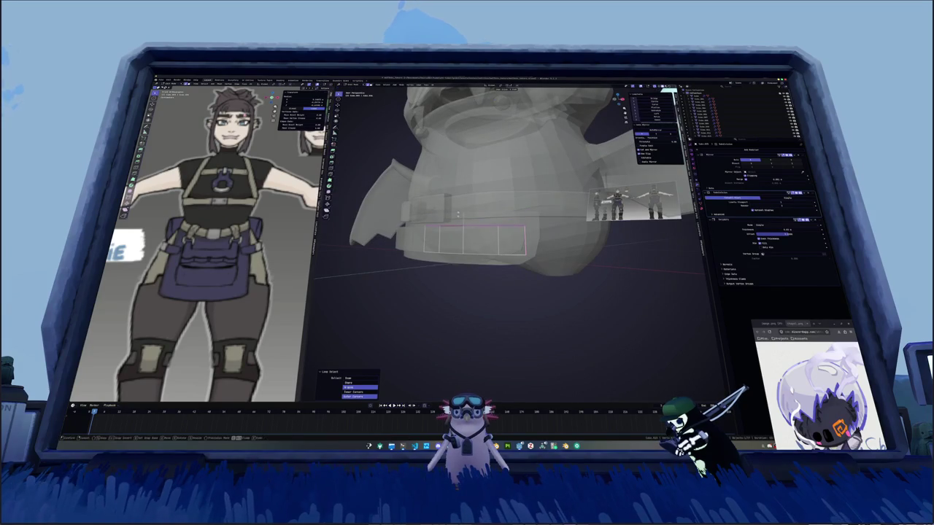
key("g")
key("g")
left_click(456, 216)
key("alt+z")
Change the front belt piece's Solidify Thickness value.
middle_click_drag(447, 254, 446, 241)
left_click(447, 240, "alt")
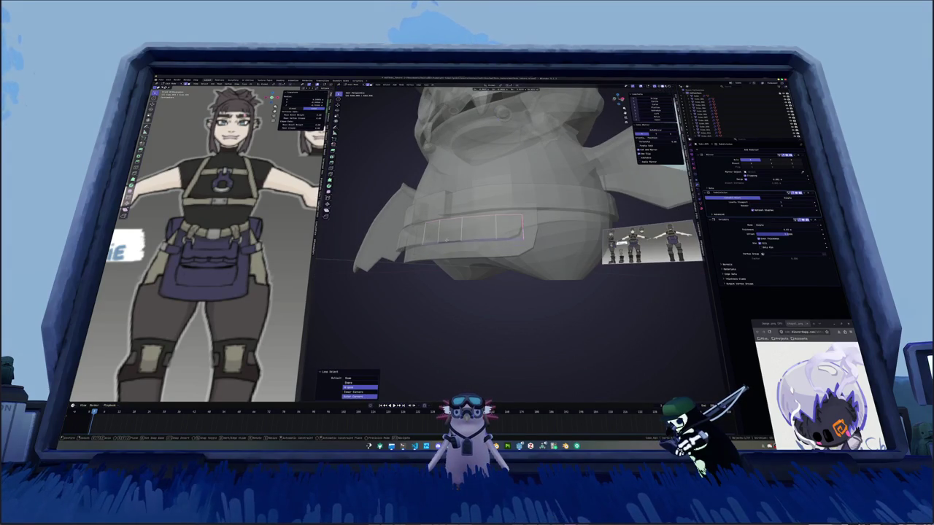
key("e")
right_click(447, 246)
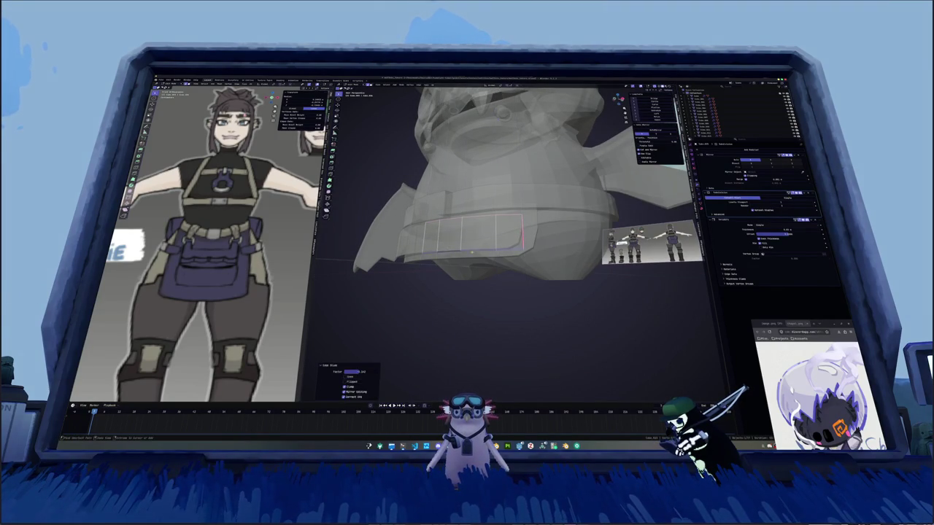
middle_click_drag(447, 246, 476, 261)
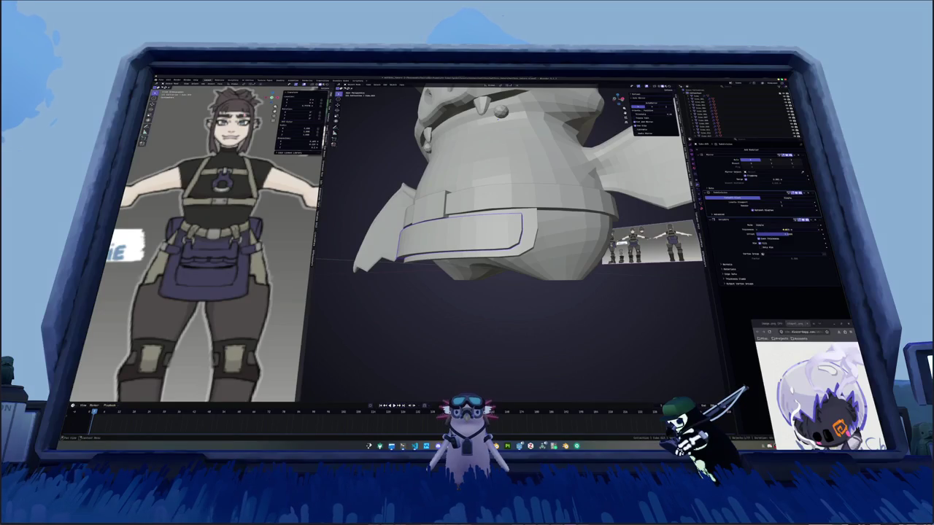
left_click_drag(780, 230, 798, 230)
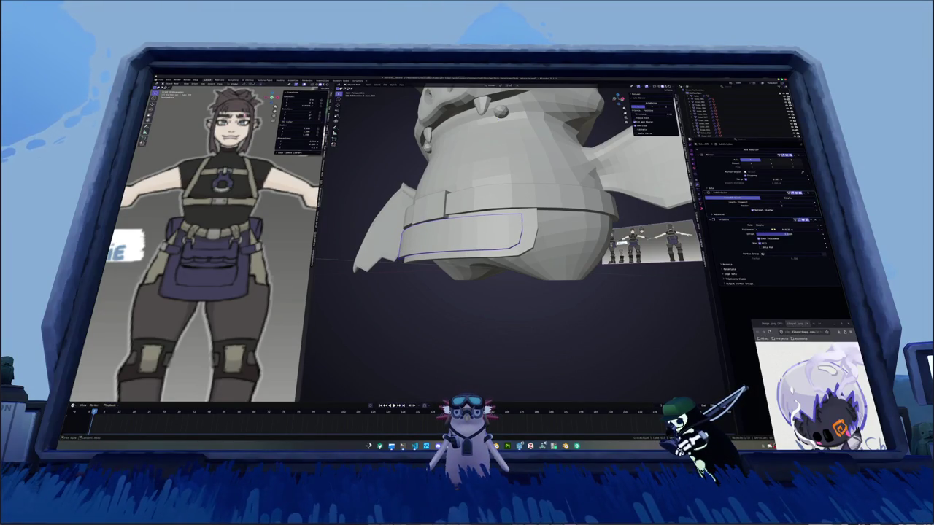
middle_click_drag(548, 308, 511, 239)
Scale the box-shaped belt piece flat along Z into a thin band.
key("Tab")
key("alt+z")
key("KP_1")
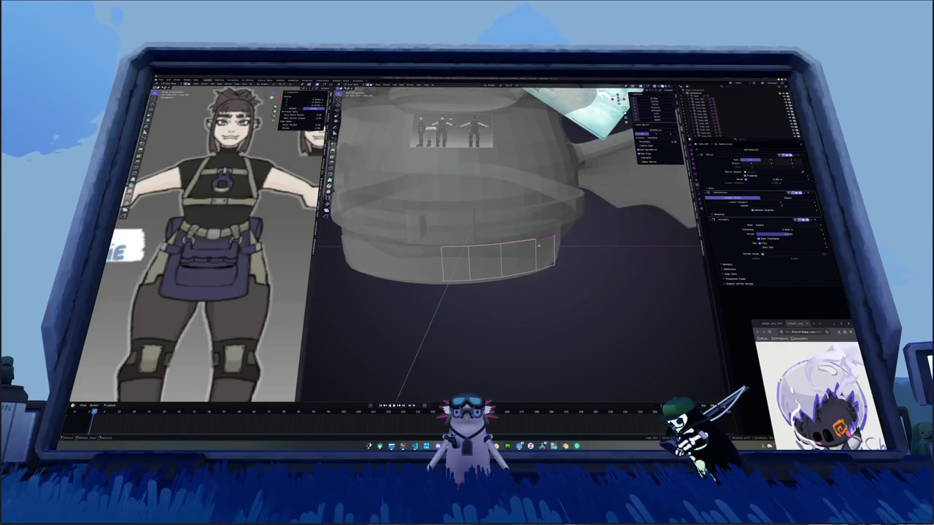
key("alt+z")
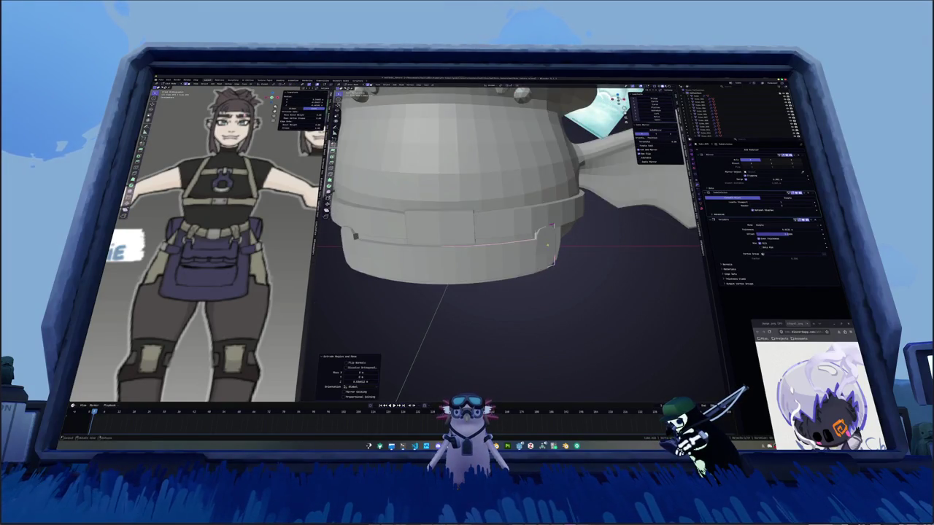
mouse_move(540, 234)
middle_mouse_down()
mouse_move(516, 232)
mouse_move(528, 237)
middle_mouse_up()
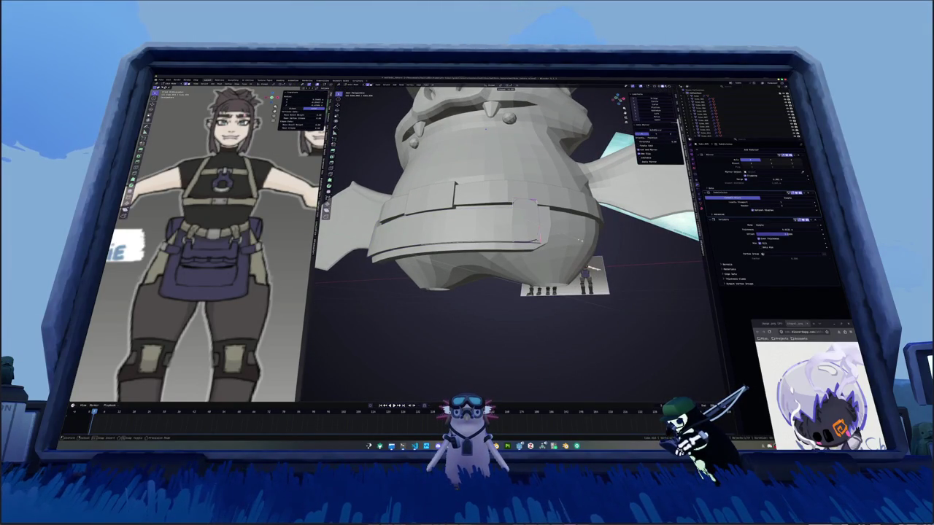
key("alt+z")
middle_click_drag(537, 241, 530, 242)
left_click(529, 226)
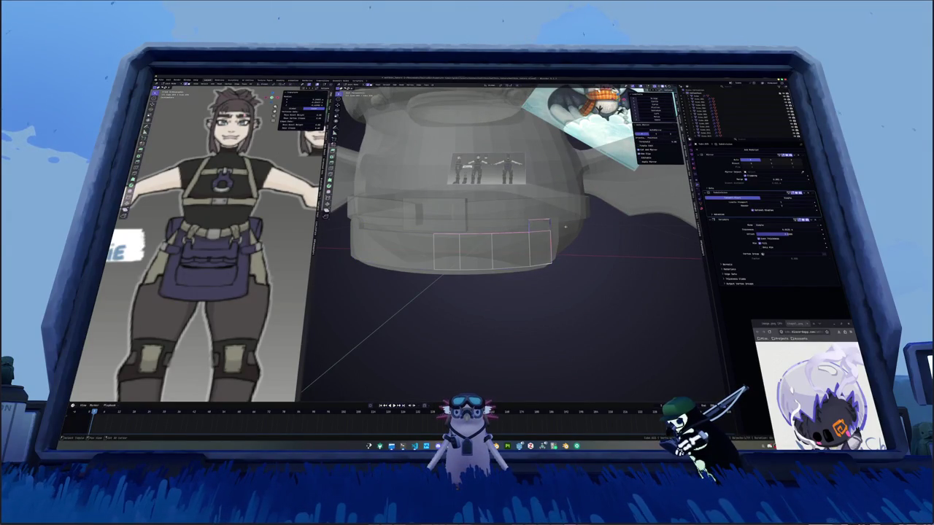
key("s")
key("z")
left_click(544, 222)
key("alt+z")
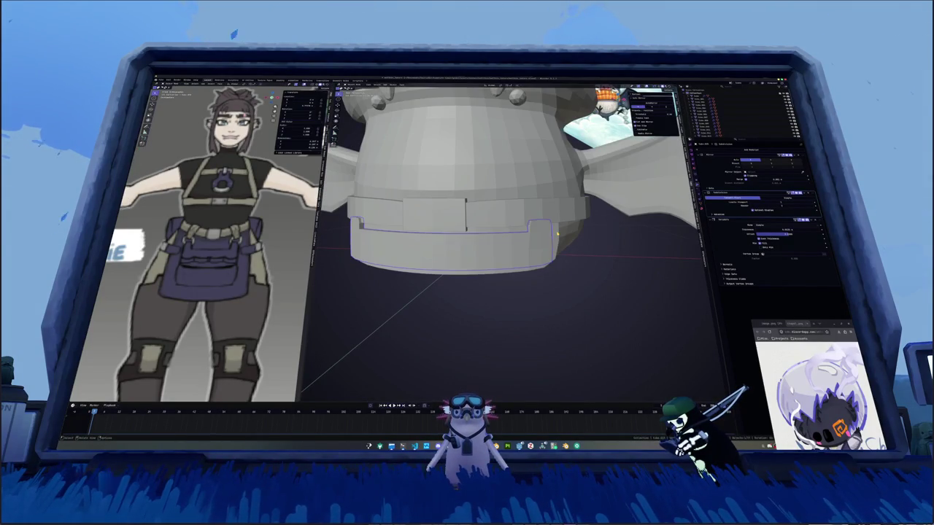
Add a plane, stand it upright 90° on X, shrink it and slide it onto the belt front.
key("shift+a")
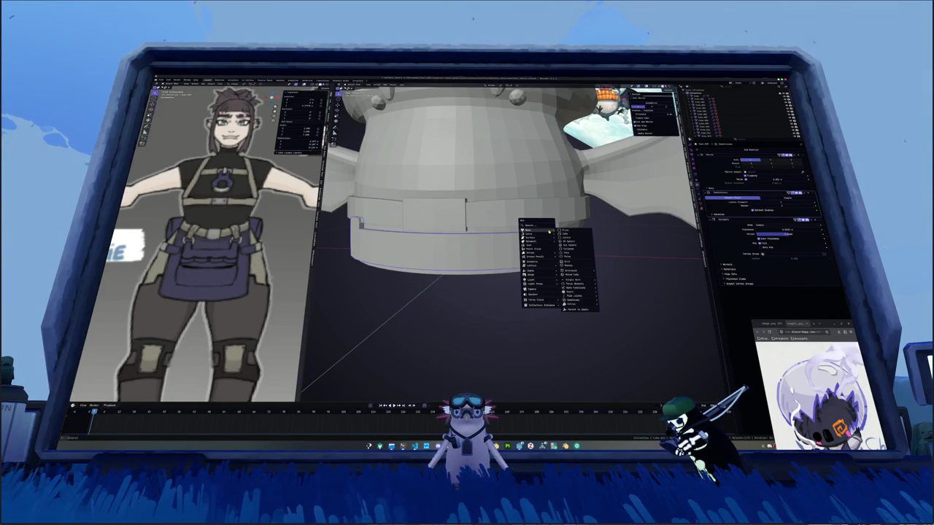
left_click(566, 231)
type("r")
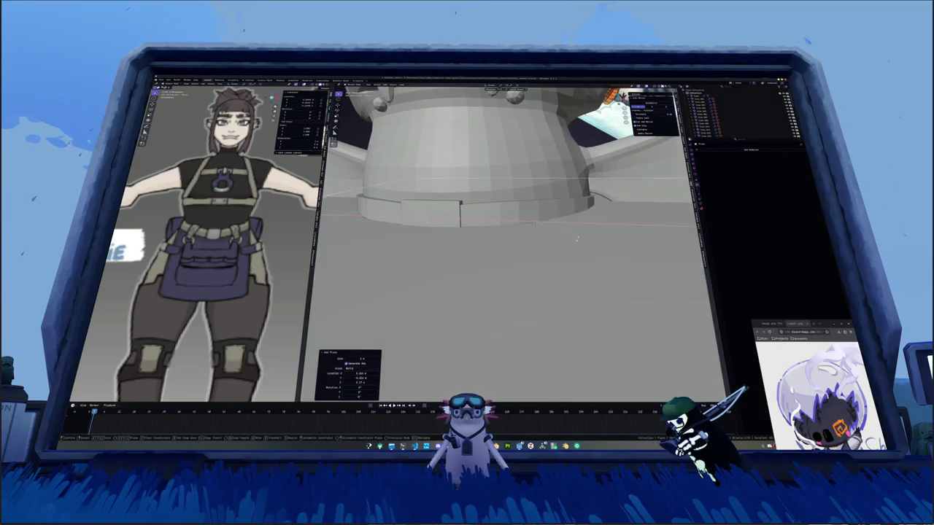
type("x90")
key("Return")
key("s")
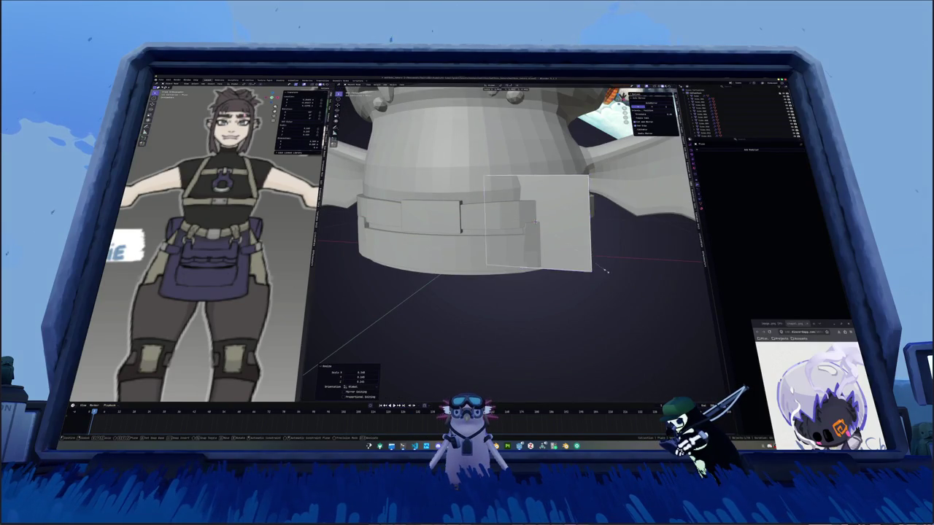
middle_click_drag(561, 231, 576, 246)
key("z")
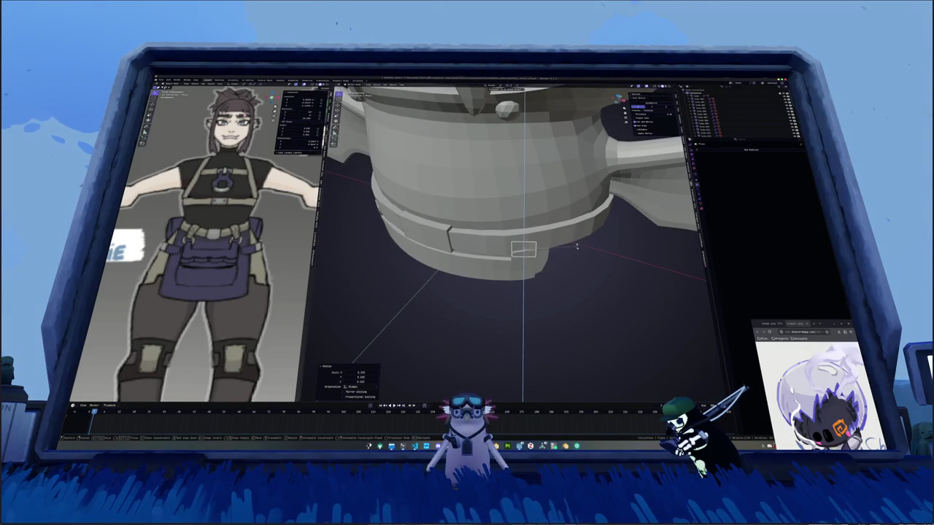
key("Return")
key("KP_1")
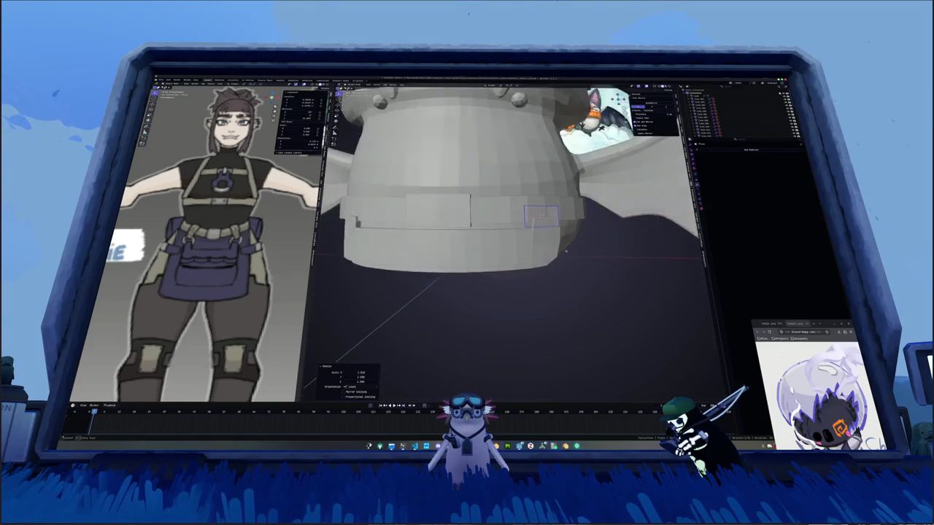
mouse_move(610, 237)
middle_mouse_down()
mouse_move(533, 224)
mouse_move(496, 232)
mouse_move(503, 214)
middle_mouse_up()
left_click(546, 222)
Inset the square face and delete its inner face to open the buckle's centre.
left_click(503, 211)
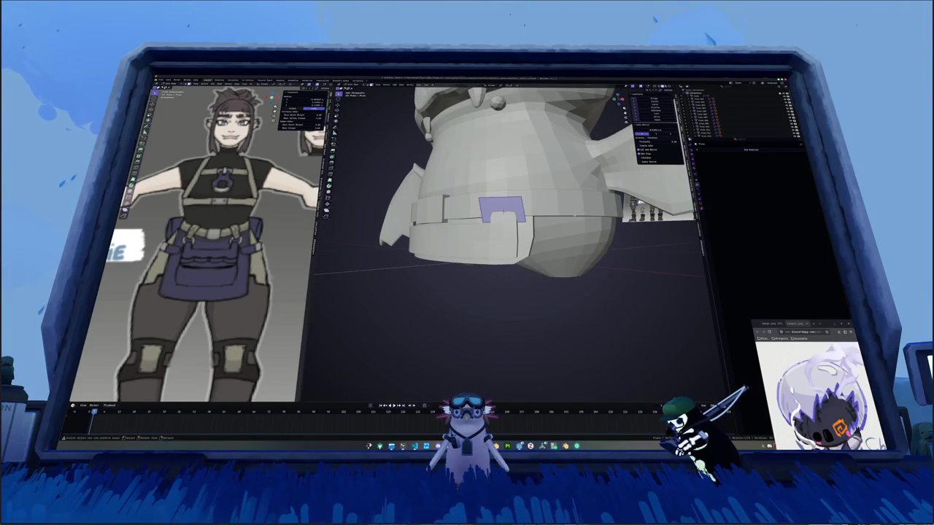
key("i")
key("Tab")
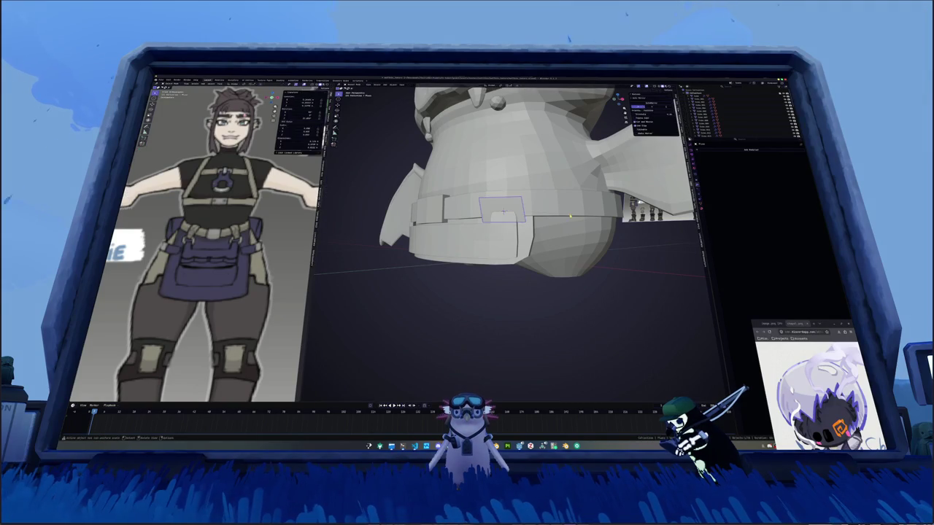
key("Tab")
key("Tab")
key("ctrl+a")
left_click(570, 215)
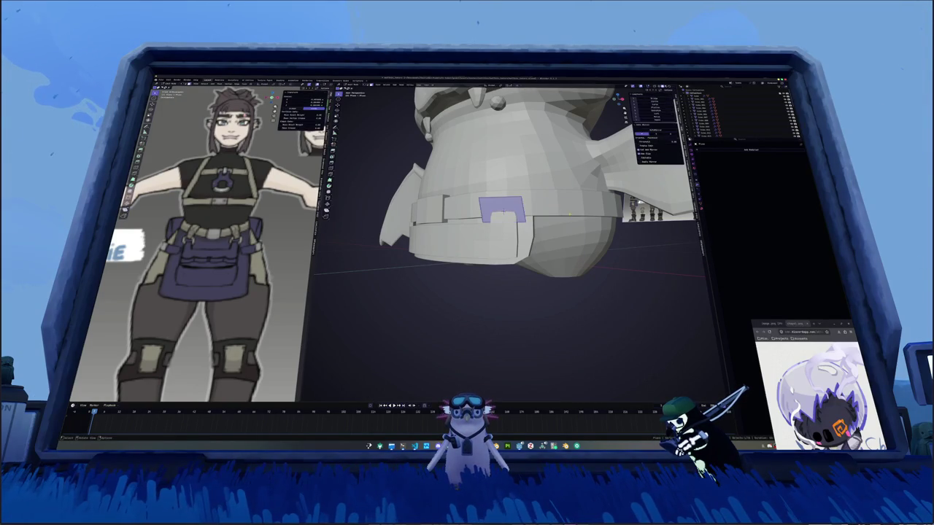
key("i")
left_click(568, 215)
right_click(568, 215)
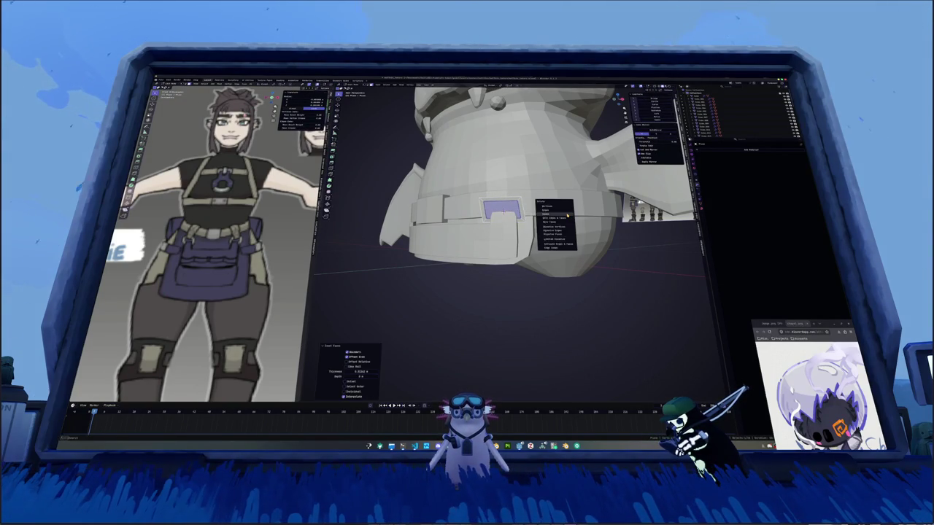
left_click(567, 215)
scroll(554, 216, "up", 2)
key("f")
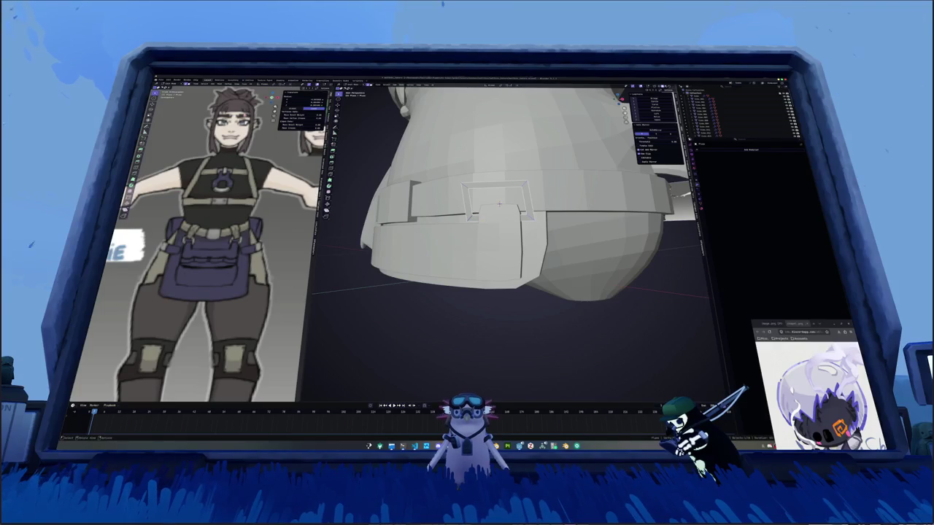
Knife-cut the buckle face and push the cut face slightly inward along Z.
key("k")
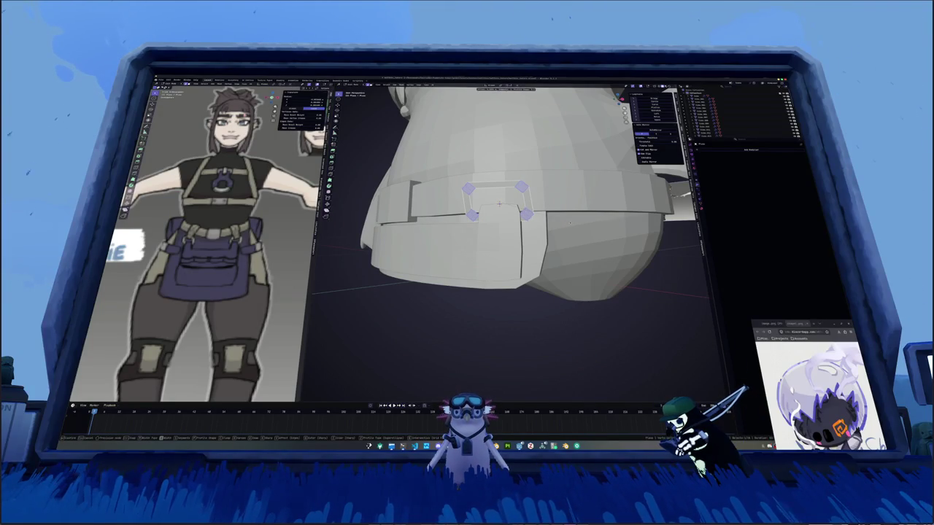
key("Return")
middle_click_drag(499, 203, 488, 197)
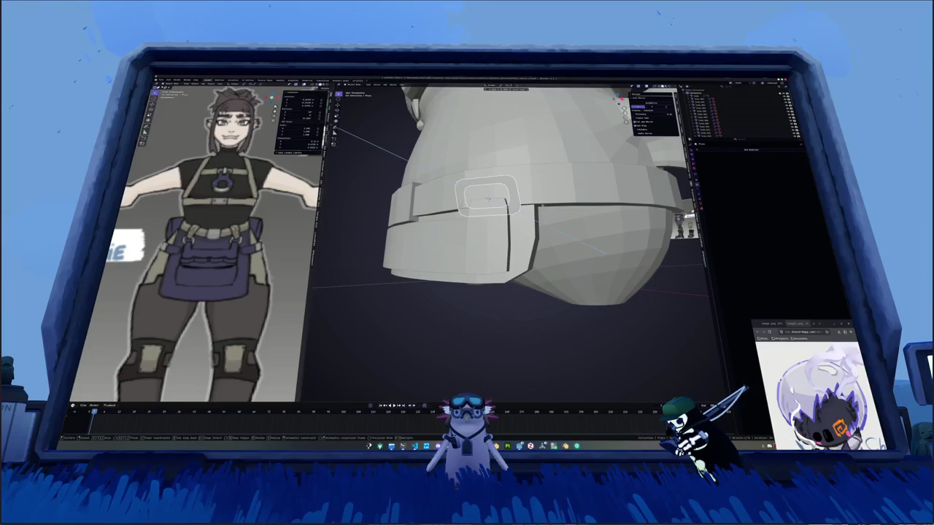
key("g")
key("z")
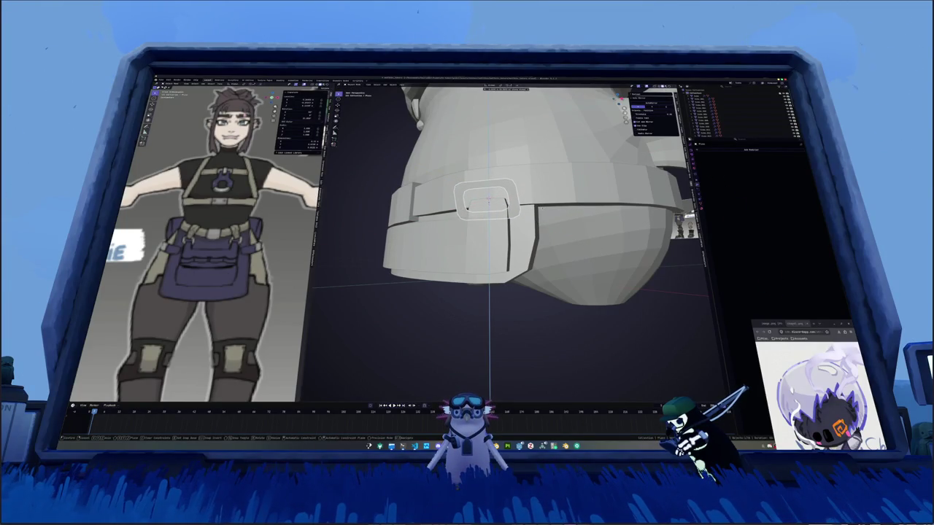
key("Return")
key("Tab")
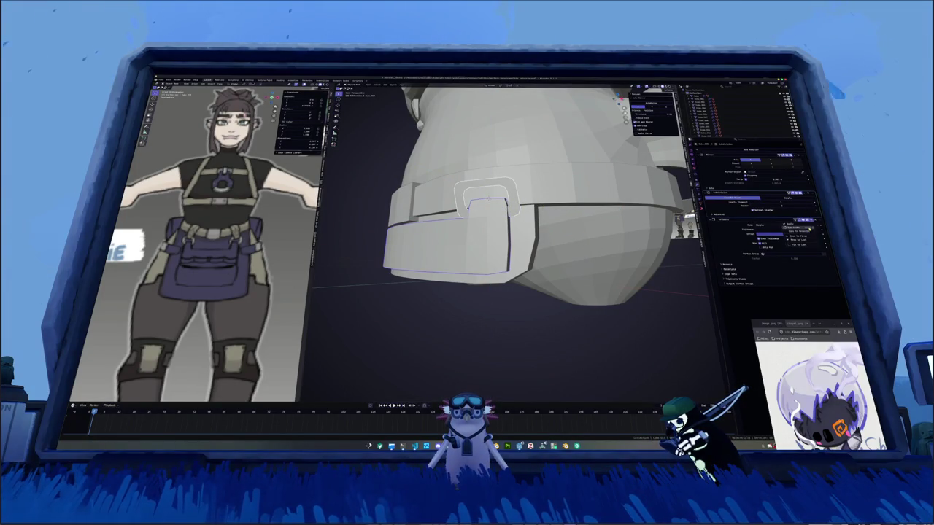
Give the buckle its Solidify thickness and apply its scale.
left_click(808, 228)
key("ctrl+a")
left_click(503, 196)
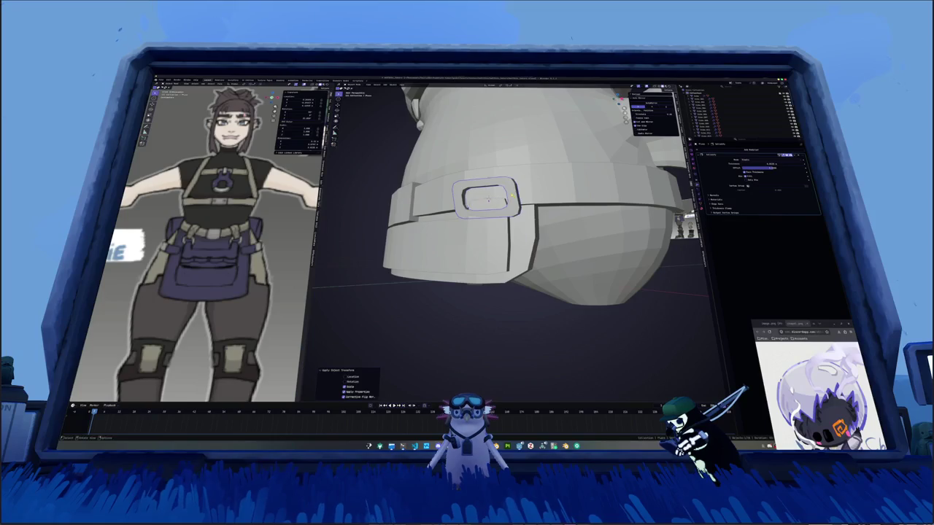
Tilt the buckle around the X axis and turn it about Z to match the belt.
middle_click_drag(521, 195, 543, 217)
key("x")
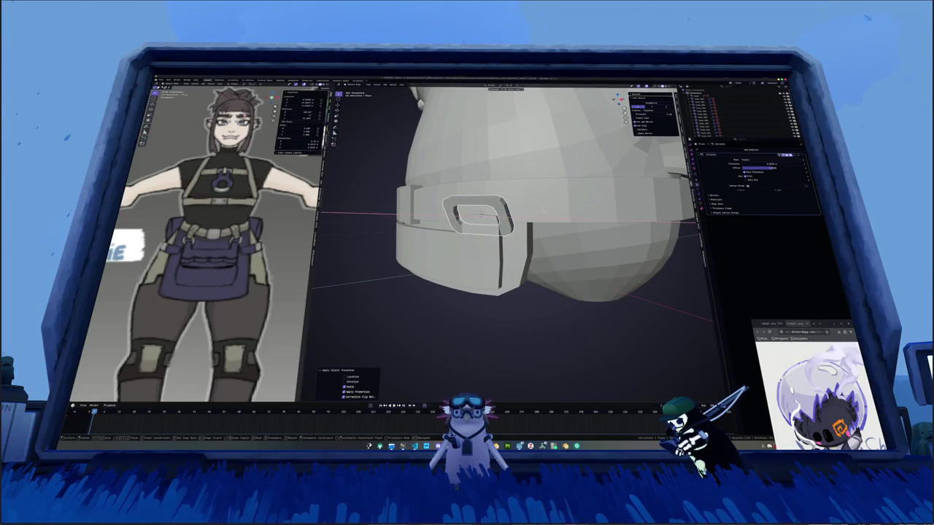
left_click(540, 225)
key("r")
key("x")
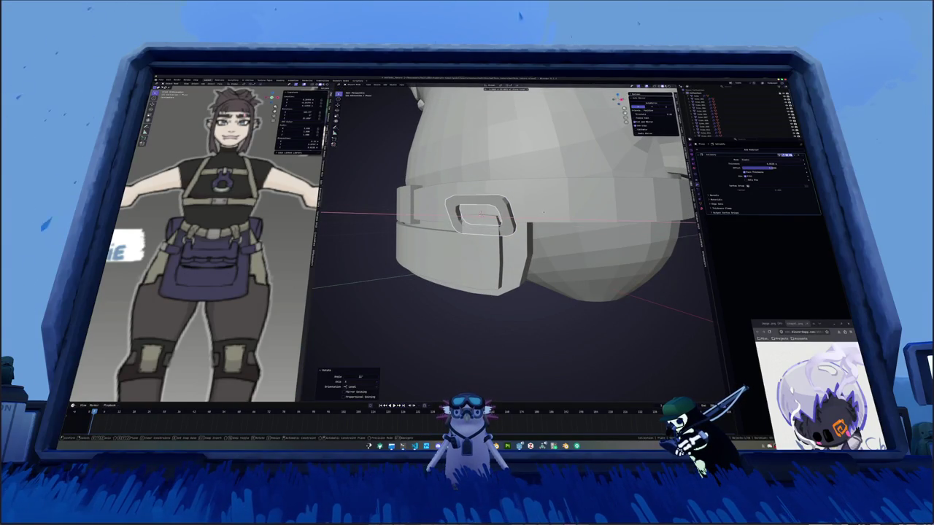
left_click(543, 211)
middle_click_drag(543, 212, 568, 242)
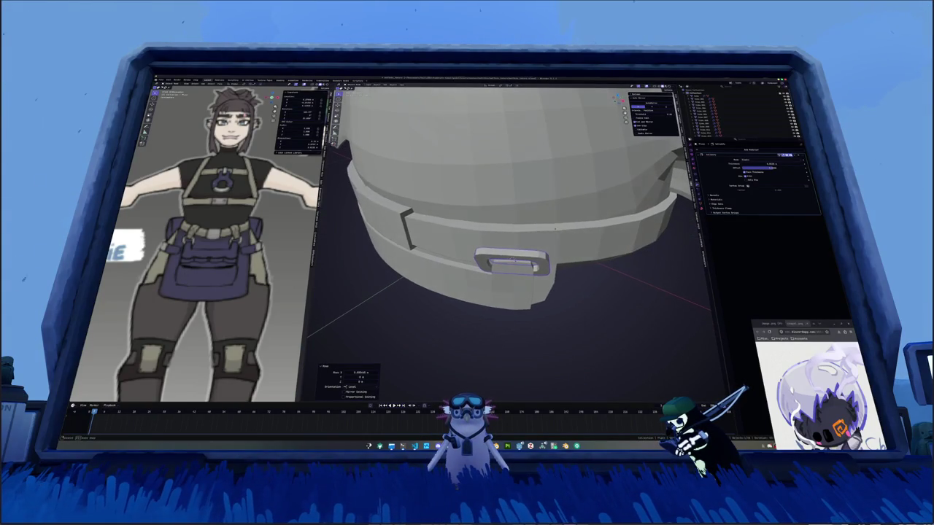
key("r")
key("y")
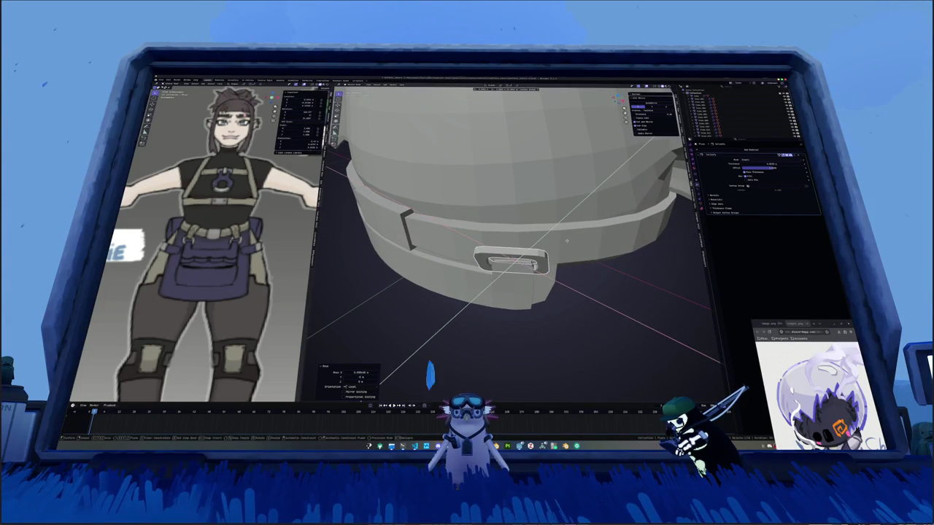
key("z")
left_click(567, 240)
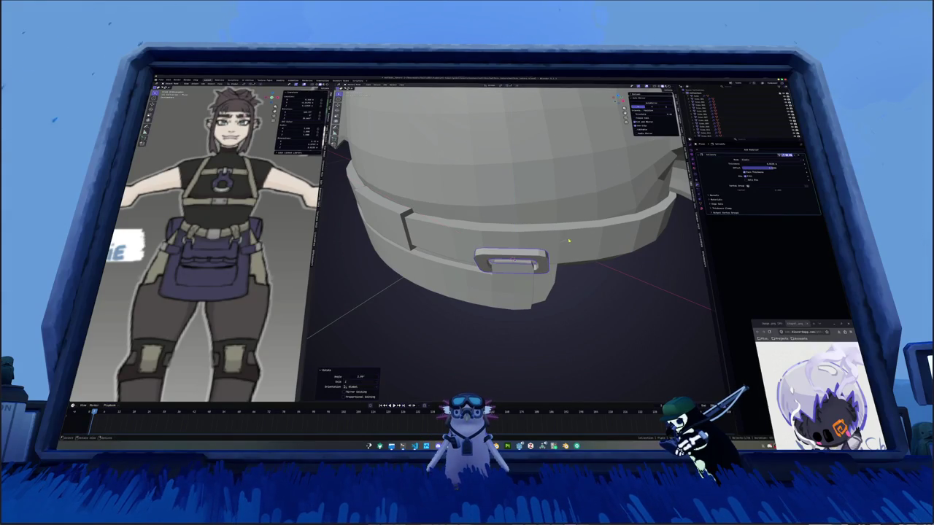
Move the buckle into position on the belt front using the see-through view.
mouse_move(594, 277)
middle_mouse_down()
mouse_move(501, 223)
mouse_move(527, 214)
middle_mouse_up()
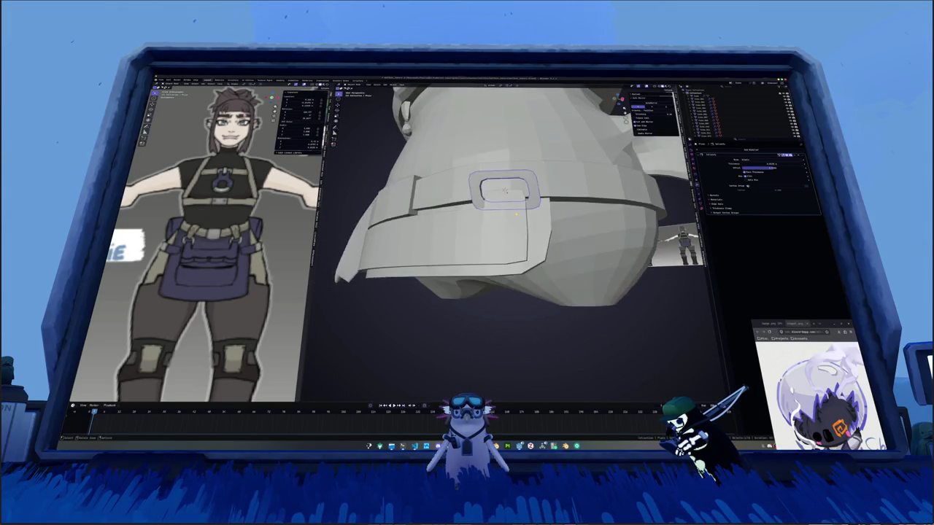
key("alt+z")
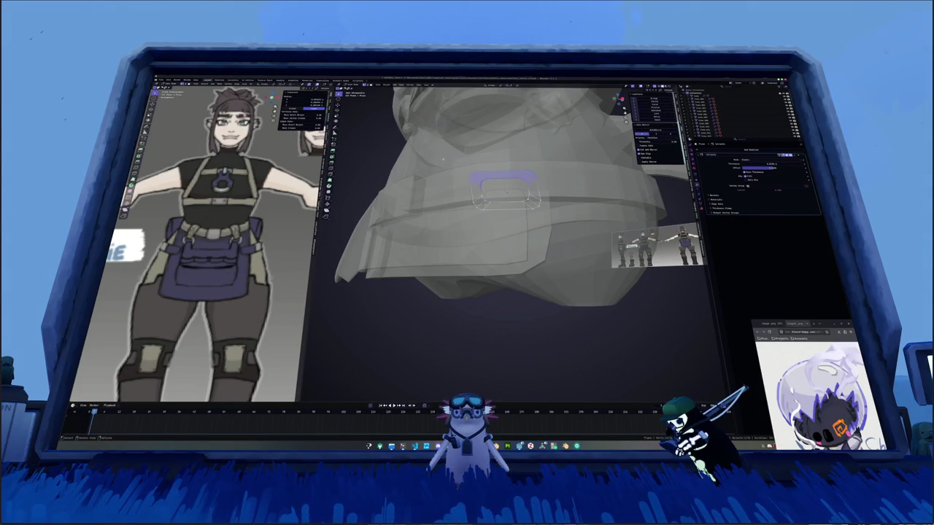
middle_click_drag(442, 158, 449, 156)
key("g")
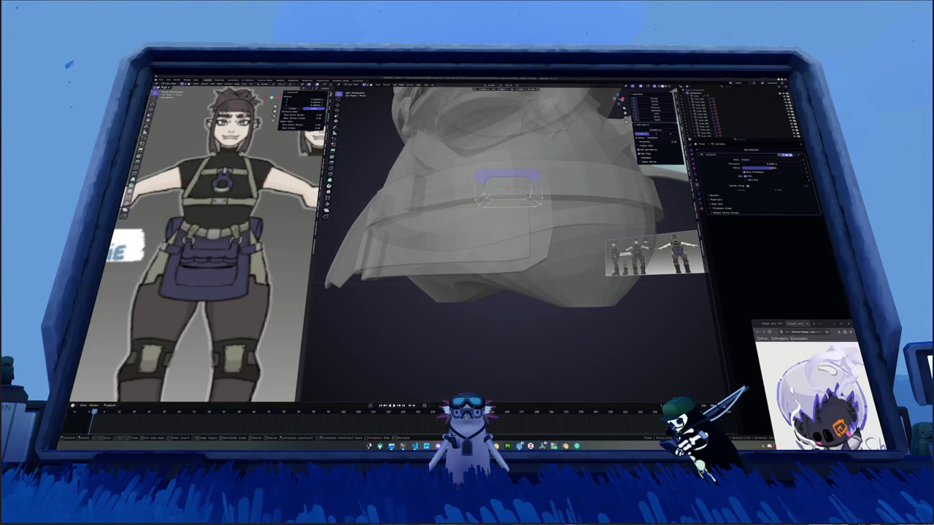
left_click(506, 188)
key("alt+z")
mouse_move(506, 188)
middle_mouse_down()
mouse_move(493, 226)
mouse_move(502, 216)
middle_mouse_up()
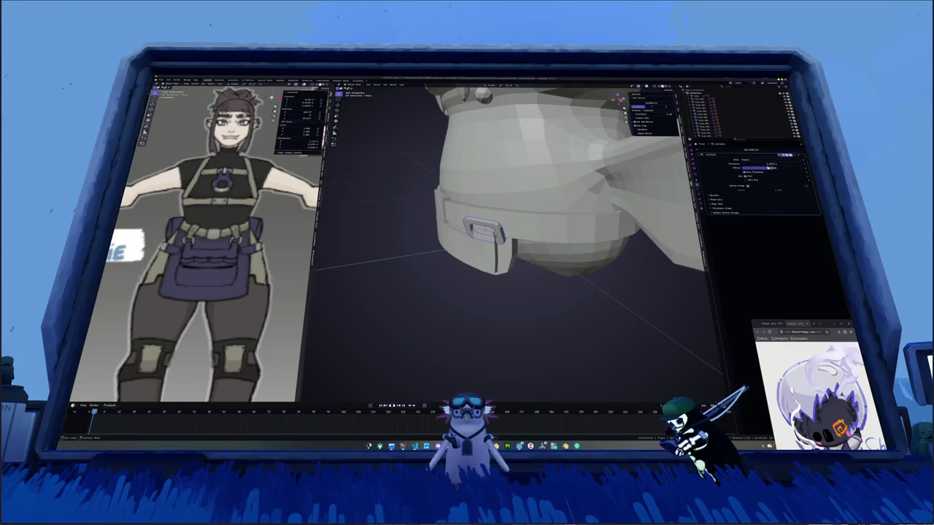
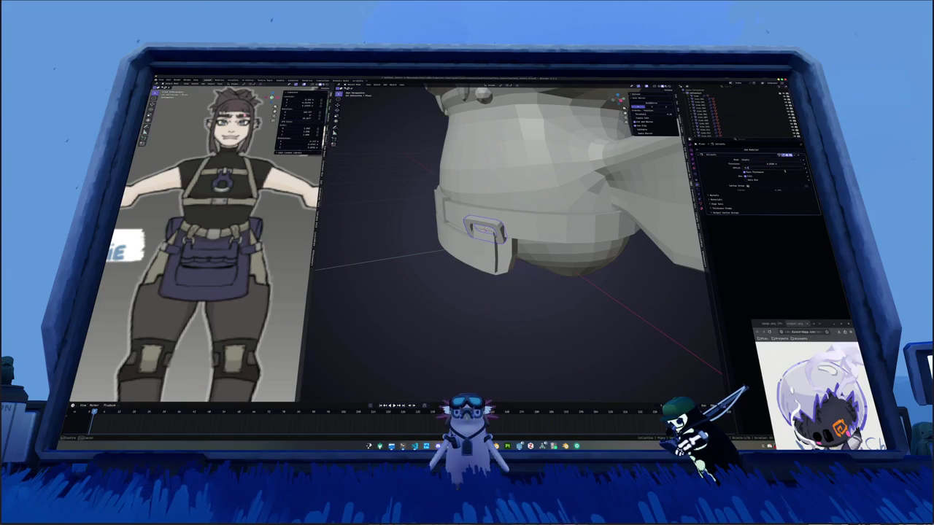
Add a Mirror modifier to the belt object.
middle_click_drag(618, 257, 630, 198)
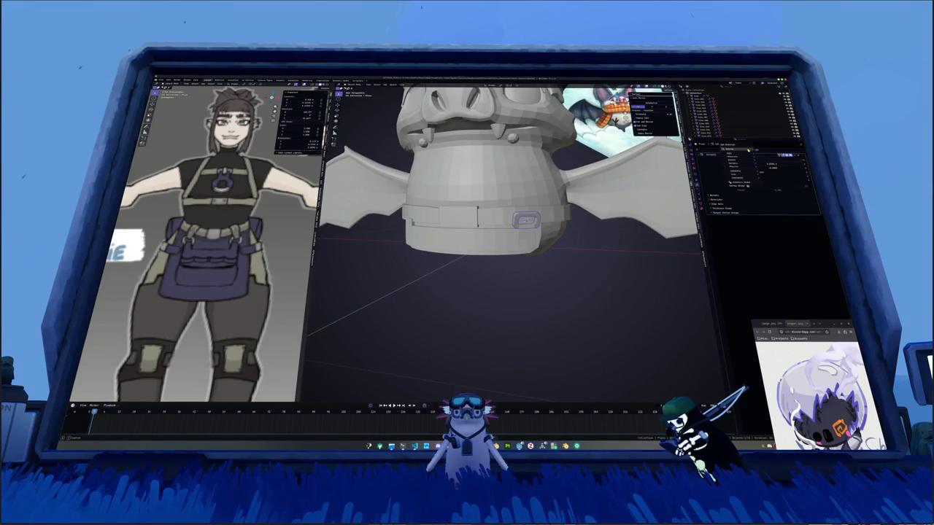
left_click(747, 149)
left_click(744, 162)
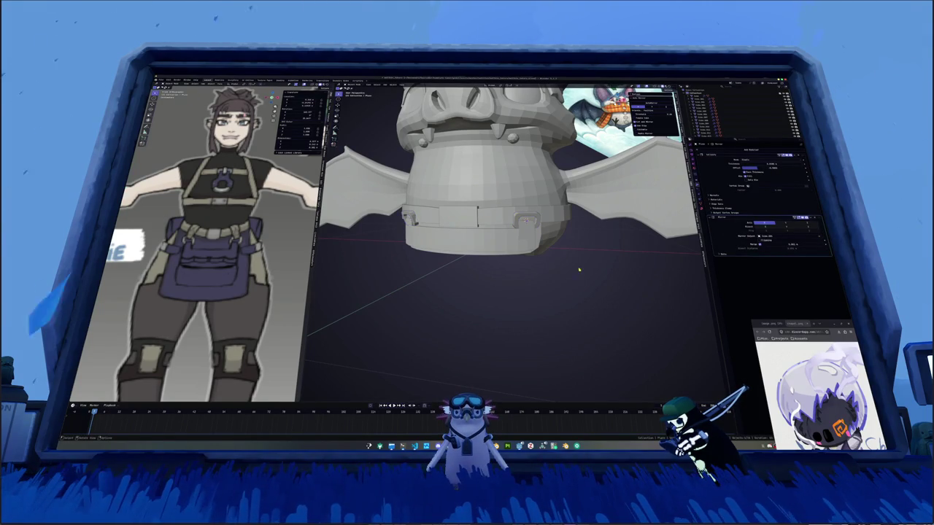
Duplicate the buckle geometry in place and separate it into its own object.
key("Tab")
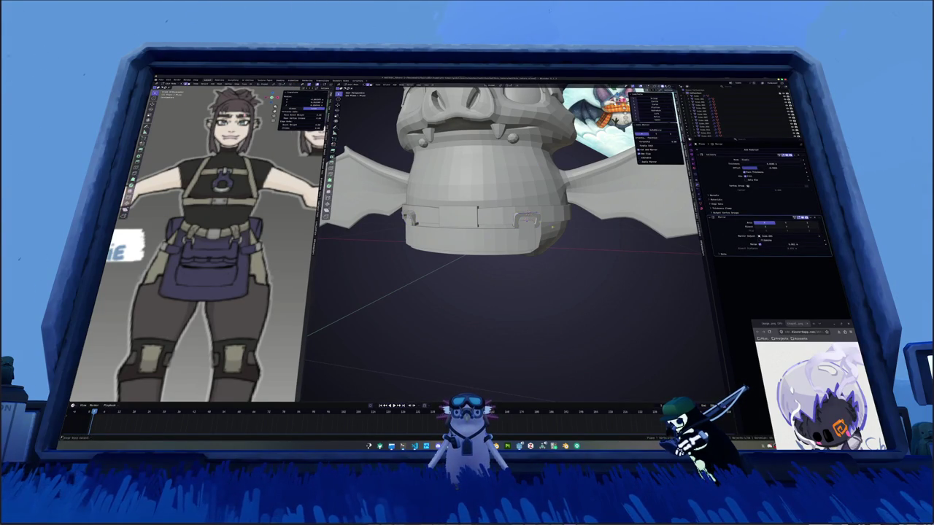
left_click(542, 240)
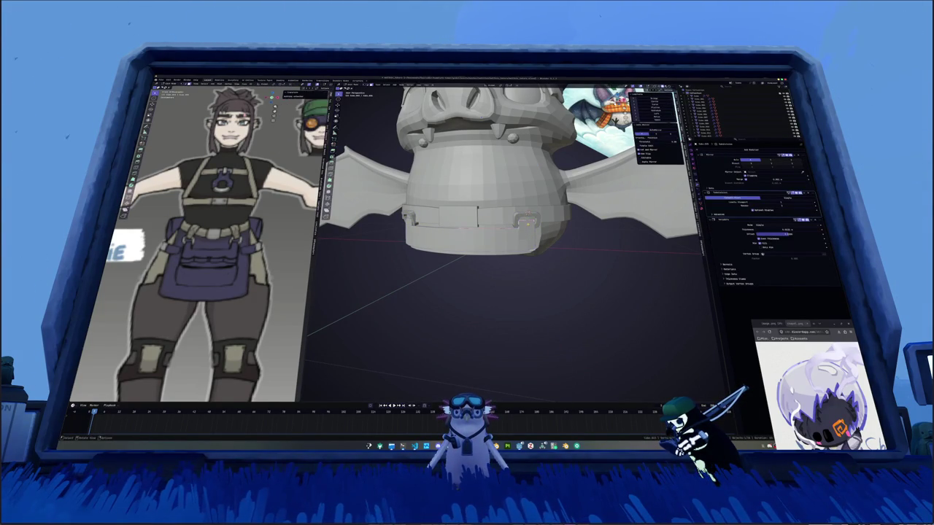
key("shift+d")
right_click(541, 214)
right_click(540, 215)
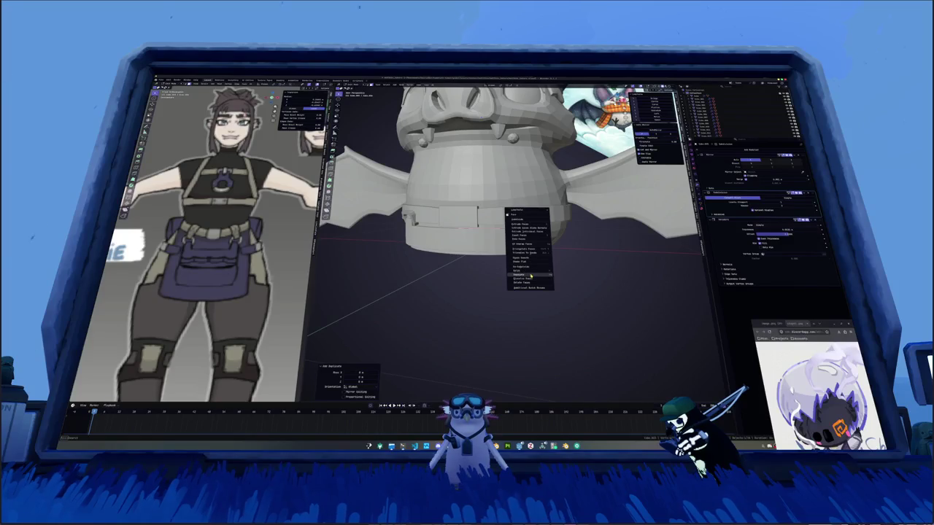
left_click(567, 275)
Raise the separated buckle piece along the Z axis.
scroll(496, 219, "up", 2)
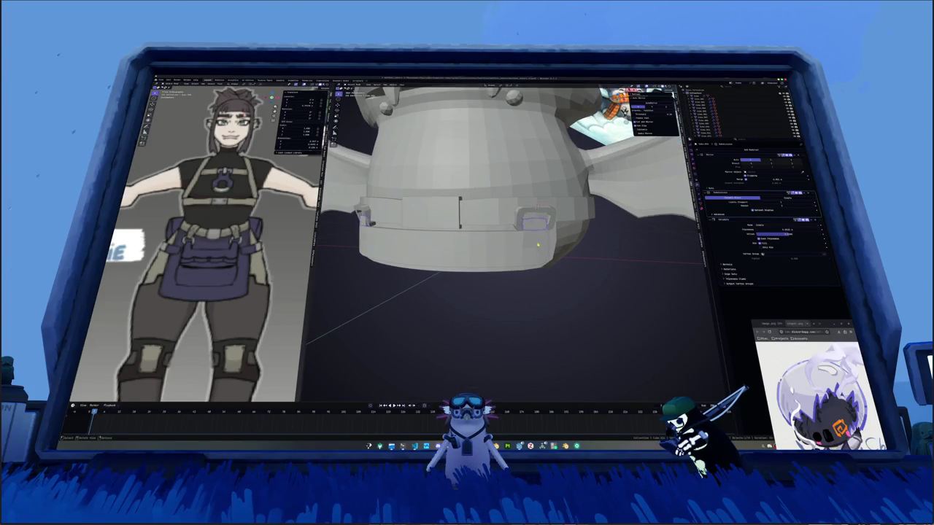
key("g")
key("z")
key("Return")
Inspect the raised piece on the belt and edit its mesh in X-ray view.
middle_click_drag(496, 241, 554, 240)
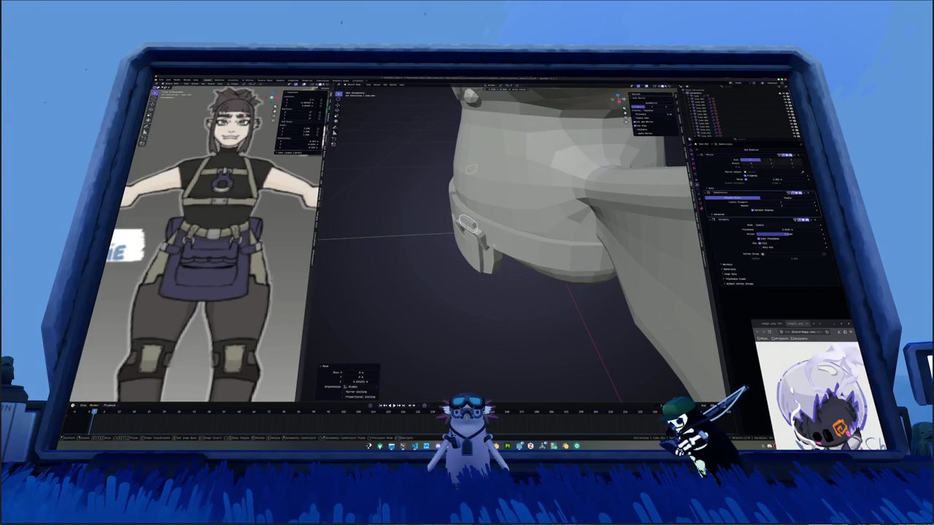
middle_click_drag(471, 169, 435, 151)
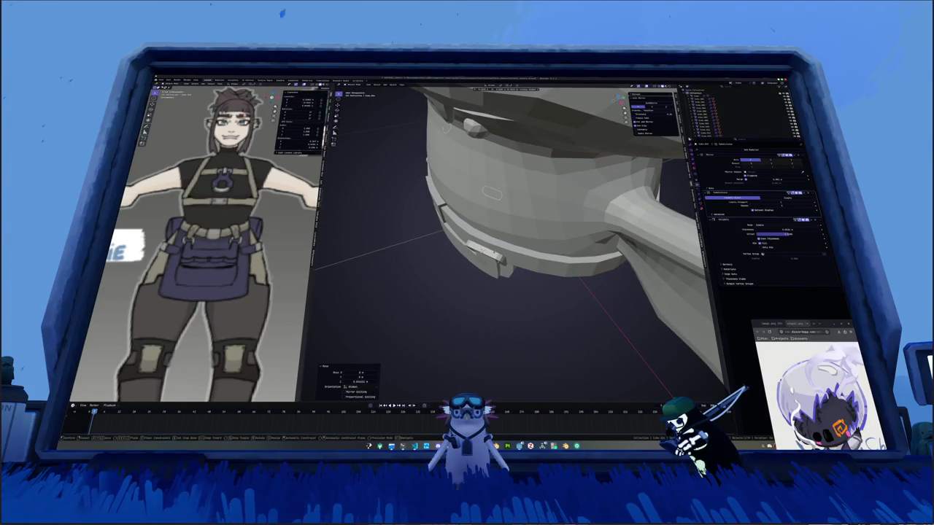
middle_click_drag(496, 219, 452, 234)
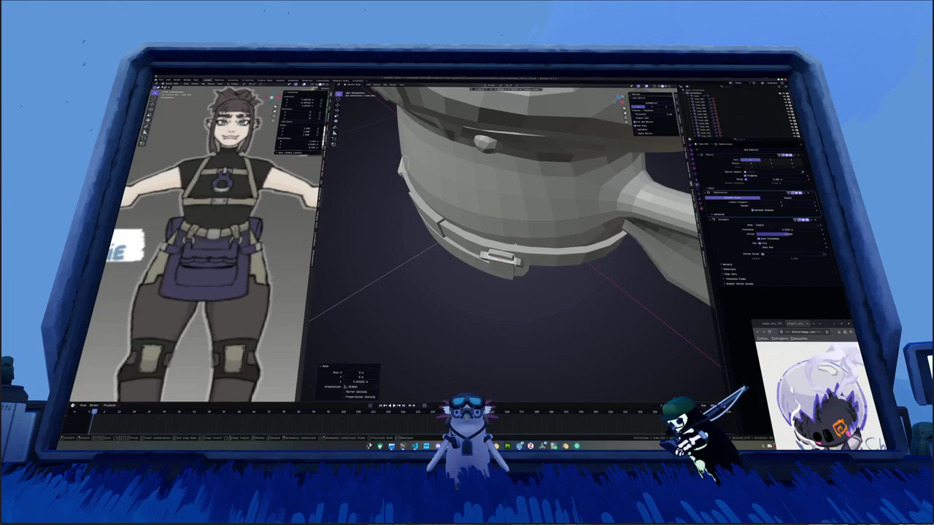
key("Tab")
key("alt+z")
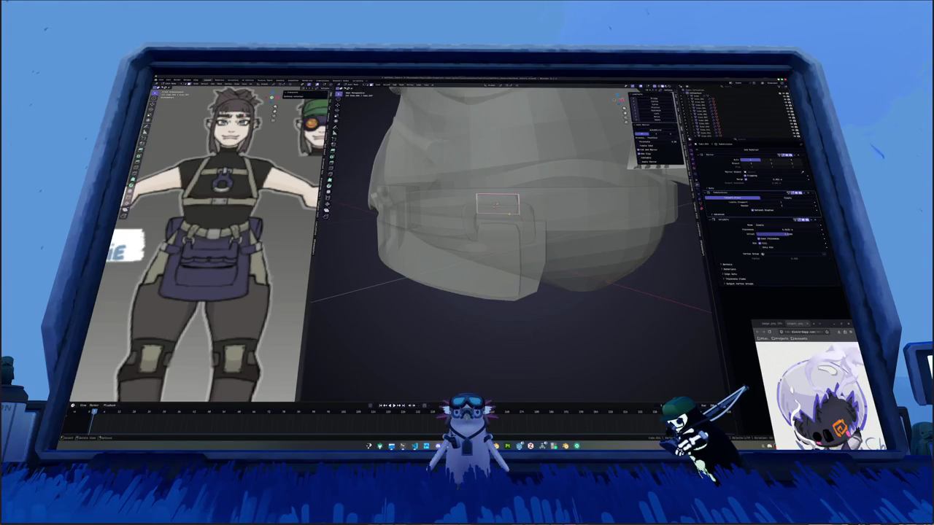
Shrink a clip edge loop inward with Alt+S and slide another loop along the clip.
left_click(504, 212, "alt")
key("alt+z")
middle_click_drag(503, 211, 528, 239)
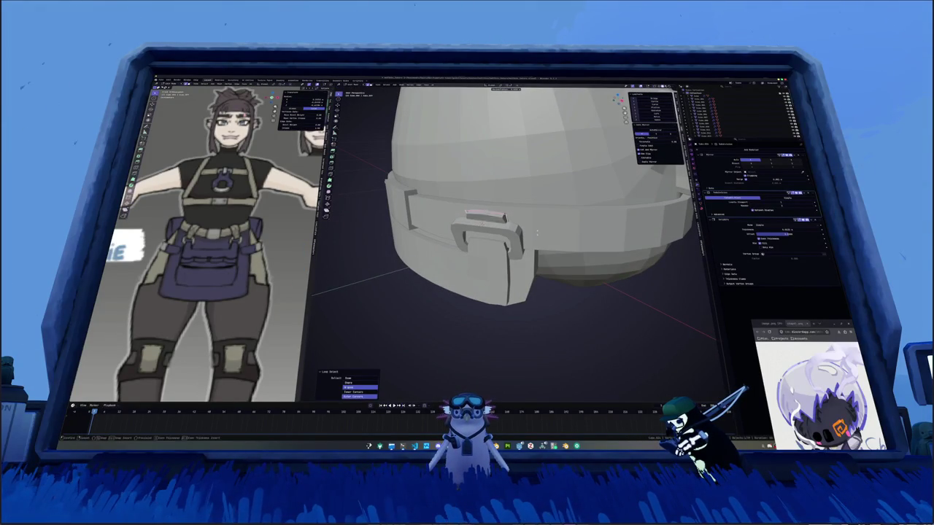
key("alt+s")
left_click(481, 225)
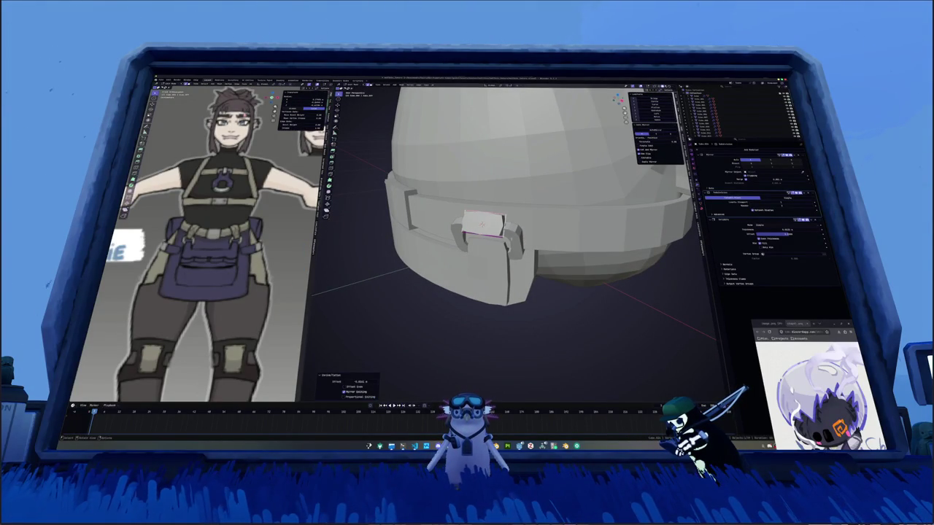
middle_click_drag(481, 225, 429, 224)
left_click(473, 224, "alt")
key("g")
key("g")
Reposition a clip edge loop and raise it along Z.
left_click(470, 222)
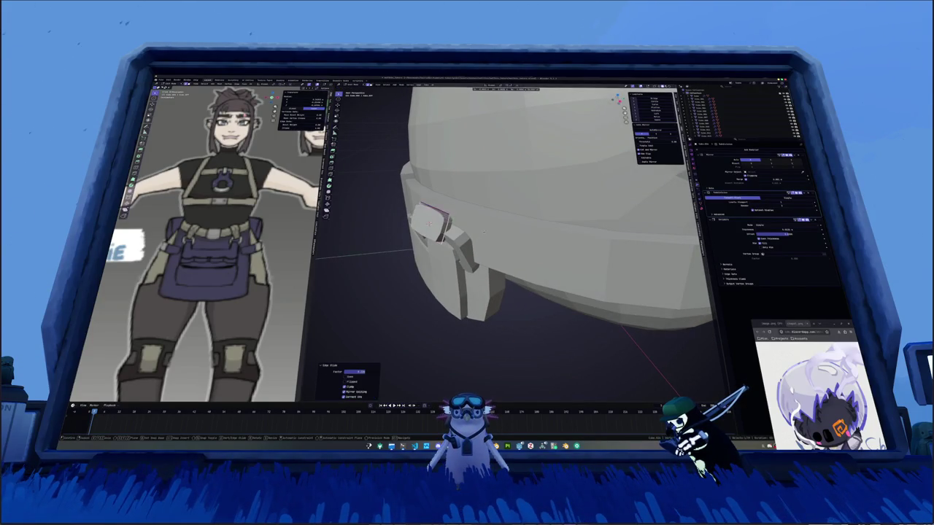
mouse_move(485, 219)
middle_mouse_down()
mouse_move(493, 187)
mouse_move(510, 241)
middle_mouse_up()
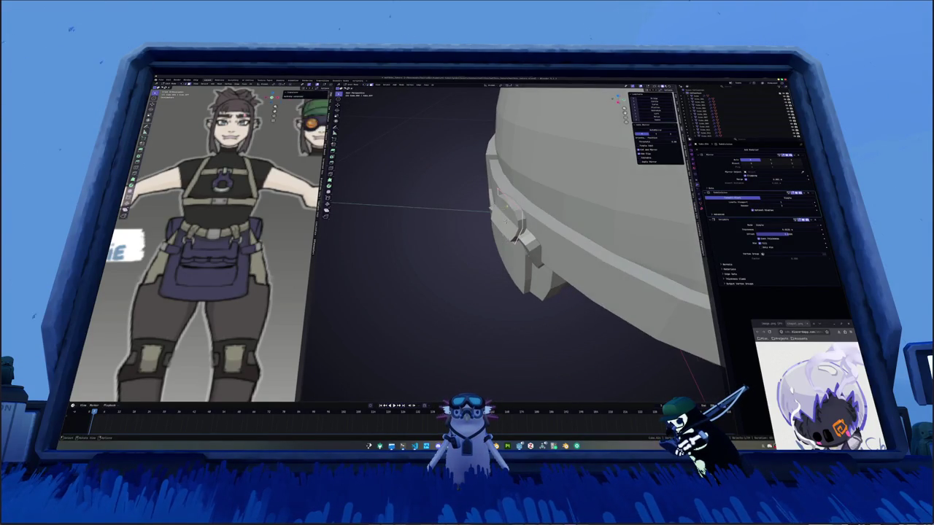
key("g")
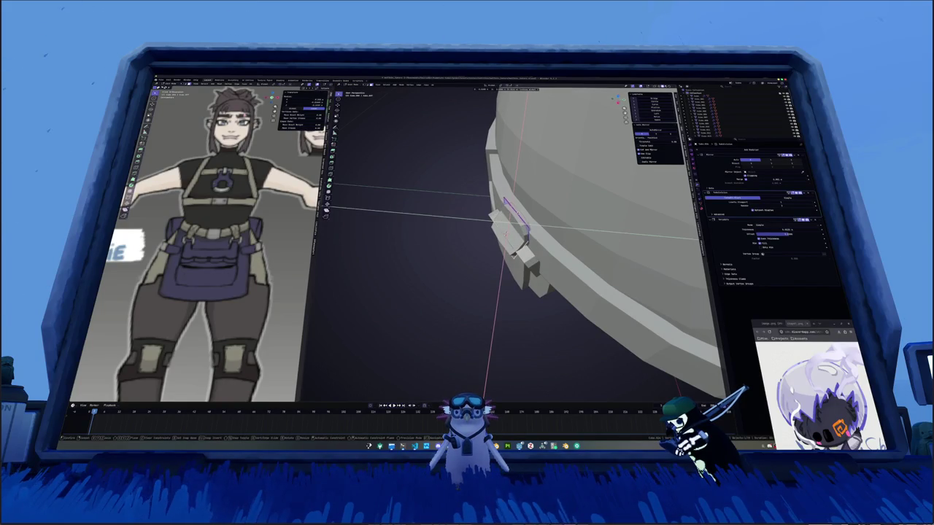
left_click(512, 233)
mouse_move(512, 233)
middle_mouse_down()
mouse_move(540, 191)
mouse_move(512, 183)
middle_mouse_up()
key("g")
key("z")
left_click(540, 191)
Place the extruded clip faces, moving them with the Z axis excluded.
left_click(518, 286)
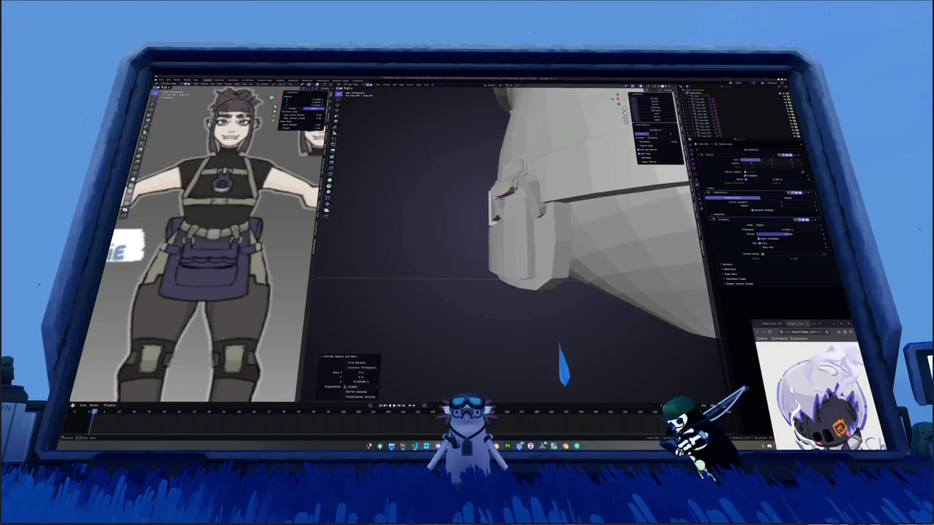
mouse_move(517, 286)
middle_mouse_down()
mouse_move(510, 241)
mouse_move(526, 217)
mouse_move(522, 240)
middle_mouse_up()
key("g")
key("shift+z")
left_click(523, 220)
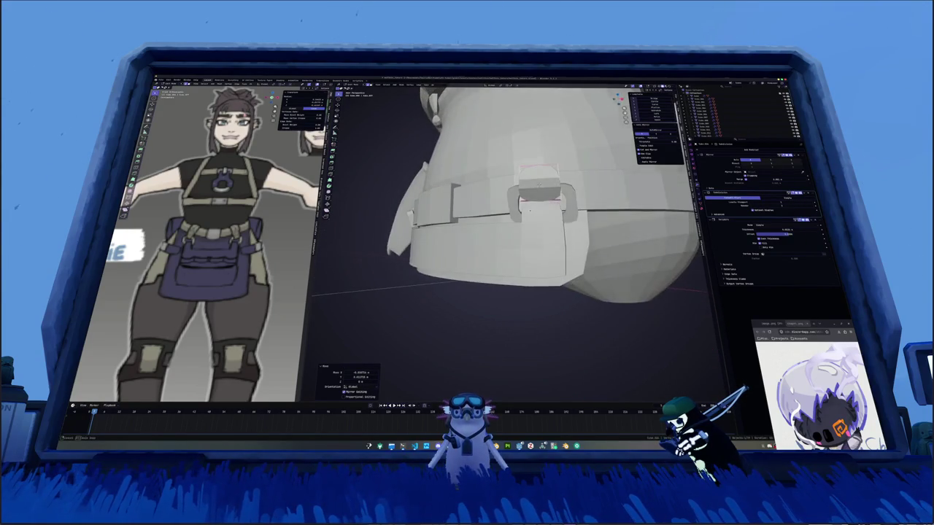
key("g")
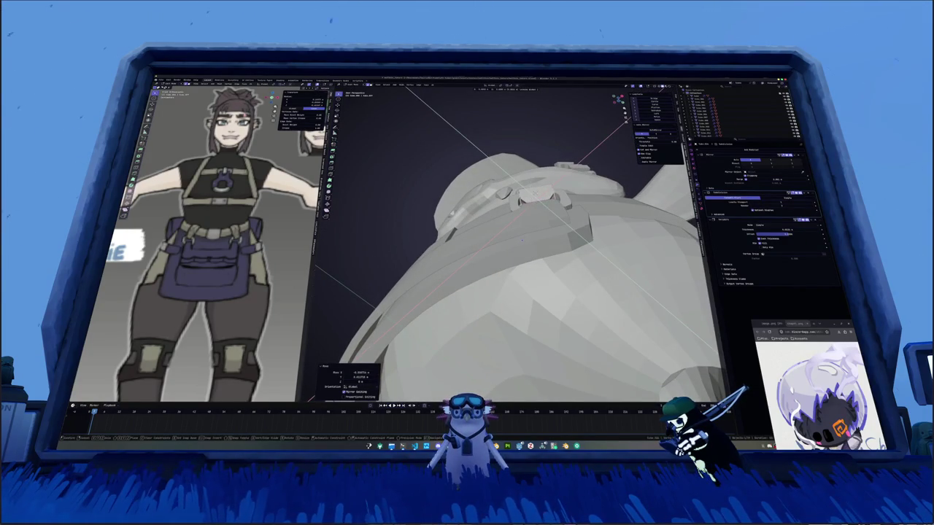
left_click(535, 192)
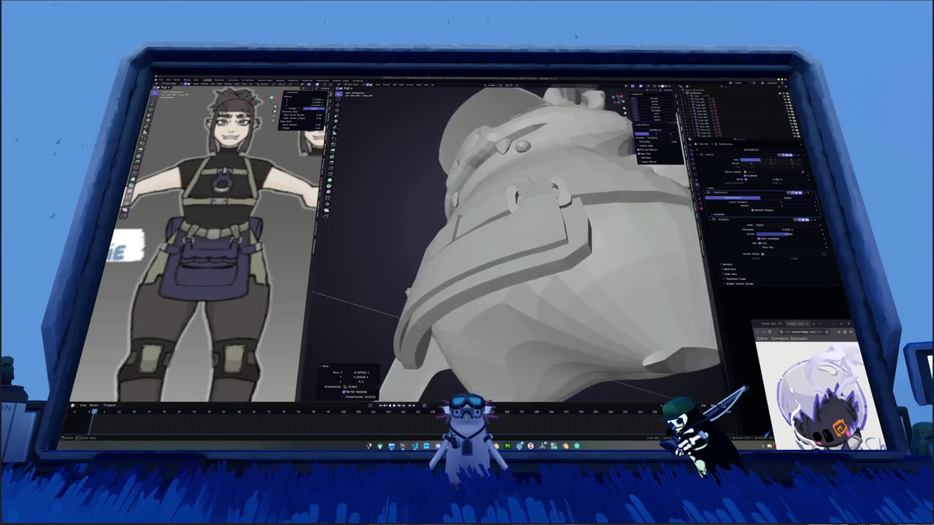
Bevel the clip edge, then select clip faces and extend them with Z excluded.
middle_click_drag(535, 191, 522, 192)
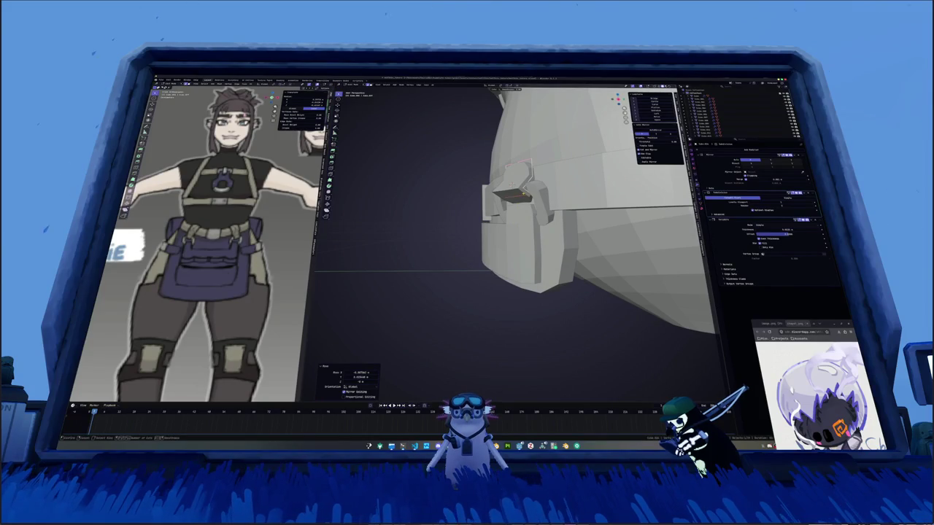
middle_click_drag(591, 182, 569, 198)
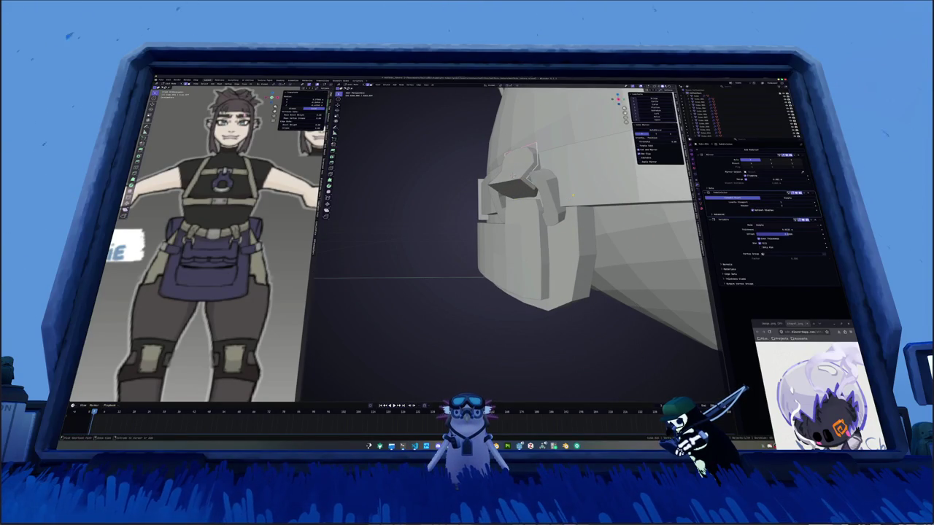
key("g")
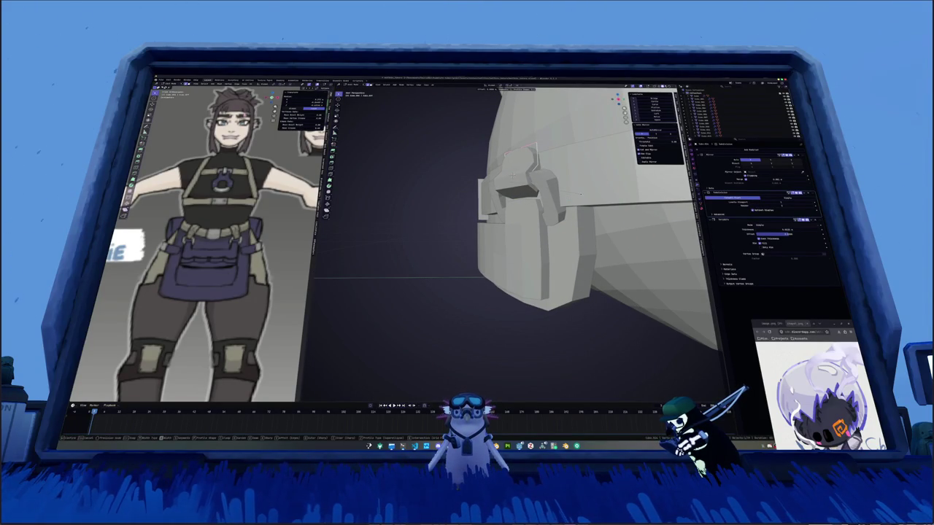
left_click(513, 175)
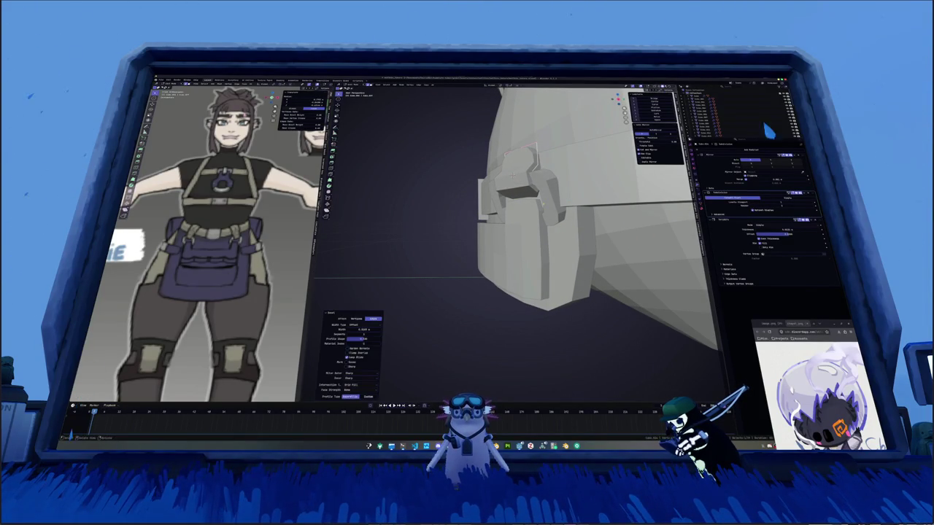
mouse_move(513, 175)
middle_mouse_down()
mouse_move(533, 197)
mouse_move(539, 191)
mouse_move(501, 203)
middle_mouse_up()
key("alt+z")
key("alt+z")
key("g")
left_click(539, 192)
left_click(516, 189)
key("g")
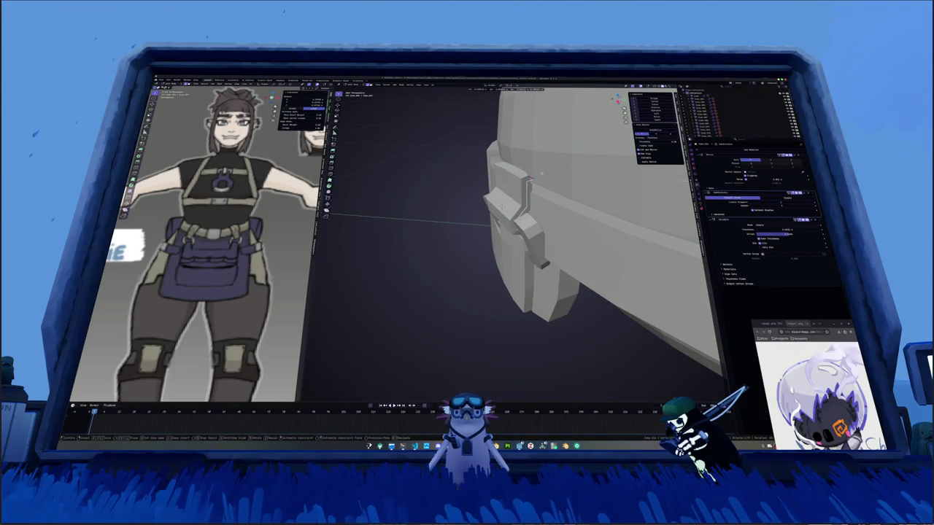
key("shift+z")
Finish the clip extrusion and check it from the orthographic side view.
left_click(574, 169)
middle_click_drag(574, 169, 578, 198)
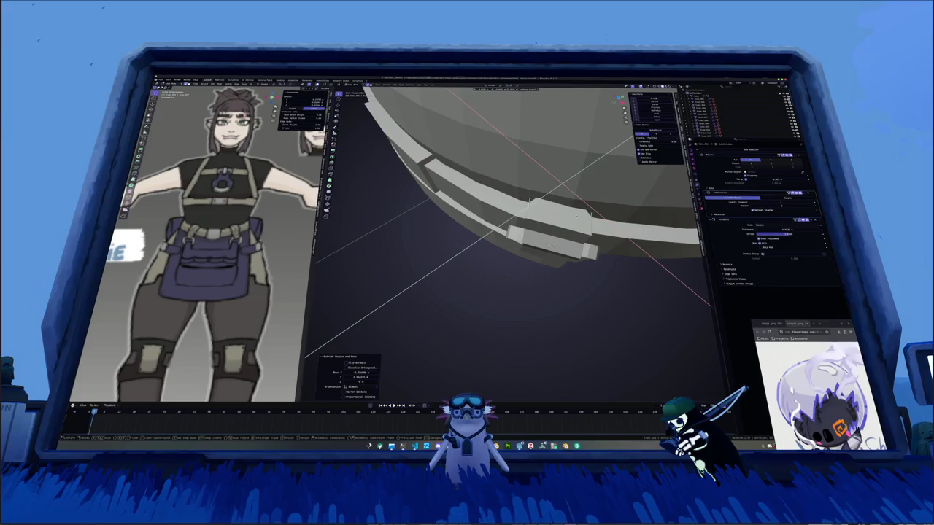
key("KP_3")
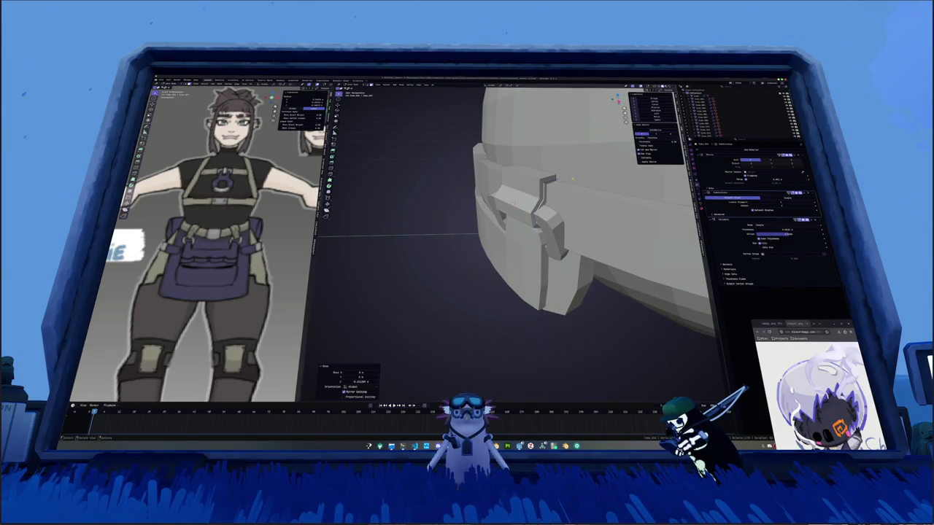
mouse_move(573, 177)
middle_mouse_down()
mouse_move(555, 191)
mouse_move(566, 198)
middle_mouse_up()
Crease the selected clip edges with Shift+E.
key("alt+z")
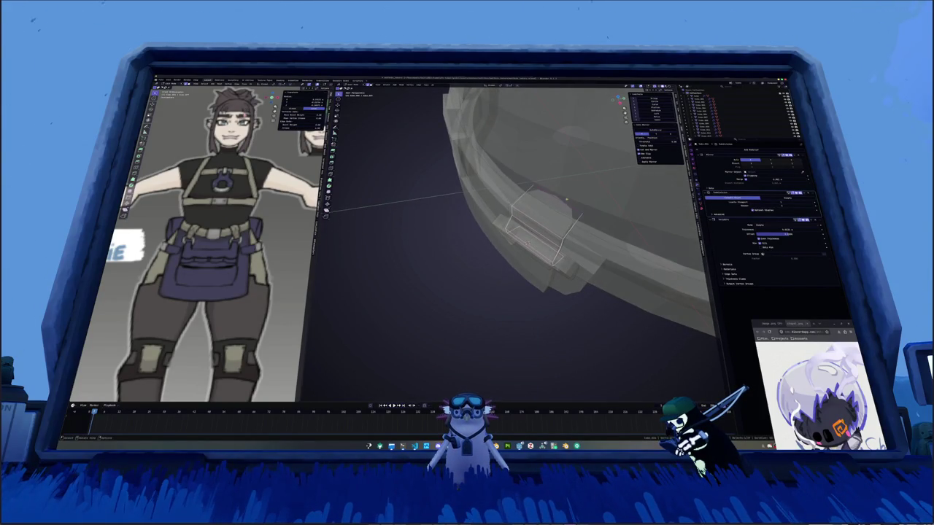
key("shift+e")
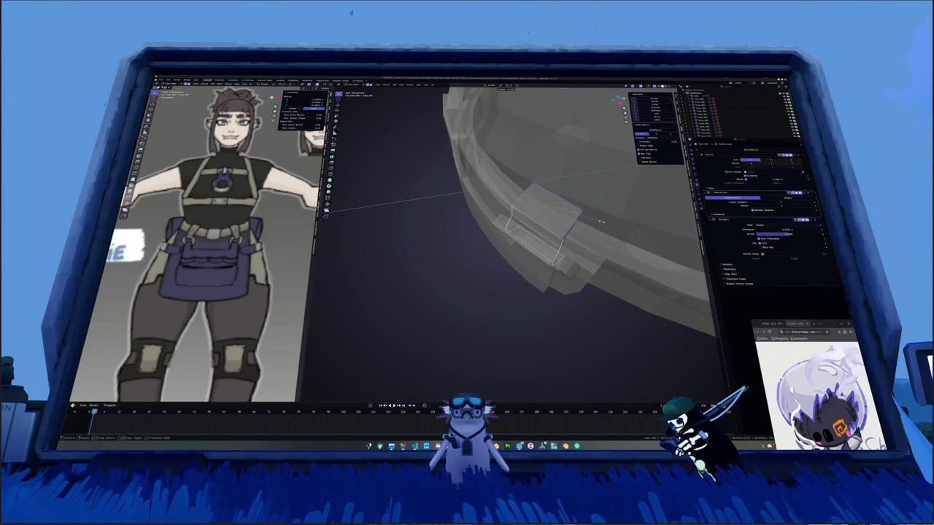
left_click(596, 221)
key("shift+e")
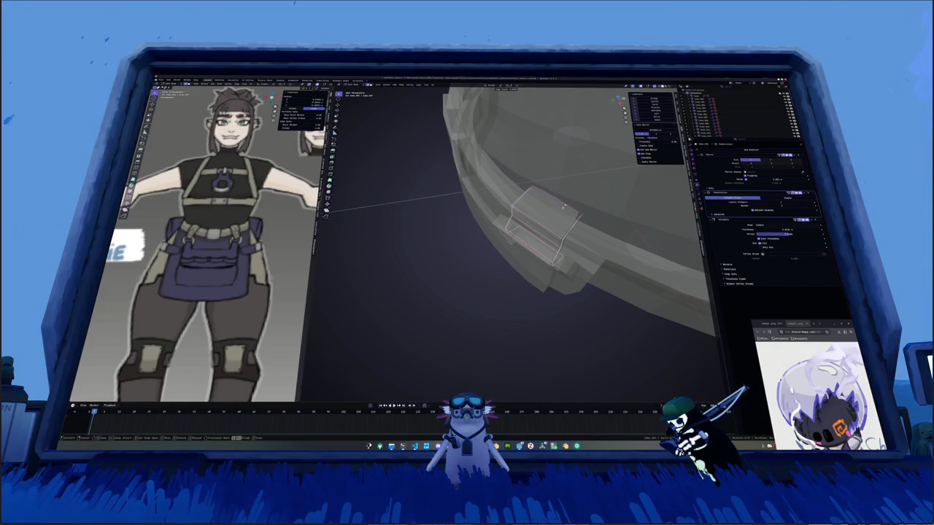
key("alt+z")
mouse_move(562, 207)
middle_mouse_down()
mouse_move(519, 211)
mouse_move(496, 190)
mouse_move(502, 246)
mouse_move(512, 253)
middle_mouse_up()
Select the belt edge loop in X-ray and move it slightly upward.
key("alt+z")
left_click(489, 239, "alt")
key("g")
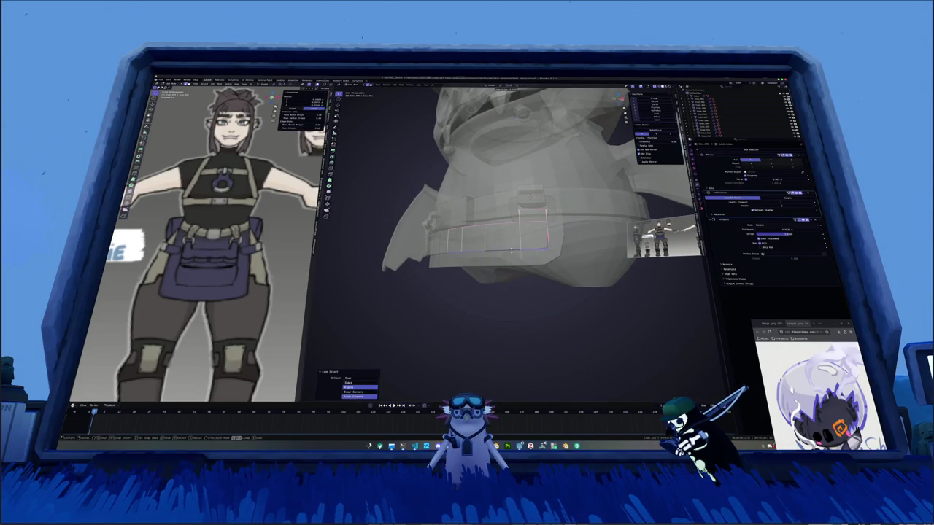
left_click(511, 250)
mouse_move(511, 250)
middle_mouse_down()
mouse_move(502, 266)
mouse_move(513, 248)
middle_mouse_up()
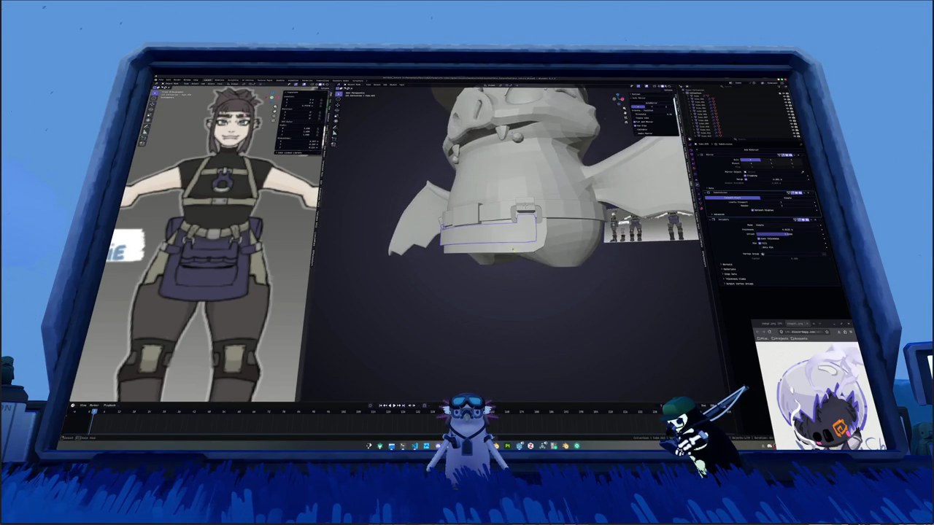
Cancel a stray extrusion and select the strap's lower edge loop.
key("alt+z")
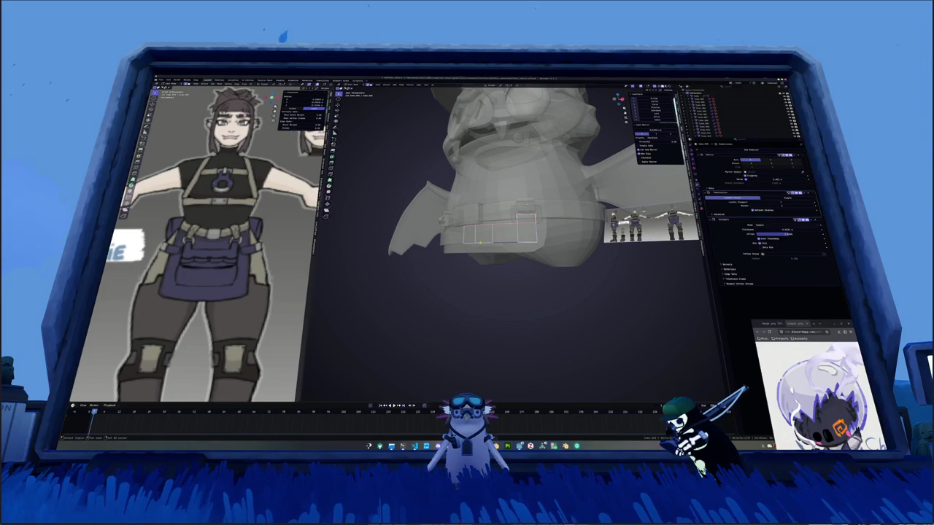
middle_click_drag(470, 241, 485, 246)
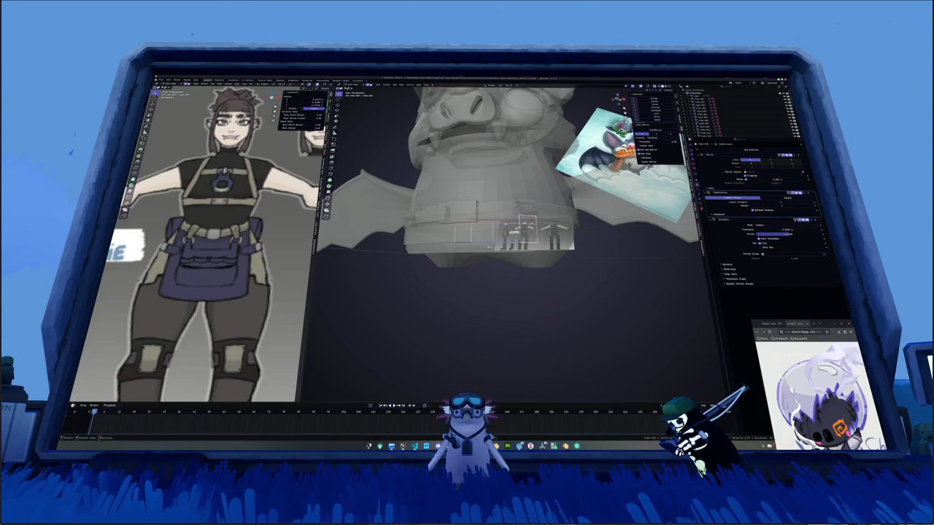
key("e")
right_click(460, 247)
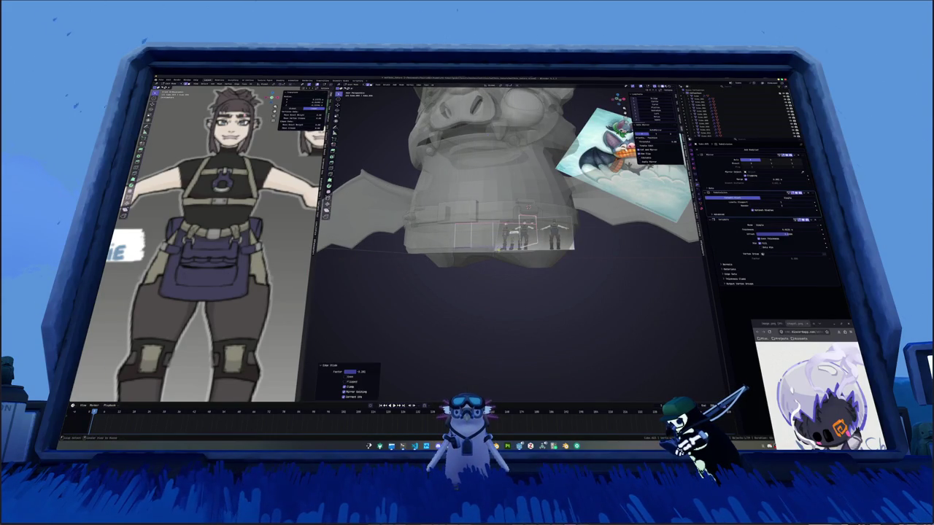
mouse_move(460, 247)
middle_mouse_down()
mouse_move(511, 260)
mouse_move(496, 229)
middle_mouse_up()
key("alt+z")
left_click(494, 231, "alt")
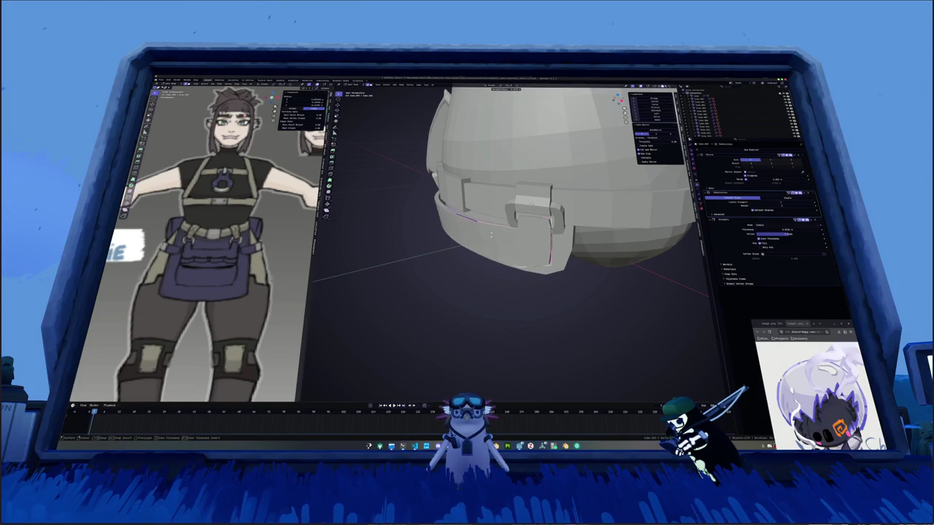
Select the side clip's face and extrude it downward twice.
mouse_move(490, 234)
middle_mouse_down()
mouse_move(453, 267)
mouse_move(485, 237)
mouse_move(458, 279)
middle_mouse_up()
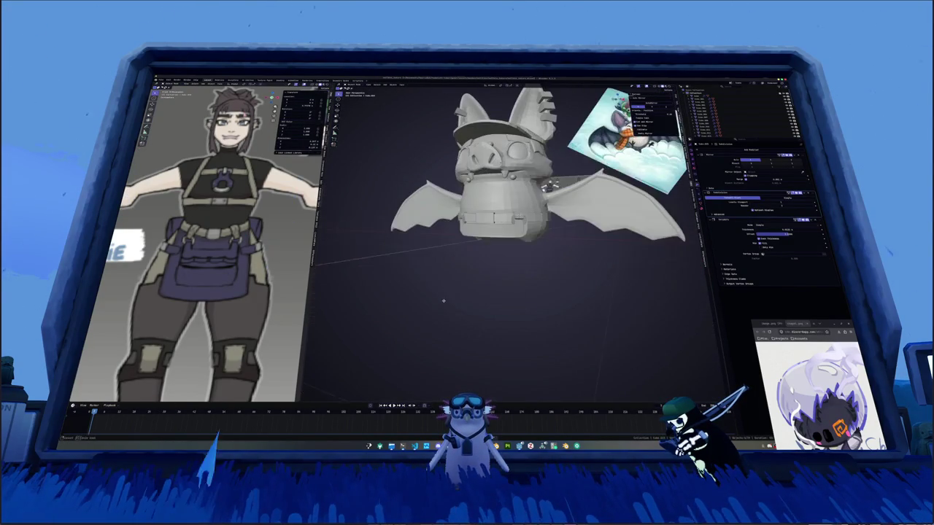
middle_click_drag(458, 278, 477, 255)
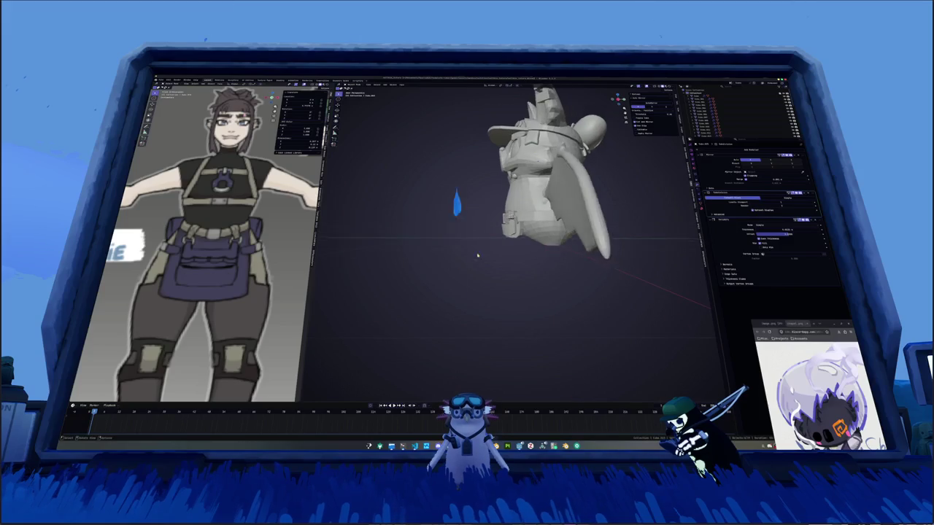
scroll(477, 254, "up", 5)
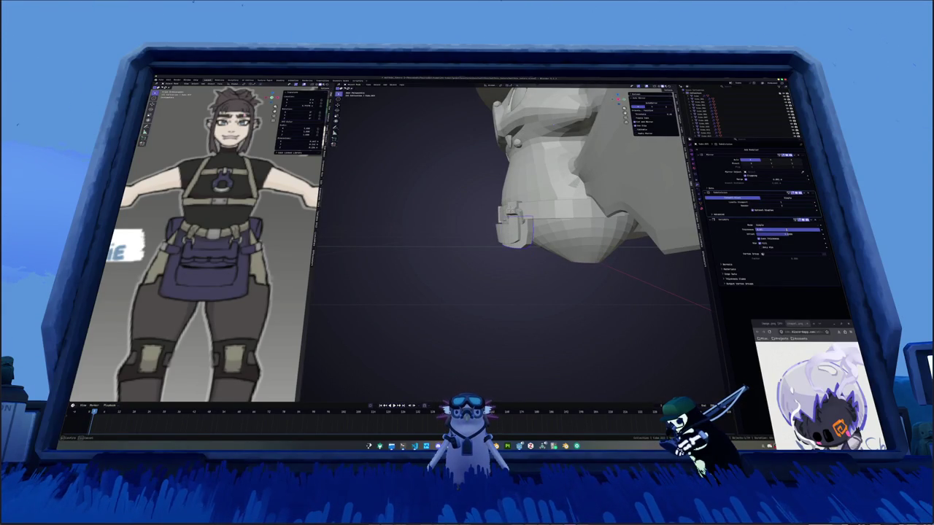
middle_click_drag(501, 245, 532, 249)
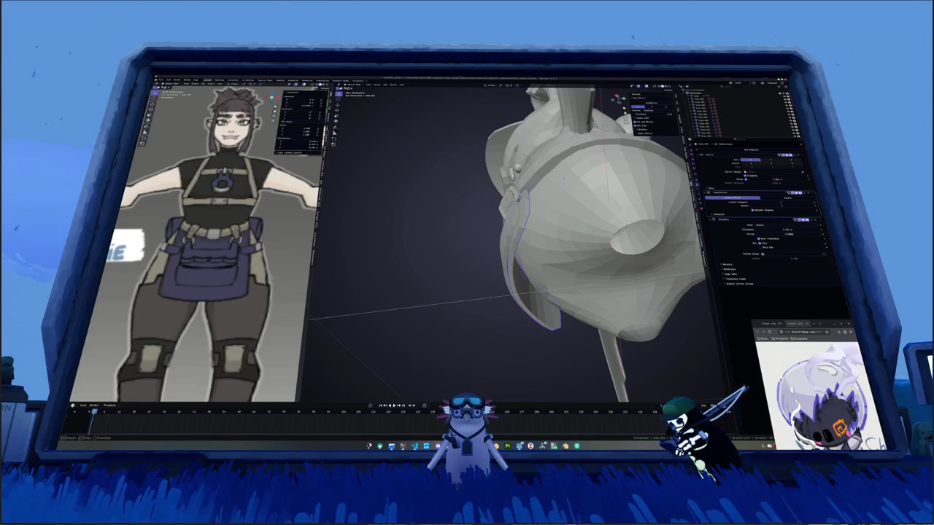
middle_click_drag(477, 221, 510, 248)
left_click(512, 239, "alt")
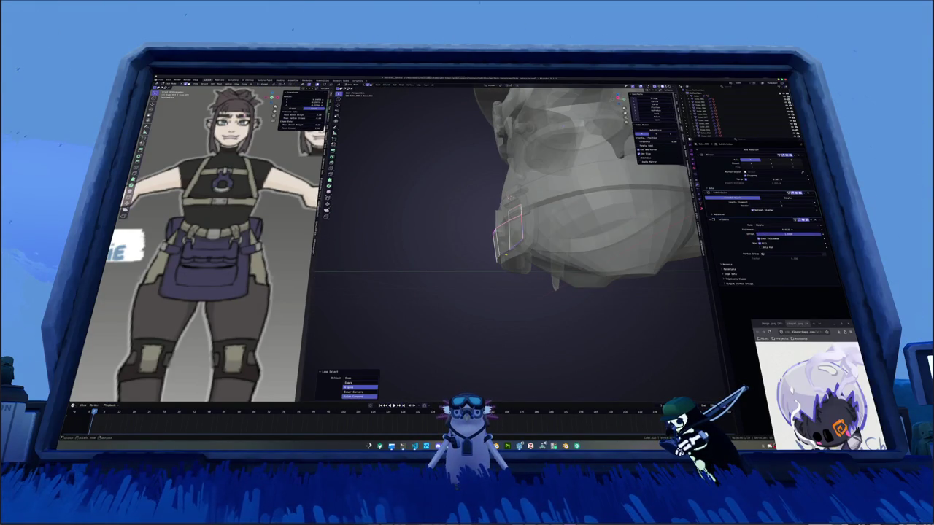
key("e")
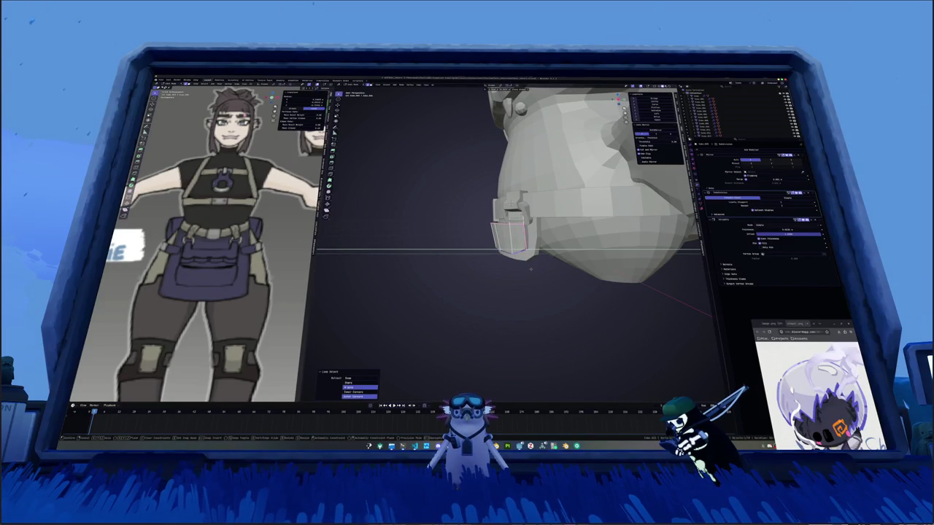
left_click(530, 270)
mouse_move(531, 270)
middle_mouse_down()
mouse_move(508, 241)
mouse_move(483, 257)
middle_mouse_up()
key("e")
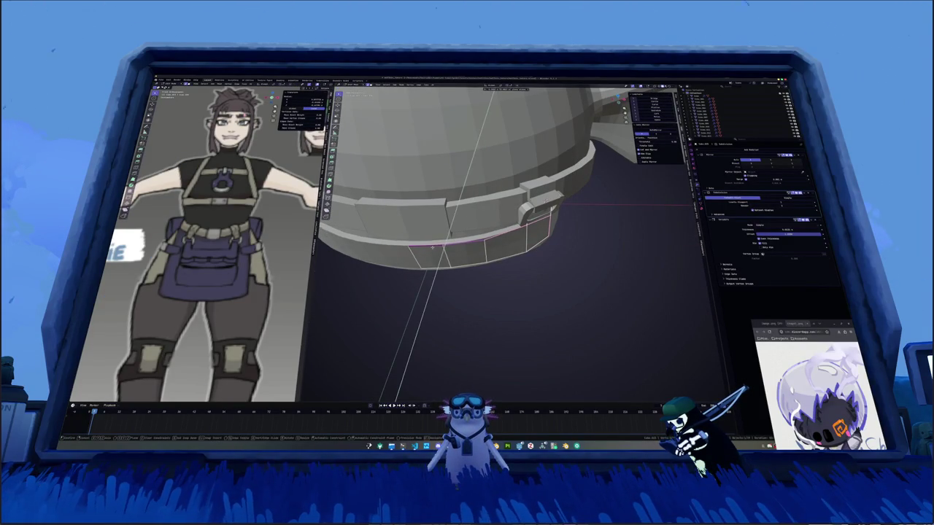
left_click(476, 259)
Extrude the clip again, then scale the new edge and shift it along X.
middle_click_drag(475, 261, 511, 255)
key("alt+z")
key("alt+z")
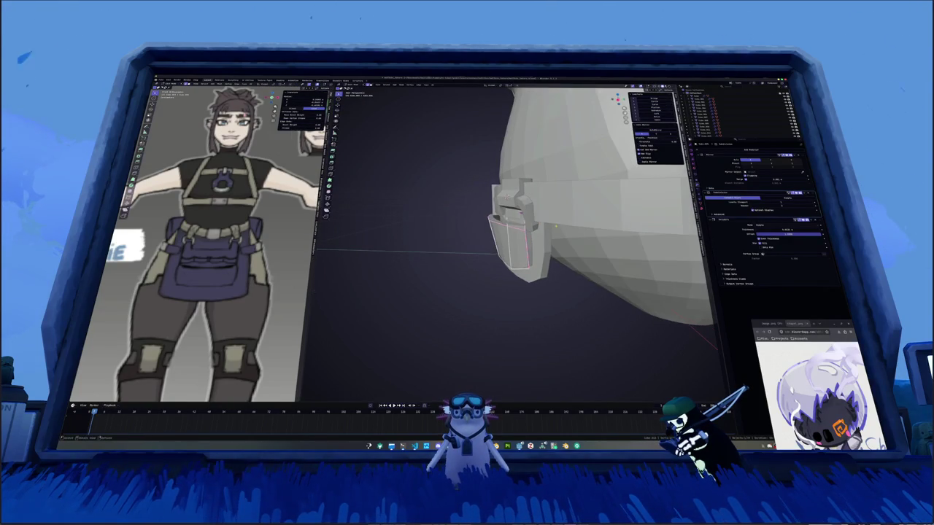
key("e")
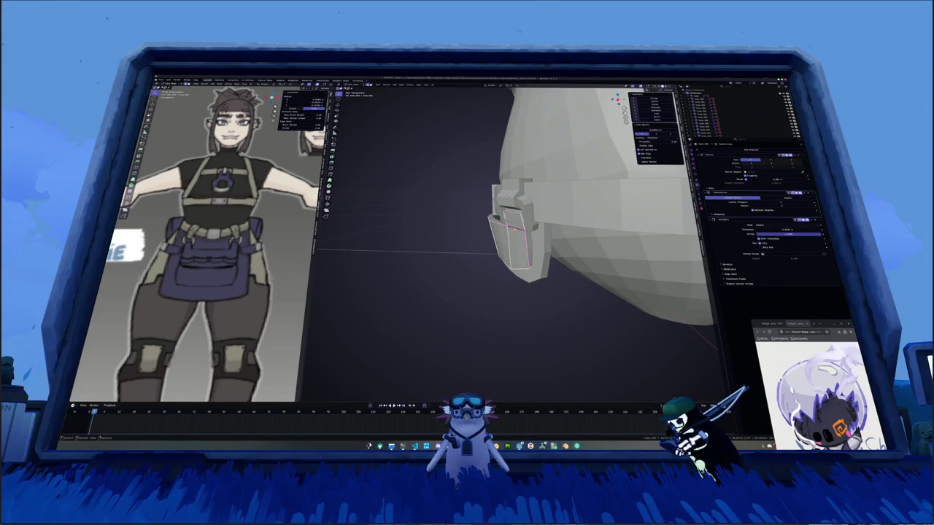
mouse_move(552, 228)
middle_mouse_down()
mouse_move(561, 228)
mouse_move(496, 241)
middle_mouse_up()
key("Return")
key("s")
key("Return")
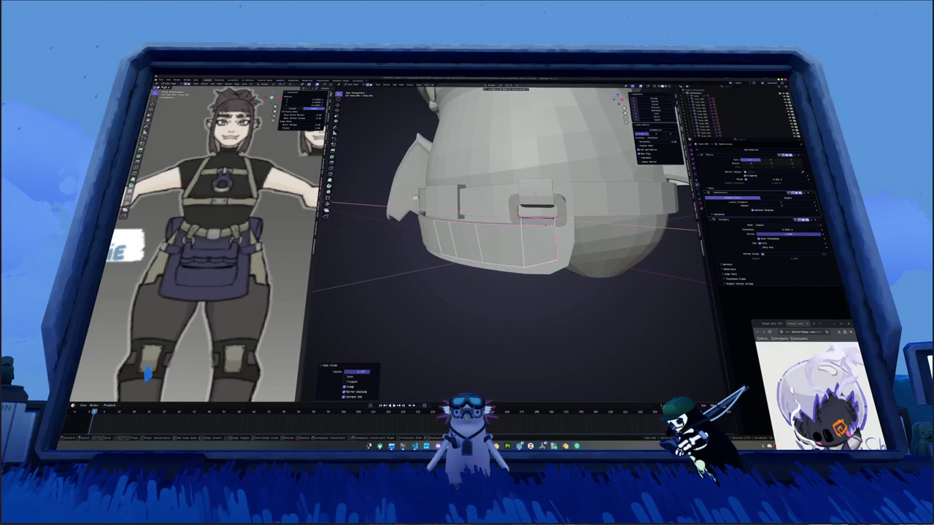
key("g")
key("x")
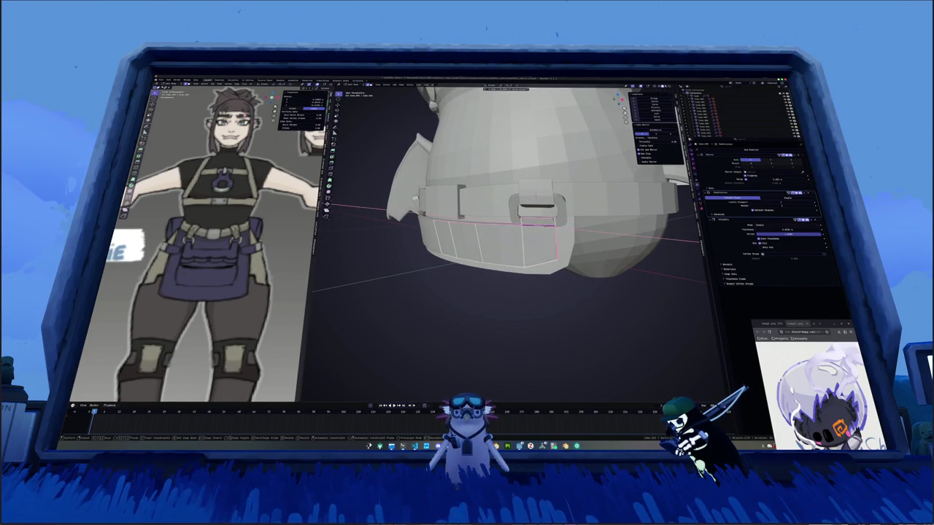
key("Return")
Extrude the clip once more to lengthen the flap below the belt.
middle_click_drag(525, 240, 467, 241)
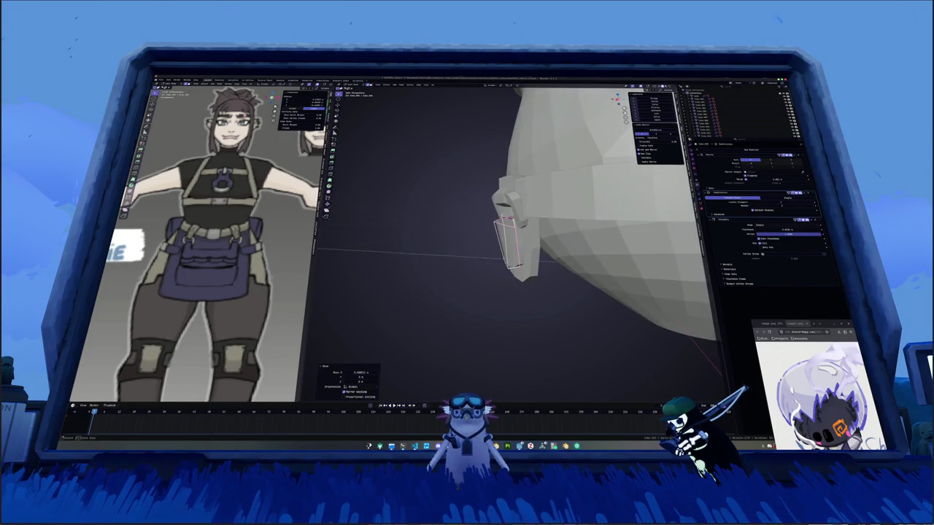
key("e")
key("Escape")
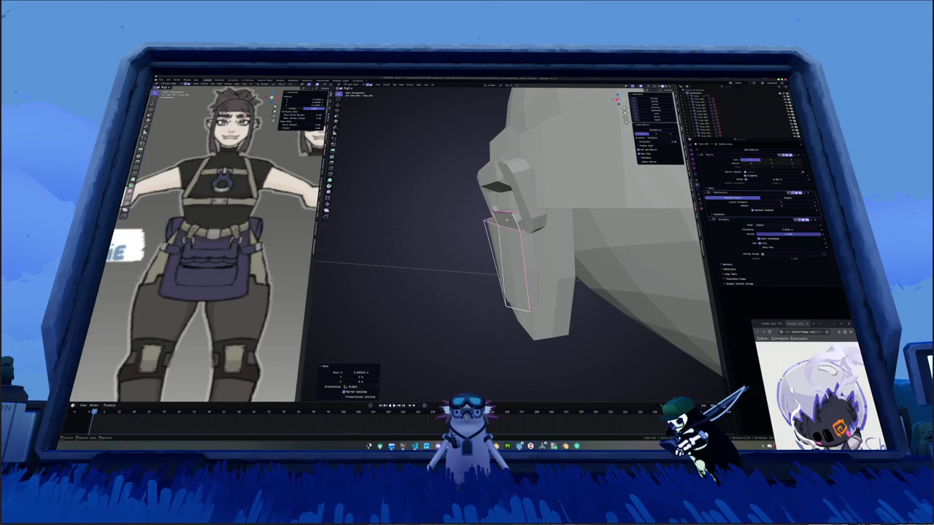
key("e")
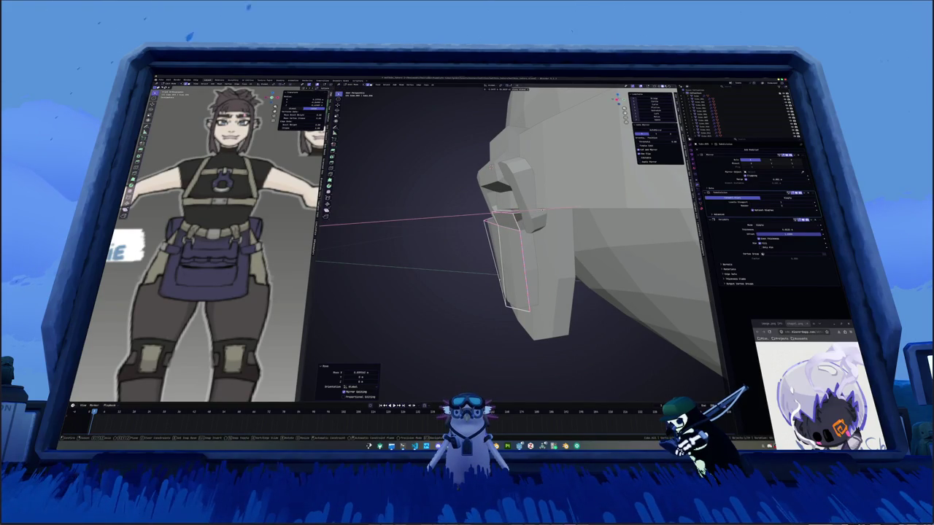
key("Return")
middle_click_drag(511, 241, 554, 233)
key("Return")
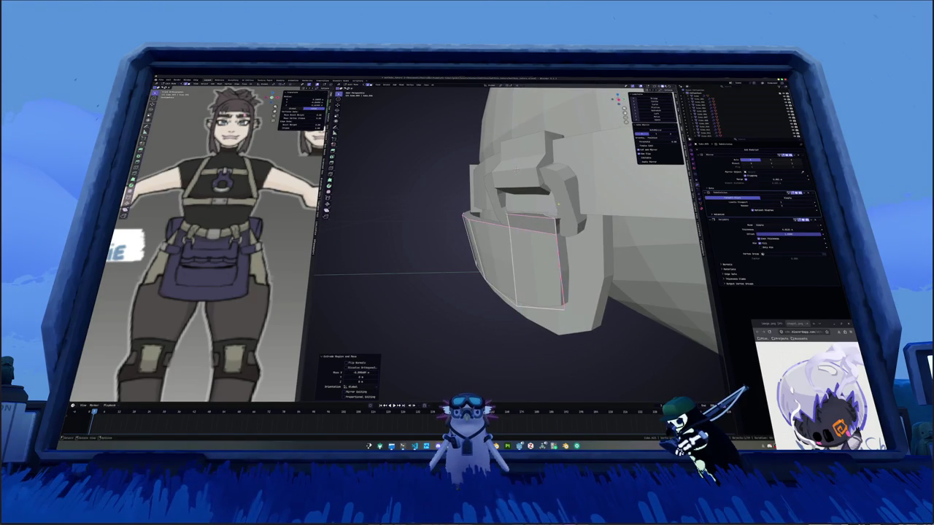
mouse_move(510, 190)
middle_mouse_down()
mouse_move(521, 160)
mouse_move(435, 278)
mouse_move(510, 263)
mouse_move(496, 277)
mouse_move(514, 251)
mouse_move(539, 252)
middle_mouse_up()
Zoom out and back in, orbiting the bat model to a side angle.
scroll(511, 262, "down", 3)
scroll(537, 246, "down", 3)
scroll(537, 246, "down", 2)
scroll(238, 256, "down", 3)
scroll(239, 256, "down", 2)
scroll(226, 258, "down", 3, "ctrl")
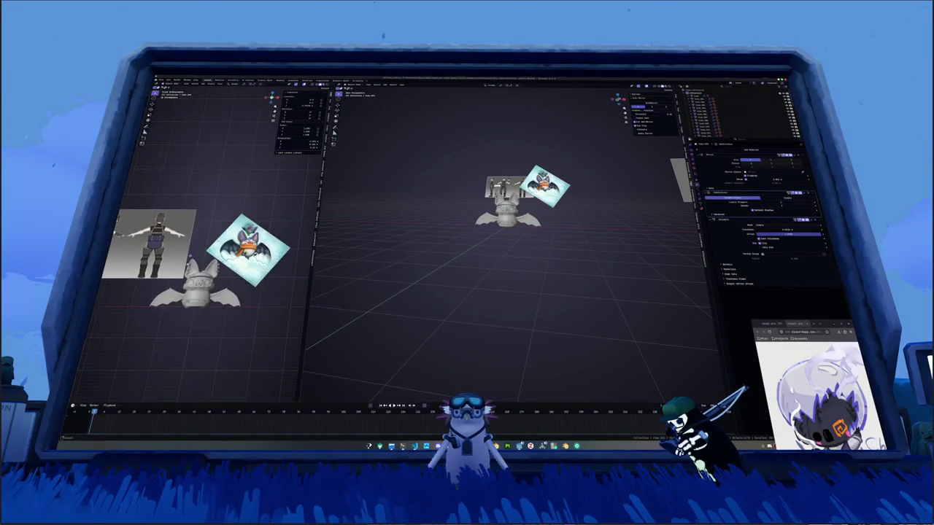
scroll(212, 259, "down", 3, "ctrl")
scroll(196, 261, "down", 2, "ctrl")
scroll(159, 253, "down", 3, "ctrl")
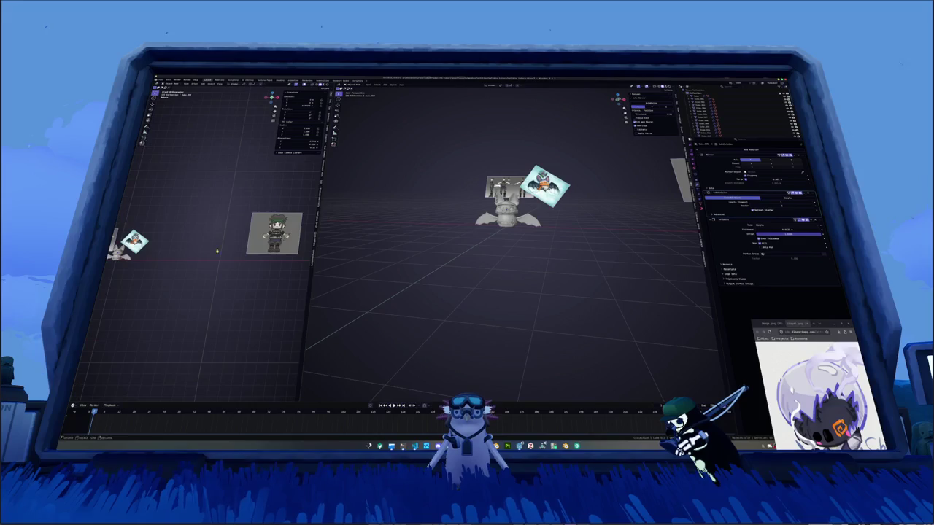
scroll(158, 254, "down", 2, "ctrl")
scroll(158, 253, "up", 3)
scroll(158, 254, "up", 2)
scroll(158, 253, "up", 2)
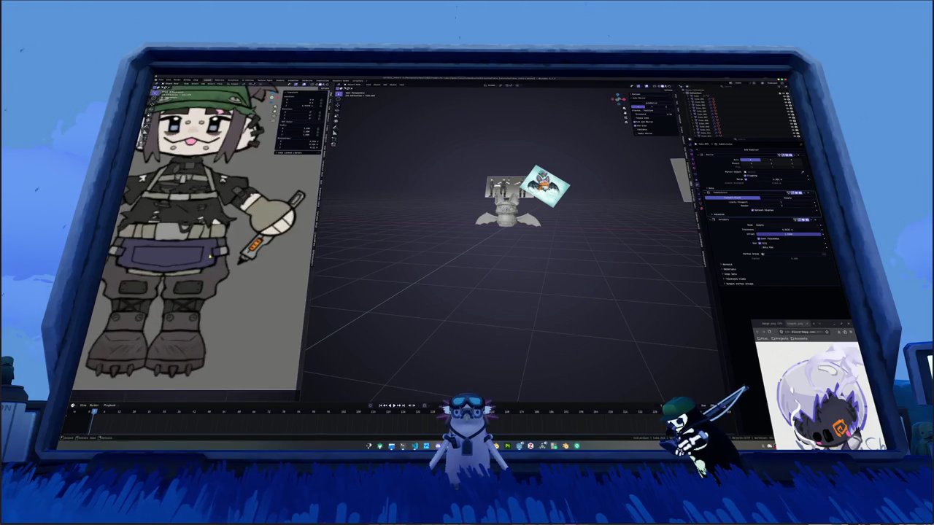
scroll(158, 254, "up", 2)
scroll(448, 243, "up", 1)
scroll(448, 243, "up", 3)
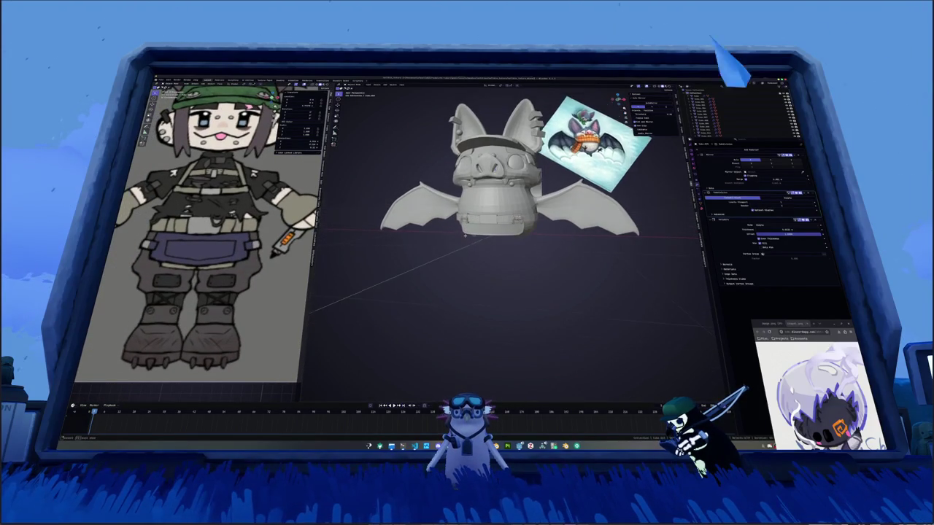
scroll(467, 239, "up", 2)
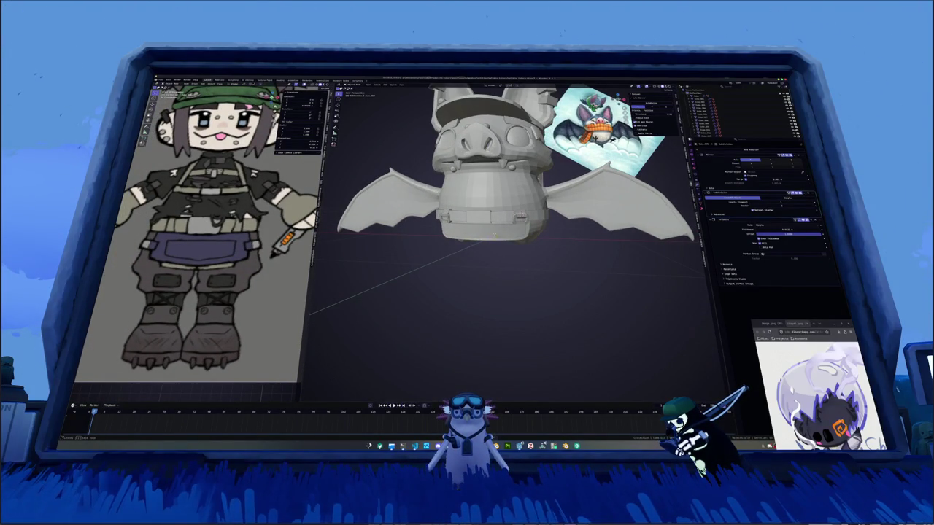
middle_click_drag(467, 239, 431, 223)
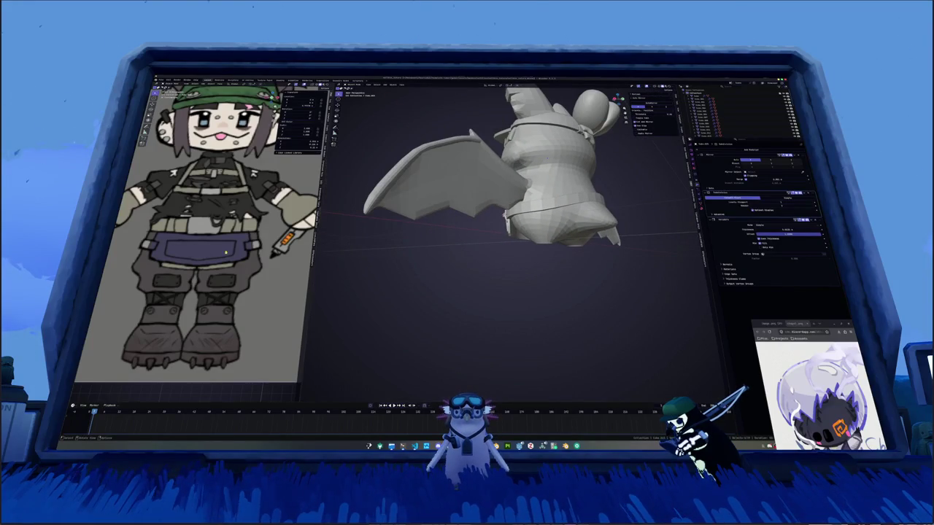
scroll(197, 233, "down", 3)
scroll(197, 233, "down", 2)
scroll(211, 233, "up", 1)
scroll(233, 241, "up", 1)
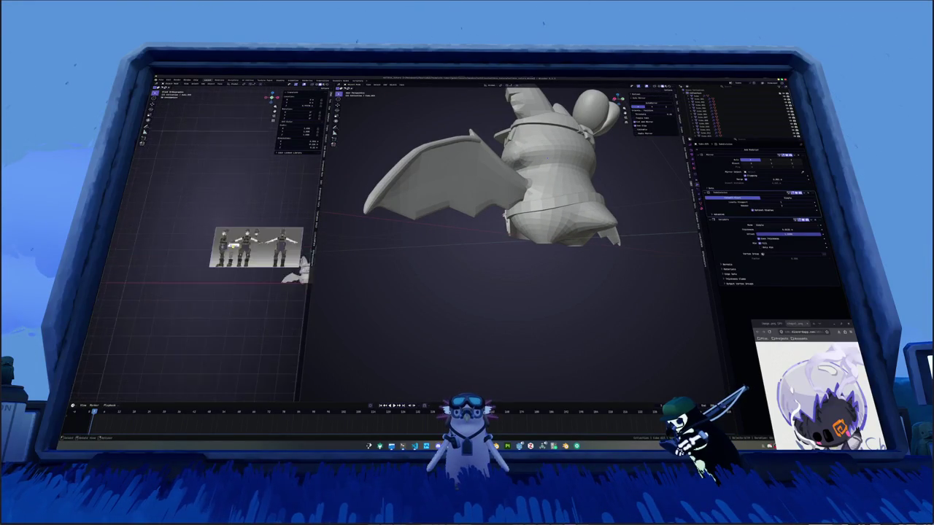
scroll(248, 261, "up", 1)
scroll(248, 261, "up", 2)
scroll(248, 261, "up", 2)
scroll(248, 261, "up", 1)
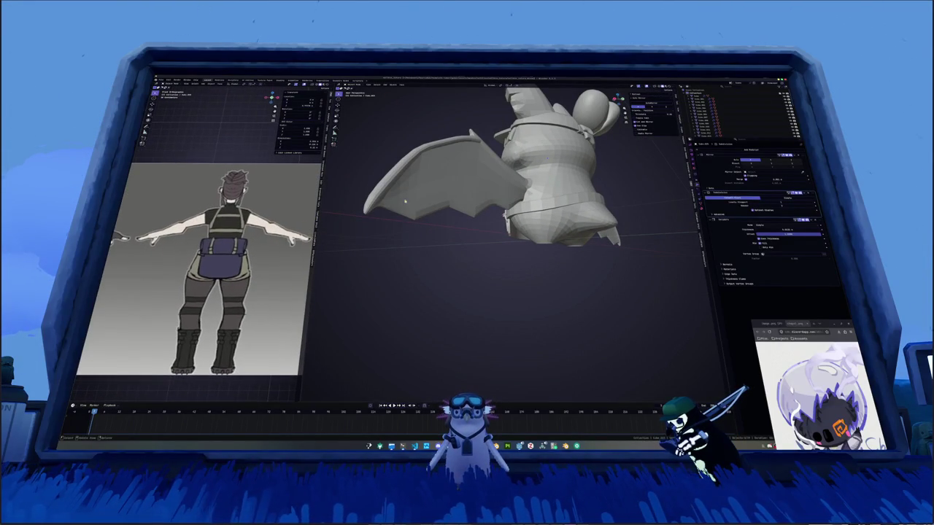
Centre the bat in the view and bring up the Shift+A add menu.
middle_click_drag(404, 201, 350, 219)
scroll(197, 234, "down", 2)
scroll(186, 236, "down", 2)
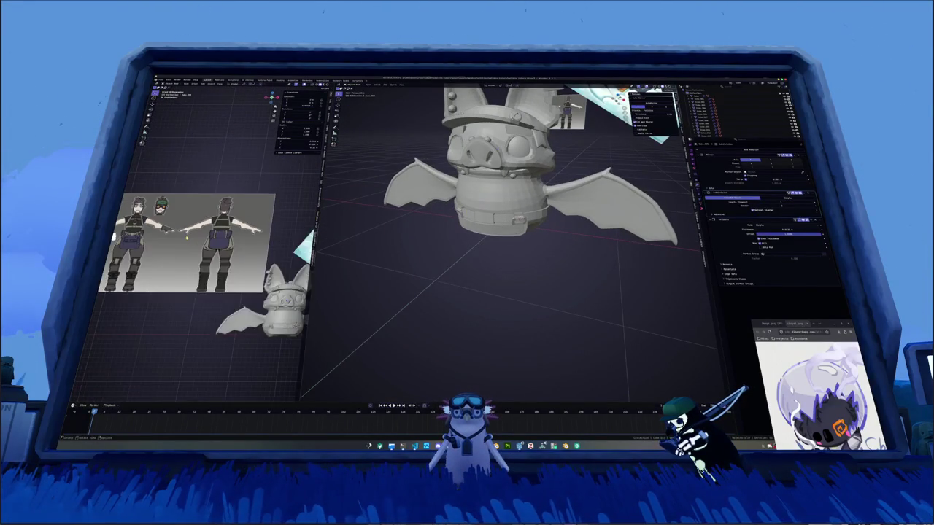
scroll(186, 235, "up", 2)
scroll(187, 236, "up", 2)
scroll(478, 270, "up", 1)
scroll(522, 264, "up", 2)
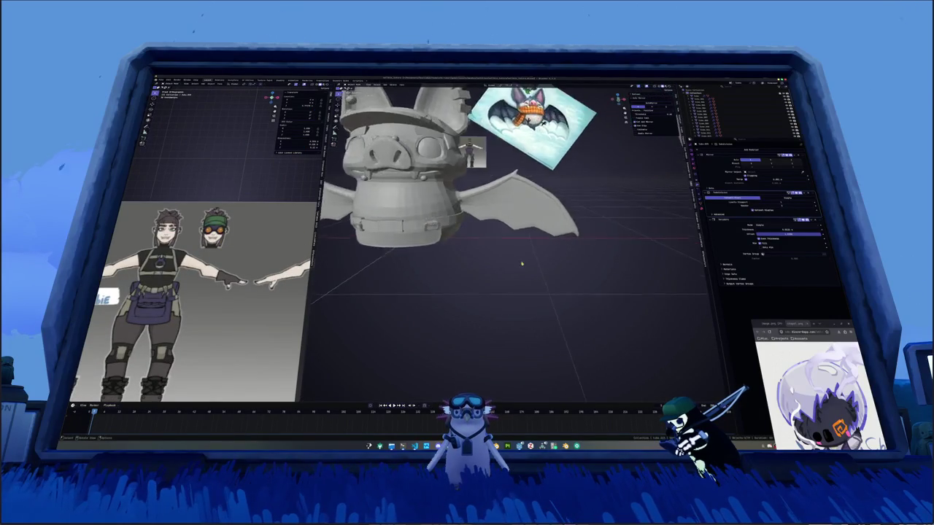
scroll(522, 264, "down", 3)
middle_click_drag(522, 264, 521, 256)
key("shift+a")
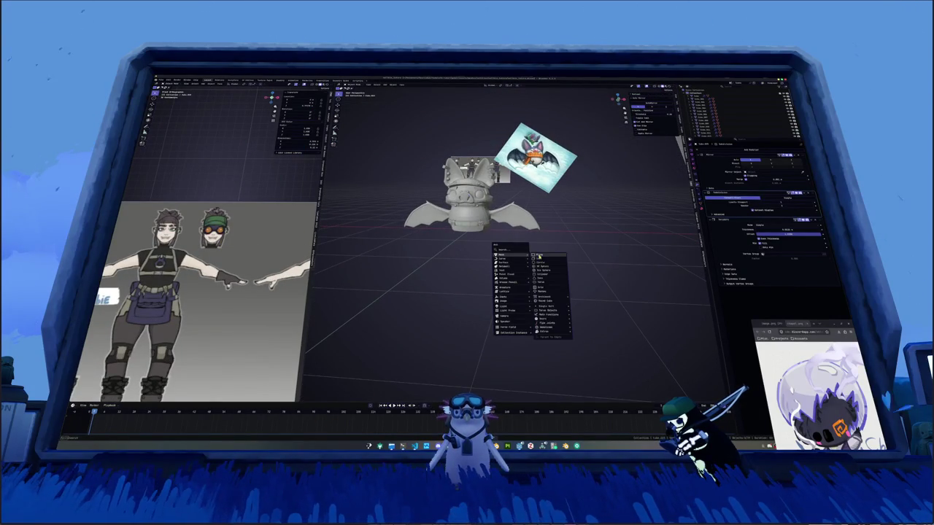
Add a small cube and shift it along X beside the bat, framing it in view.
left_click(540, 259)
key("s")
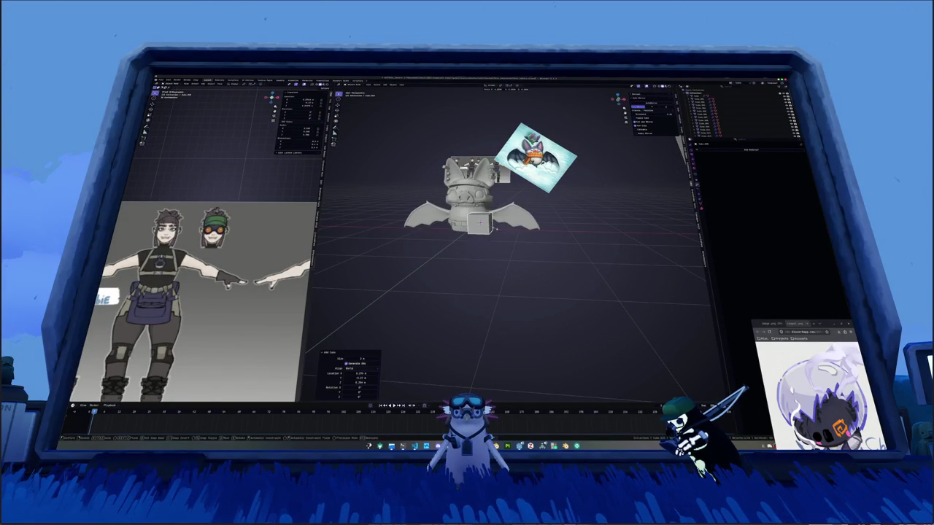
left_click(492, 229)
key("g")
key("x")
left_click(578, 231)
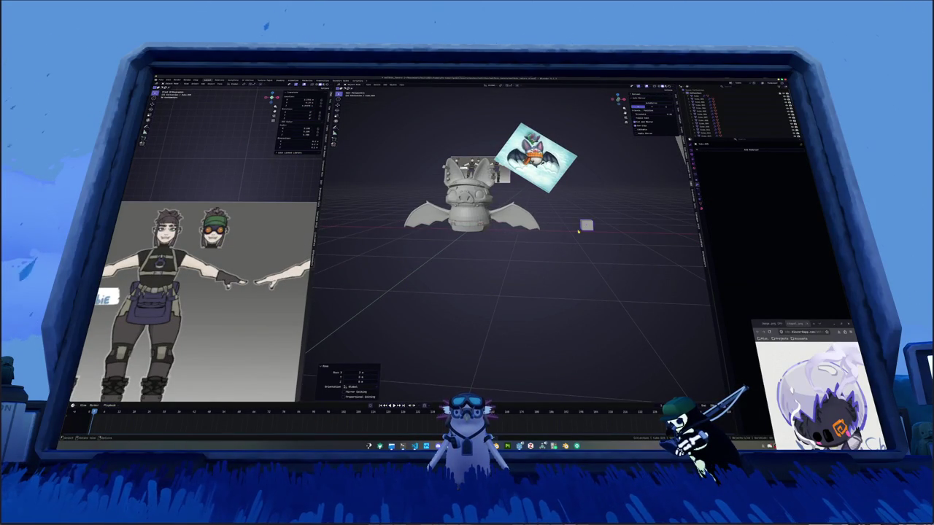
key("KP_Decimal")
scroll(579, 231, "down", 3)
scroll(579, 232, "down", 2)
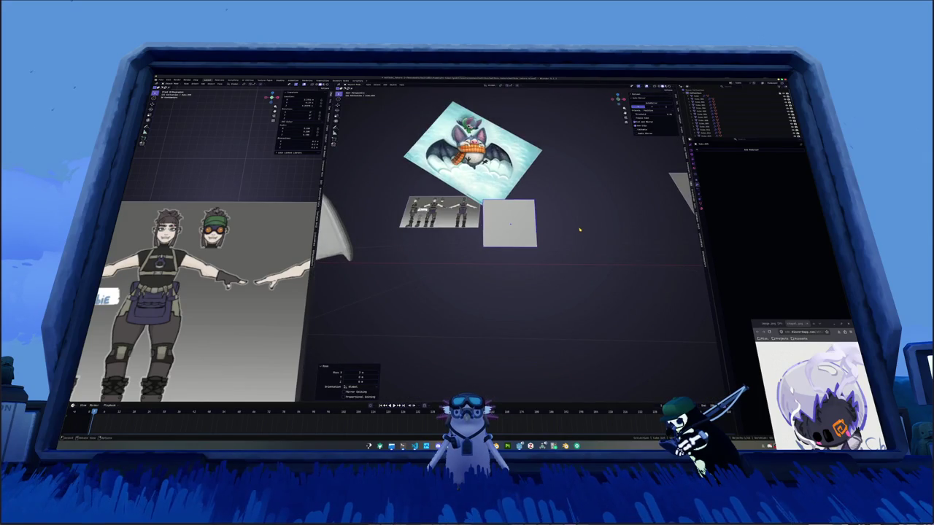
middle_click_drag(579, 231, 577, 183)
Narrow the cube along the X axis.
key("s")
key("x")
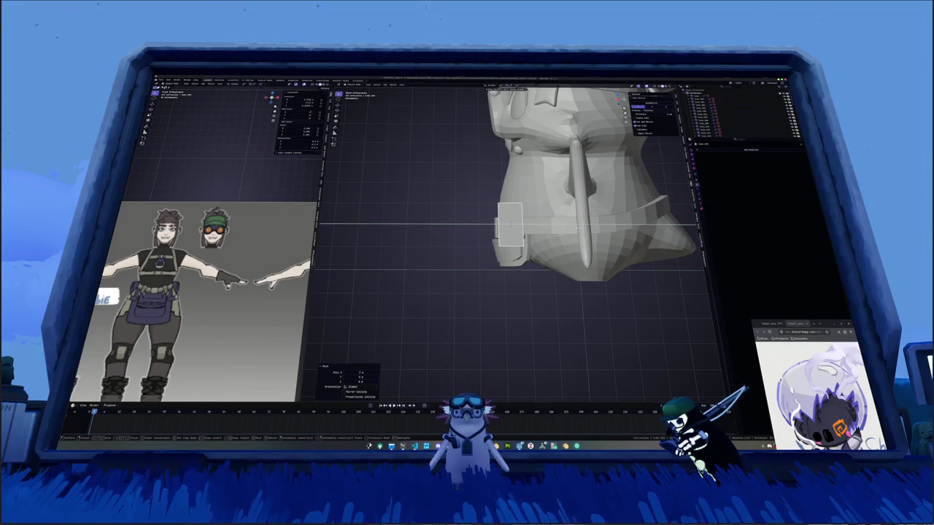
key("Return")
key("s")
key("x")
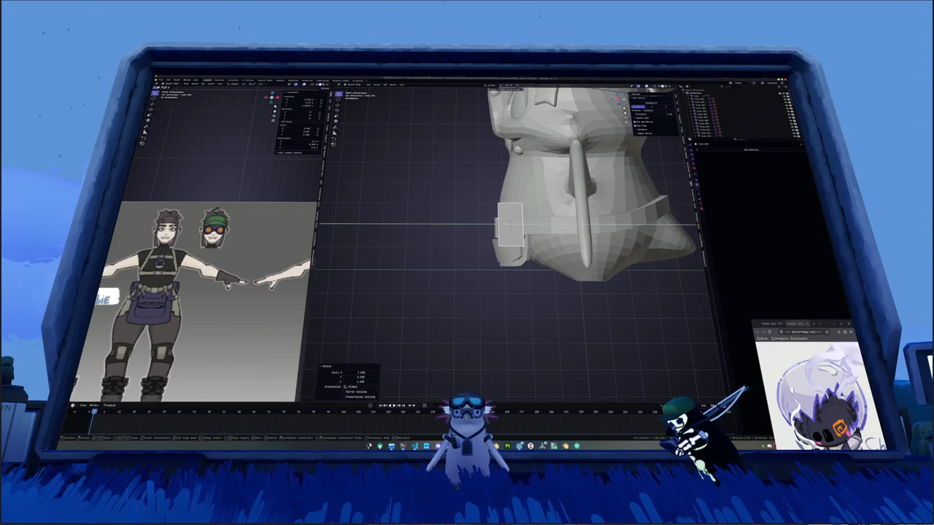
key("Return")
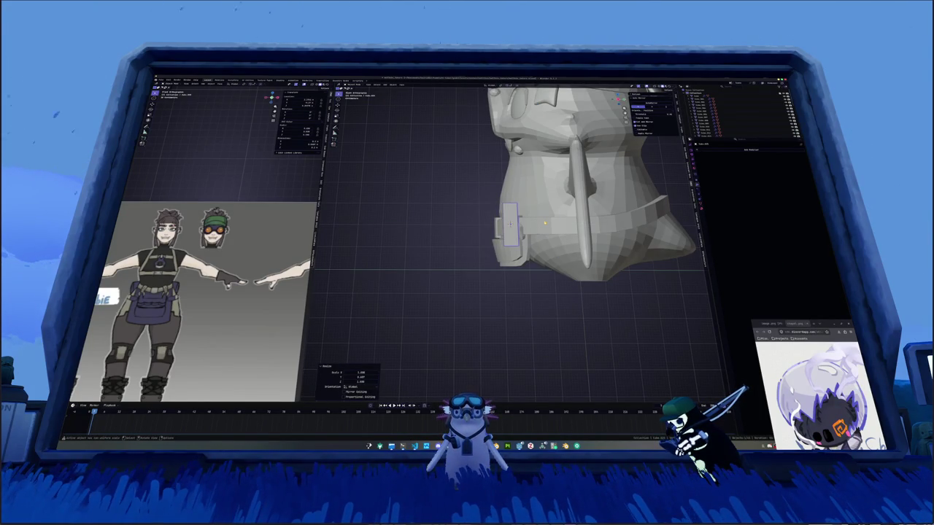
key("ctrl+z")
Stretch the cube tall along Z, thin it along X, and clear its location to the origin.
key("s")
key("z")
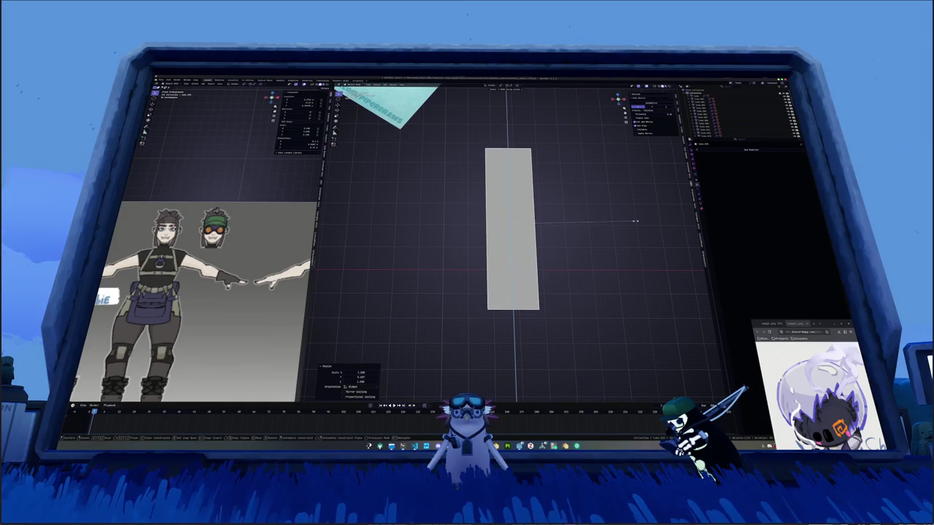
key("x")
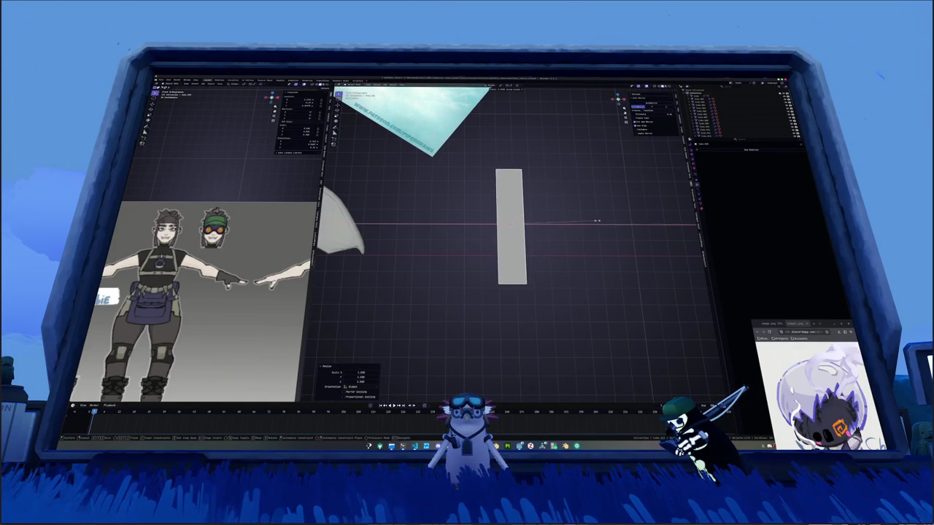
left_click(579, 227)
middle_click_drag(568, 223, 579, 226)
key("alt+g")
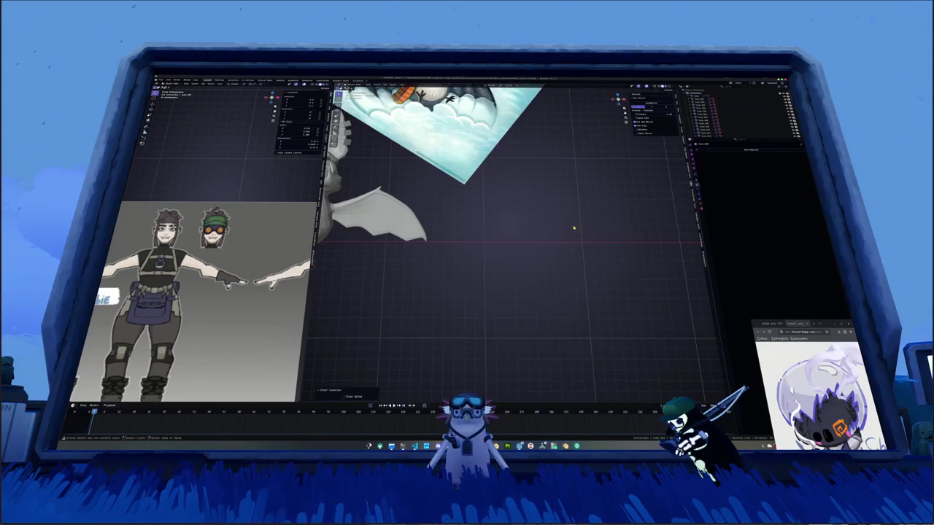
scroll(569, 233, "down", 3)
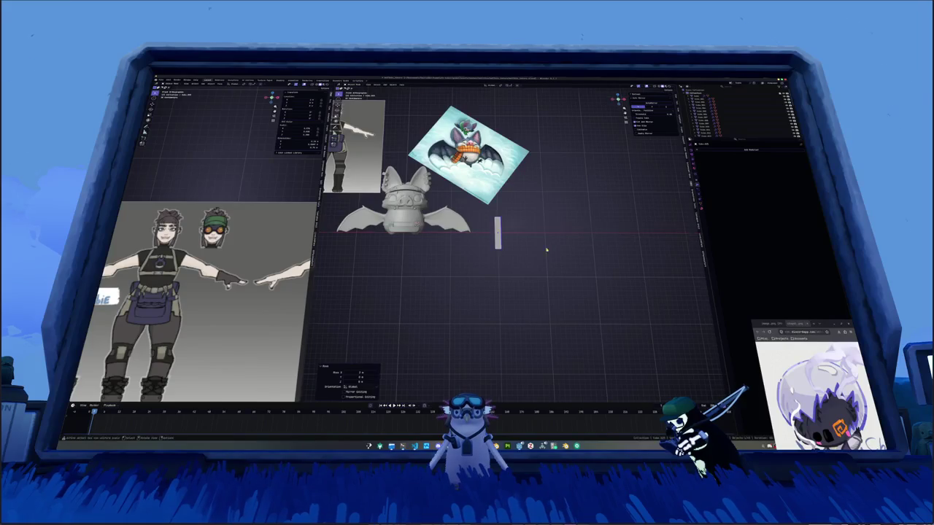
scroll(548, 249, "up", 4)
In front view, adjust the bar's height along Z and narrow its width along X.
key("KP_1")
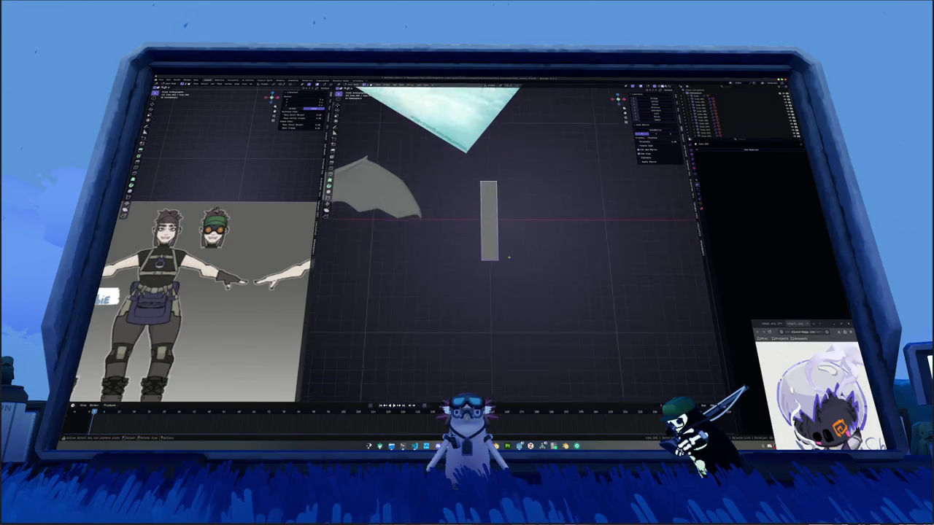
key("s")
key("z")
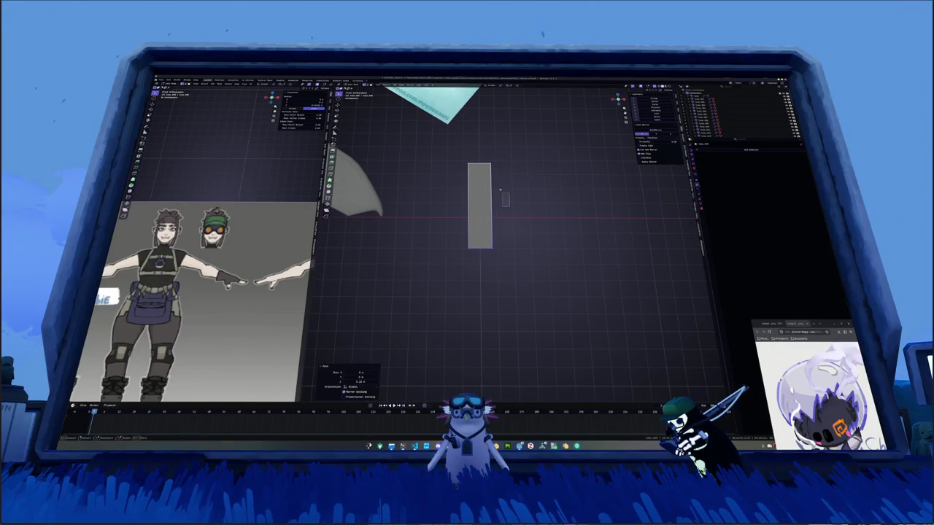
key("Return")
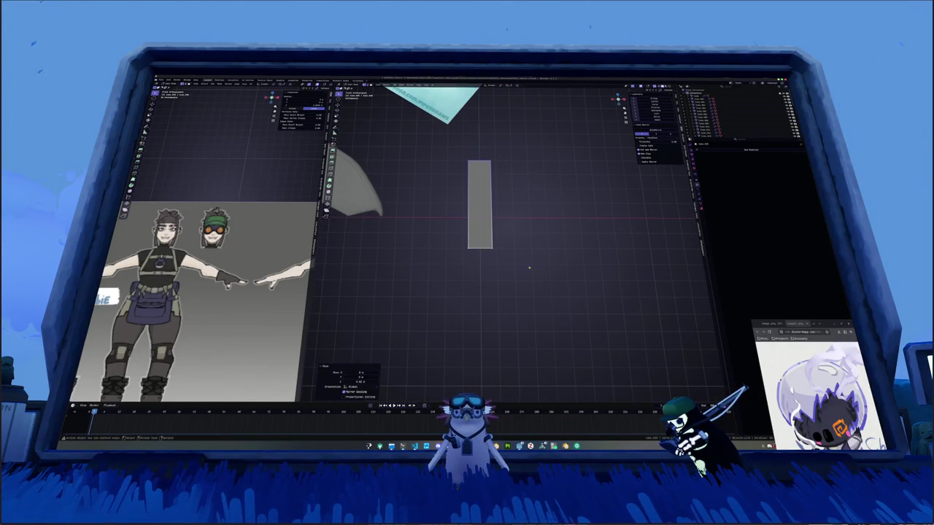
key("s")
key("x")
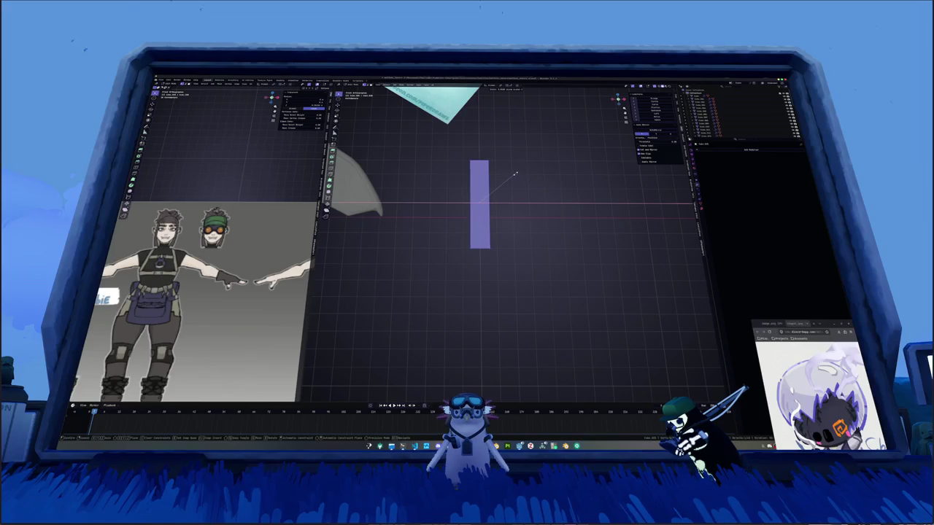
key("Return")
scroll(219, 306, "down", 1)
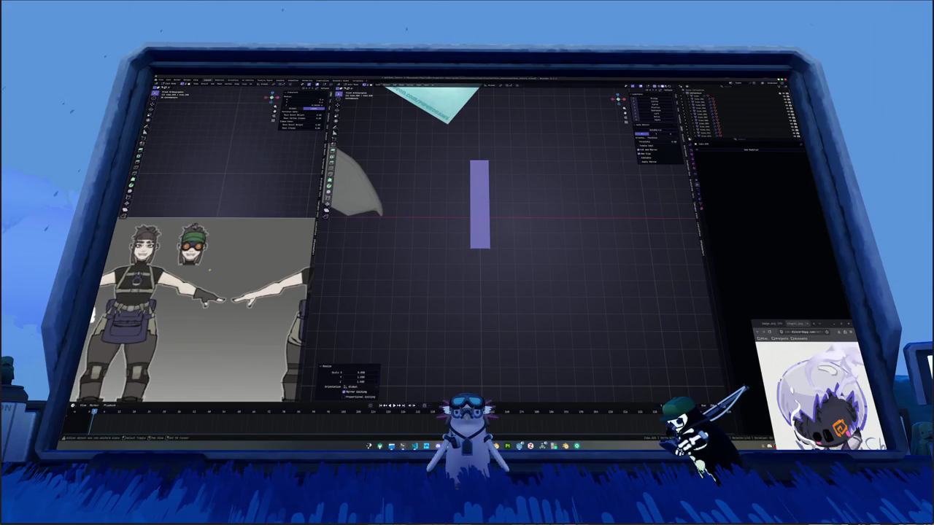
In Edit Mode, loop-cut the bar down its middle and add a mirror modifier.
key("Tab")
scroll(434, 192, "up", 4)
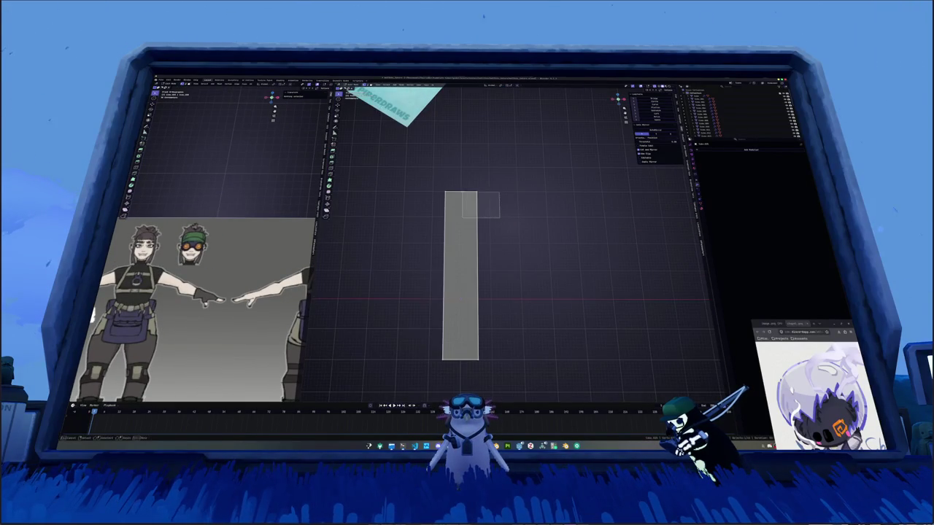
key("e")
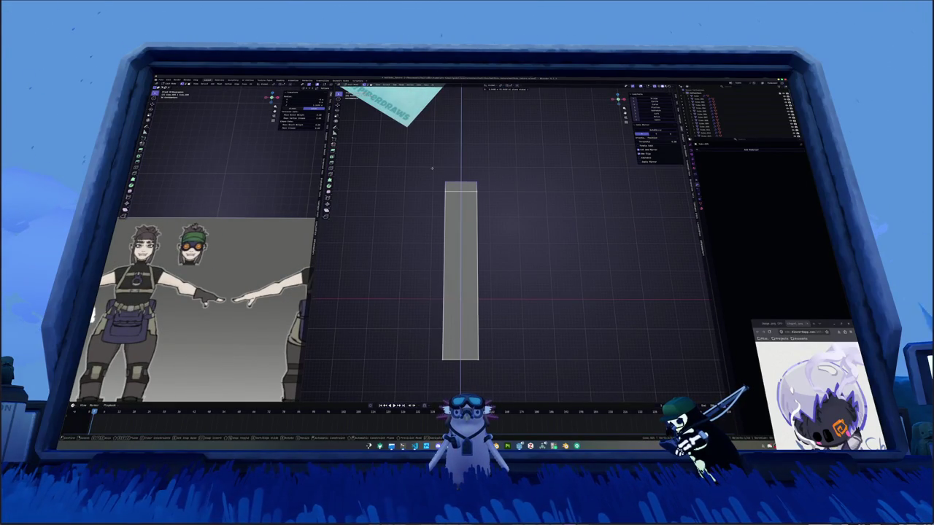
right_click(432, 168)
key("ctrl+r")
left_click(478, 185)
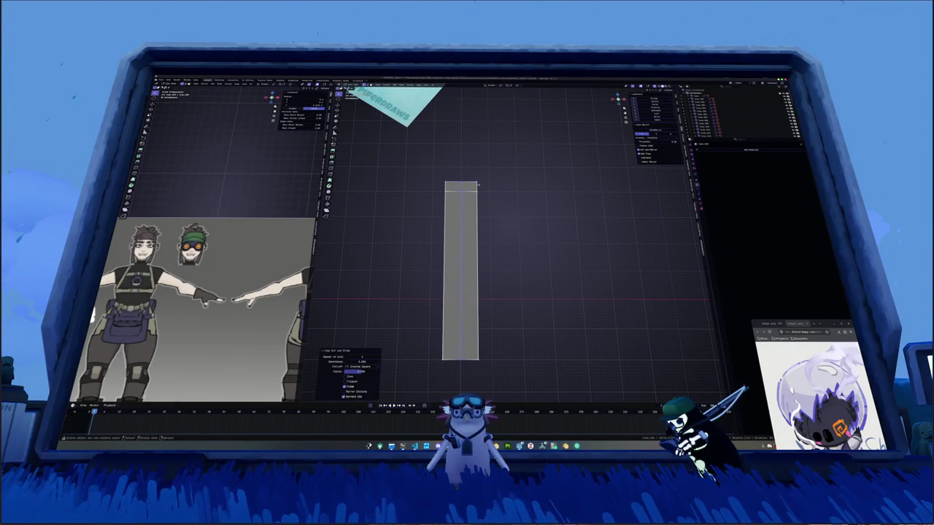
key("ctrl+r")
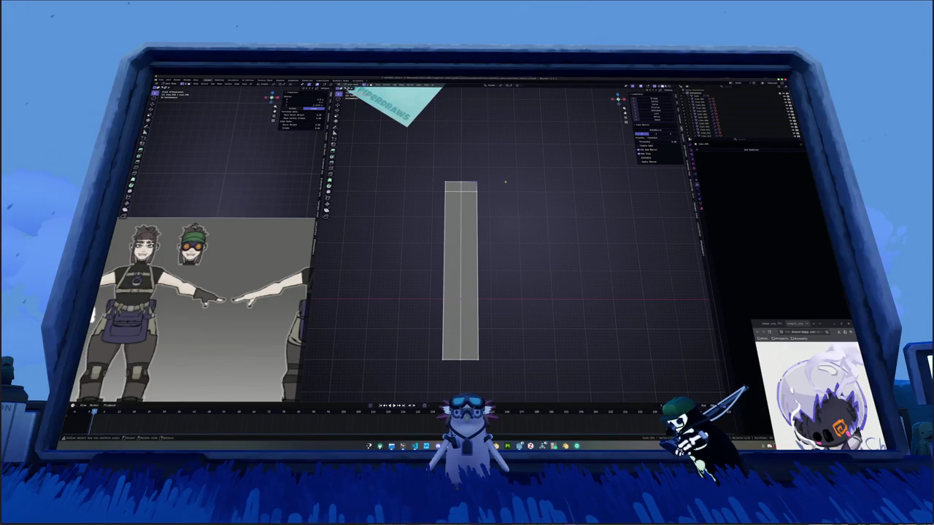
left_click(660, 131)
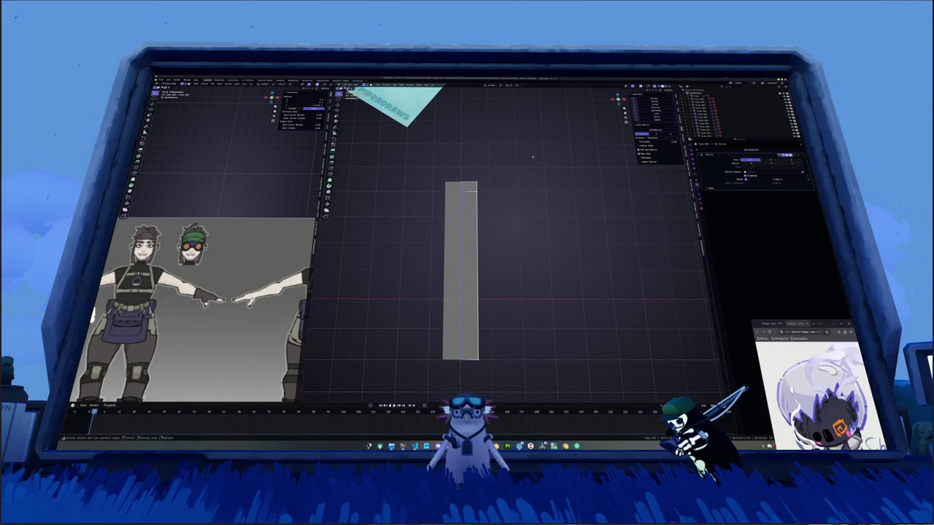
Widen the bar's top and extrude it into a flared Y-shaped cap.
left_click_drag(471, 176, 471, 172)
key("s")
key("x")
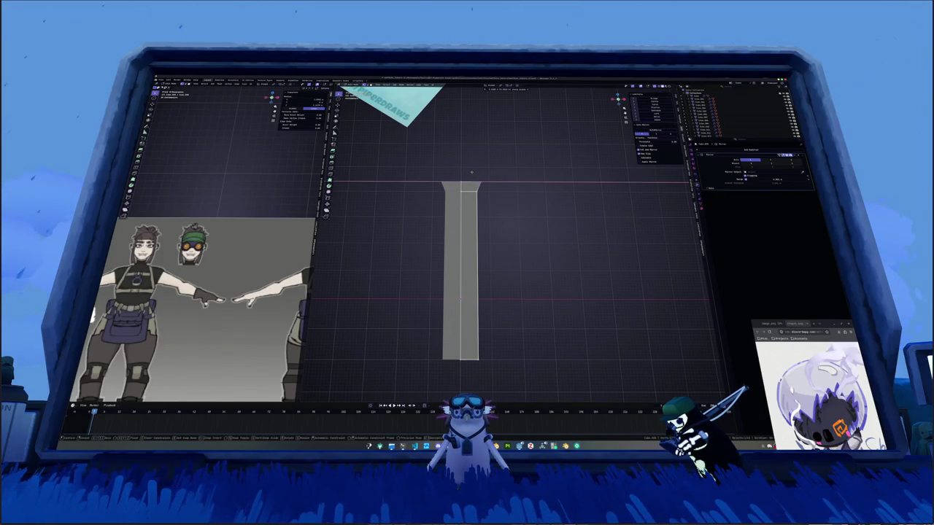
left_click(477, 173)
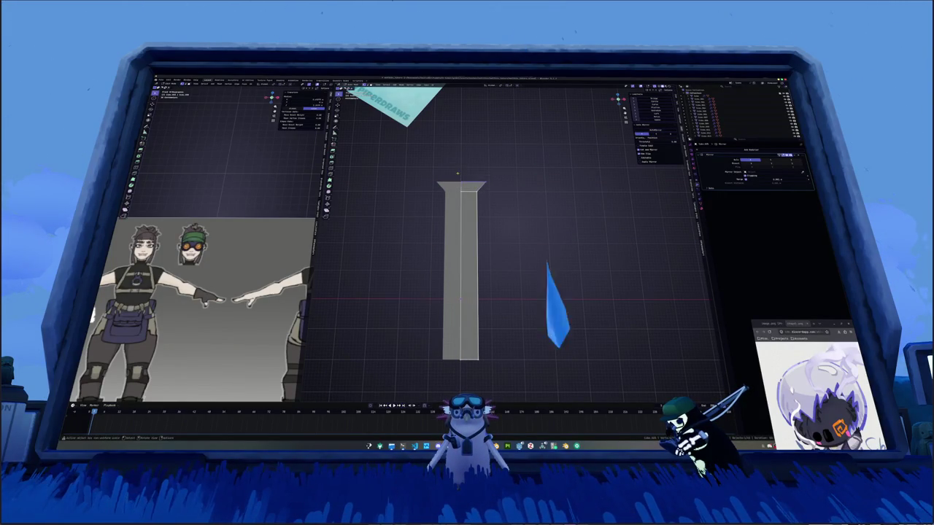
key("e")
left_click(509, 167)
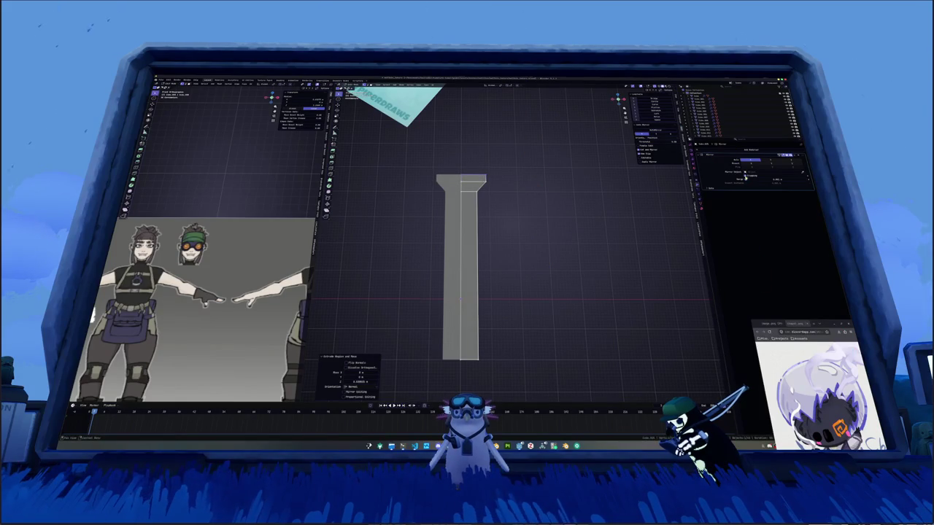
key("s")
key("Return")
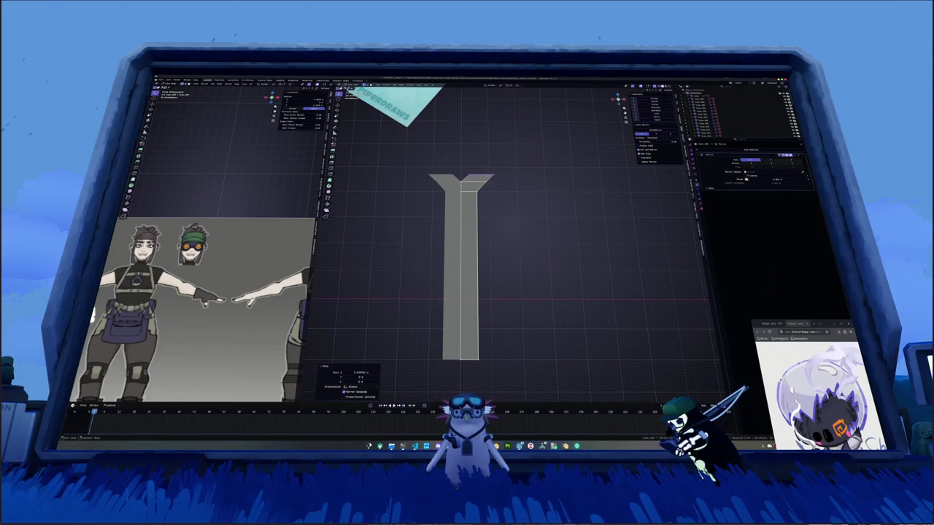
Widen the Y's top cap further along X in front view.
middle_click_drag(511, 255, 467, 233)
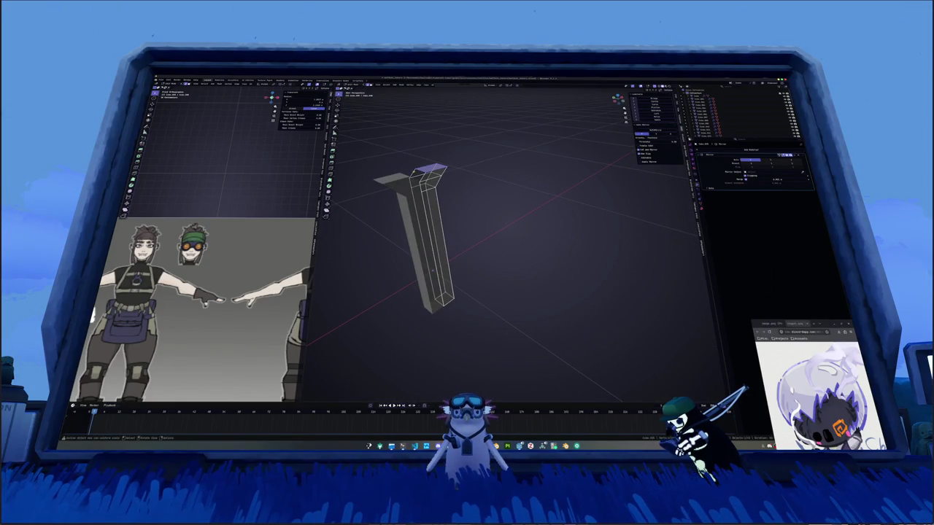
key("KP_1")
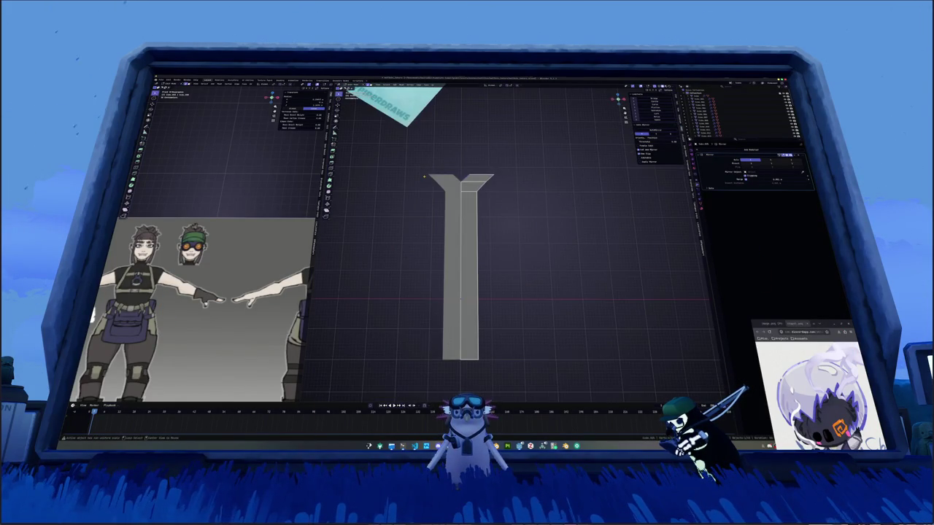
scroll(478, 161, "up", 3)
scroll(477, 161, "up", 1)
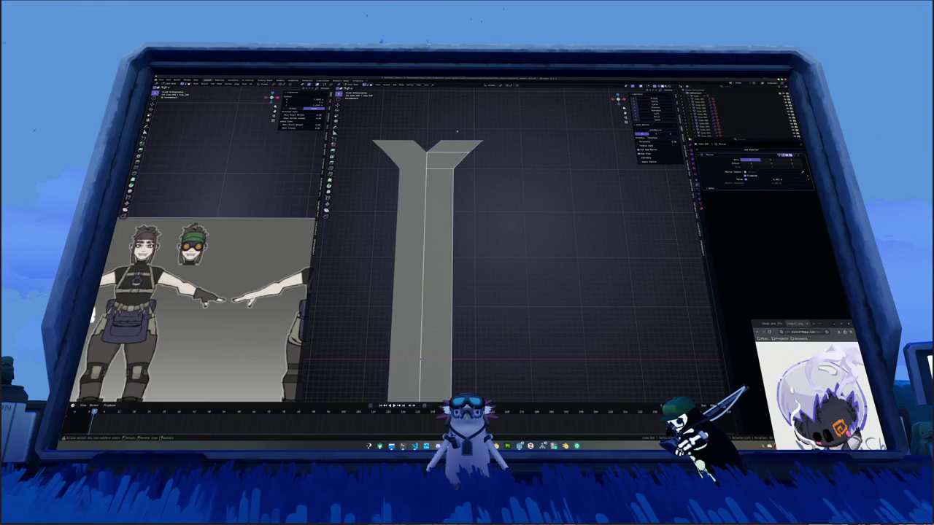
key("s")
key("x")
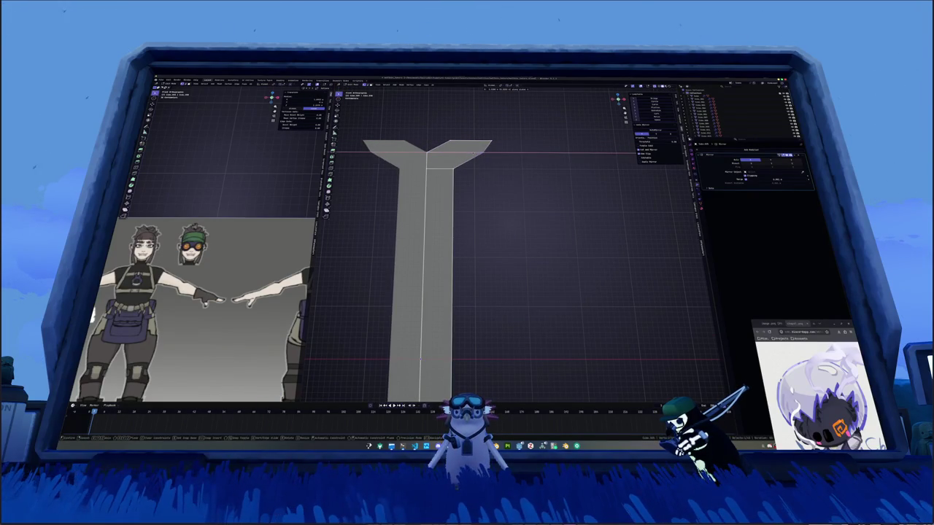
left_click(442, 129)
middle_click_drag(442, 128, 471, 187, "shift")
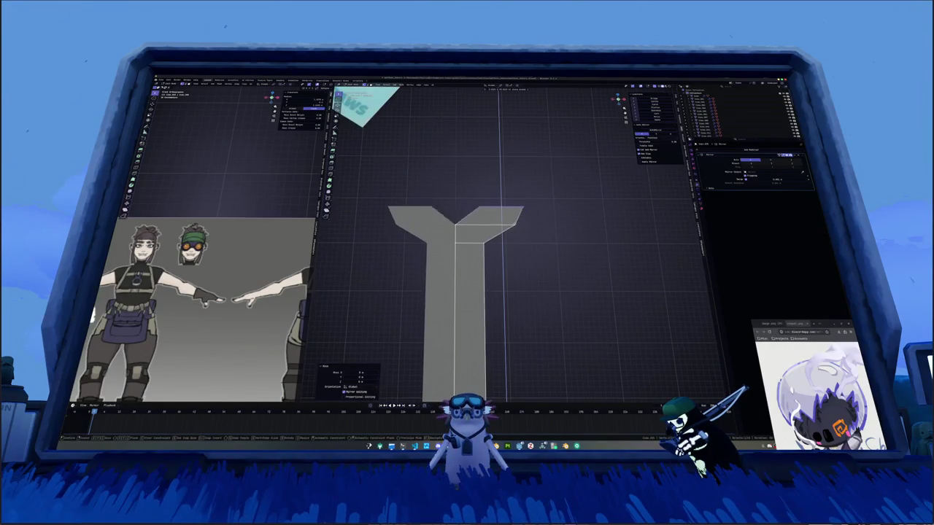
Shift the top vertices along Z and X, then extrude the arm tops upward.
key("g")
key("z")
left_click(513, 216)
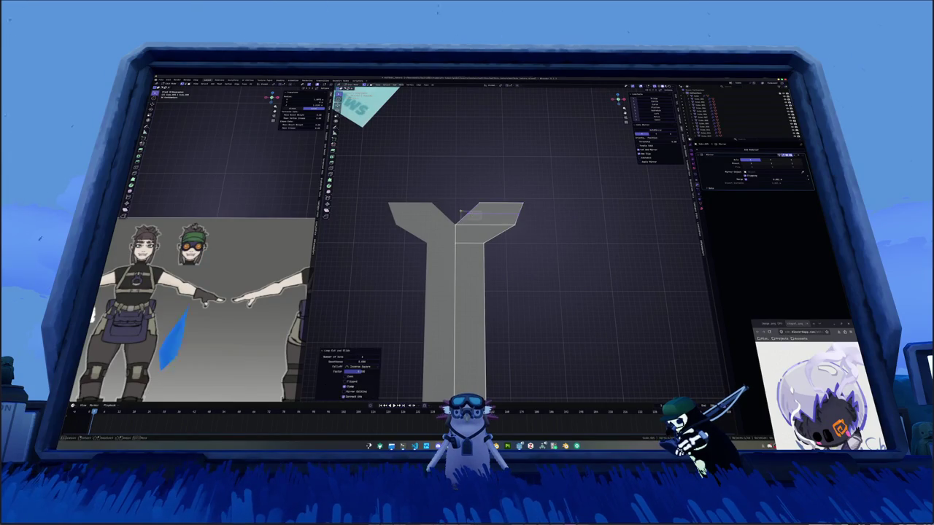
key("g")
key("x")
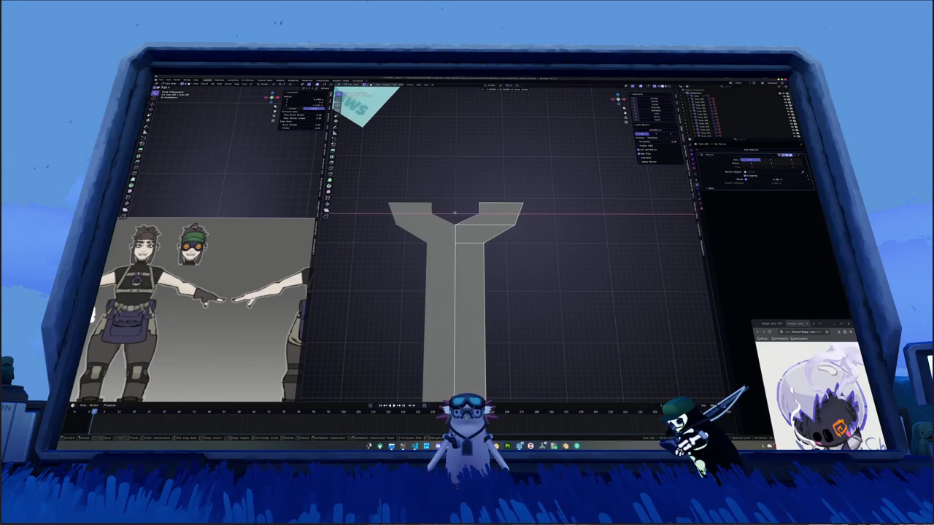
left_click(516, 209)
scroll(517, 208, "down", 1)
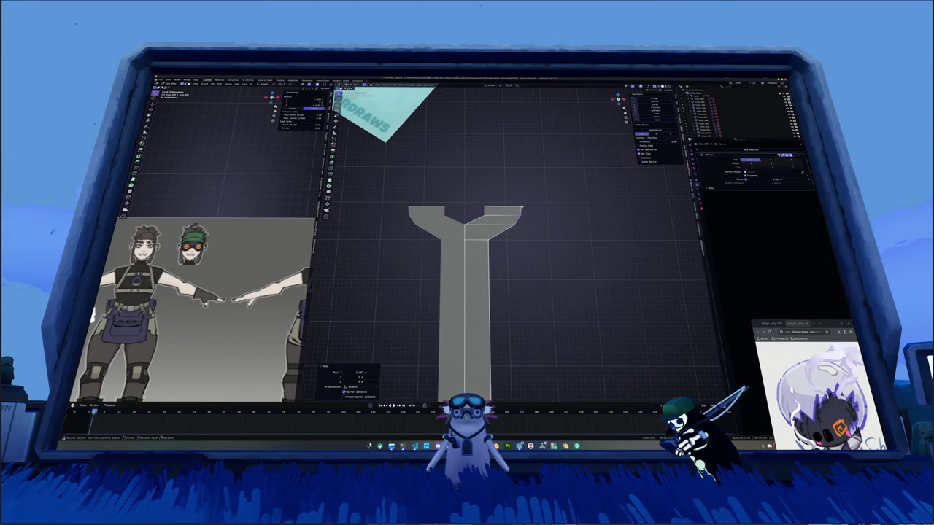
key("e")
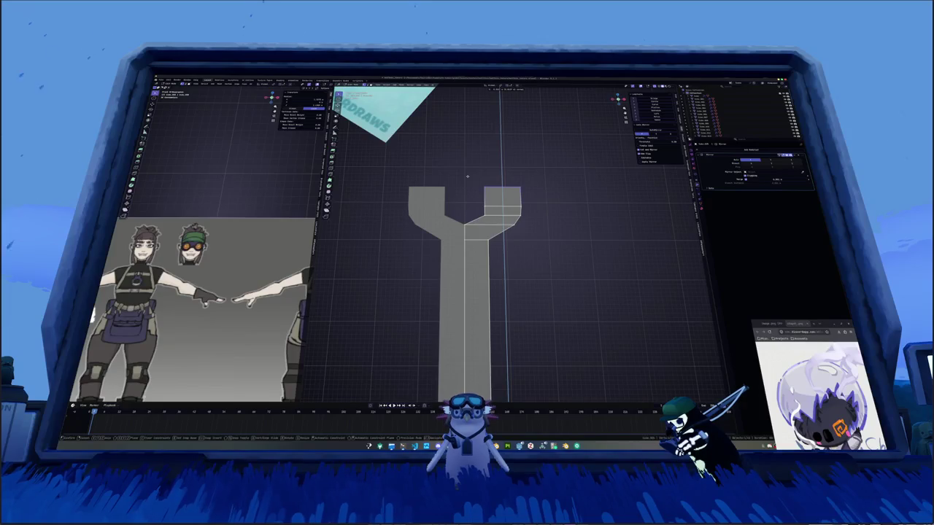
left_click(469, 184)
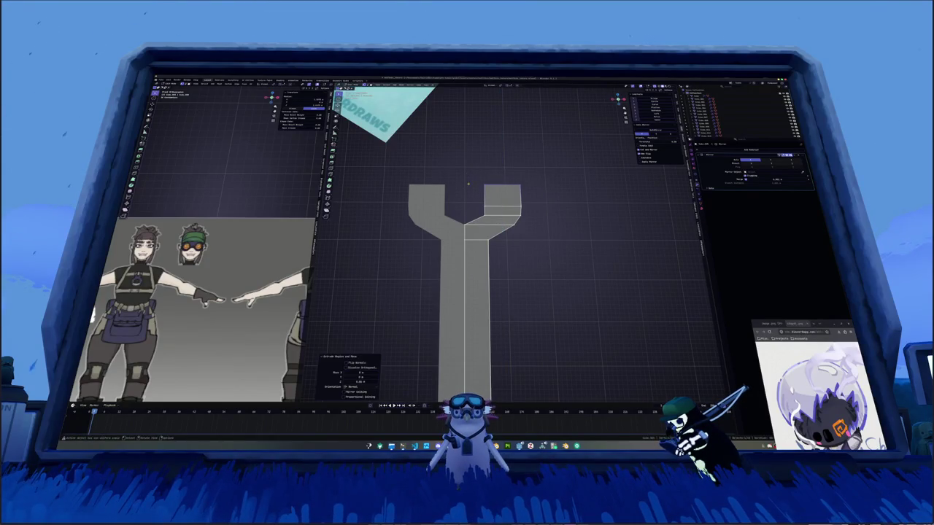
Knife two cuts across the wrench head to angle the arm corners.
key("k")
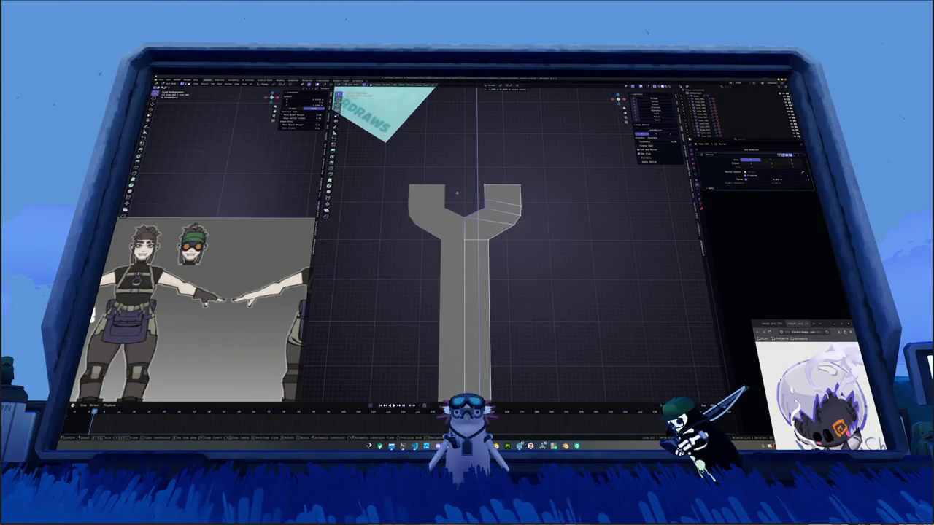
key("Return")
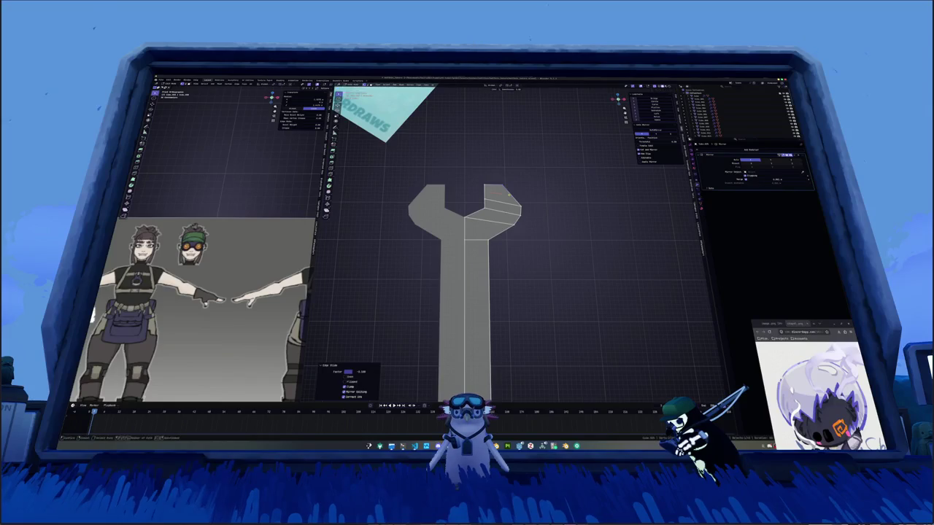
key("k")
key("Return")
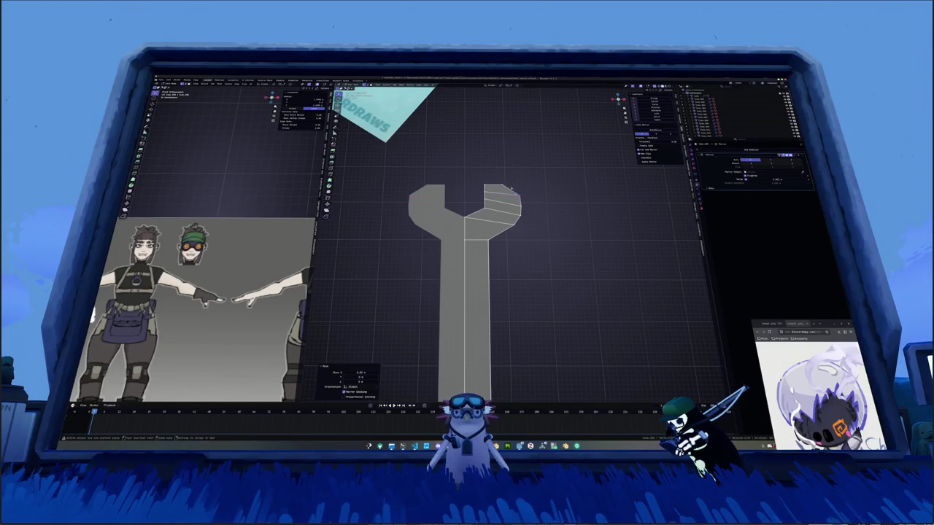
Raise the right arm's top face along Z in several moves to round the jaw.
left_click(502, 191)
key("g")
key("z")
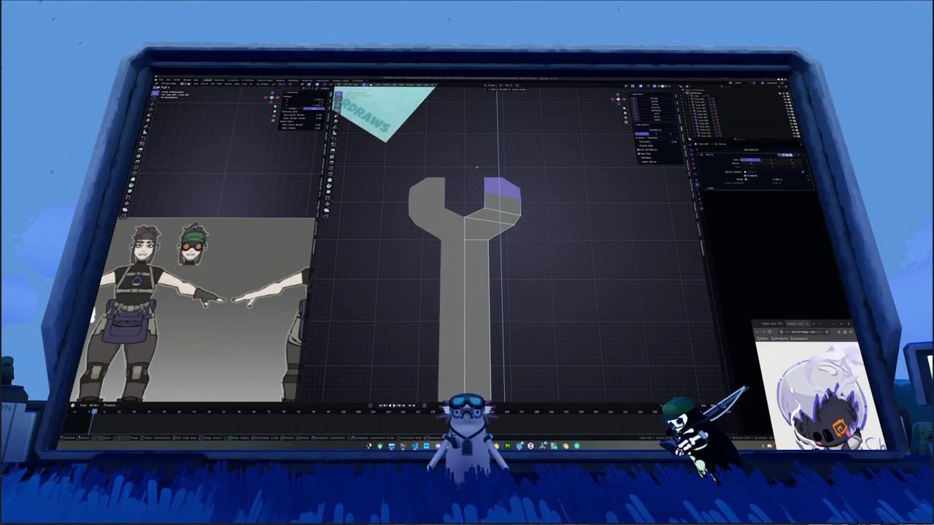
left_click(522, 196)
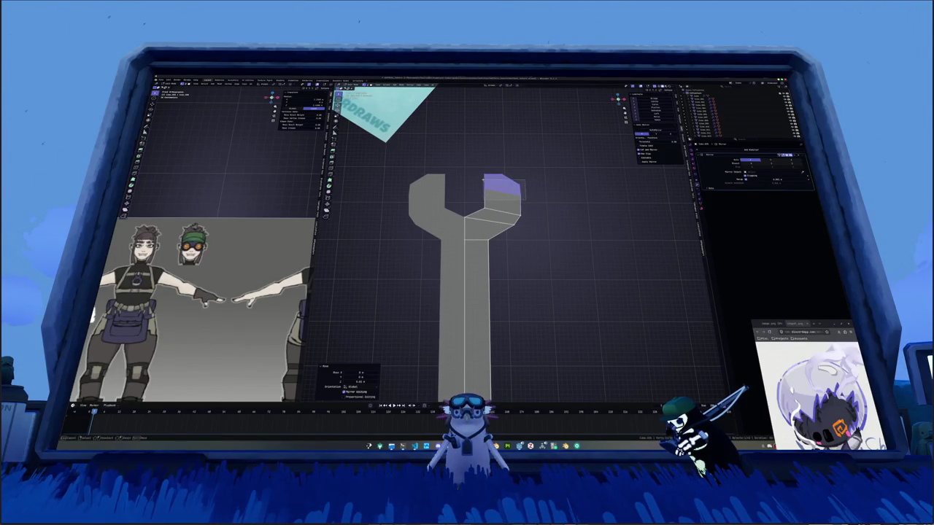
key("g")
key("z")
left_click(509, 181)
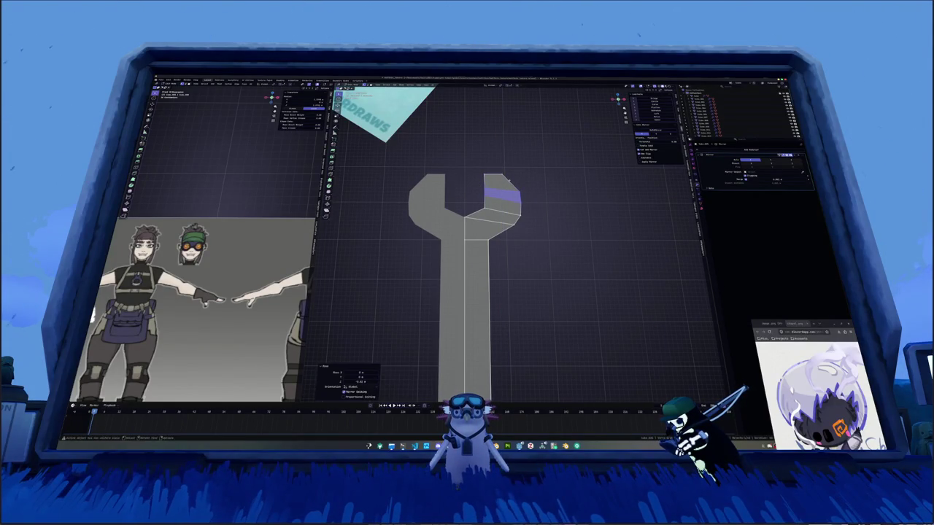
key("g")
key("z")
left_click(488, 169)
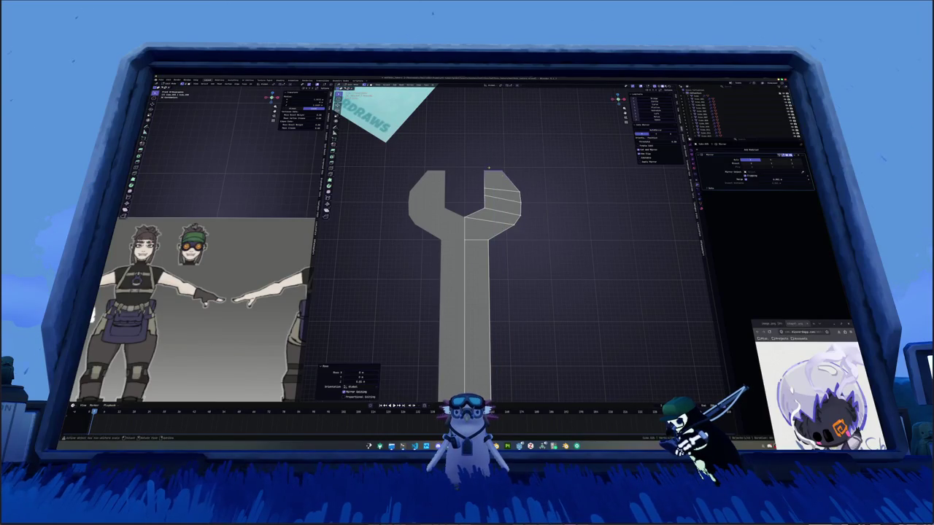
key("g")
key("z")
key("Return")
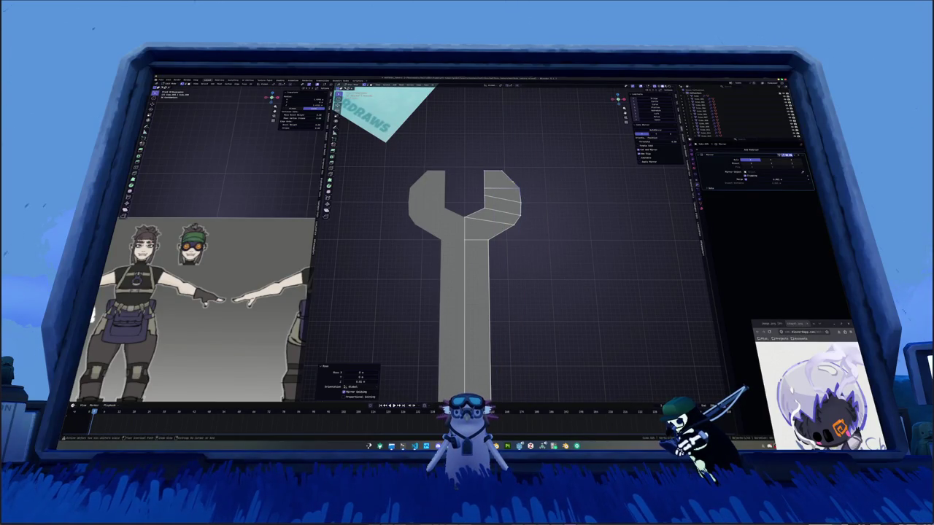
Flatten two selected parts of the wrench head to zero width along X.
key("s")
key("x")
key("0")
key("Return")
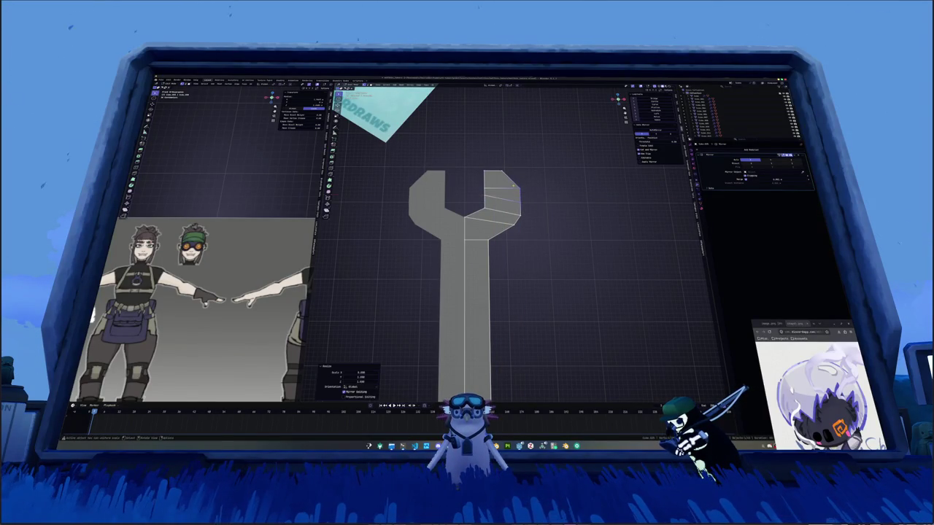
left_click(517, 182)
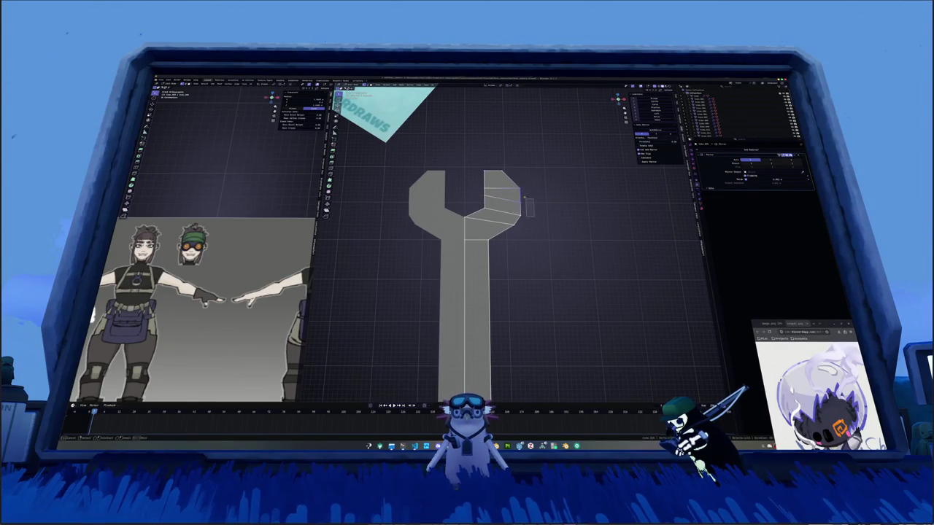
key("s")
key("x")
key("0")
key("Return")
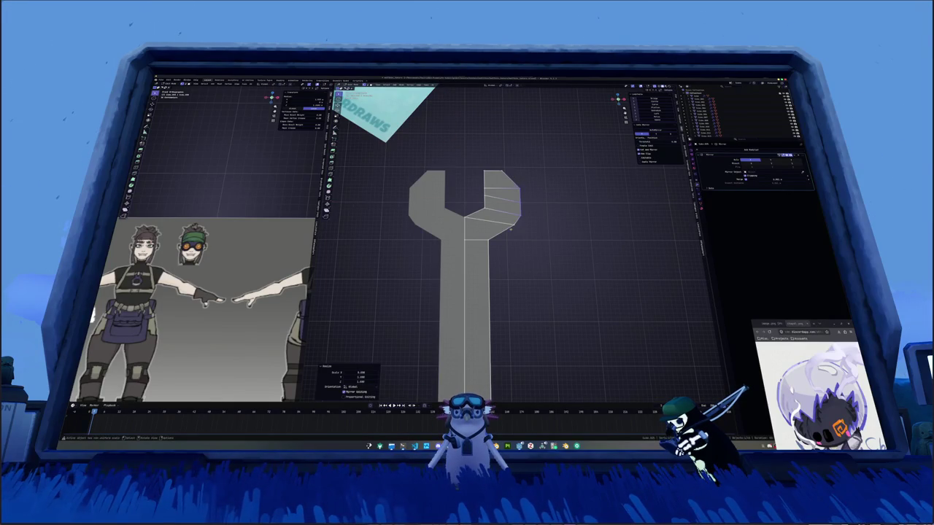
Nudge the selected vertices, then duplicate the whole wrench half into a full wrench.
key("g")
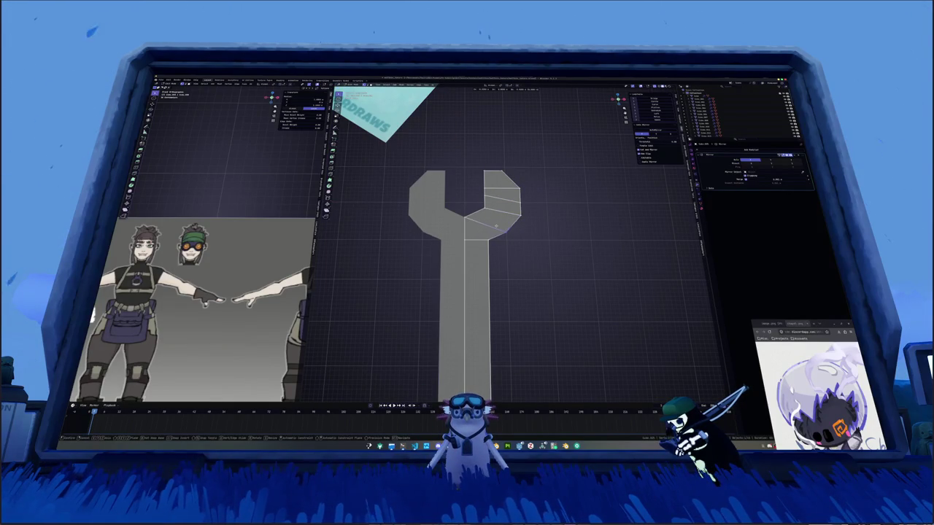
left_click(497, 226)
scroll(507, 241, "down", 3)
scroll(515, 254, "down", 3)
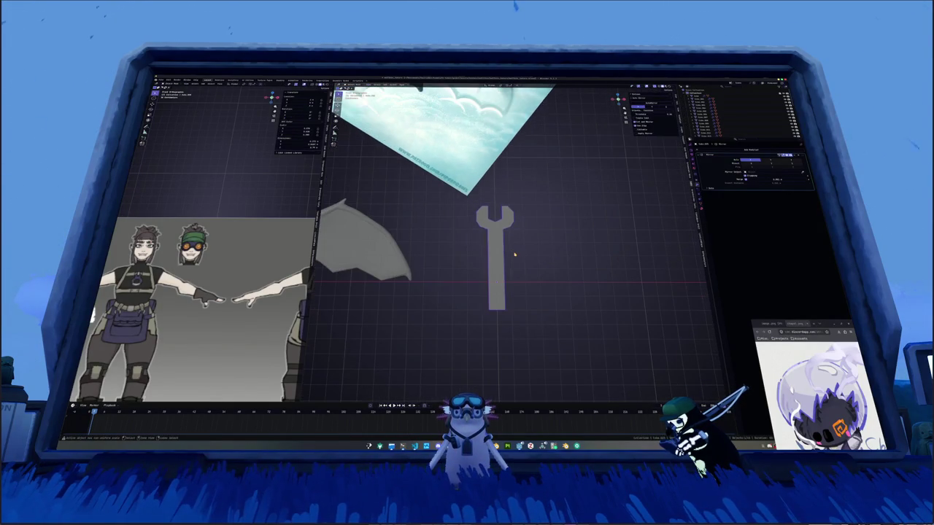
key("Tab")
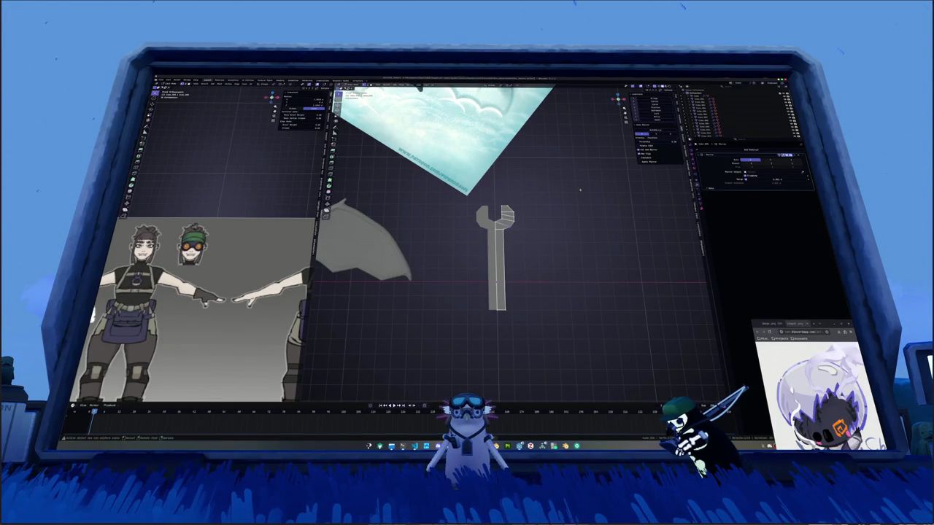
key("a")
middle_click_drag(580, 191, 583, 177)
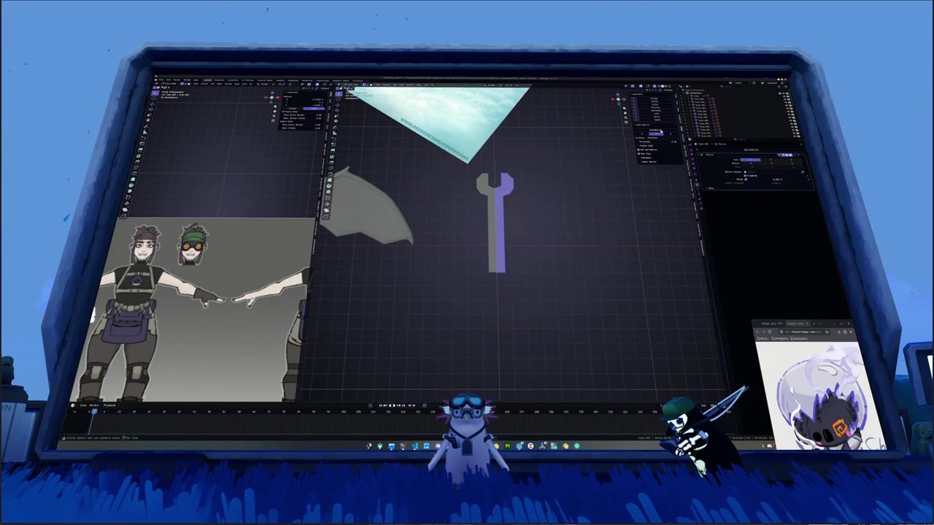
key("shift+d")
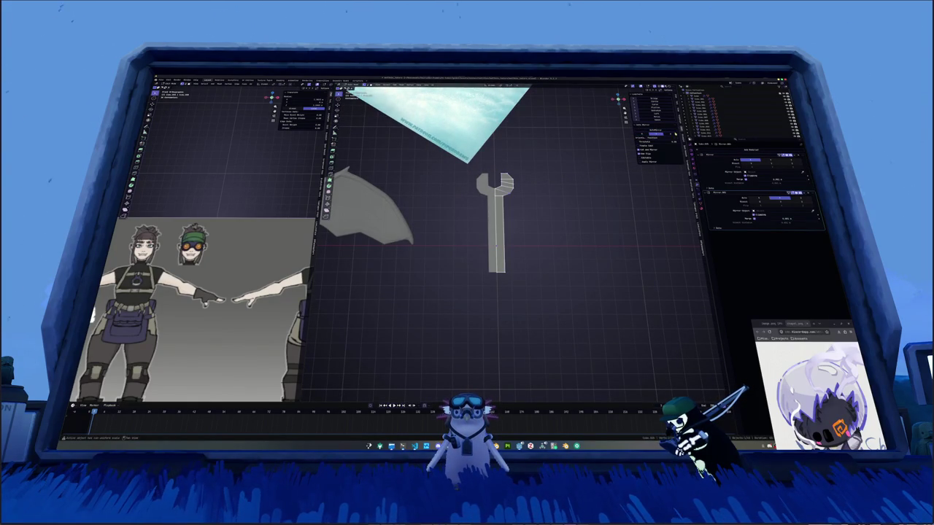
key("shift+d")
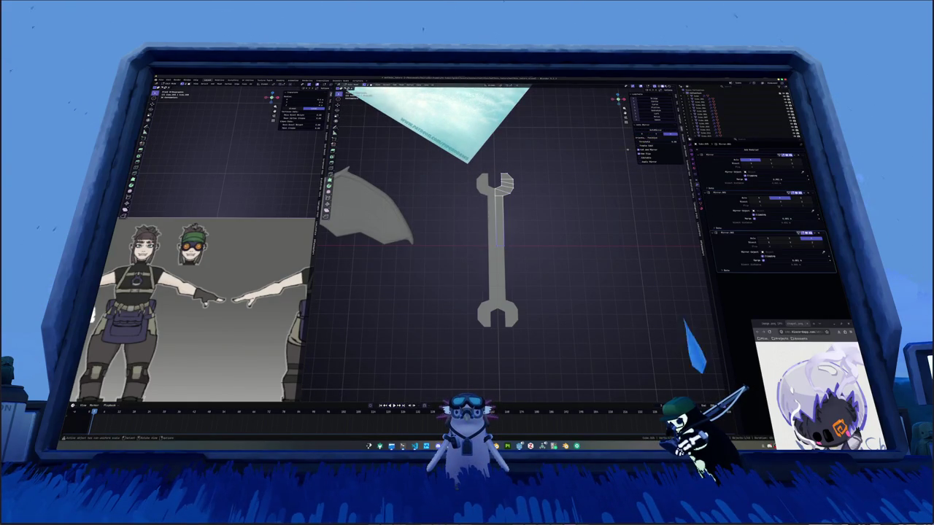
Lower the wrench's top vertices along Z to shorten it, viewed from the front.
left_click_drag(555, 226, 448, 153)
key("g")
key("z")
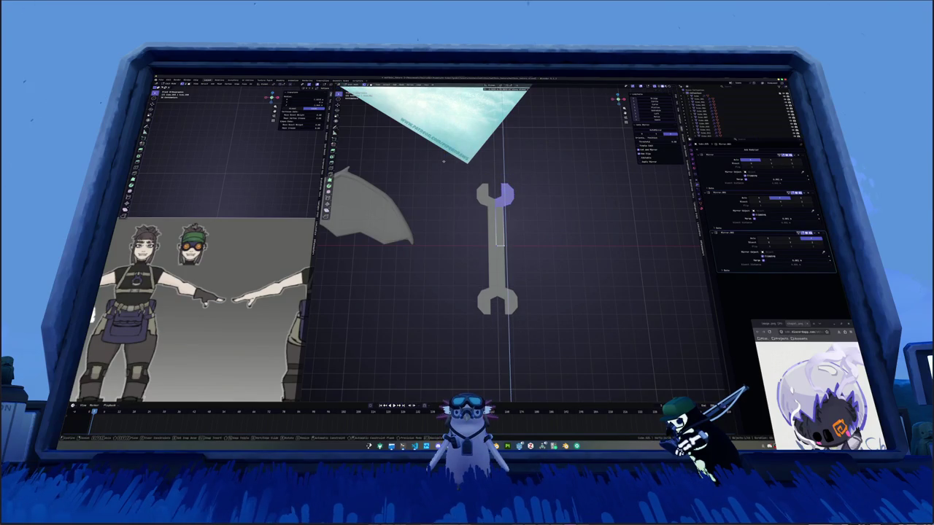
left_click(442, 167)
key("Tab")
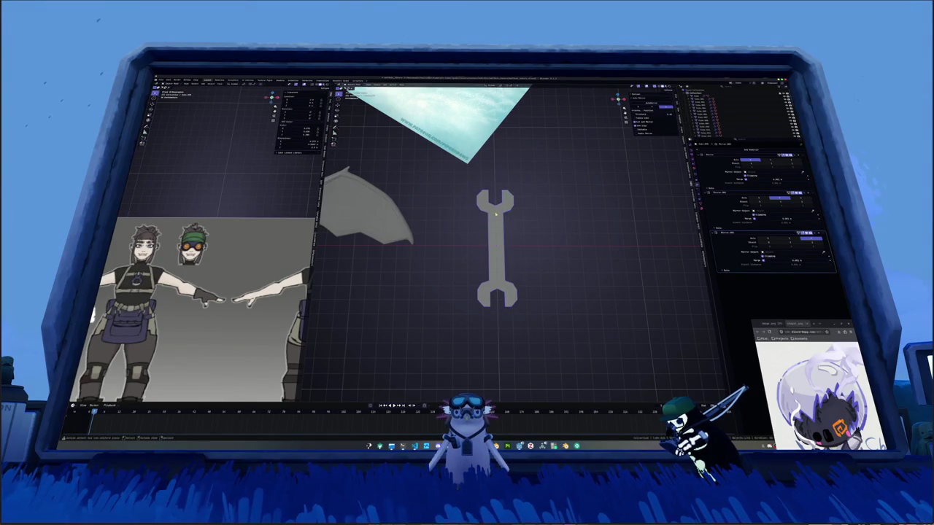
middle_click_drag(518, 215, 554, 182)
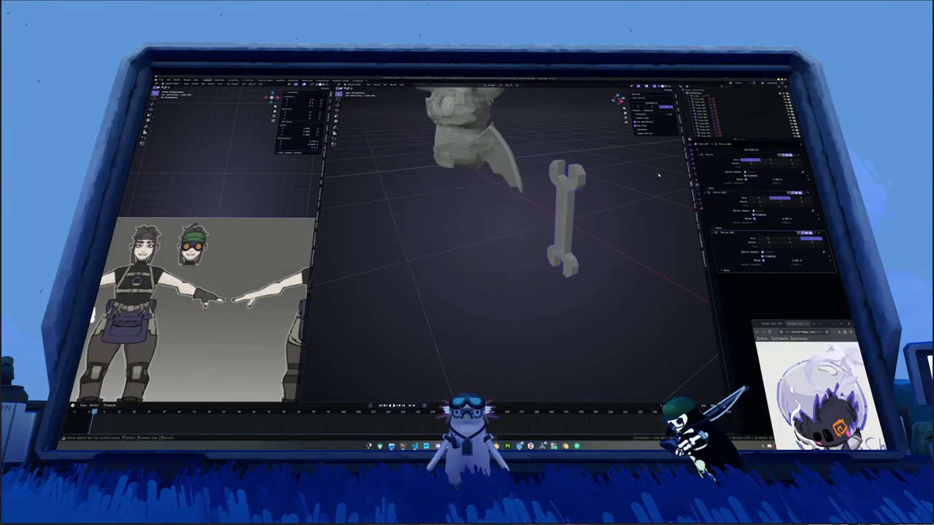
key("KP_1")
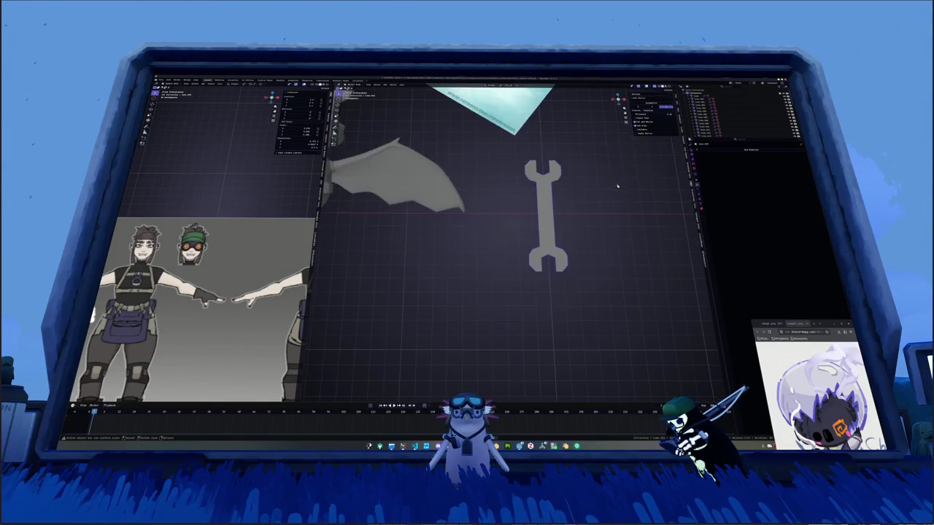
Merge the wrench's overlapping vertices by distance.
key("Tab")
right_click(593, 211)
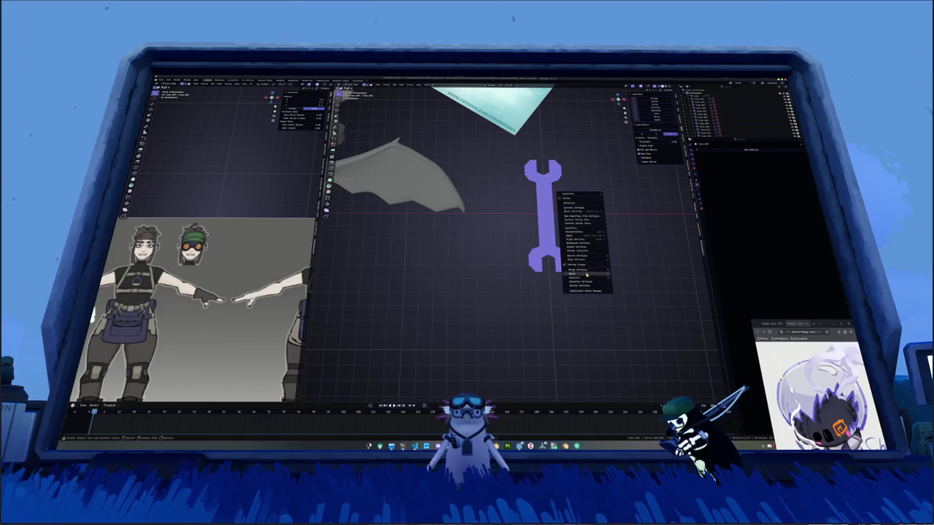
left_click(635, 283)
key("Tab")
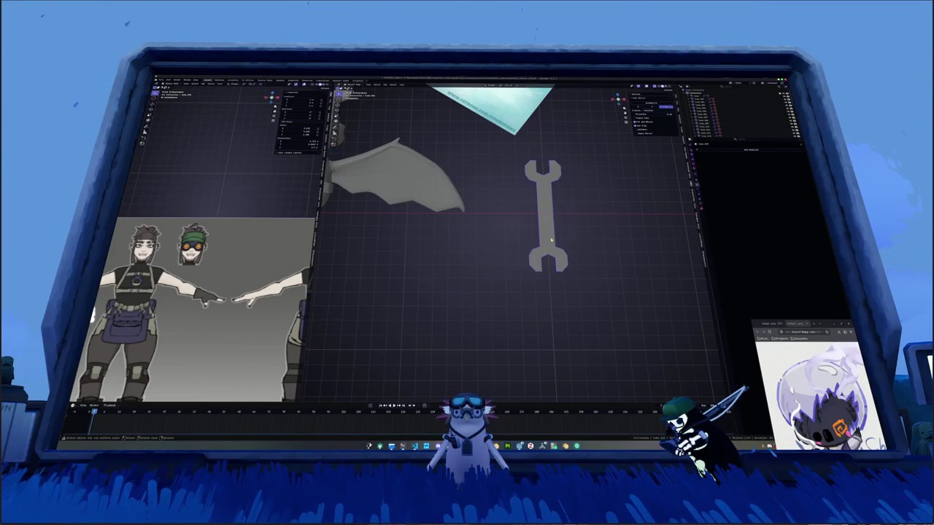
key("KP_Divide")
Move the wrench onto the bat's head and rotate it.
key("g")
left_click(456, 204)
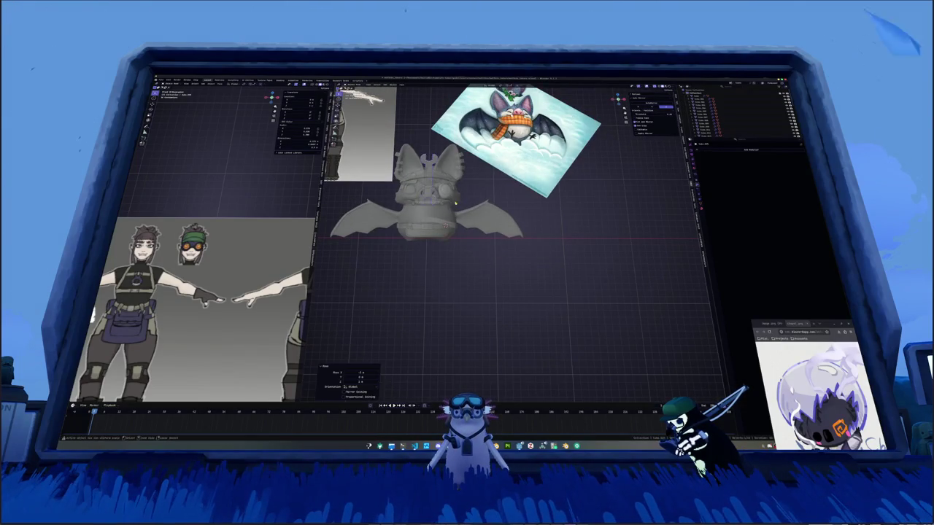
scroll(455, 203, "up", 4)
key("r")
left_click(500, 305)
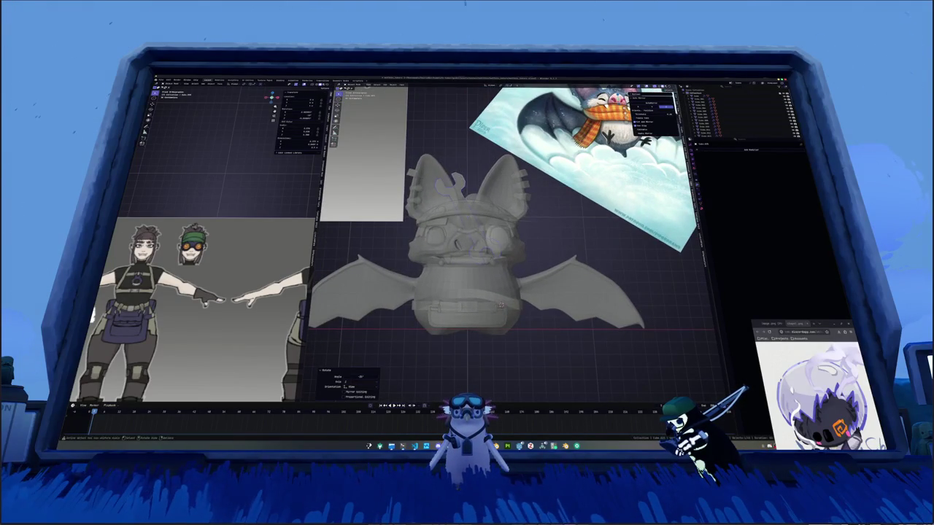
In Edit Mode, stand the wrench upright and lower it along Z toward the mouth.
key("Tab")
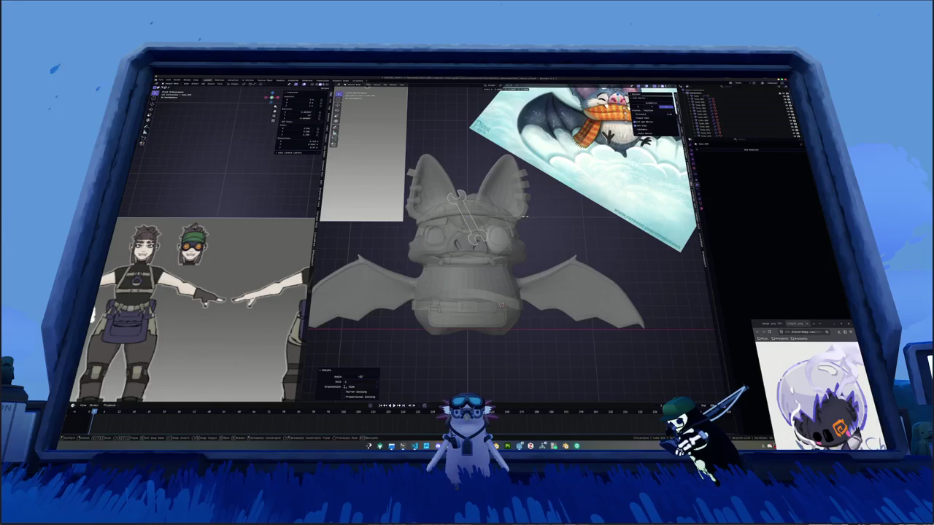
key("ctrl+z")
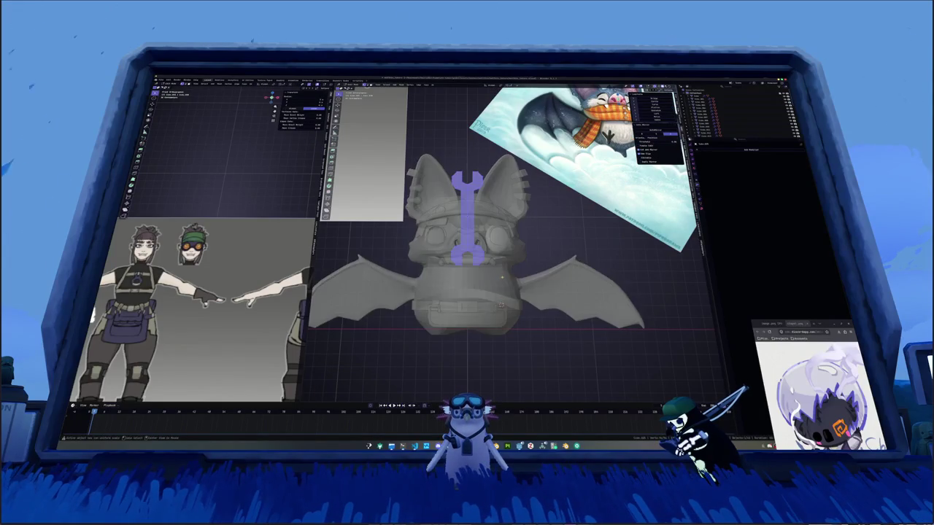
key("g")
key("z")
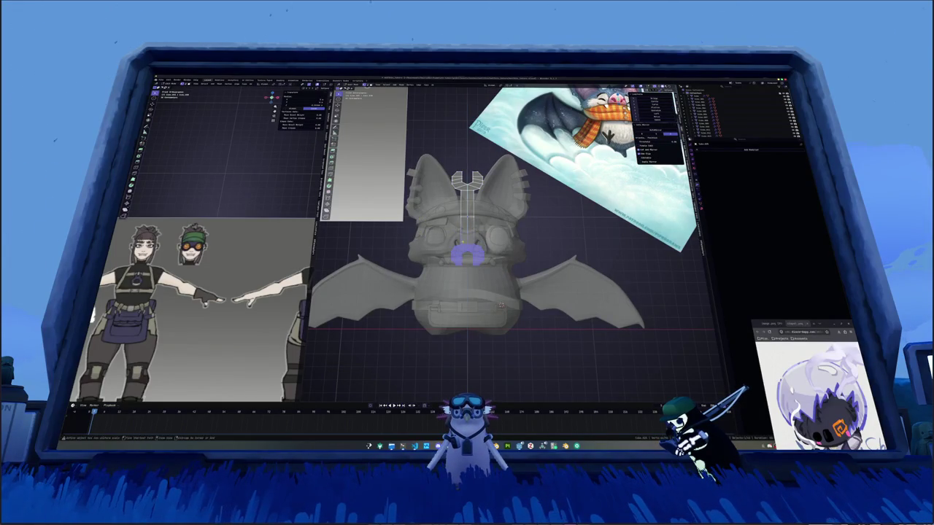
key("Return")
key("ctrl+z")
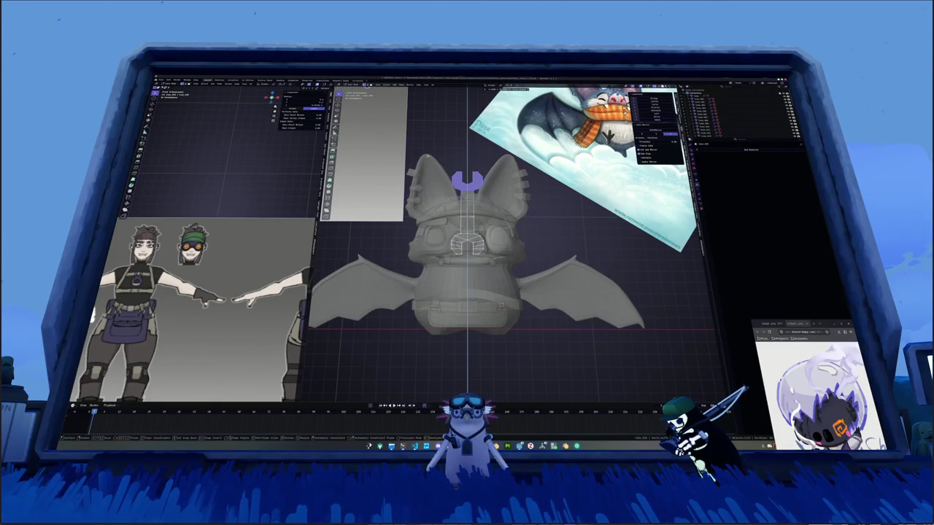
key("g")
key("z")
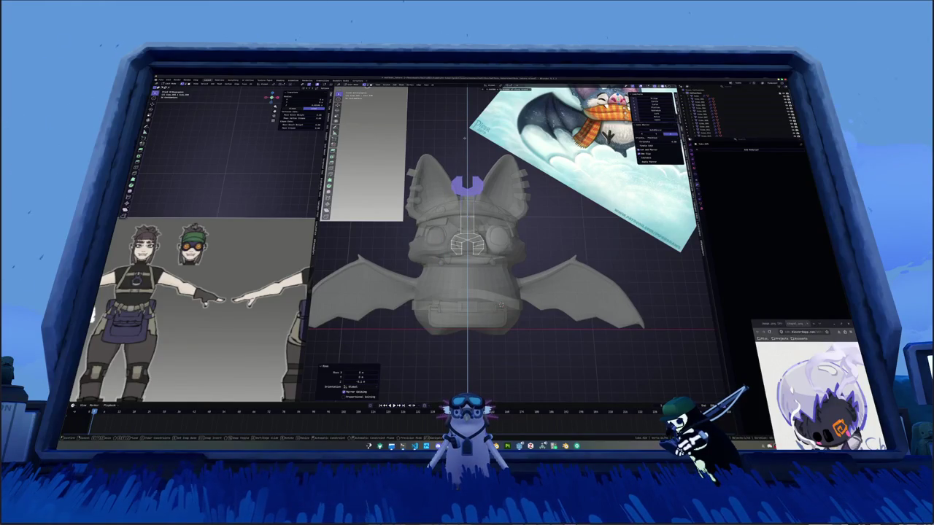
key("Return")
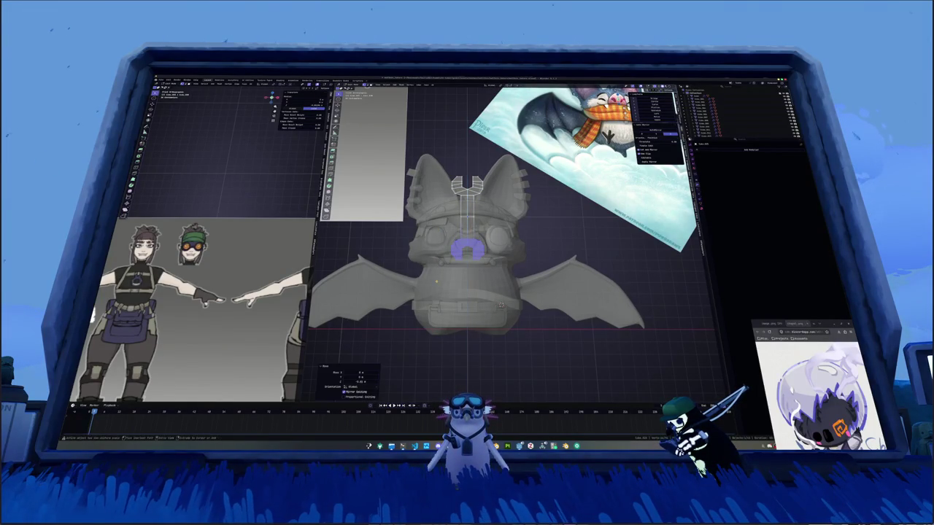
Scale the wrench to span the head and tilt it diagonally.
key("s")
key("Return")
key("r")
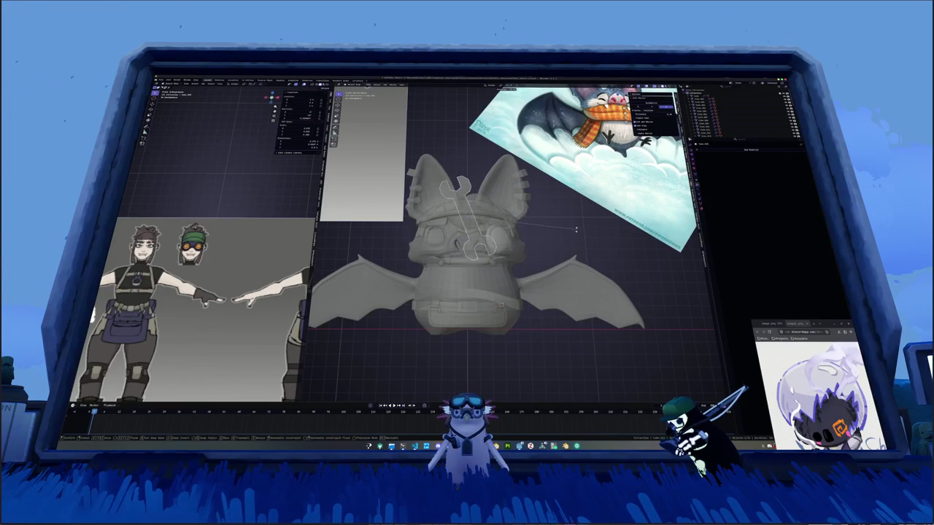
left_click(536, 230)
Shift the wrench slightly along Z, checking its position from the side view.
middle_click_drag(540, 233, 510, 234)
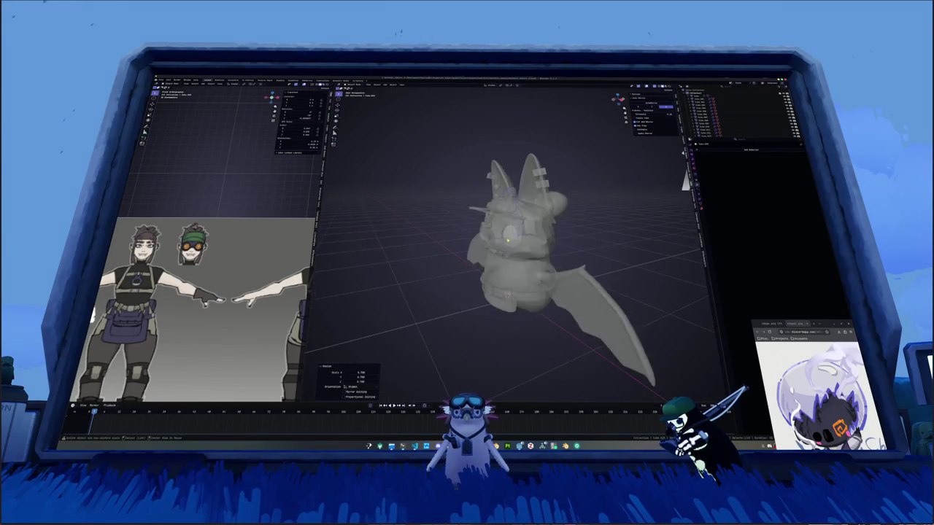
key("KP_3")
key("ctrl+z")
key("ctrl+z")
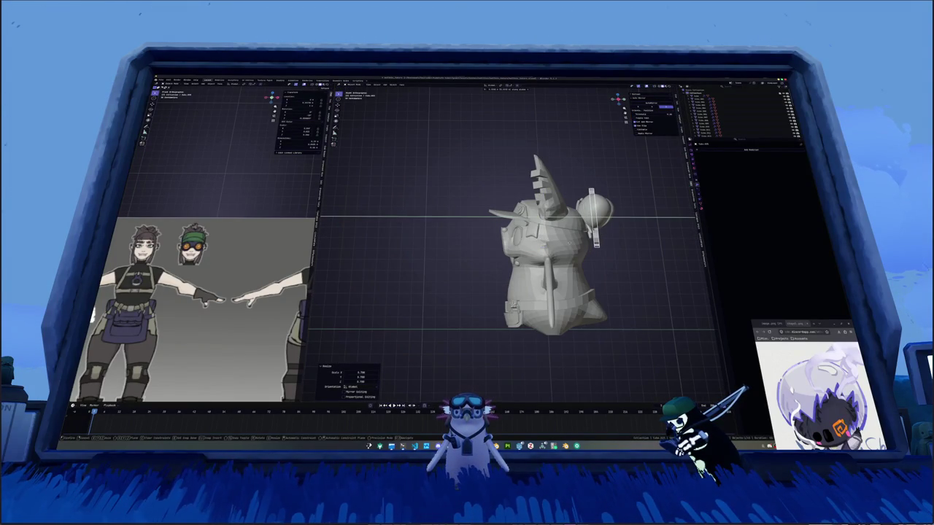
key("g")
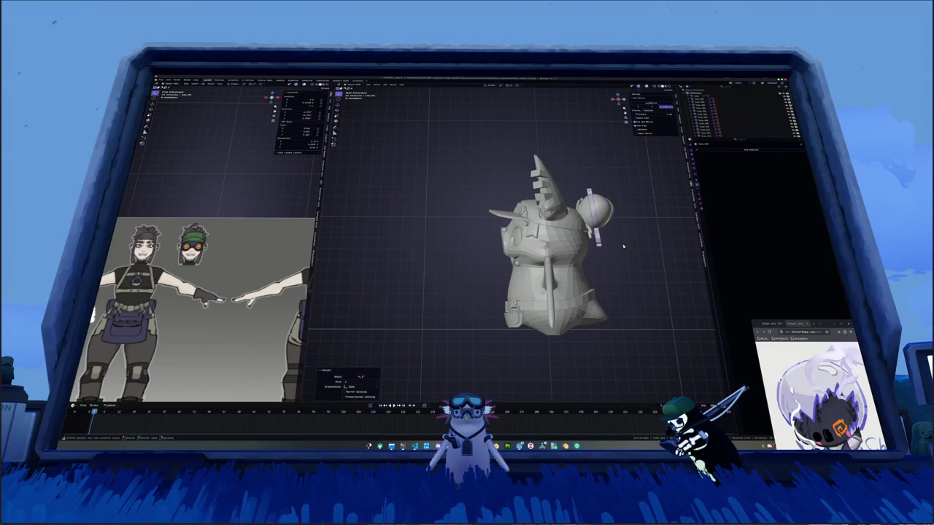
key("z")
left_click(623, 243)
mouse_move(623, 243)
middle_mouse_down()
mouse_move(606, 211)
mouse_move(551, 287)
middle_mouse_up()
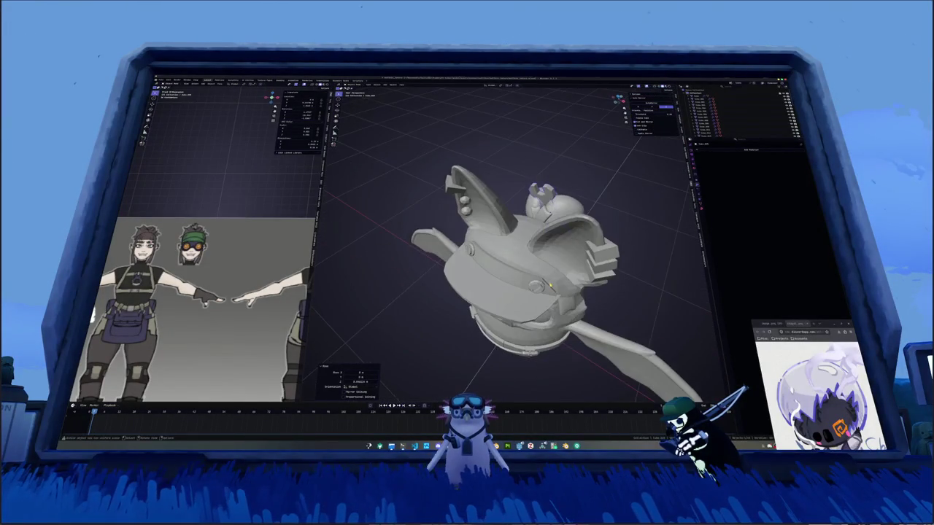
Rotate the wrench to stand near-vertical, then tilt it diagonally beside the goggles.
key("KP_3")
key("KP_1")
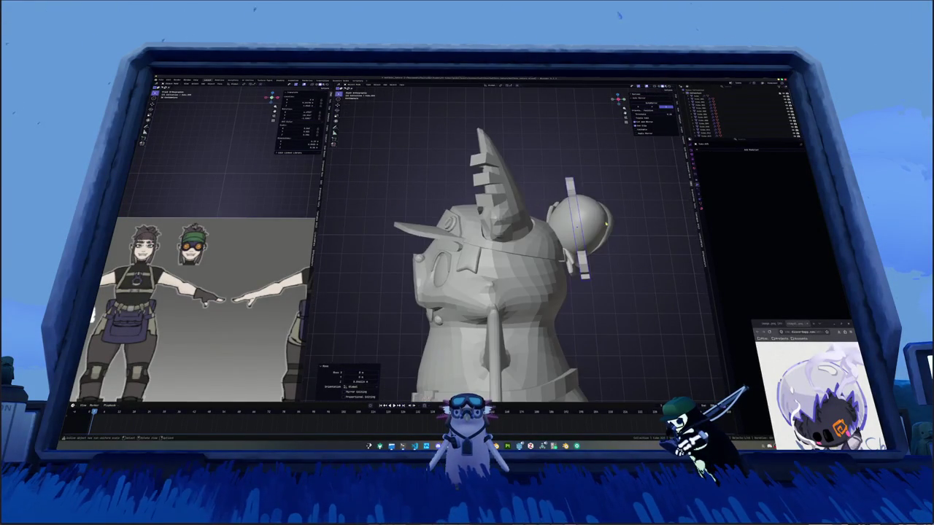
key("r")
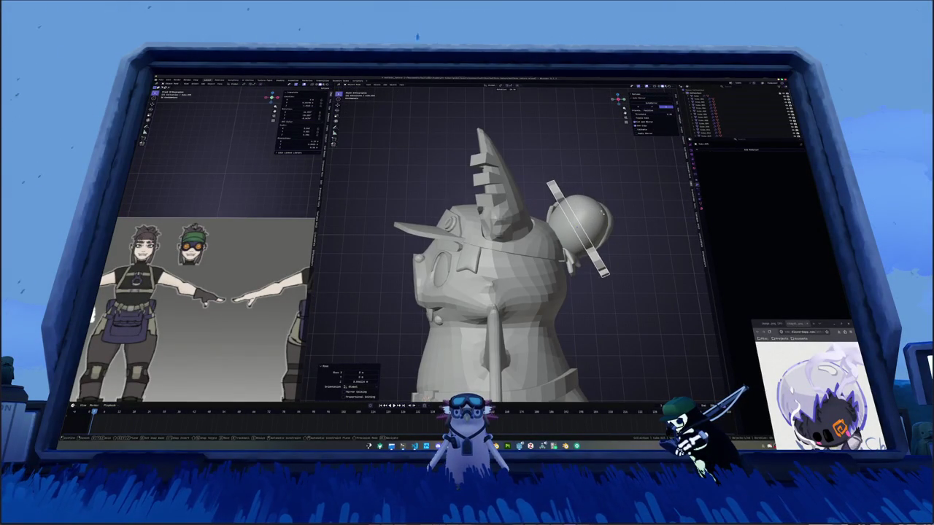
left_click(607, 218)
middle_click_drag(607, 218, 622, 218)
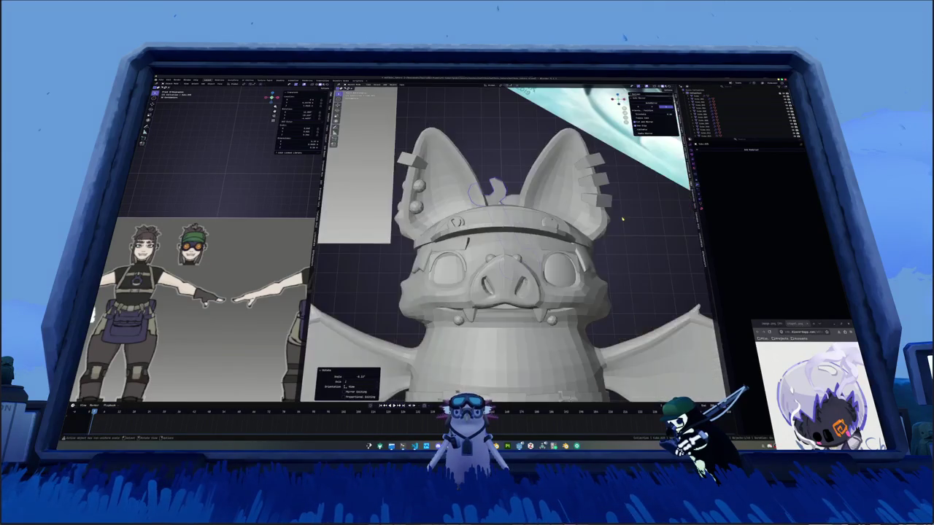
key("r")
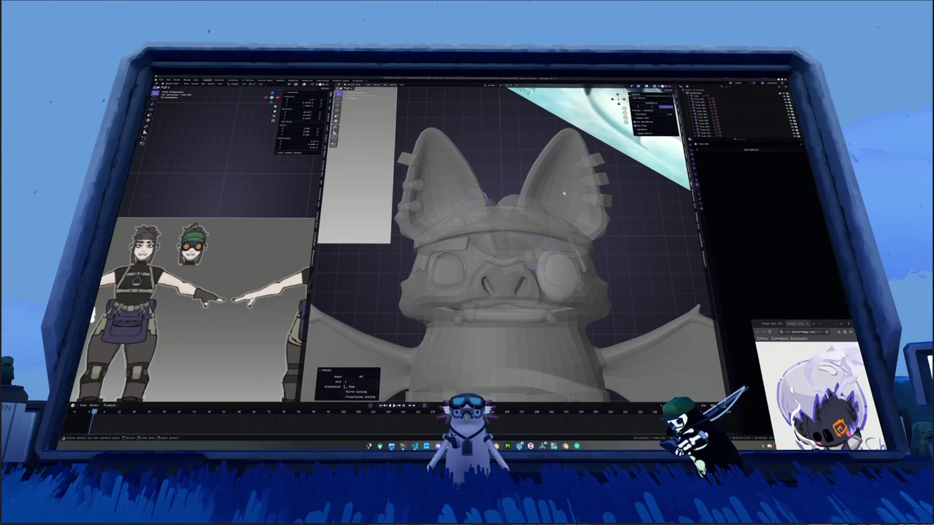
left_click(572, 184)
middle_click_drag(572, 184, 583, 210)
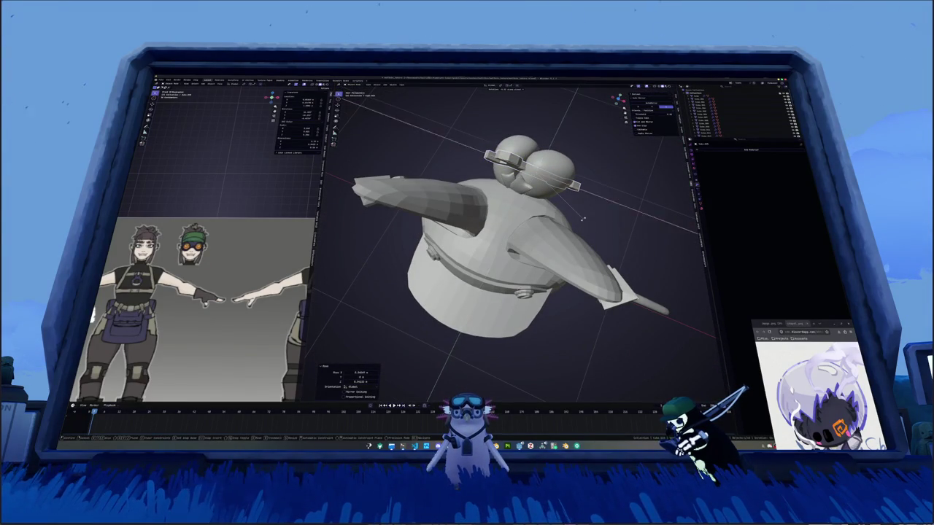
Rotate and nudge the goggles so they sit snugly on the bat's head.
key("r")
key("z")
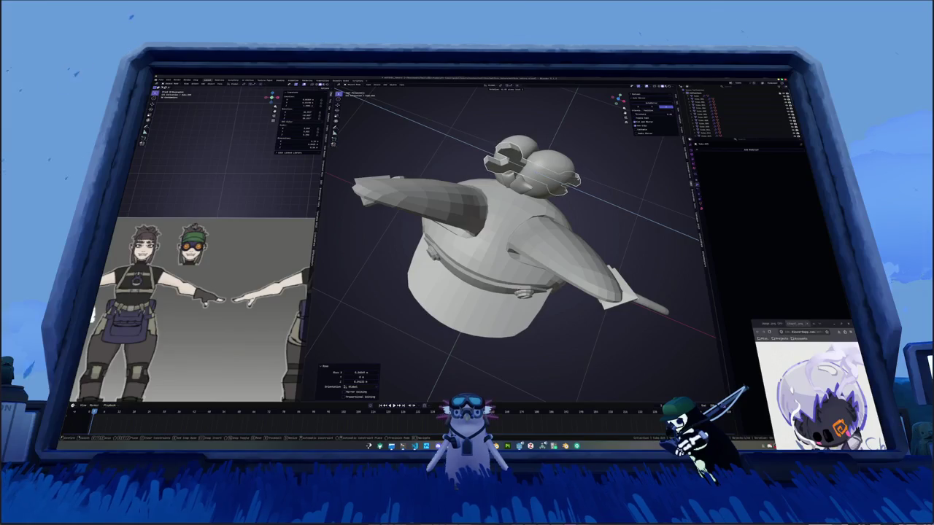
left_click(572, 182)
mouse_move(572, 182)
middle_mouse_down()
mouse_move(477, 155)
mouse_move(557, 195)
middle_mouse_up()
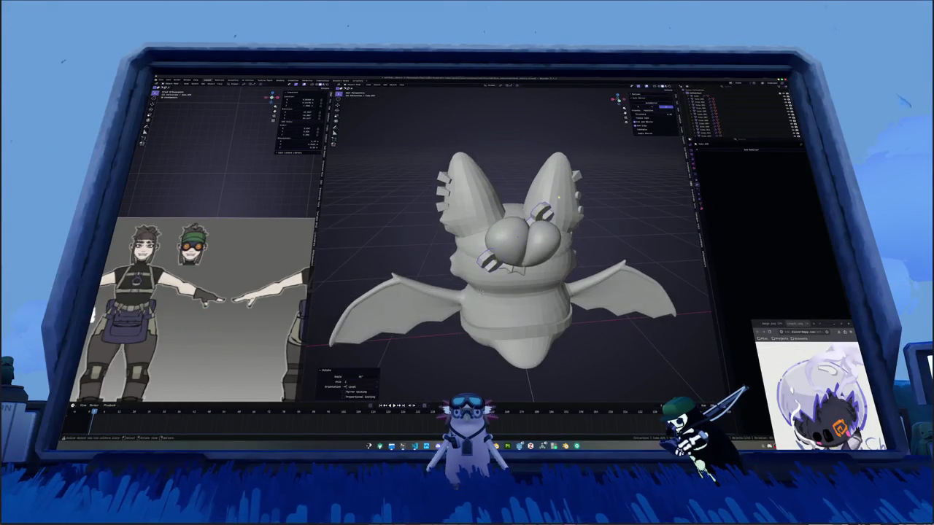
key("r")
key("z")
key("g")
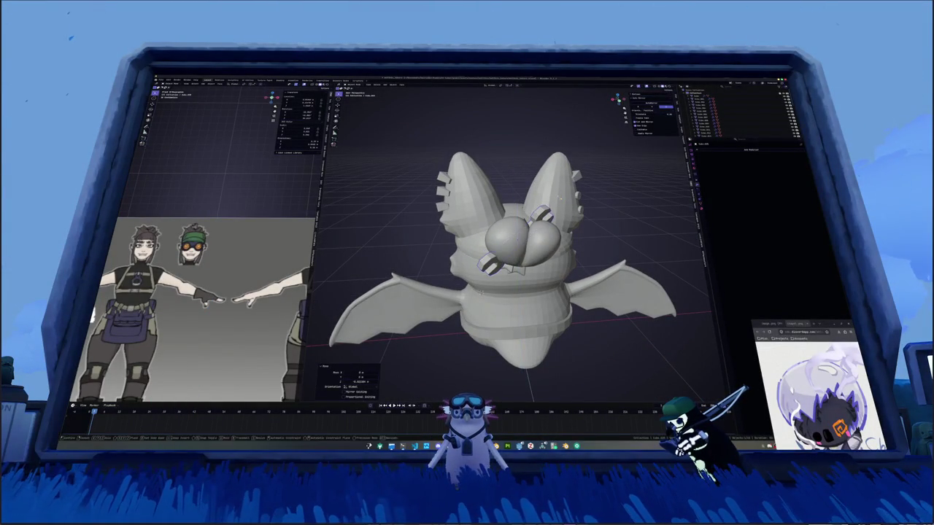
left_click(558, 195)
left_click(556, 193)
middle_click_drag(556, 193, 556, 188)
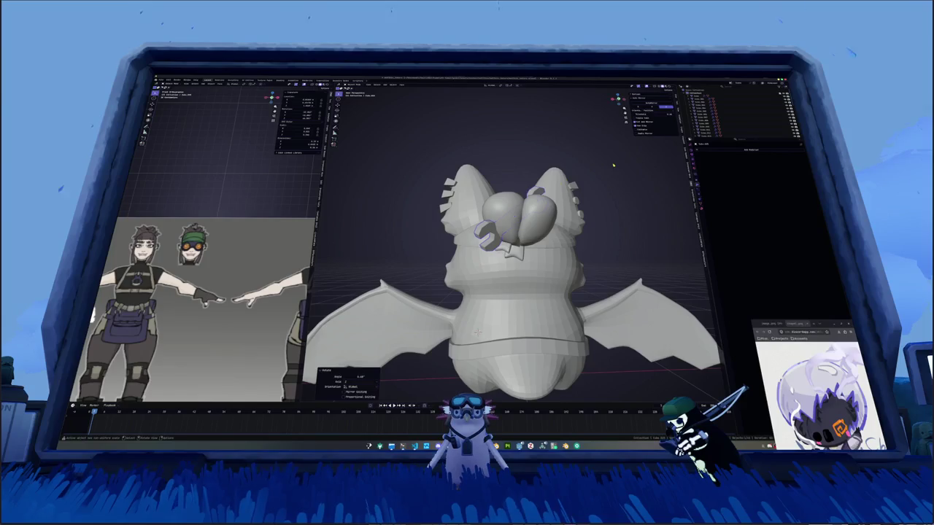
middle_click_drag(612, 166, 504, 198)
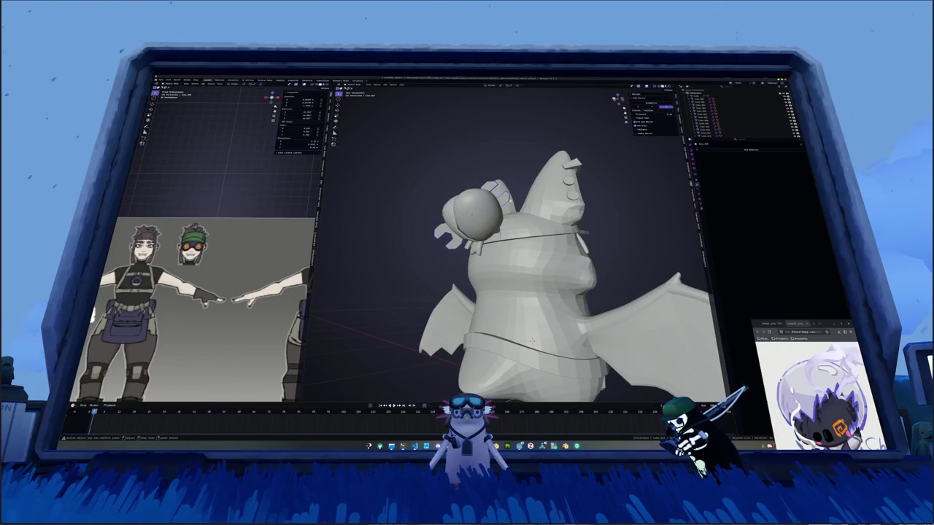
left_click(726, 152)
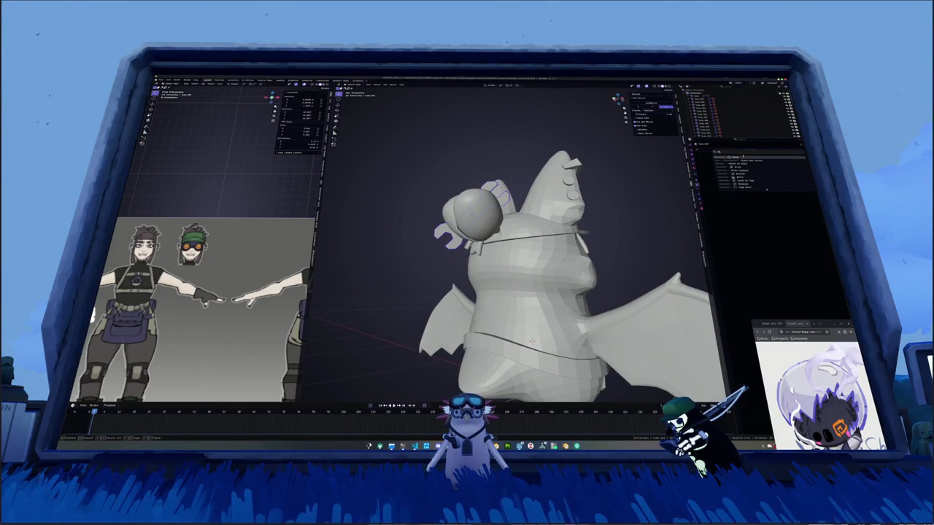
Add a Bevel modifier to the wrench and adjust its bevel amount.
left_click(737, 171)
key("ctrl+a")
left_click(620, 197)
middle_click_drag(543, 327, 541, 349)
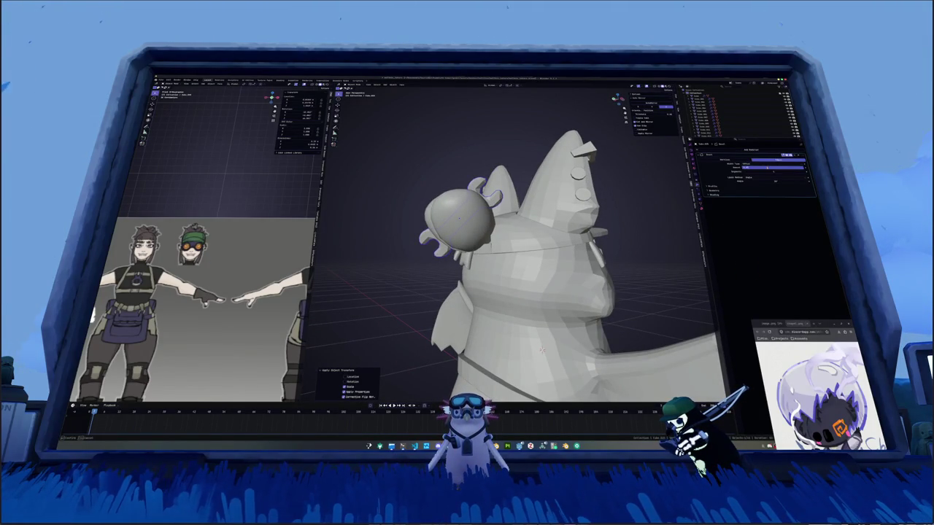
key("ctrl+z")
left_click_drag(771, 167, 784, 168)
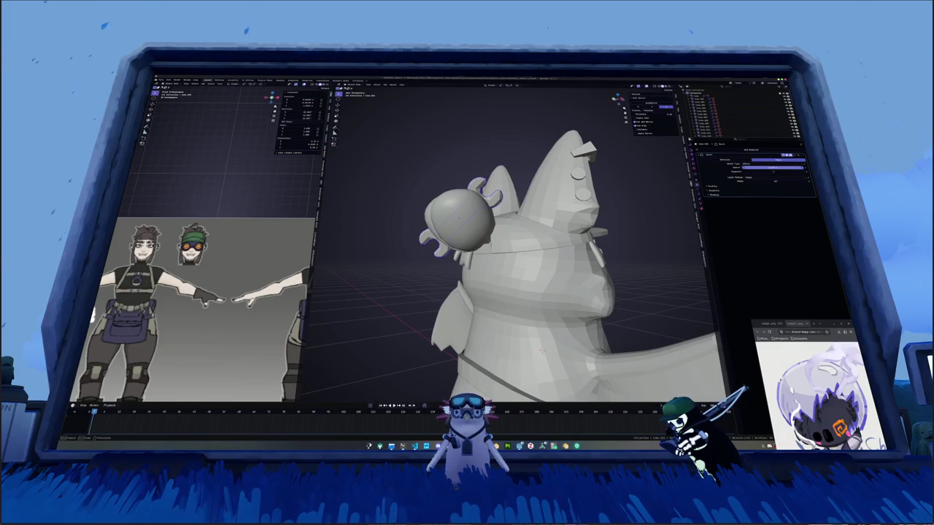
left_click(772, 168)
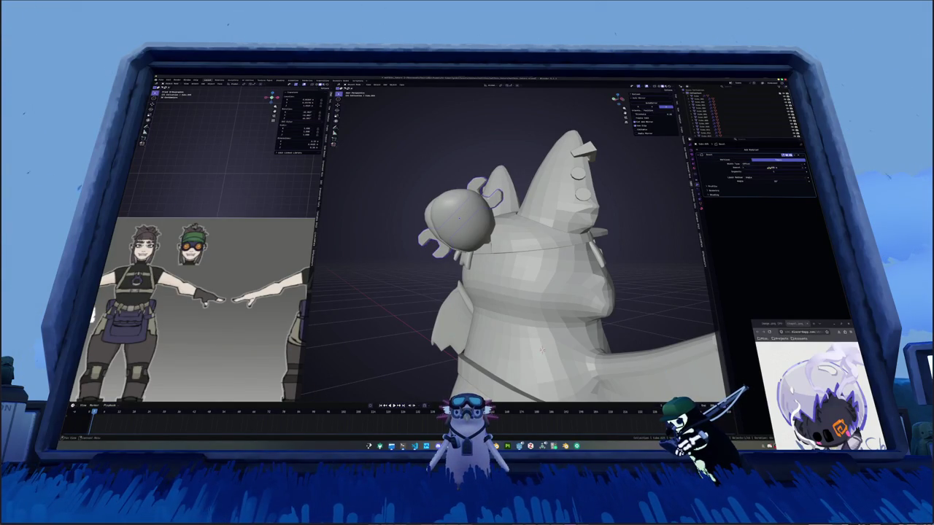
Apply all transforms to the wrench and view the bat from the front.
key("ctrl+a")
left_click(531, 180)
mouse_move(531, 180)
middle_mouse_down()
mouse_move(510, 204)
mouse_move(595, 299)
mouse_move(542, 268)
mouse_move(563, 265)
mouse_move(537, 231)
middle_mouse_up()
Frame the reference sheet and compare it with the bat in front and side views.
scroll(562, 264, "down", 3)
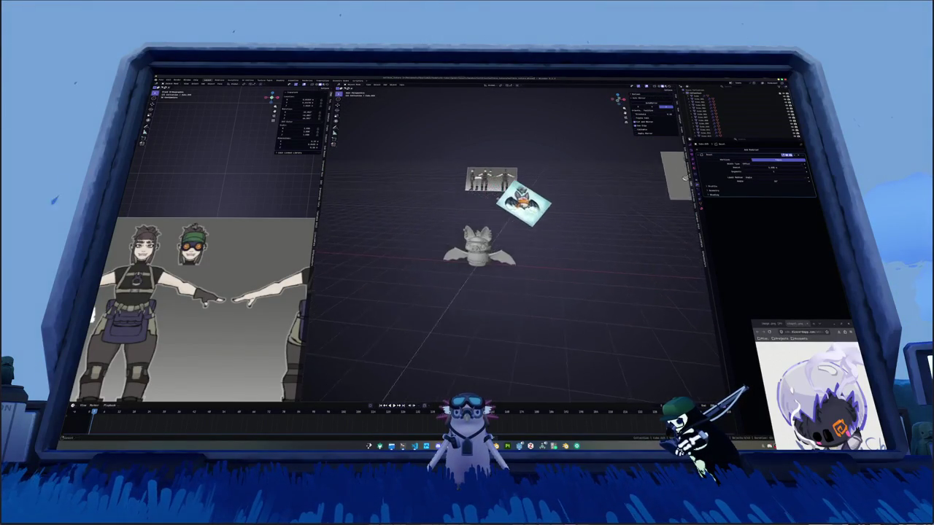
left_click(511, 180)
key("KP_Decimal")
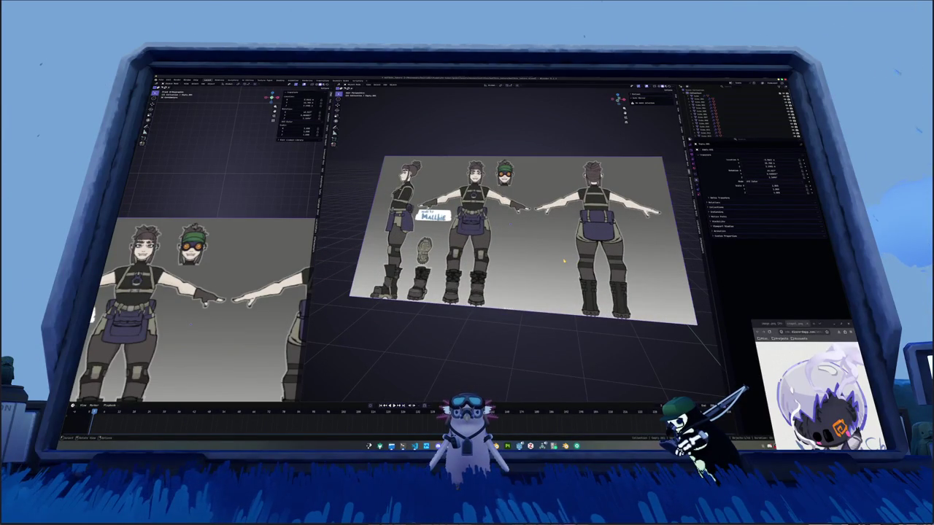
scroll(563, 261, "down", 5)
mouse_move(559, 297)
middle_mouse_down()
mouse_move(510, 260)
mouse_move(524, 289)
middle_mouse_up()
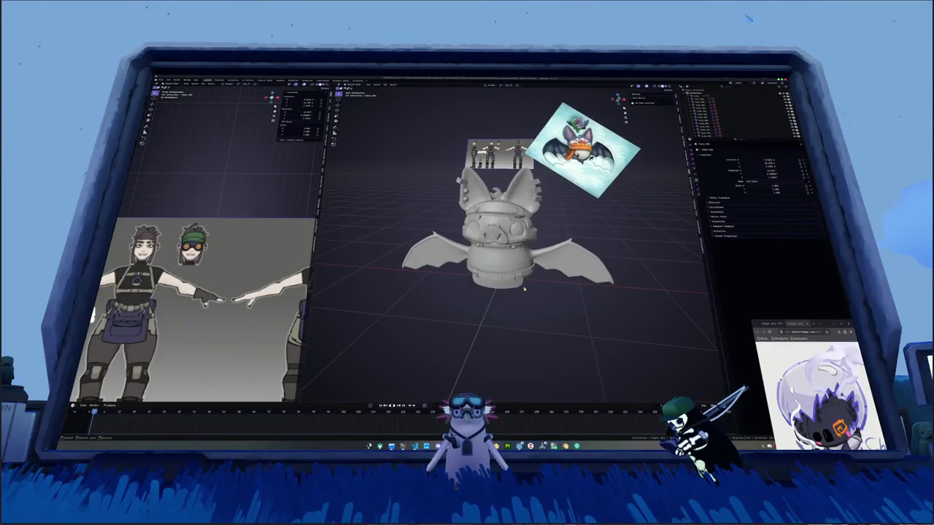
key("KP_1")
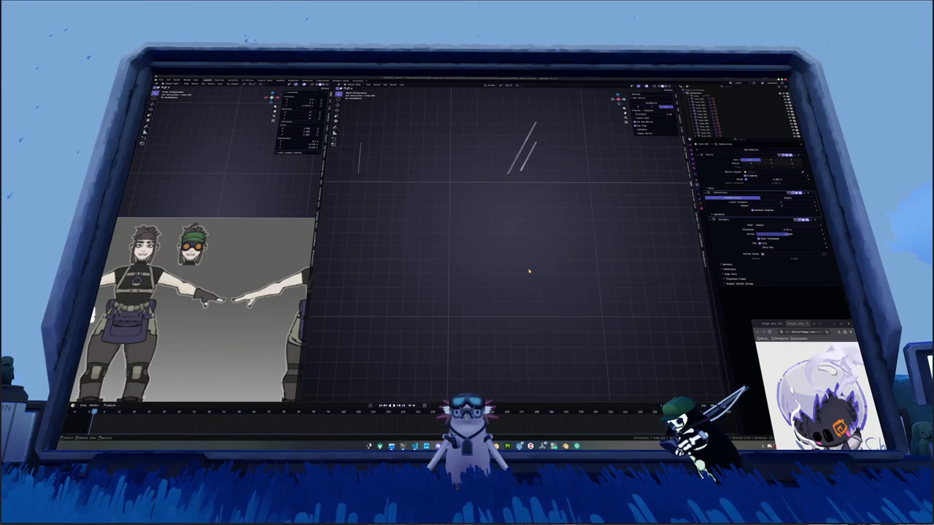
key("KP_Decimal")
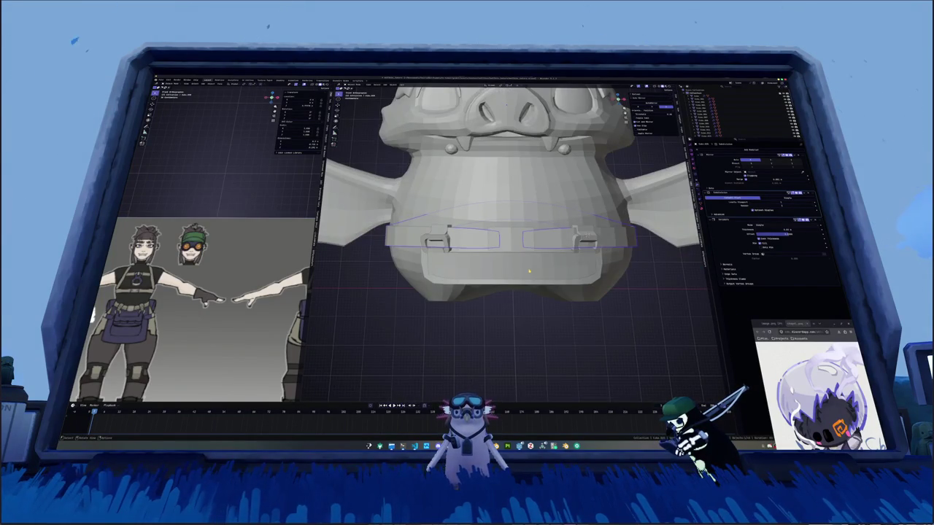
key("KP_6")
key("KP_6")
key("KP_6")
key("KP_6")
key("KP_6")
Adjust the belly below the belt, then review the whole bat from several angles.
key("ctrl+z")
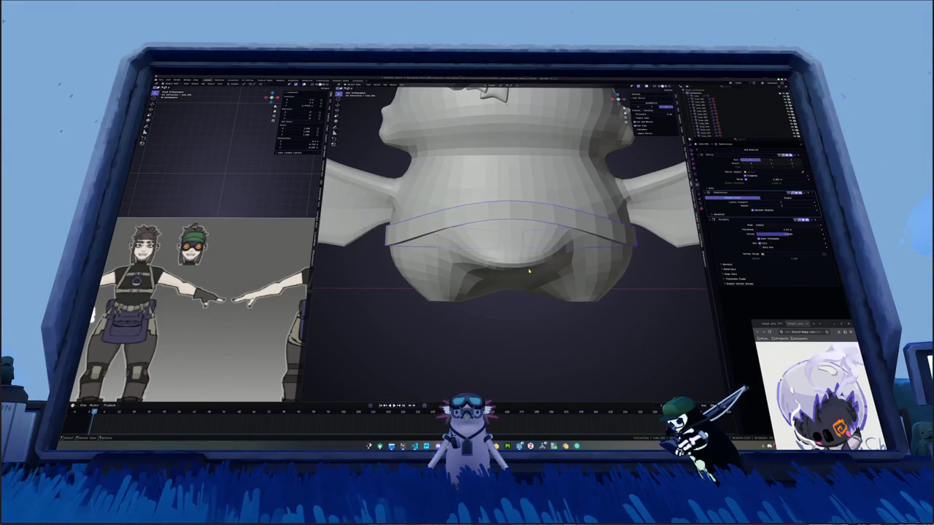
key("Tab")
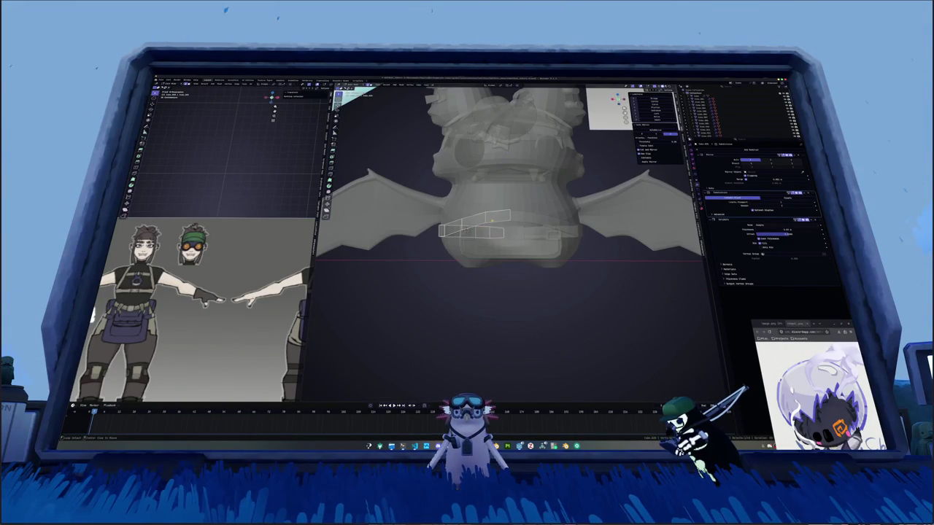
left_click(510, 223, "alt")
mouse_move(511, 182)
middle_mouse_down()
mouse_move(554, 175)
mouse_move(459, 193)
middle_mouse_up()
mouse_move(474, 228)
middle_mouse_down()
mouse_move(454, 230)
mouse_move(503, 162)
middle_mouse_up()
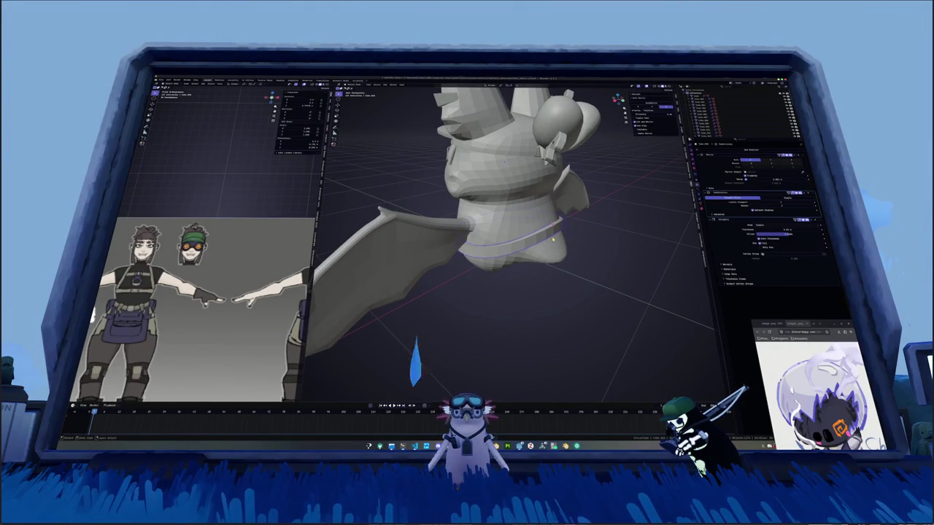
scroll(595, 238, "down", 5)
mouse_move(596, 237)
middle_mouse_down()
mouse_move(485, 258)
mouse_move(518, 248)
middle_mouse_up()
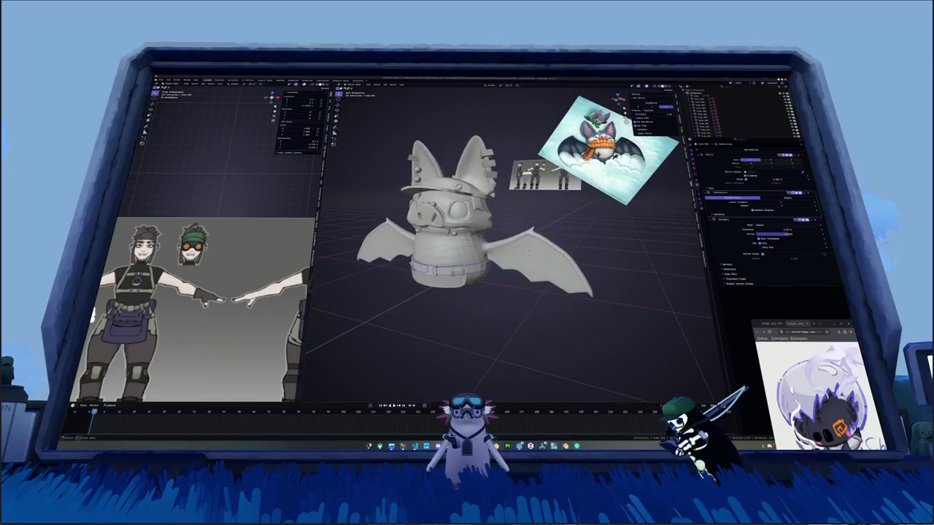
key("shift+a")
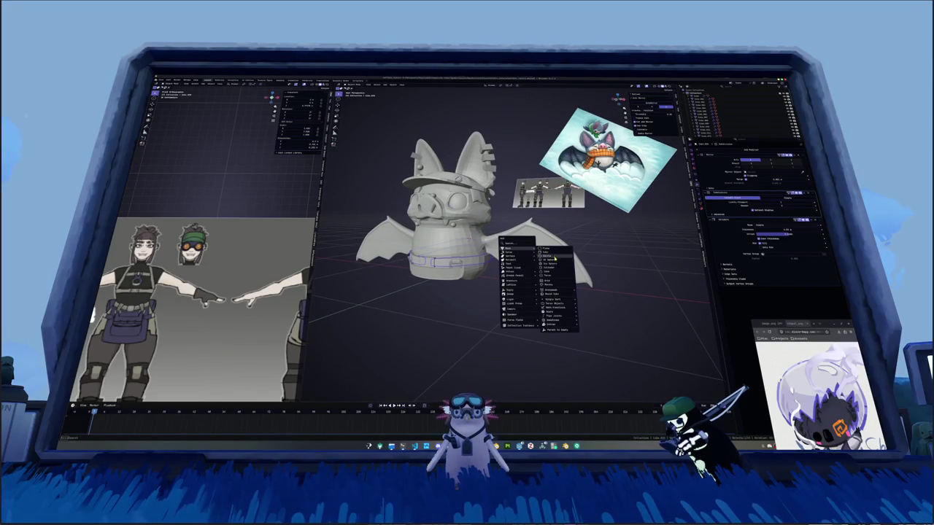
Add a cylinder, rotate it 90° about Y and 90° about Z, and apply the rotation.
left_click(553, 269)
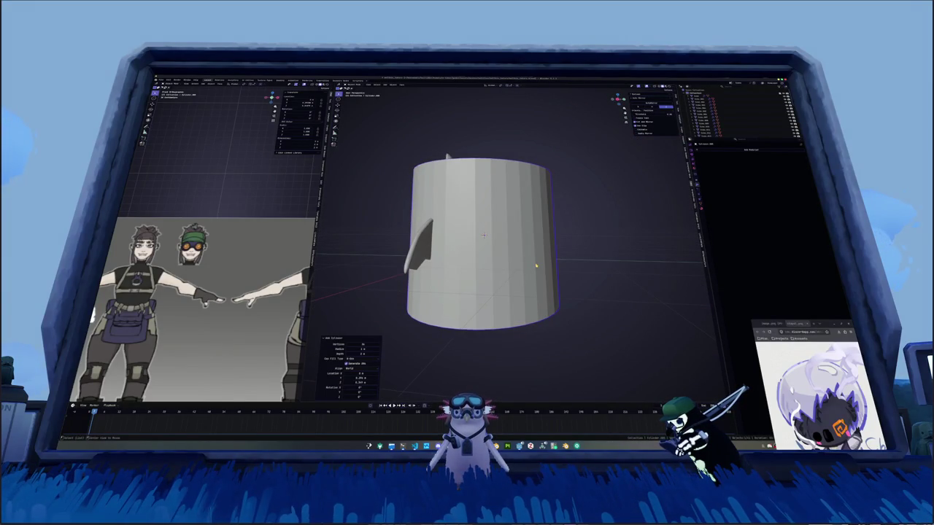
key("r")
key("y")
key("9")
key("0")
key("Return")
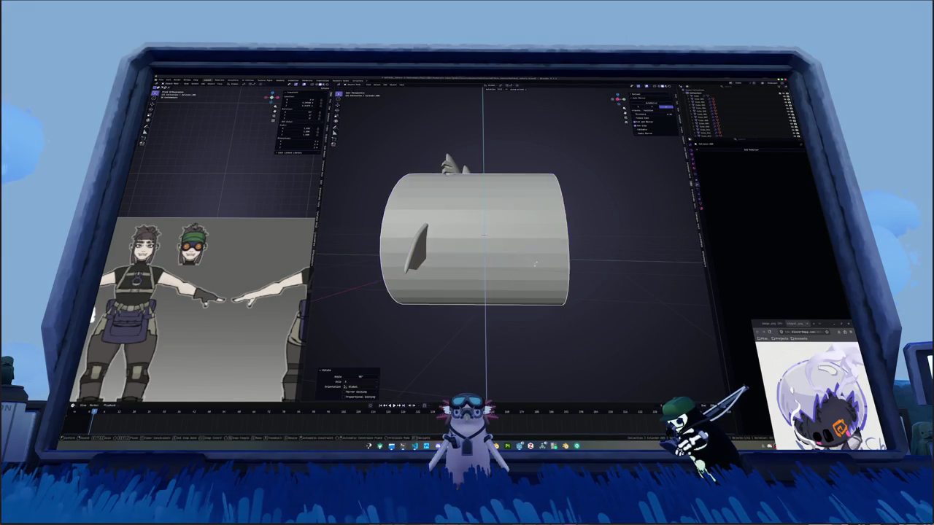
key("r")
key("z")
key("9")
key("0")
key("Return")
key("KP_1")
key("ctrl+a")
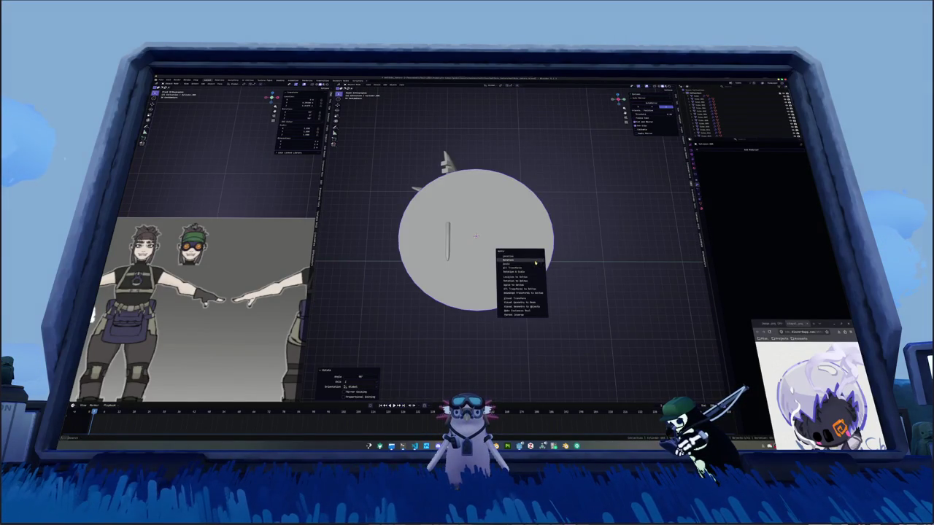
left_click(519, 263)
Shrink the cylinder, stretch it along X into a bedroll, and add a loop cut.
key("s")
left_click(491, 236)
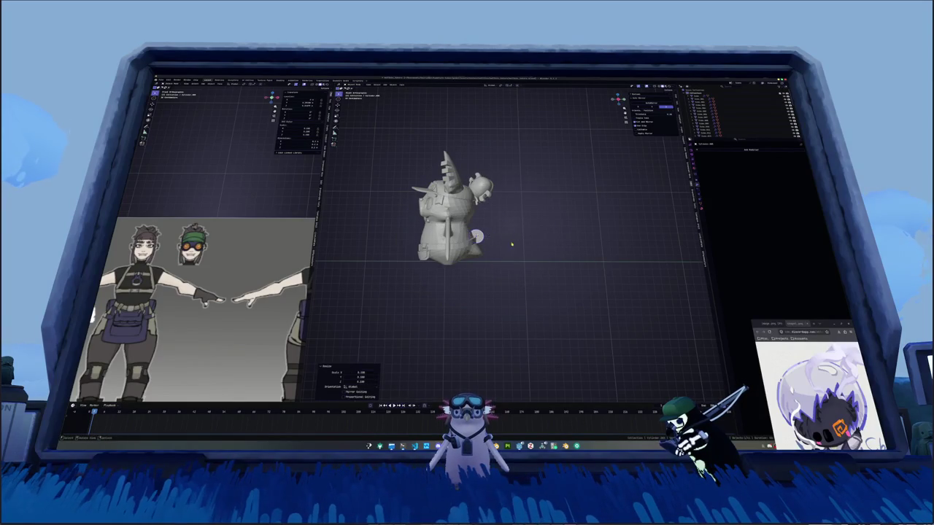
key("KP_Decimal")
middle_click_drag(519, 233, 468, 250)
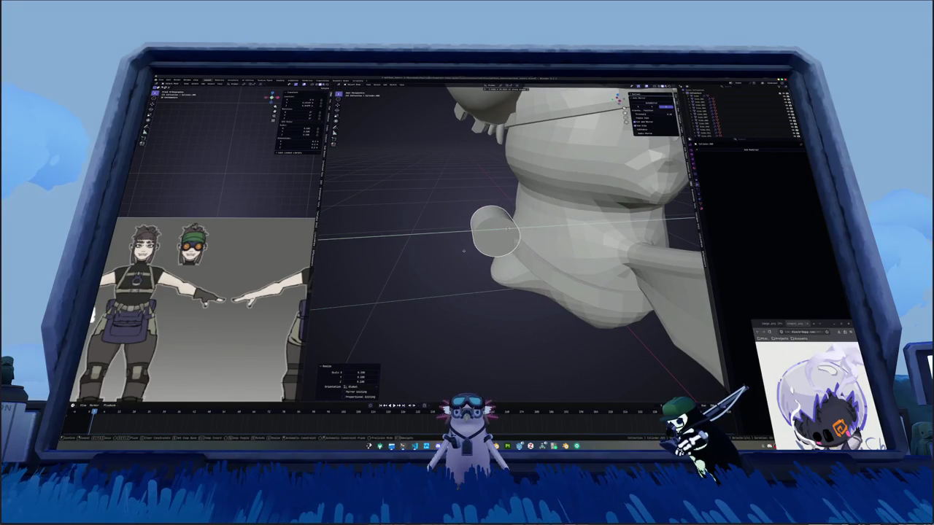
mouse_move(469, 250)
middle_mouse_down()
mouse_move(585, 267)
mouse_move(430, 253)
middle_mouse_up()
key("r")
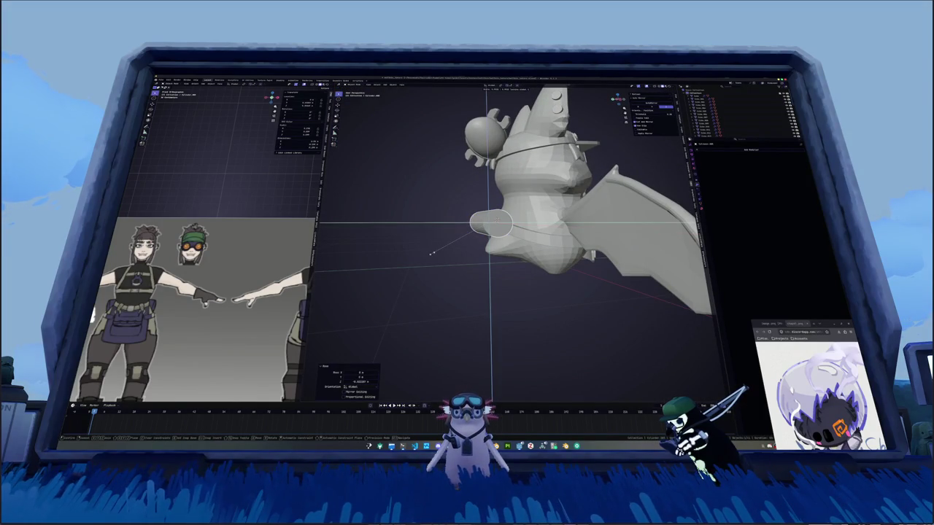
left_click(405, 270)
mouse_move(405, 270)
middle_mouse_down()
mouse_move(547, 260)
mouse_move(515, 273)
mouse_move(496, 248)
mouse_move(554, 210)
middle_mouse_up()
key("s")
key("x")
left_click(563, 260)
key("ctrl+r")
left_click(493, 228)
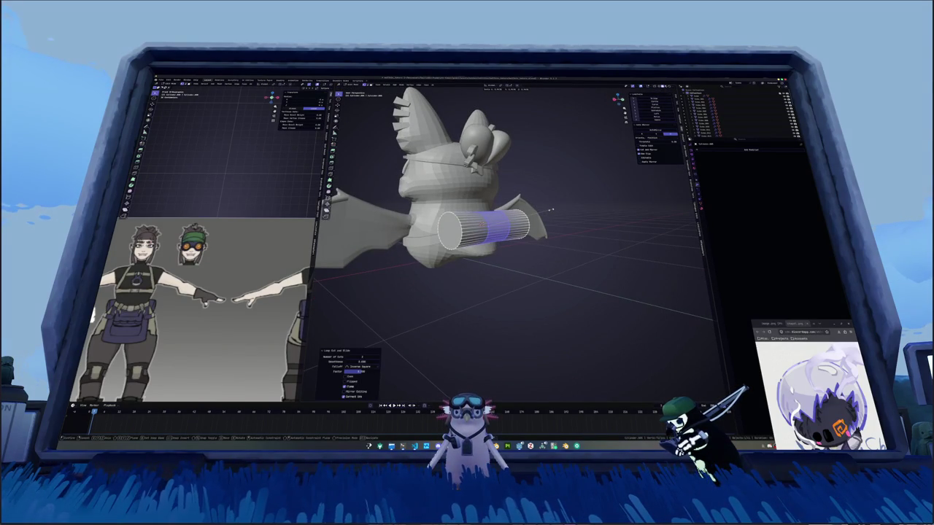
Enlarge the cylinder's middle section and add another loop cut around it.
key("s")
mouse_move(570, 208)
middle_mouse_down()
mouse_move(473, 222)
mouse_move(509, 222)
middle_mouse_up()
scroll(473, 222, "up", 3)
key("ctrl+r")
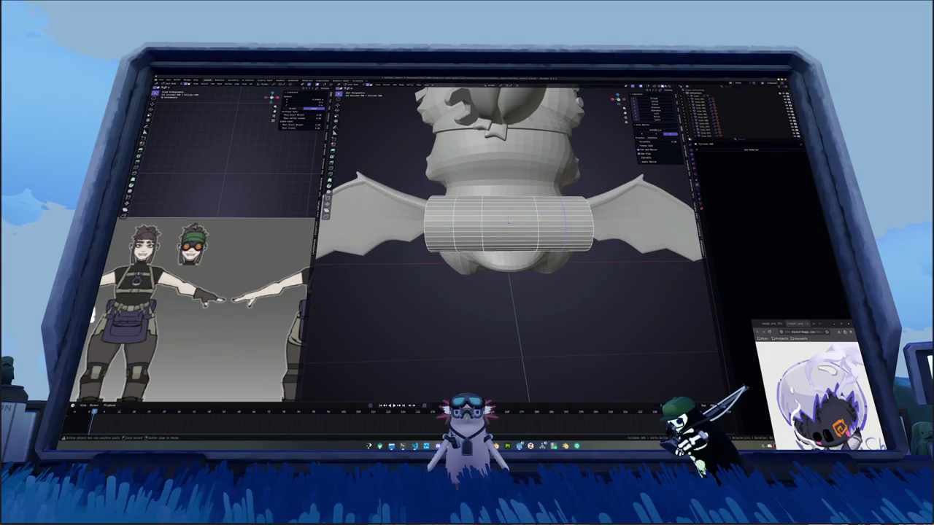
left_click(538, 219, "alt")
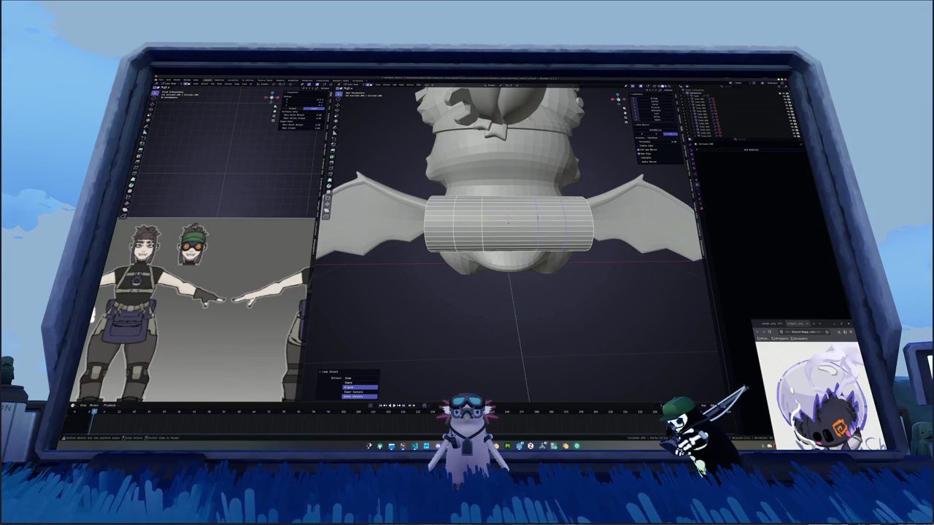
middle_click_drag(508, 219, 508, 216)
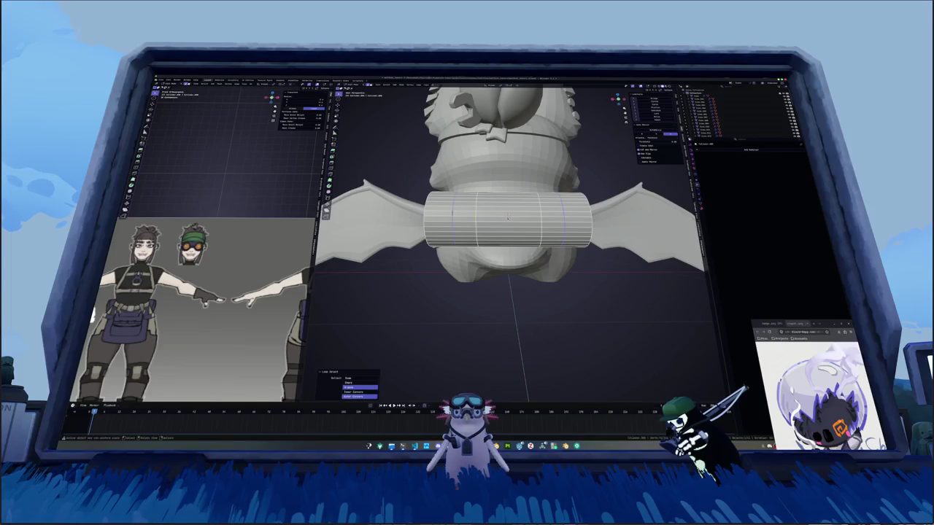
key("g")
left_click(508, 217)
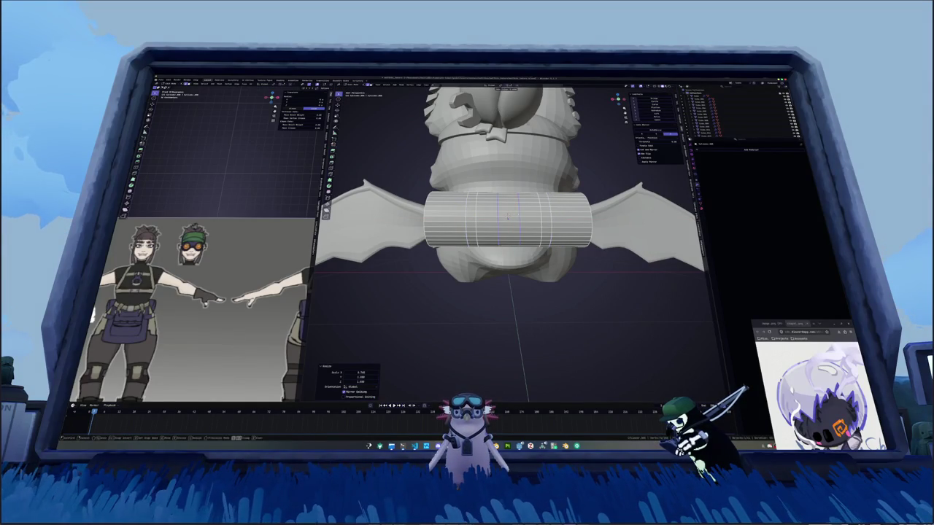
Tighten the loop spacing, puff the middle out with Alt+S, and slide in more loop cuts.
key("s")
left_click(508, 216)
key("alt+s")
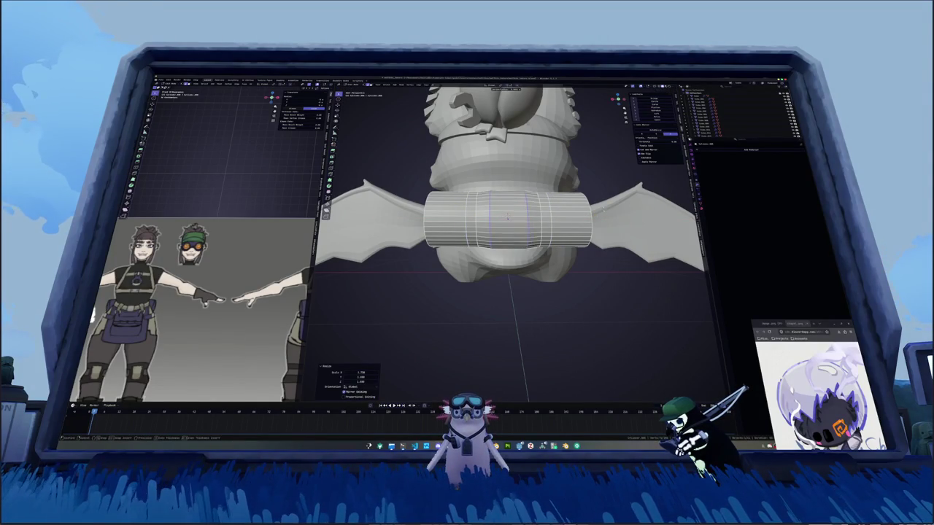
left_click(509, 217)
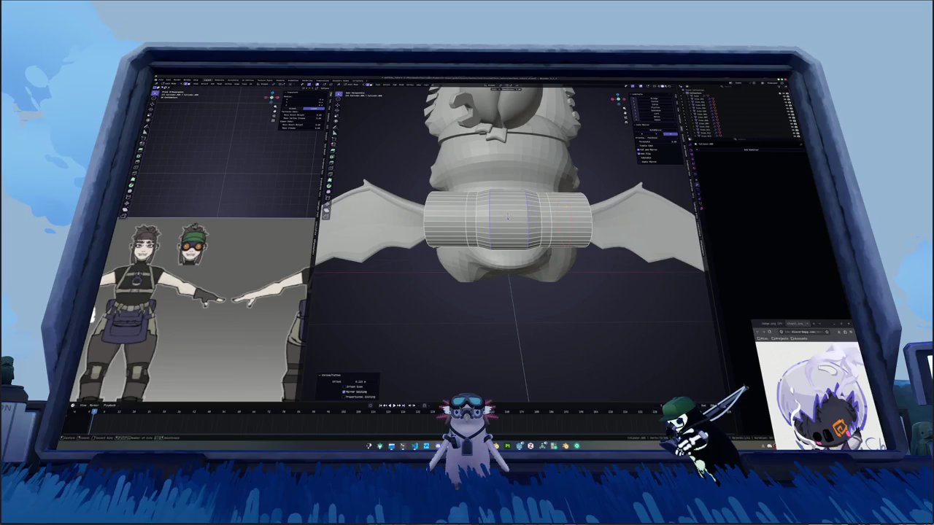
key("ctrl+r")
left_click(509, 217)
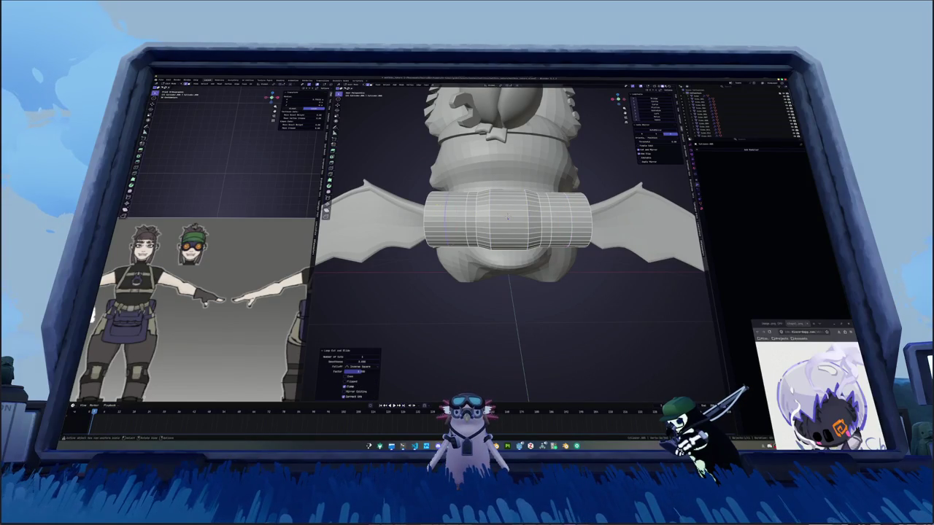
key("ctrl+r")
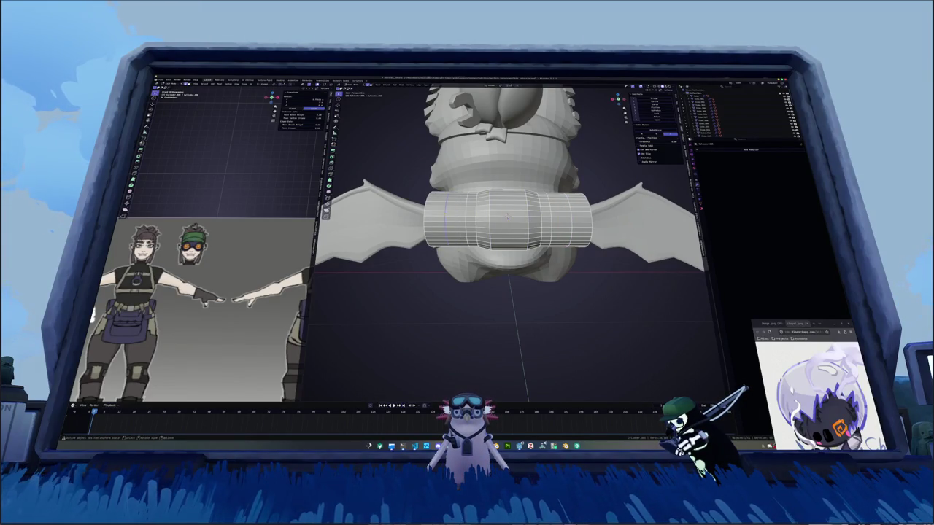
left_click(508, 216)
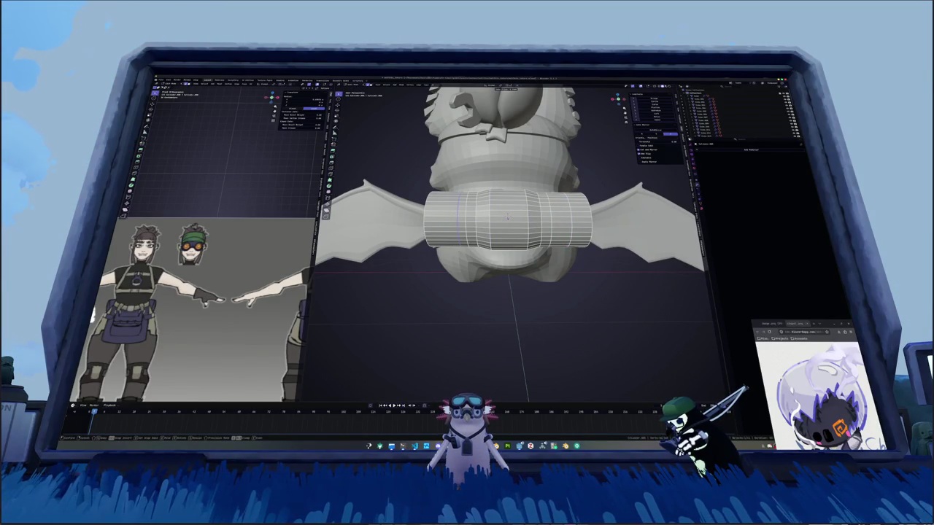
left_click(508, 217)
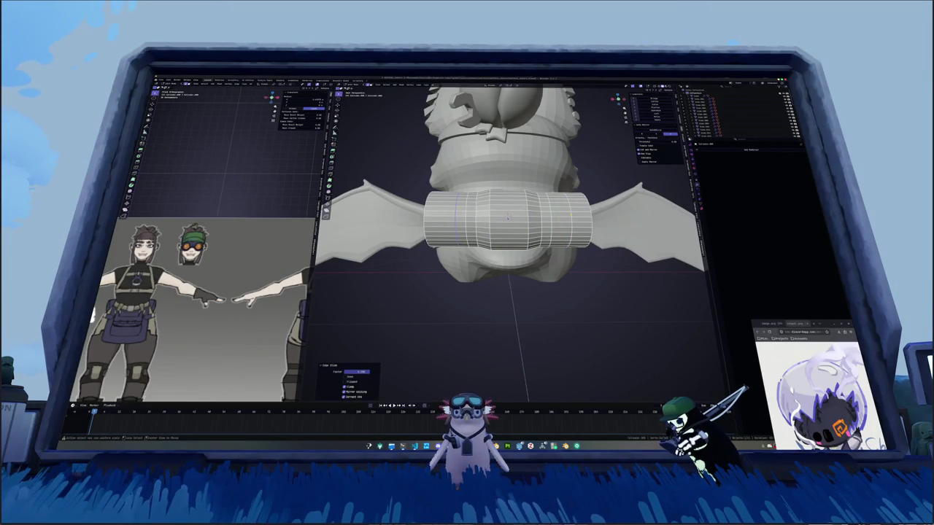
left_click(508, 217, "alt")
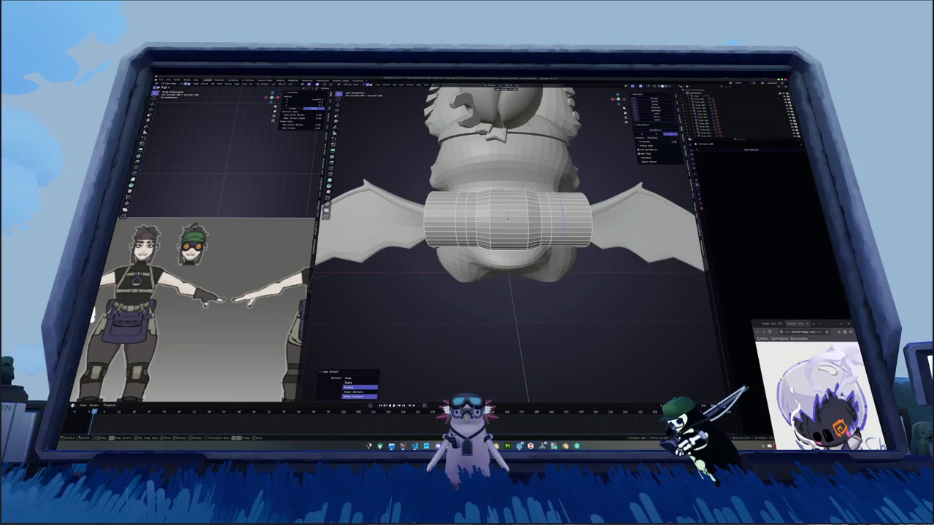
Select both cylinder ends in X-ray and scale them outward along X.
middle_click_drag(508, 216, 570, 246)
key("alt+z")
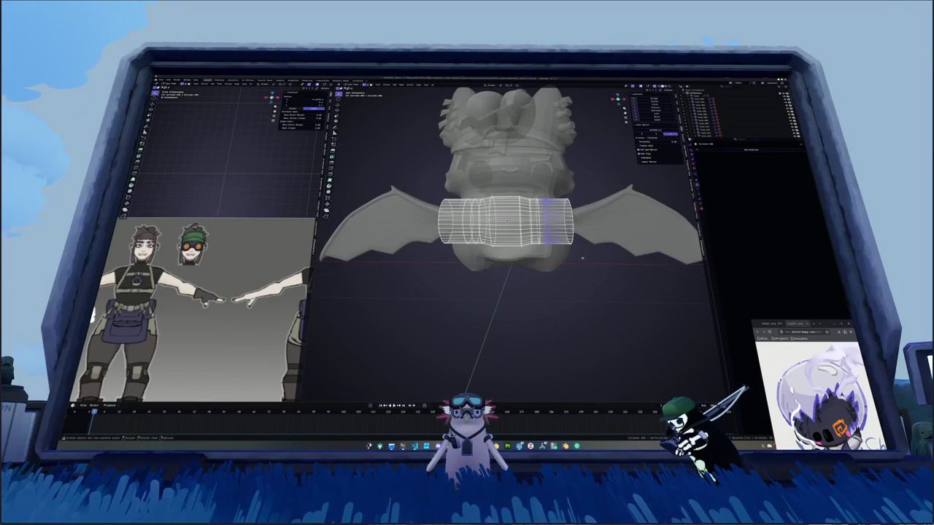
left_click_drag(582, 258, 543, 188)
middle_click_drag(544, 187, 474, 191)
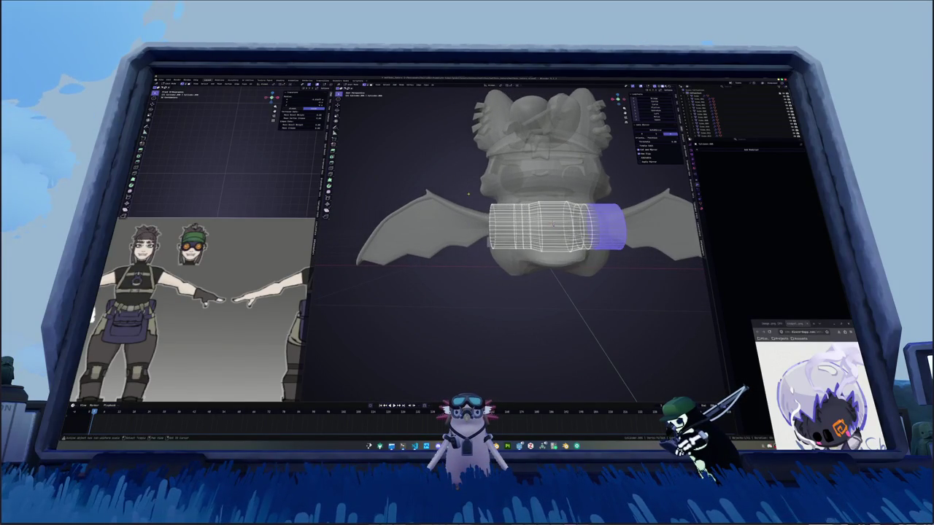
left_click_drag(471, 191, 516, 256)
key("alt+z")
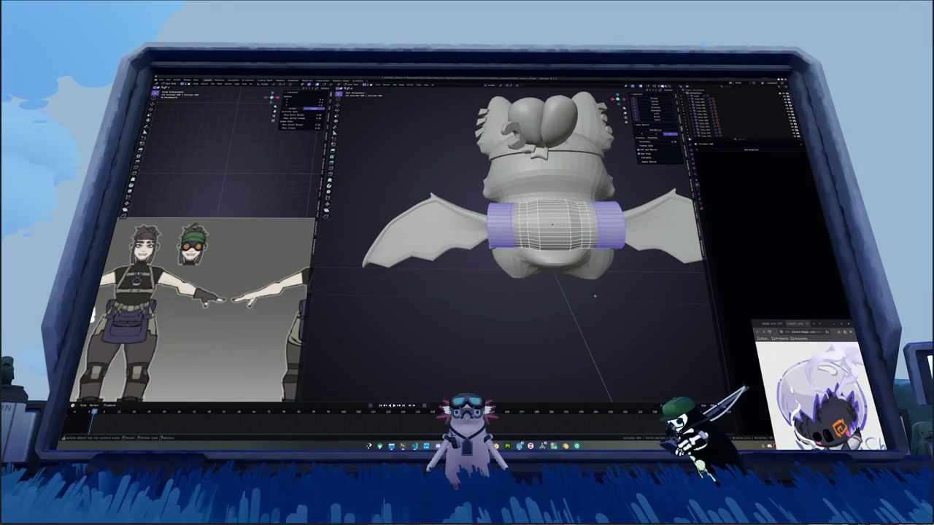
key("s")
key("x")
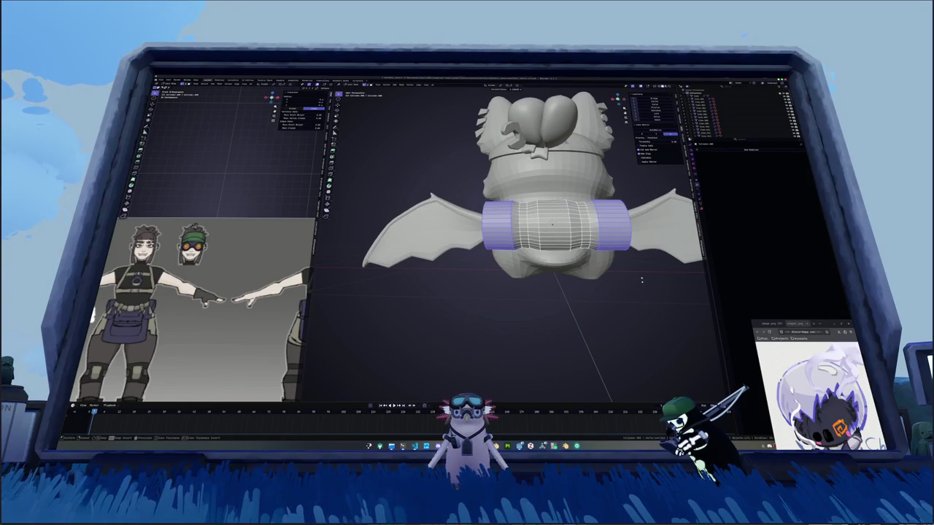
left_click(643, 277)
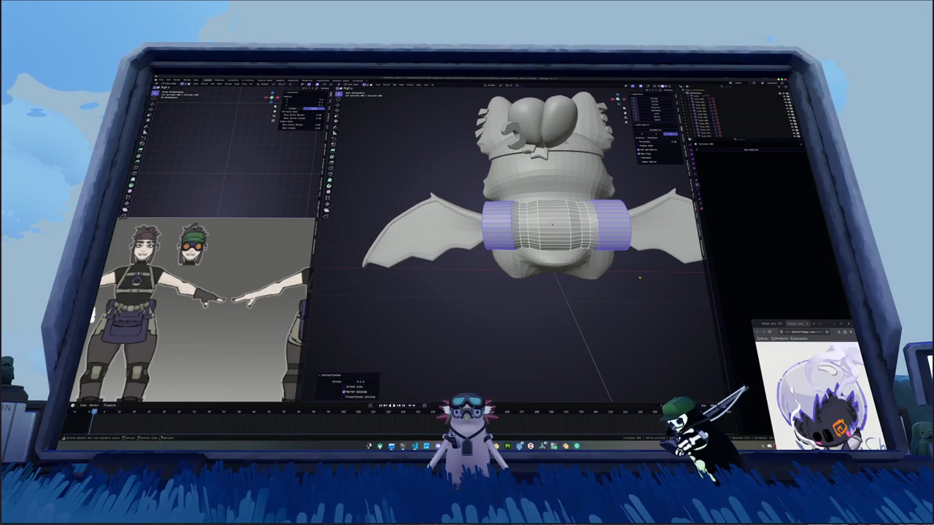
From the back view, select the middle loop and move it along X.
key("KP_1")
key("ctrl+KP_1")
key("alt+z")
middle_click_drag(639, 277, 582, 299)
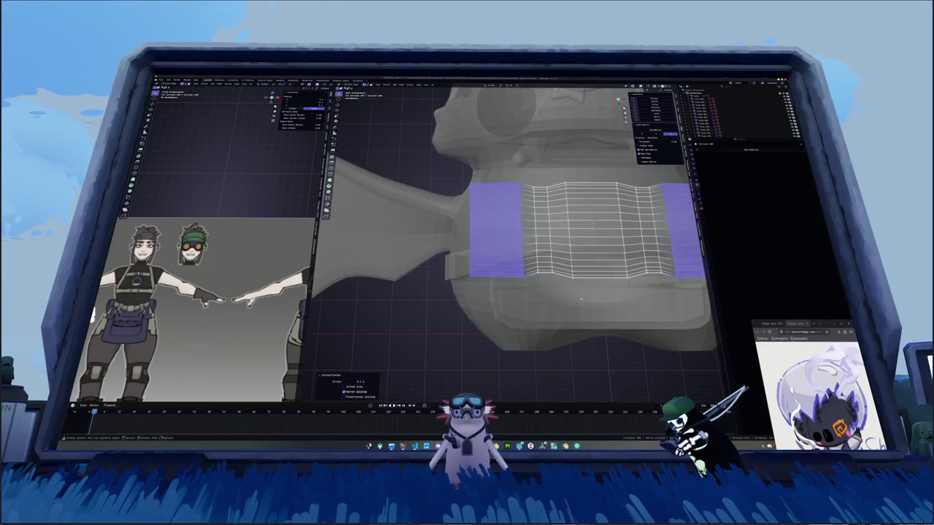
left_click(593, 222, "alt")
key("g")
left_click(594, 222)
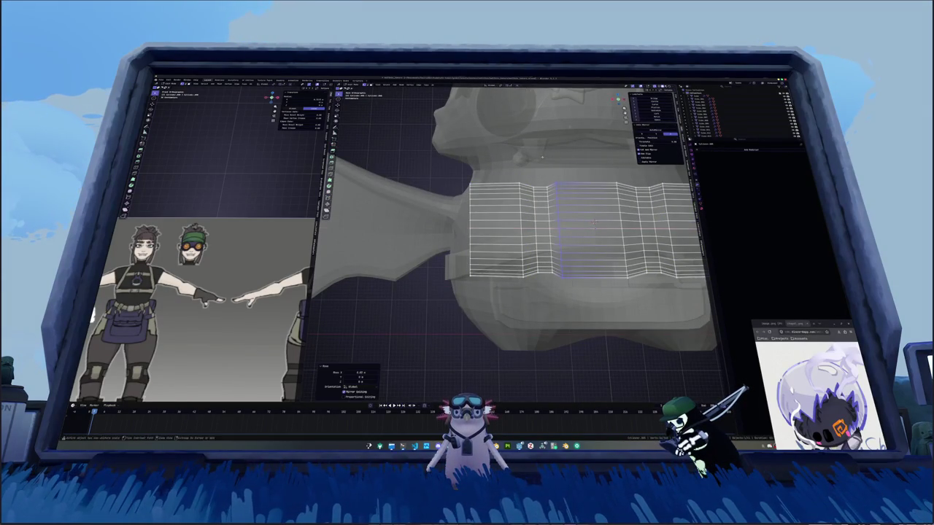
middle_click_drag(594, 222, 543, 229)
key("g")
key("x")
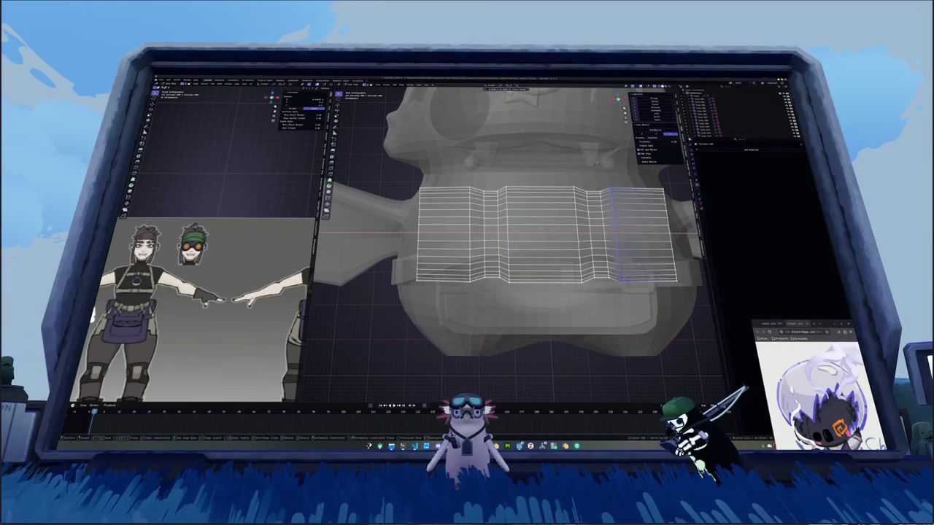
left_click(544, 227)
Return to Object Mode and add a Mirror modifier to the bedroll.
scroll(543, 227, "down", 2)
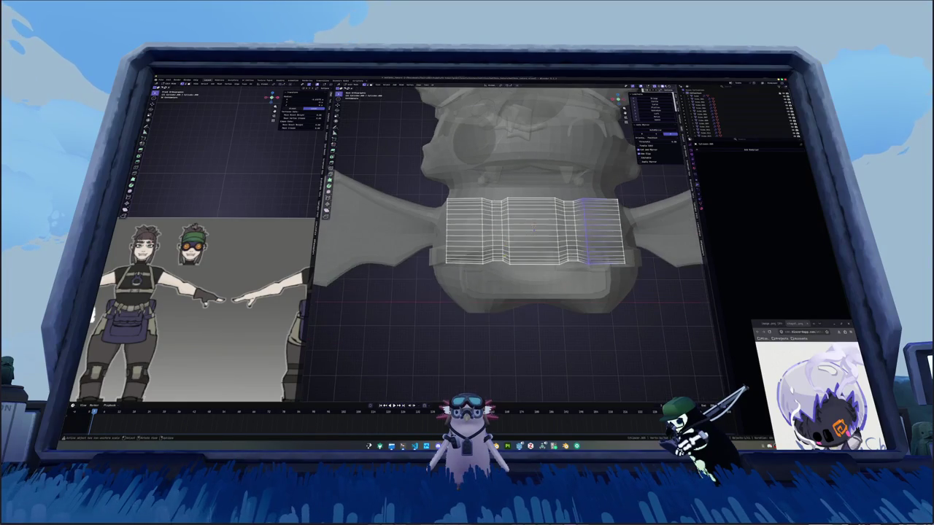
key("Tab")
key("Tab")
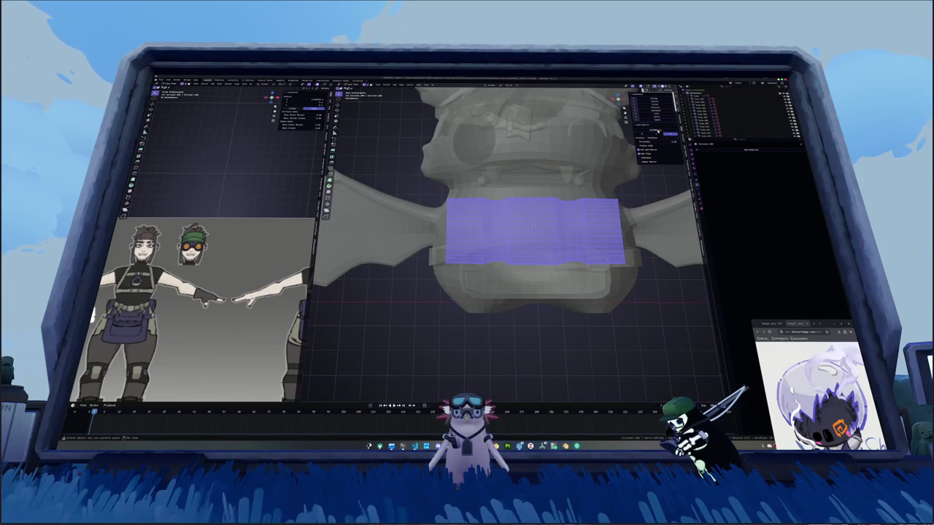
left_click(660, 131)
middle_click_drag(532, 226, 550, 224)
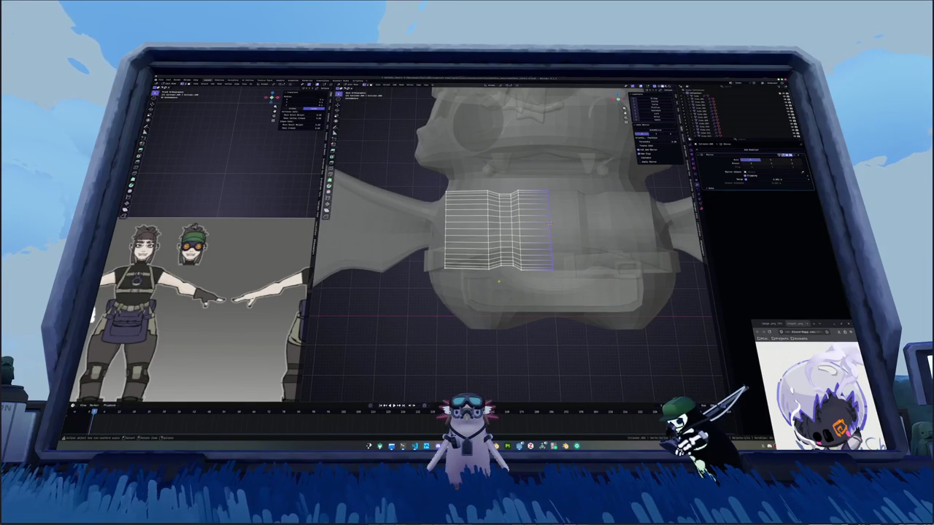
Straighten the middle band along X, add a loop cut, and slide another loop into place.
scroll(499, 281, "up", 2)
key("g")
key("x")
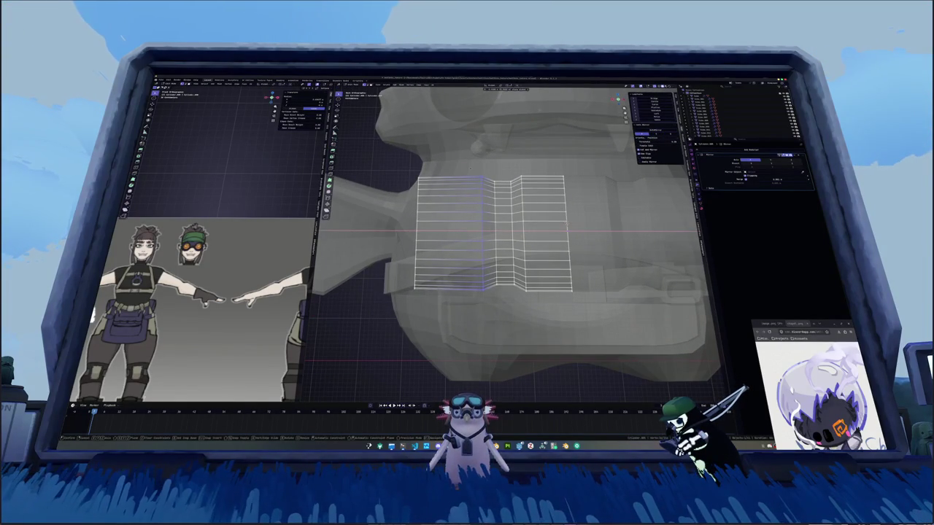
left_click(587, 206)
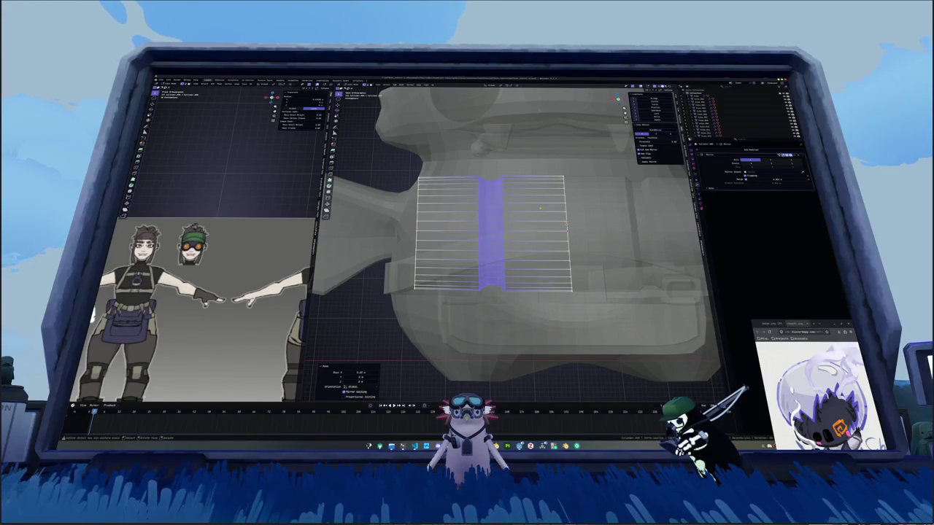
key("KP_1")
key("ctrl+r")
left_click(465, 205)
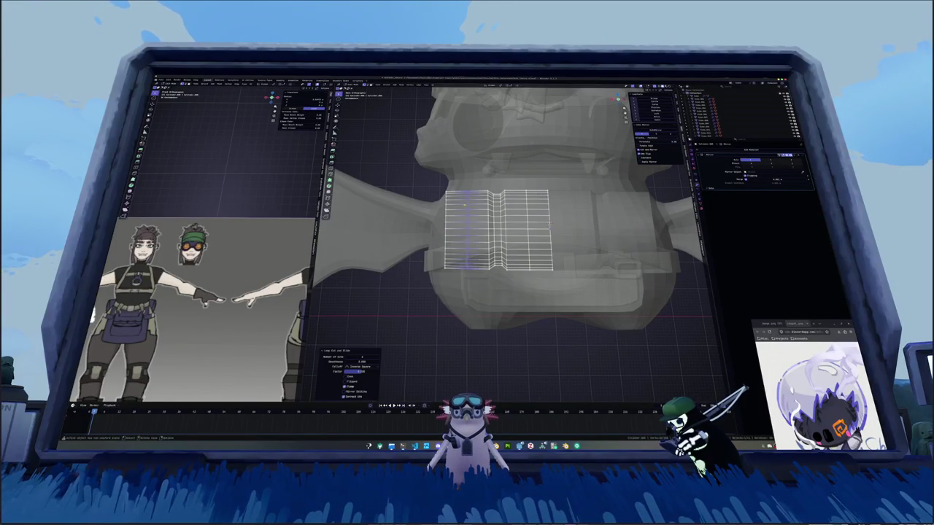
left_click(525, 217, "alt")
key("g")
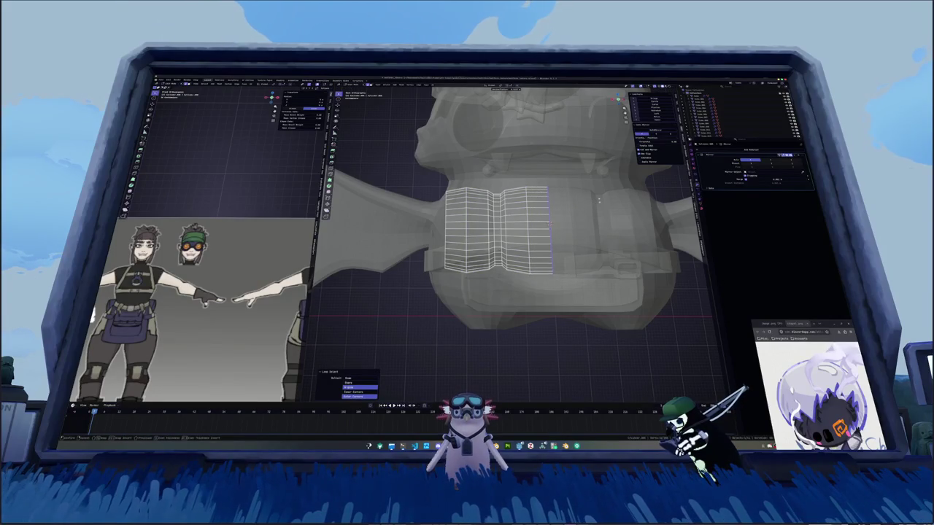
left_click(551, 222)
Duplicate the one-face-wide strip and separate it into its own strap object.
key("alt+z")
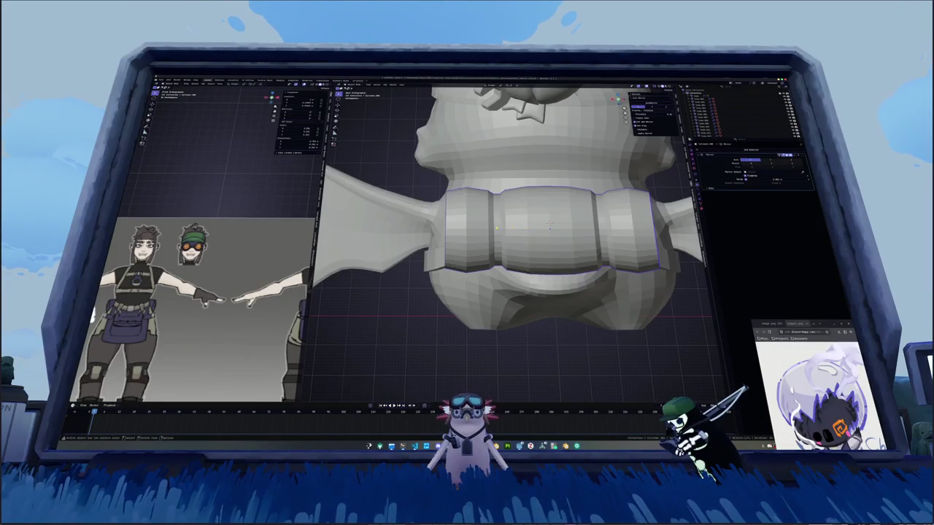
key("shift+d")
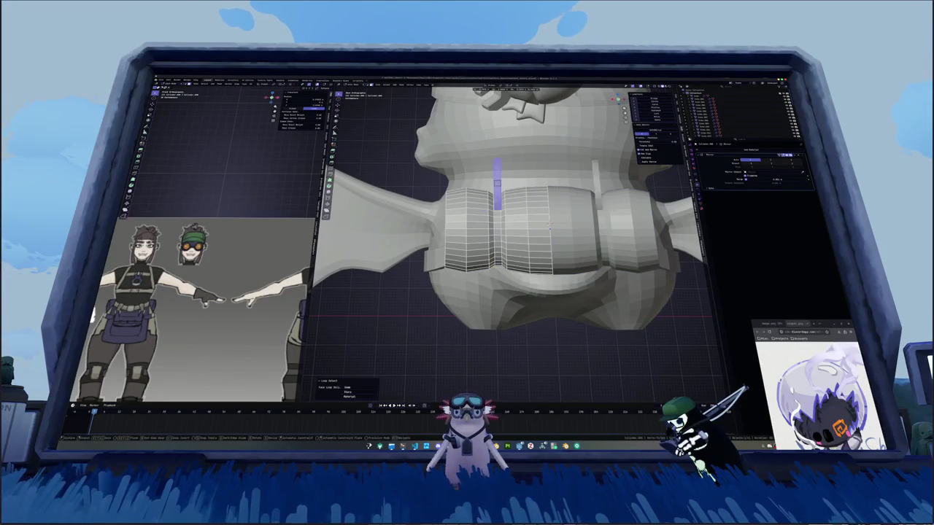
right_click(548, 292)
mouse_move(540, 291)
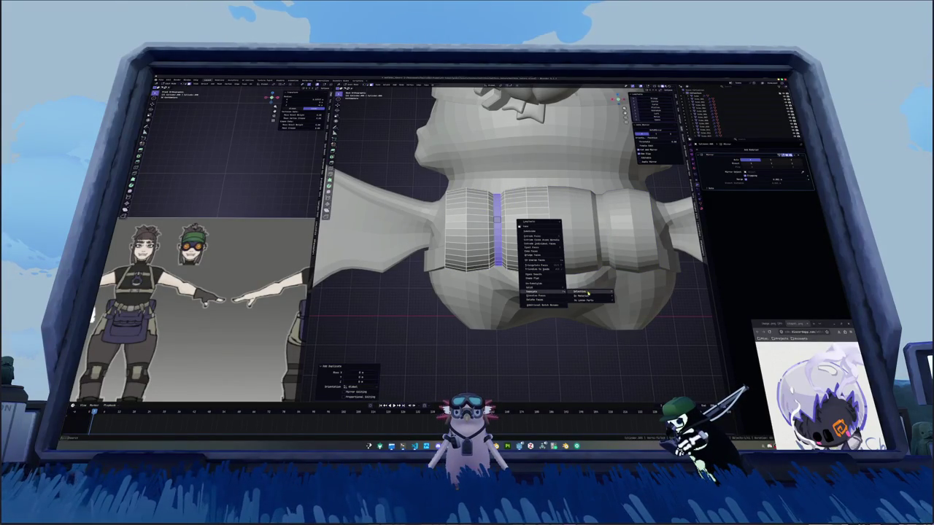
left_click(586, 293)
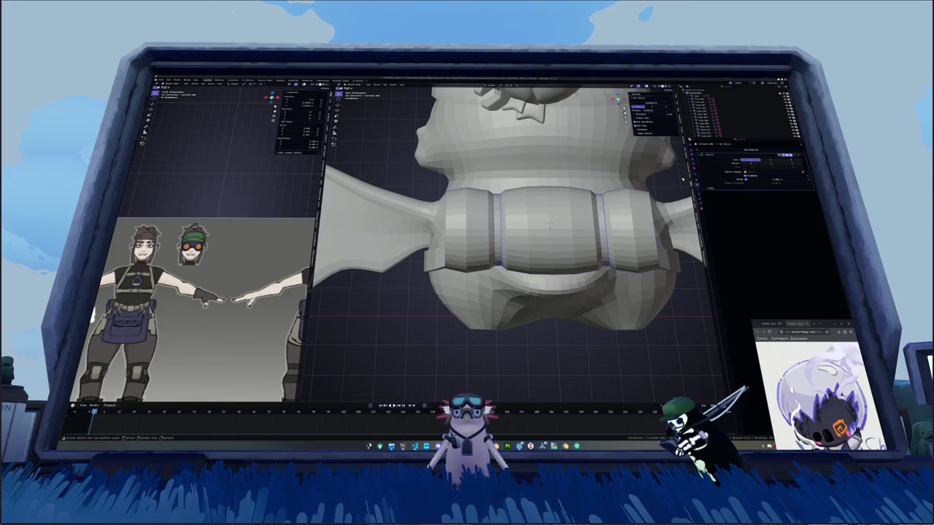
left_click(720, 151)
Add a Solidify modifier to the strap, apply its scale, and increase the thickness.
left_click(737, 175)
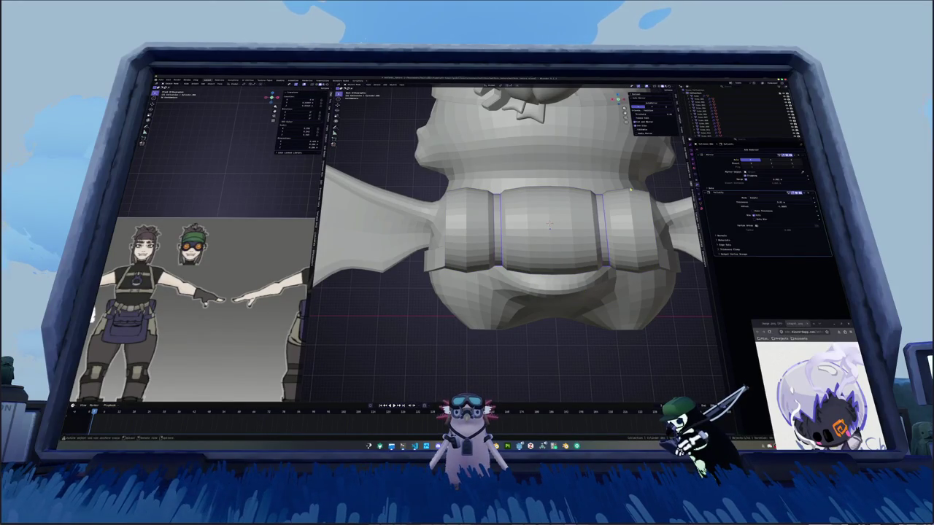
key("ctrl+a")
left_click(573, 206)
middle_click_drag(573, 205, 583, 244)
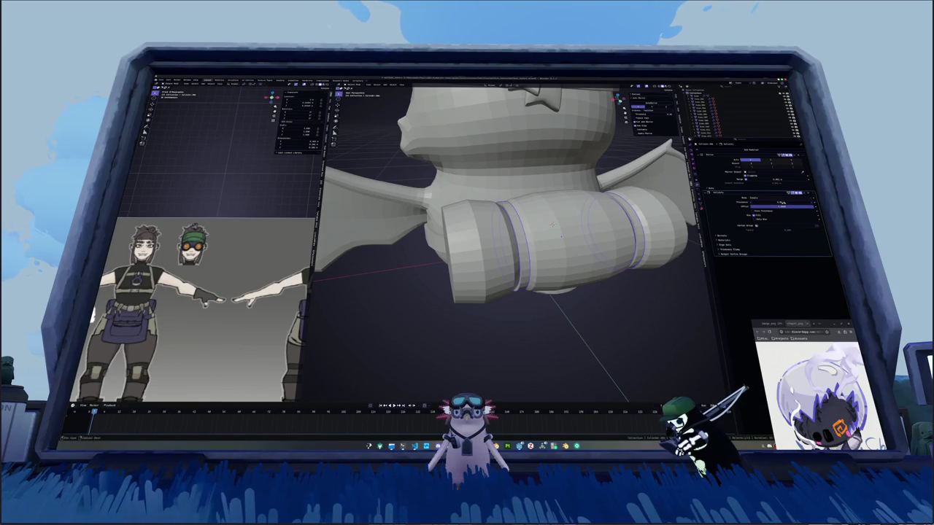
left_click_drag(781, 202, 791, 202)
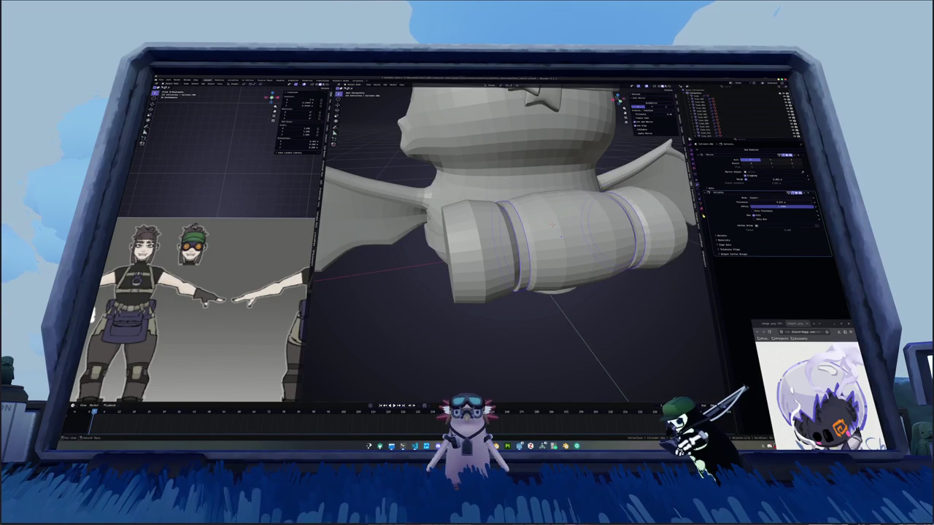
middle_click_drag(560, 235, 552, 228)
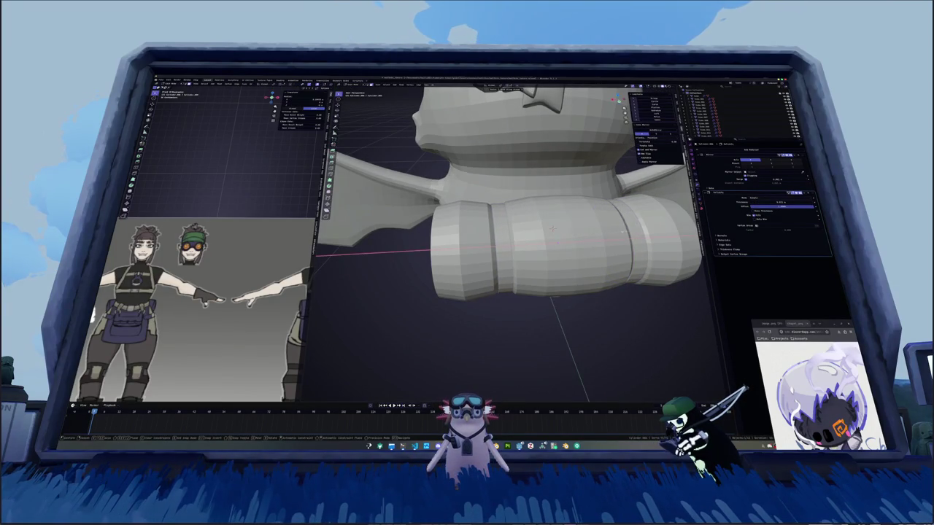
Try extruding and scaling the strap rings outward, then cancel the extrusion.
key("e")
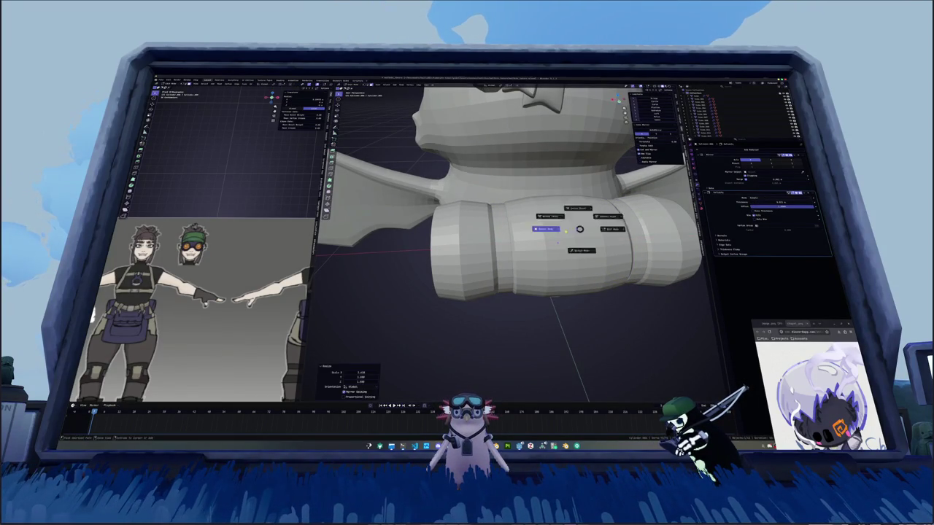
key("s")
right_click(552, 230)
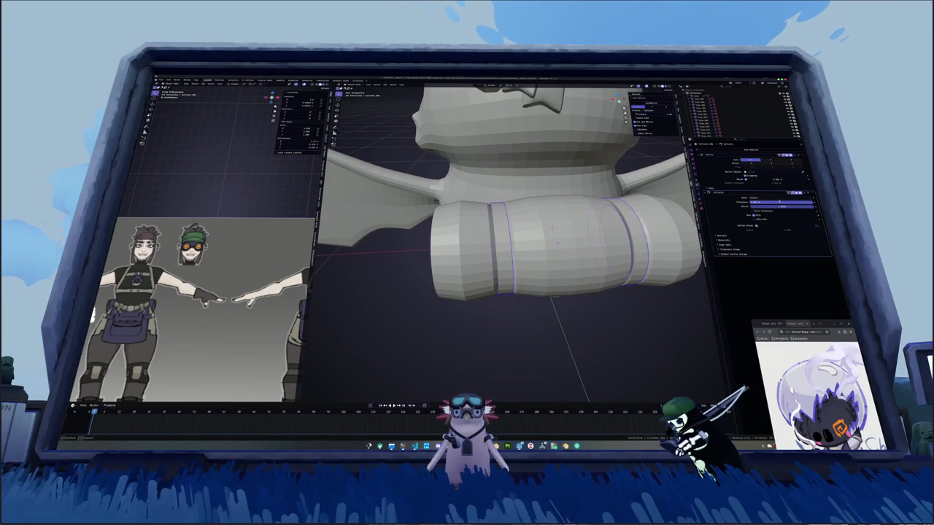
mouse_move(598, 314)
middle_mouse_down()
mouse_move(643, 295)
mouse_move(554, 241)
mouse_move(510, 241)
middle_mouse_up()
Inset the cylinder's end face, extrude it twice, and shrink it to round the end.
scroll(507, 257, "down", 3)
key("Tab")
left_click(509, 233)
scroll(508, 233, "up", 3)
key("i")
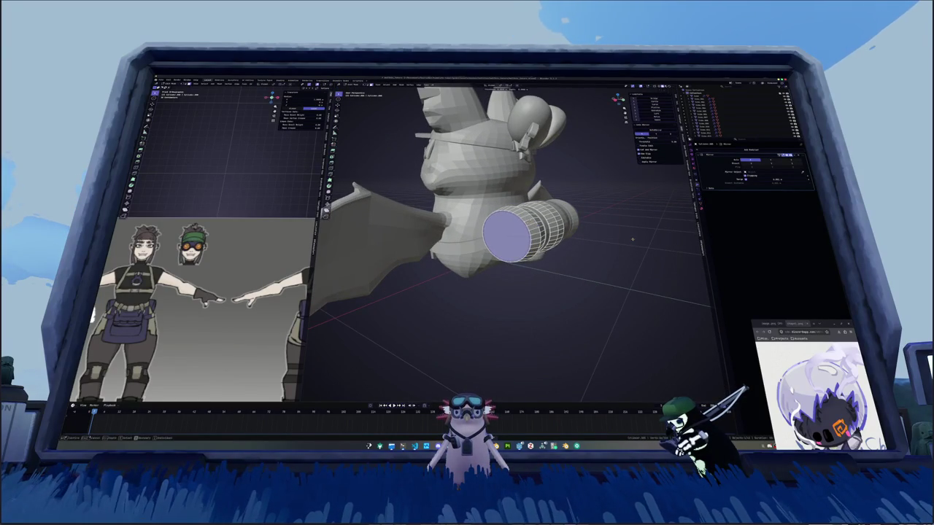
left_click(629, 237)
middle_click_drag(628, 237, 625, 224)
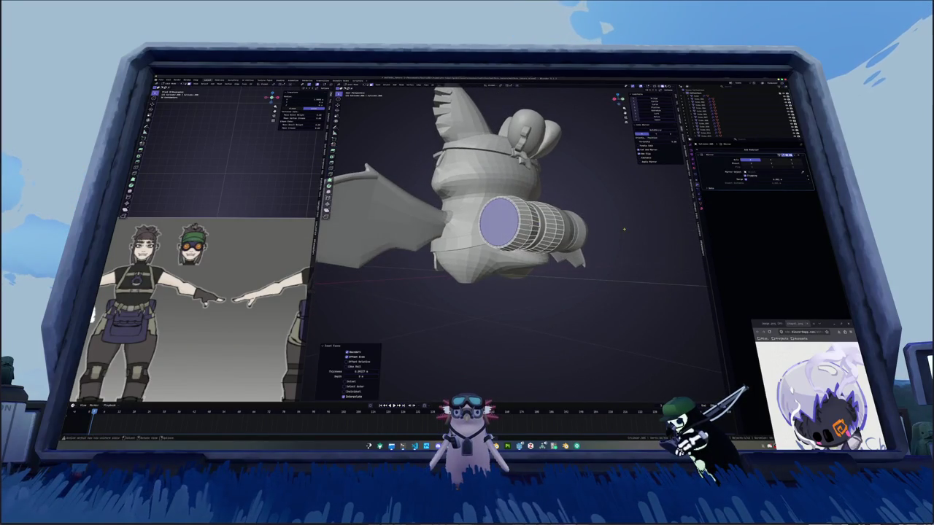
key("e")
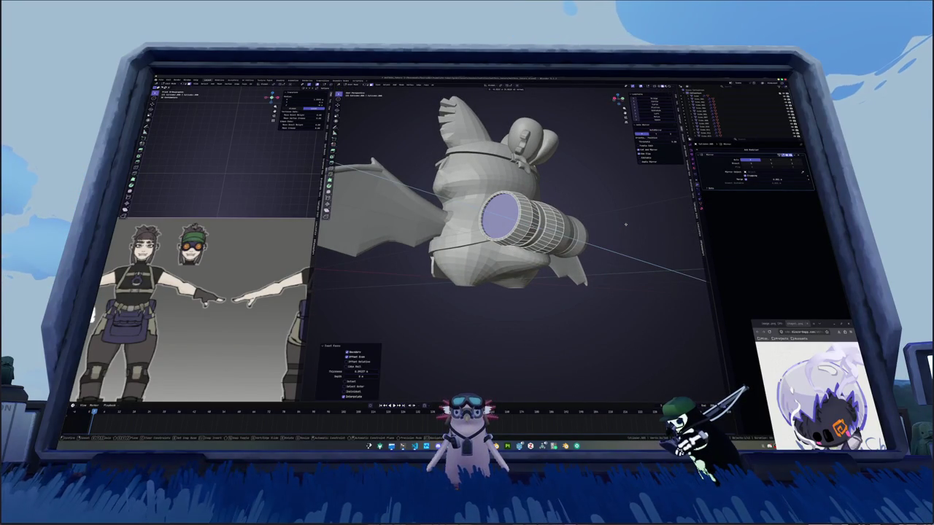
left_click(602, 224)
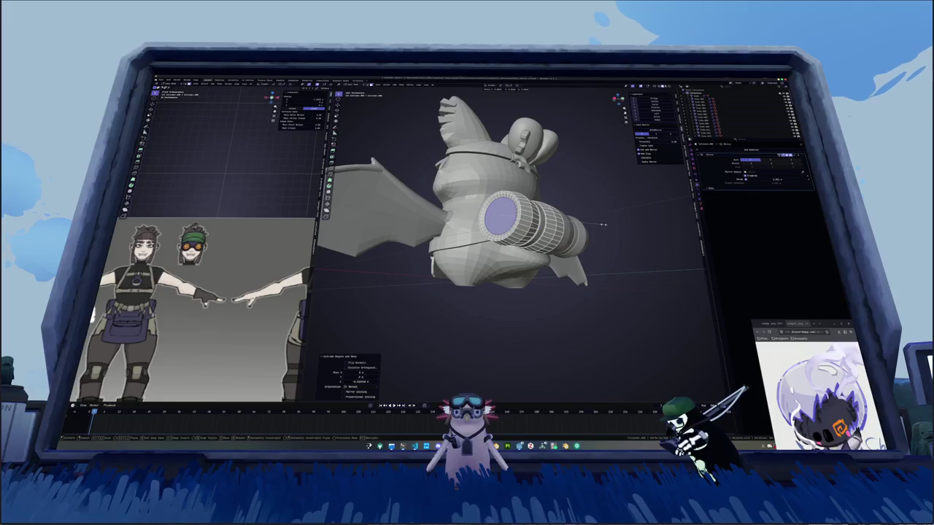
key("e")
left_click(593, 226)
key("s")
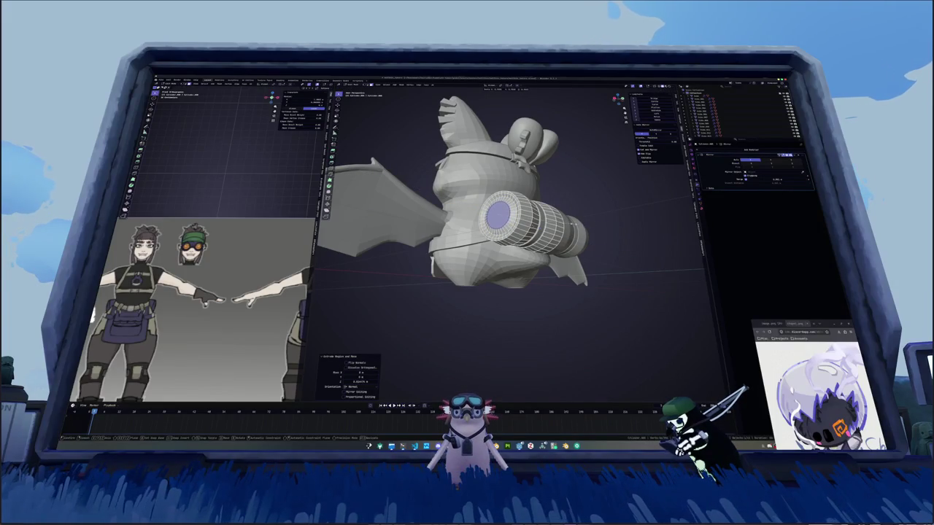
left_click(593, 226)
middle_click_drag(592, 226, 496, 219)
In back view with X-ray on, select face columns of the rolled strip and test vertical moves.
key("ctrl+KP_1")
key("alt+z")
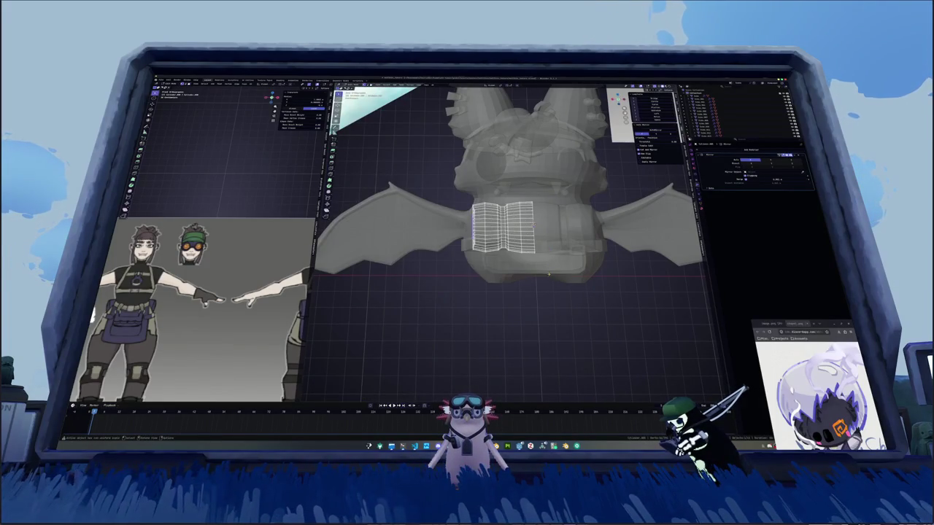
left_click_drag(547, 223, 454, 275)
left_click_drag(453, 225, 451, 224)
scroll(450, 223, "up", 2)
key("g")
key("z")
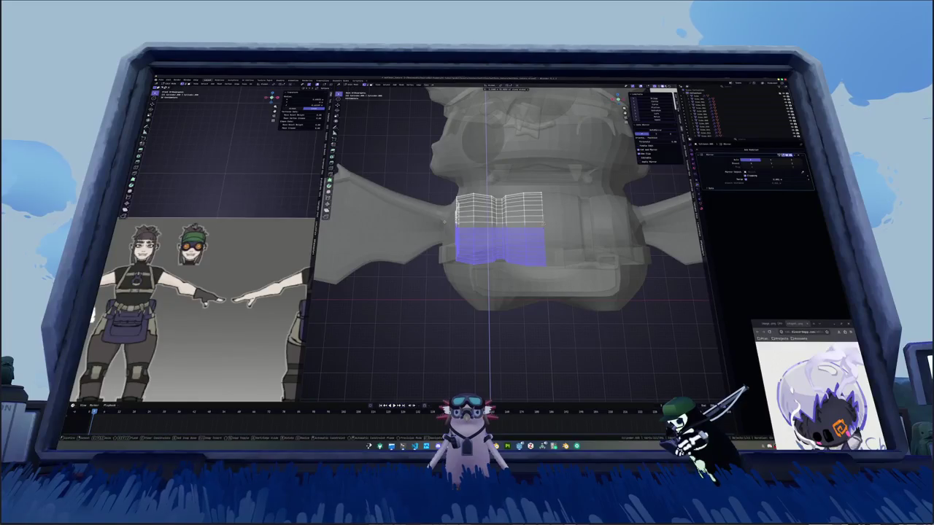
key("Escape")
key("alt+a")
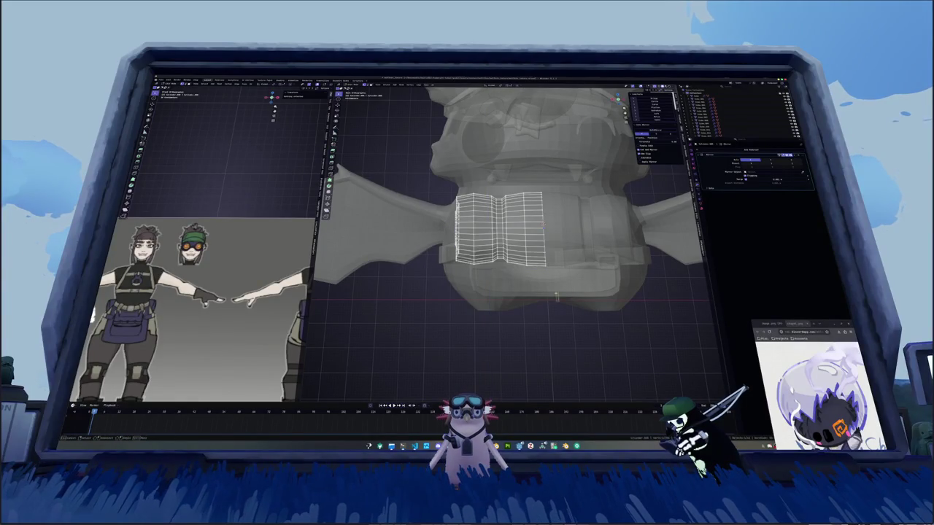
mouse_move(559, 302)
left_mouse_down()
mouse_move(516, 228)
mouse_move(512, 169)
left_mouse_up()
key("g")
key("z")
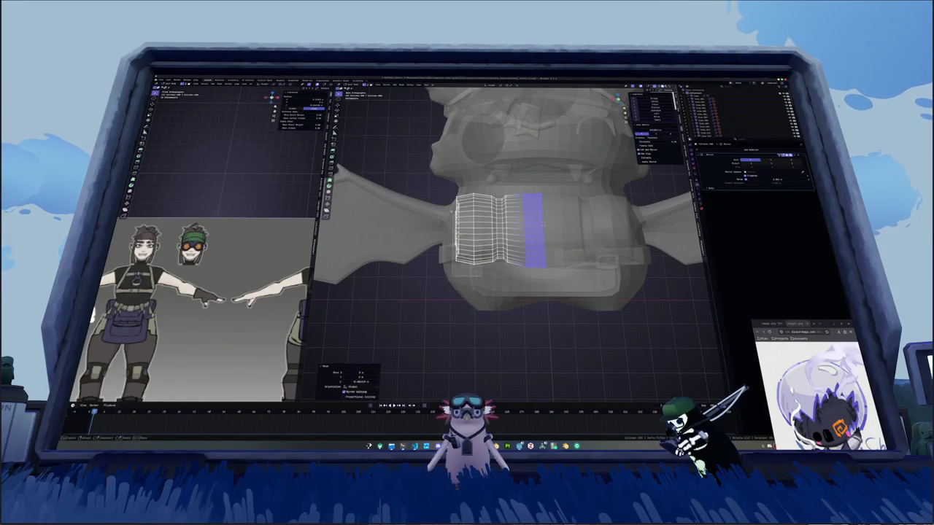
key("Escape")
Move the strip's left-end face column along Z and tilt it on X to step the end.
left_click_drag(470, 272, 436, 181)
key("g")
key("z")
left_click(437, 183)
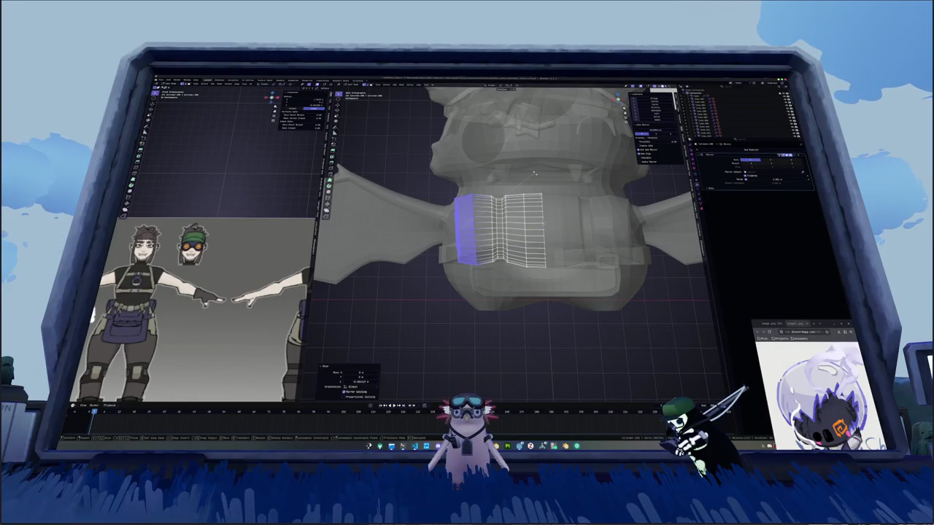
key("r")
key("x")
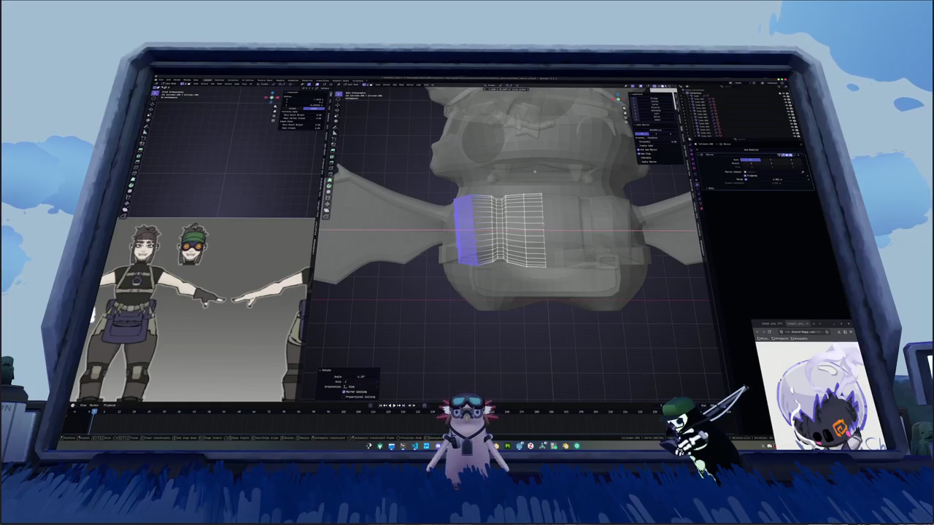
left_click(536, 170)
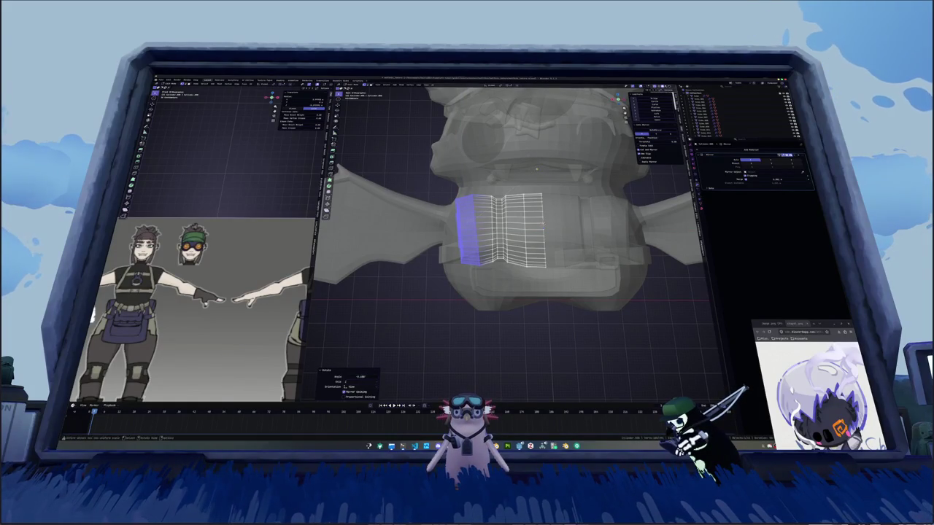
key("g")
key("z")
left_click(536, 169)
Turn off X-ray, return to Object Mode, and apply Shade Smooth to the bedroll.
key("alt+z")
mouse_move(536, 170)
middle_mouse_down()
mouse_move(554, 219)
mouse_move(477, 196)
mouse_move(504, 195)
mouse_move(545, 223)
middle_mouse_up()
key("Tab")
right_click(477, 196)
left_click(496, 204)
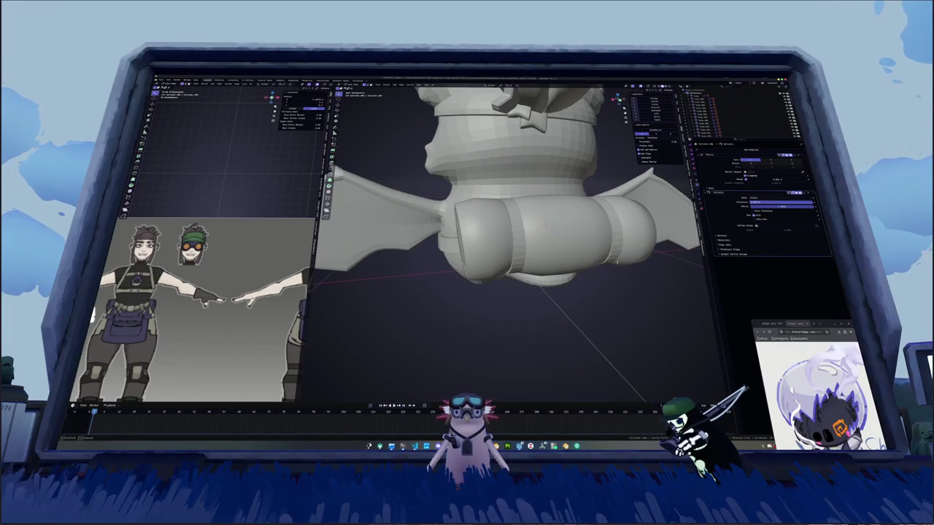
Add a Bevel modifier to the bedroll, apply its scale, and set the bevel value.
mouse_move(545, 225)
middle_mouse_down()
mouse_move(581, 327)
mouse_move(626, 211)
middle_mouse_up()
left_click(758, 158)
left_click(729, 176)
key("ctrl+a")
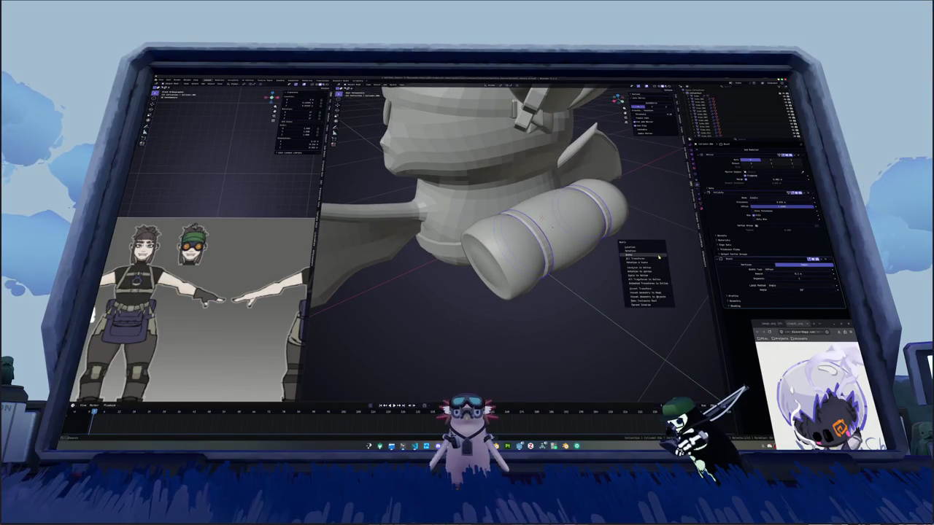
left_click(645, 255)
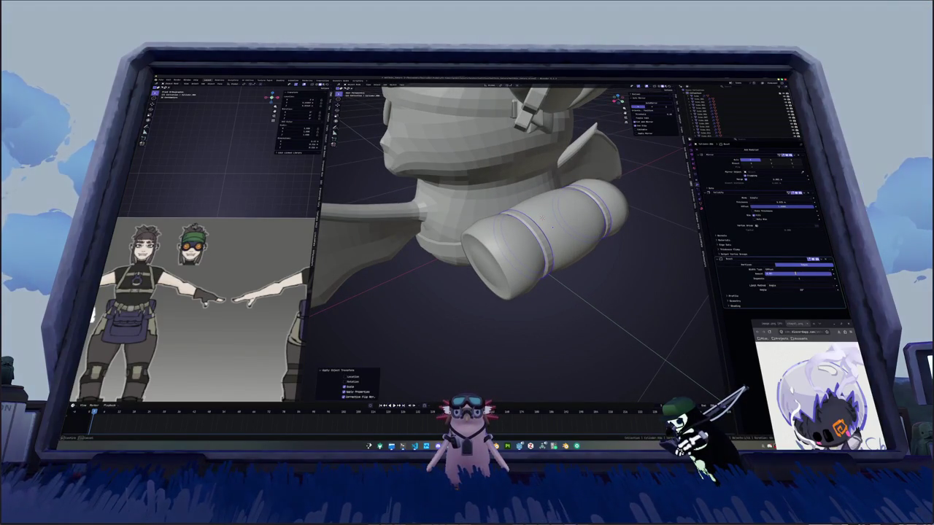
key("Return")
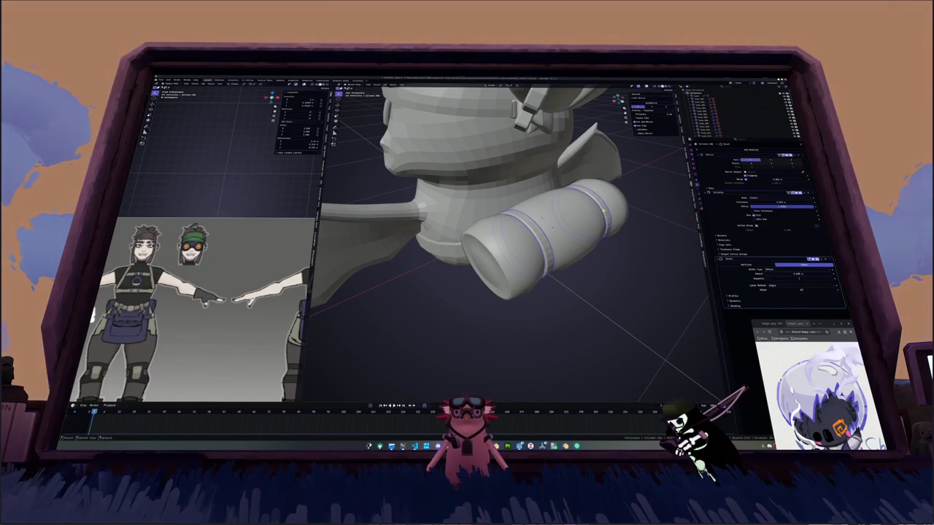
Give the bedroll Shade Auto Smooth.
middle_click_drag(604, 210, 518, 223)
right_click(517, 222)
left_click(515, 228)
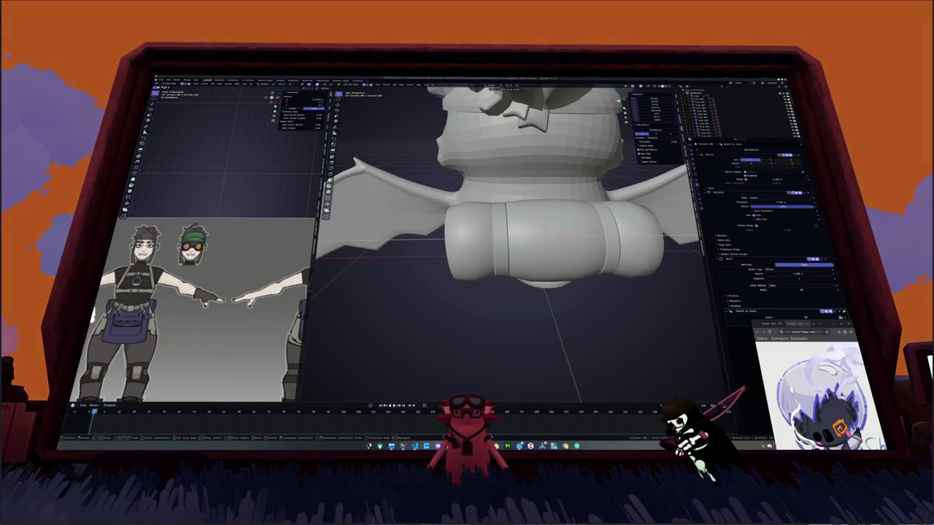
Zoom and orbit the side viewport to show the chibi reference, then frame the bat's front up close.
scroll(560, 253, "down", 5)
mouse_move(544, 229)
middle_mouse_down()
mouse_move(560, 253)
mouse_move(596, 269)
mouse_move(586, 261)
middle_mouse_up()
scroll(543, 272, "down", 3)
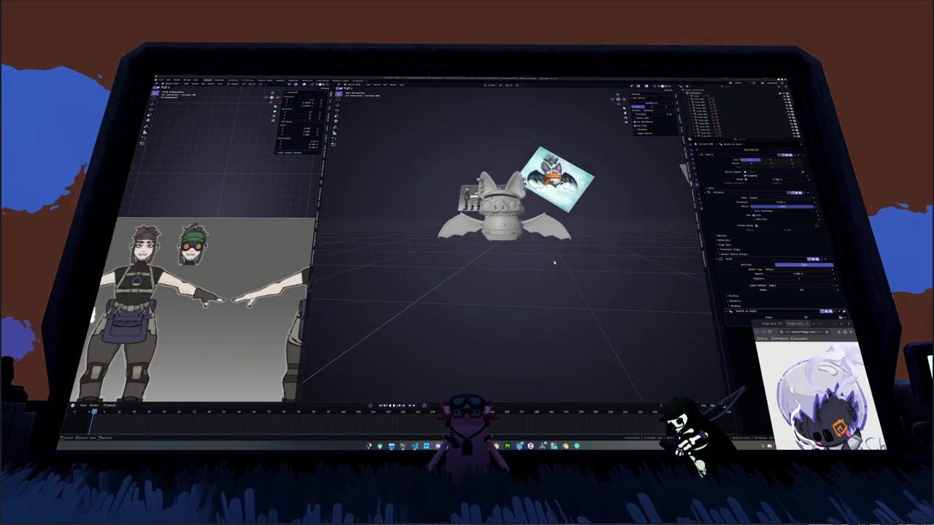
scroll(514, 237, "down", 2)
scroll(221, 297, "down", 3)
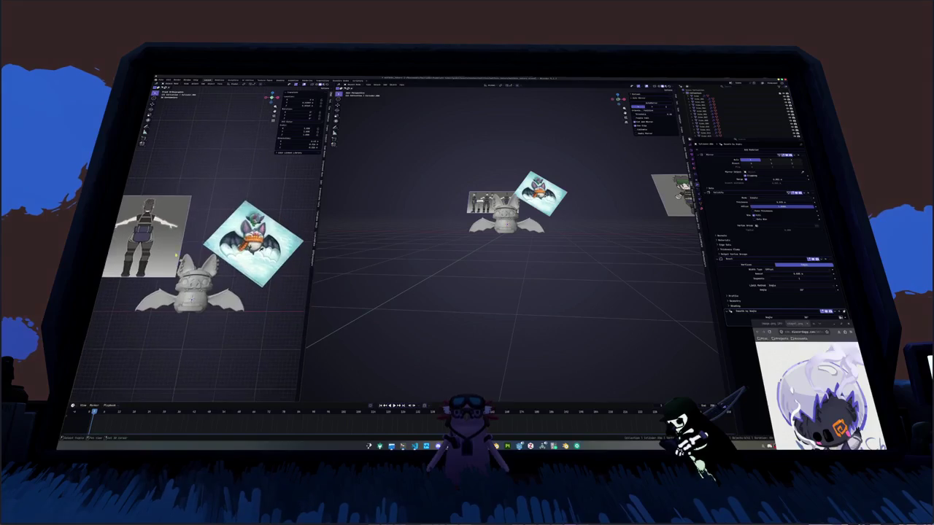
mouse_move(221, 297)
middle_mouse_down()
mouse_move(251, 235)
mouse_move(220, 241)
mouse_move(214, 256)
mouse_move(212, 242)
middle_mouse_up()
scroll(214, 256, "down", 3)
scroll(212, 241, "up", 4)
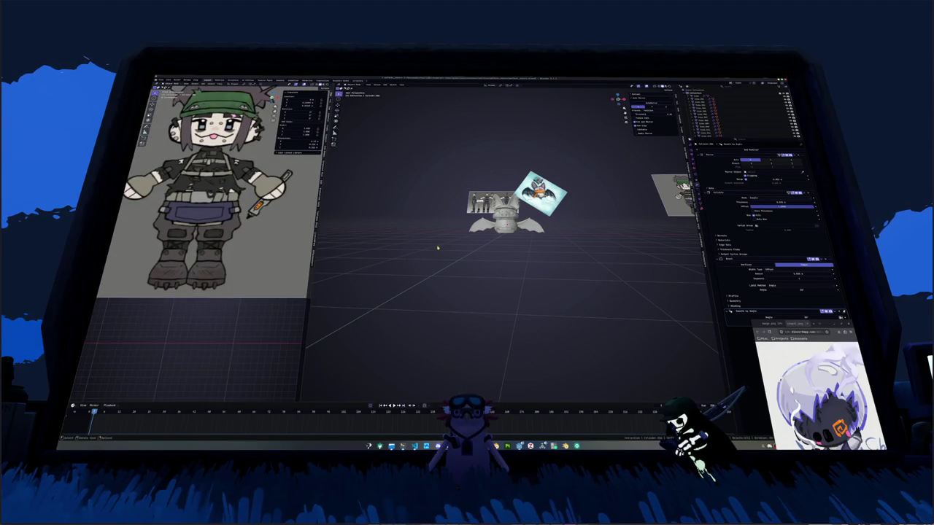
scroll(438, 248, "up", 2)
scroll(445, 245, "up", 2)
scroll(455, 239, "up", 2)
scroll(466, 234, "up", 2)
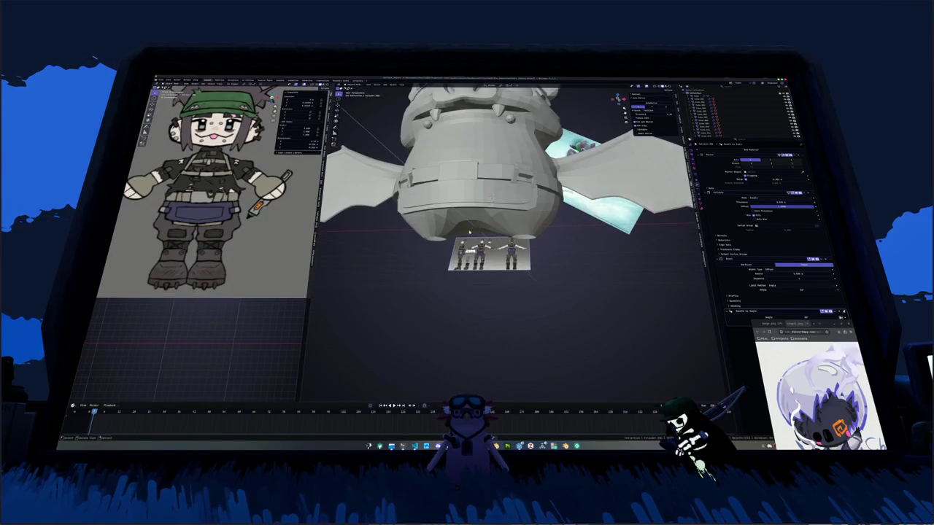
middle_click_drag(469, 232, 469, 250)
Add a plane scaled to 0.1, move it along Z beneath the bat, and narrow it along X.
key("shift+a")
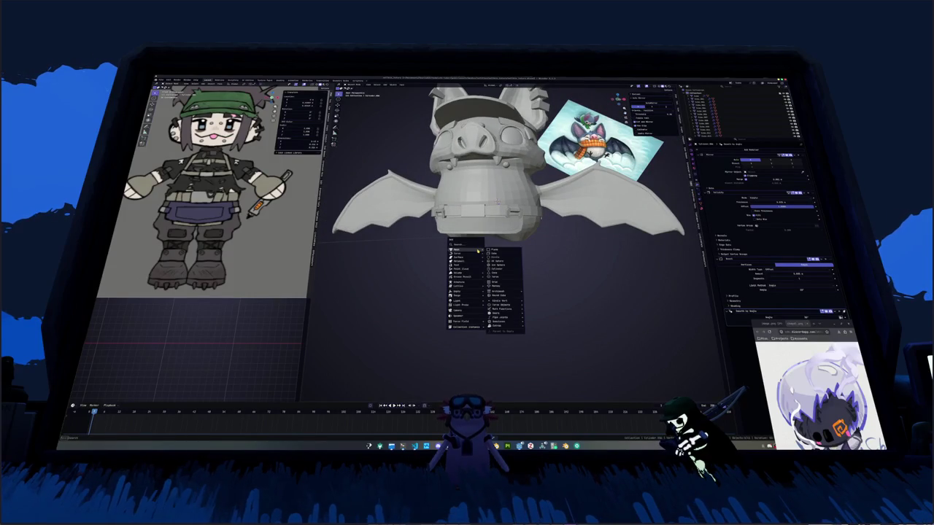
left_click(493, 252)
type("s.1")
key("Return")
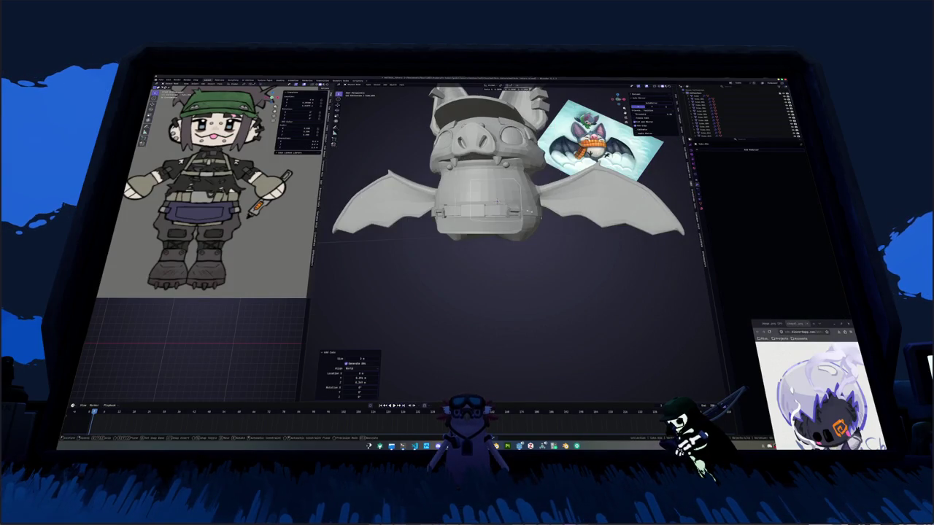
key("KP_1")
key("g")
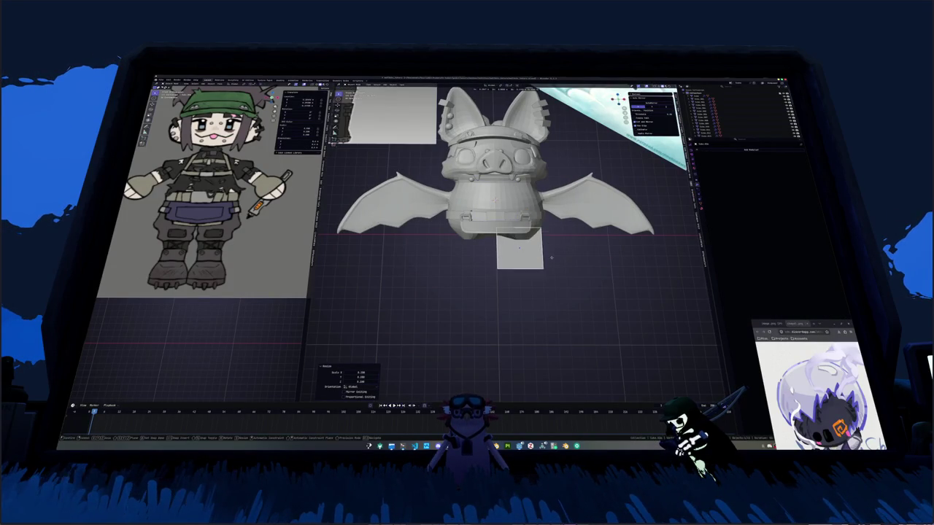
key("z")
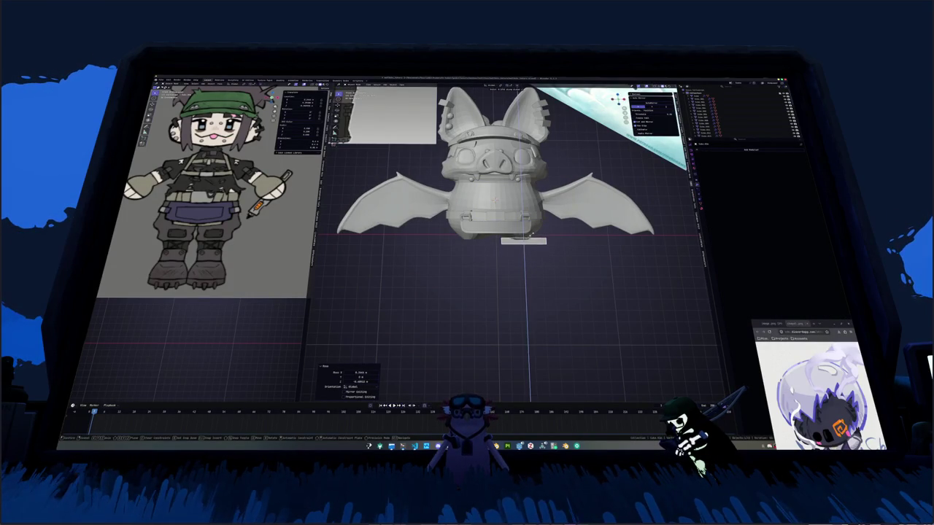
key("Return")
key("s")
key("x")
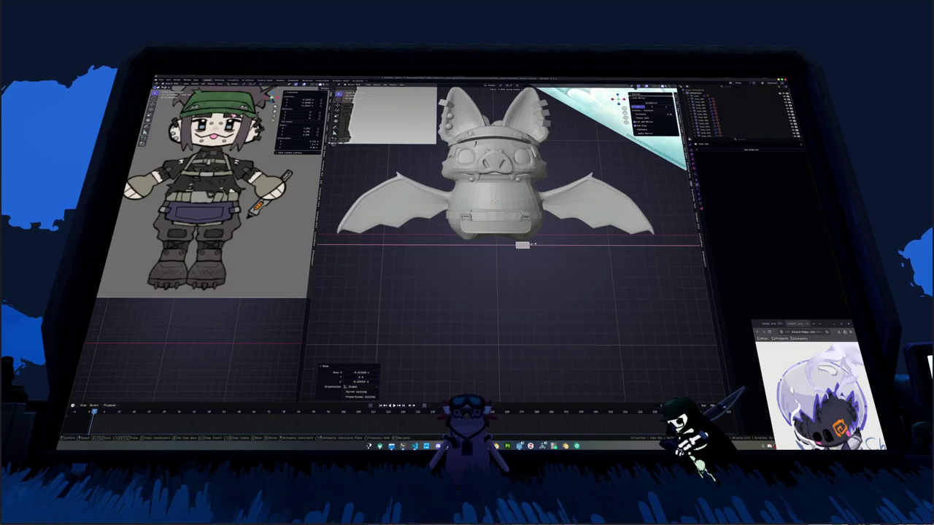
key("Return")
middle_click_drag(503, 277, 510, 219)
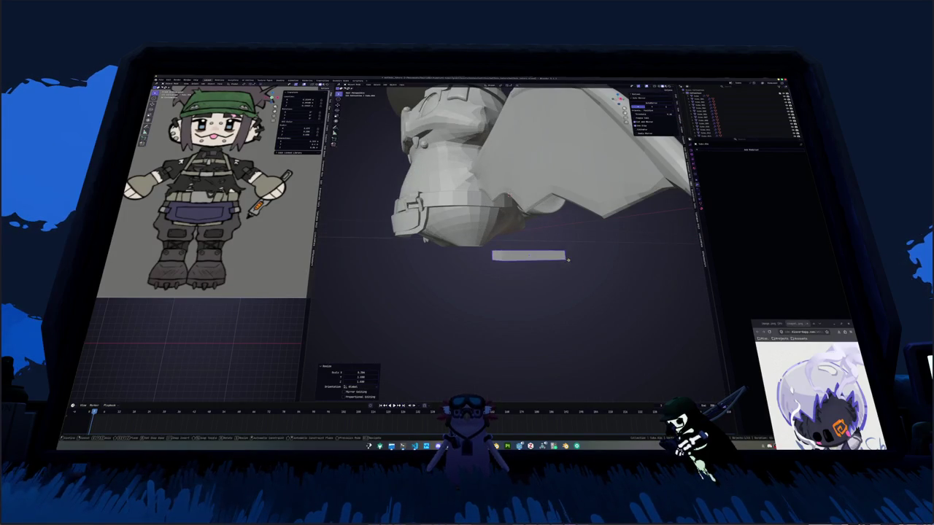
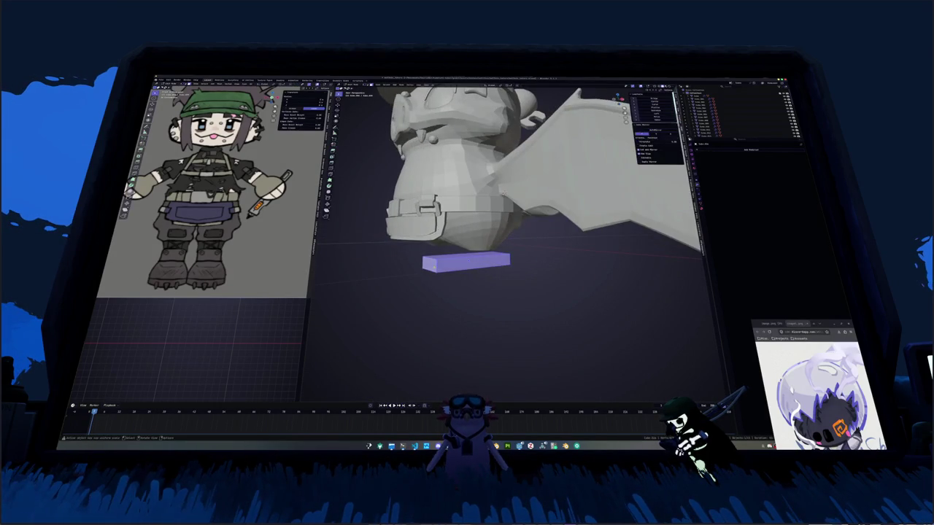
Select the box beneath the bat and apply an option from its context menu.
mouse_move(493, 258)
middle_mouse_down()
mouse_move(506, 188)
mouse_move(487, 264)
mouse_move(500, 175)
middle_mouse_up()
left_click(493, 249)
key("KP_1")
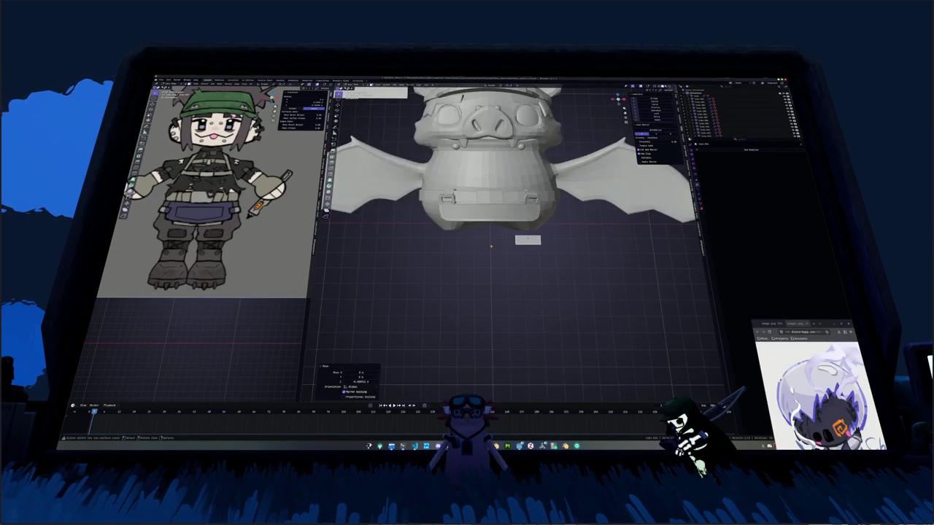
mouse_move(491, 246)
middle_mouse_down()
mouse_move(496, 219)
mouse_move(510, 211)
mouse_move(500, 191)
middle_mouse_up()
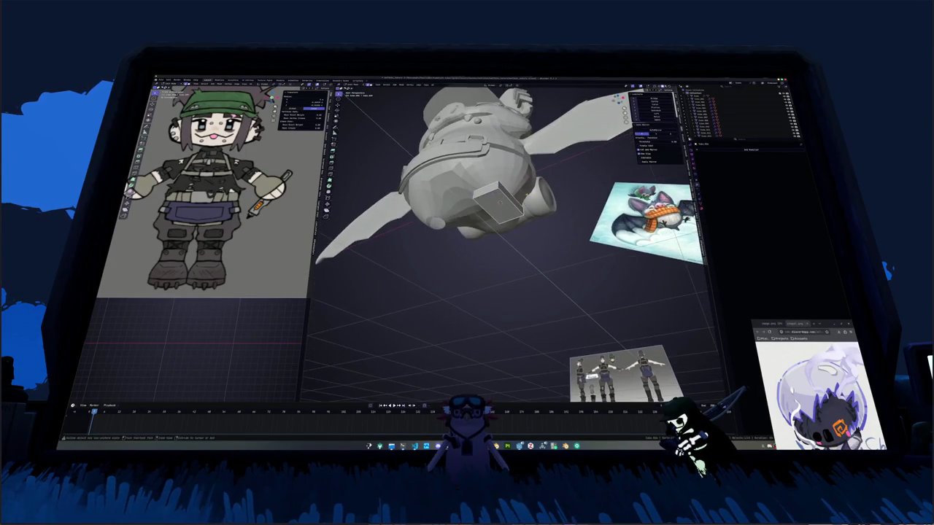
right_click(500, 183)
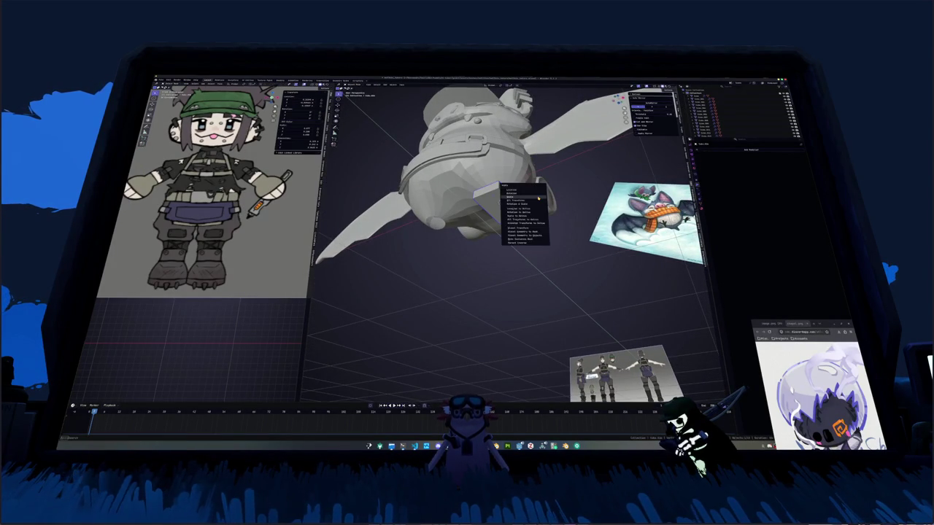
left_click(521, 219)
Bevel the box's edges and add an edge loop across it.
key("Tab")
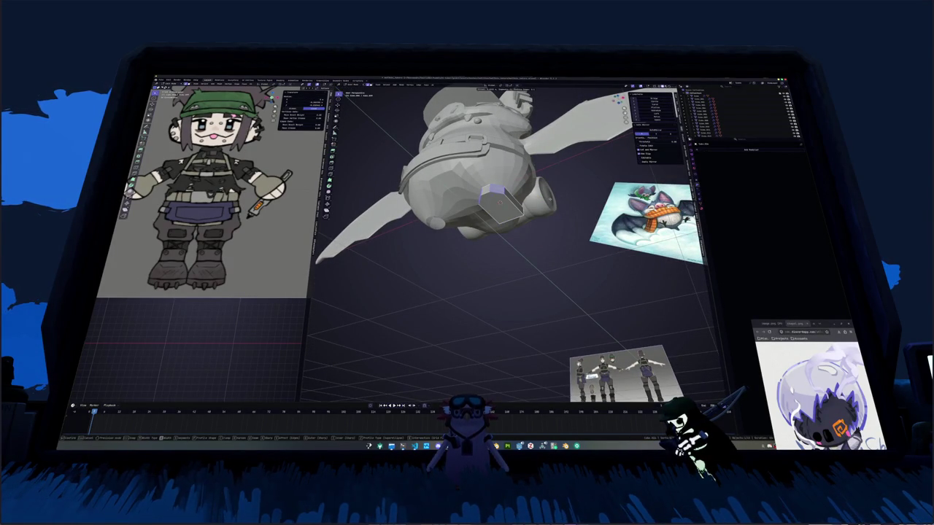
key("ctrl+b")
mouse_move(500, 198)
middle_mouse_down()
mouse_move(494, 212)
mouse_move(521, 212)
mouse_move(507, 227)
mouse_move(514, 206)
middle_mouse_up()
key("ctrl+r")
left_click(521, 210)
key("g")
key("x")
left_click(506, 241)
key("Tab")
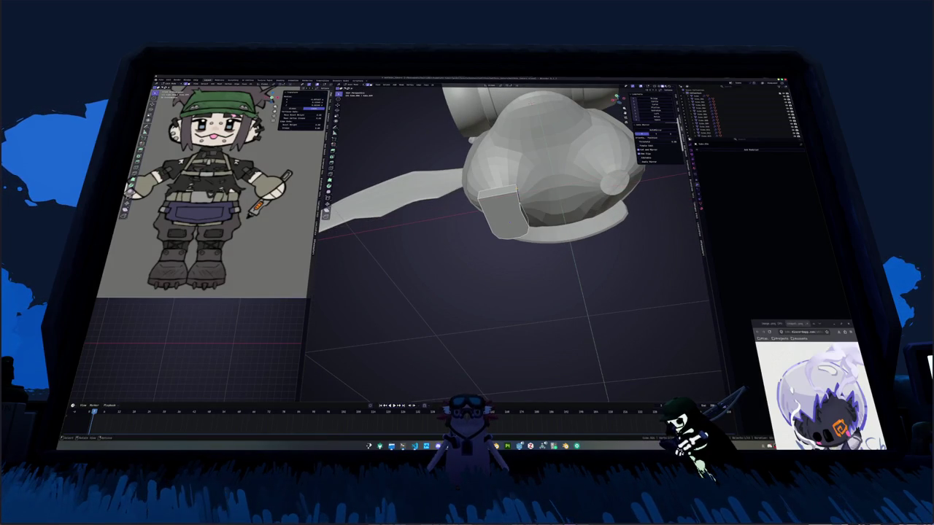
Shift the selected edges along X by about -0.108.
key("g")
key("x")
key("Return")
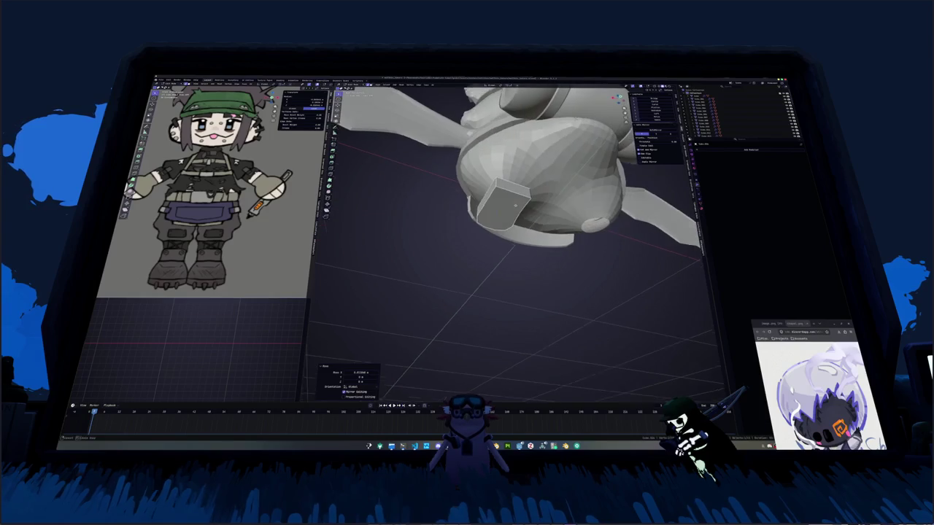
mouse_move(511, 241)
middle_mouse_down()
mouse_move(500, 199)
mouse_move(511, 219)
mouse_move(497, 234)
mouse_move(480, 217)
mouse_move(553, 194)
middle_mouse_up()
key("g")
key("x")
key("Return")
Add another edge loop and extrude a face down into a hanging block.
key("ctrl+r")
left_click(493, 220)
key("e")
key("g")
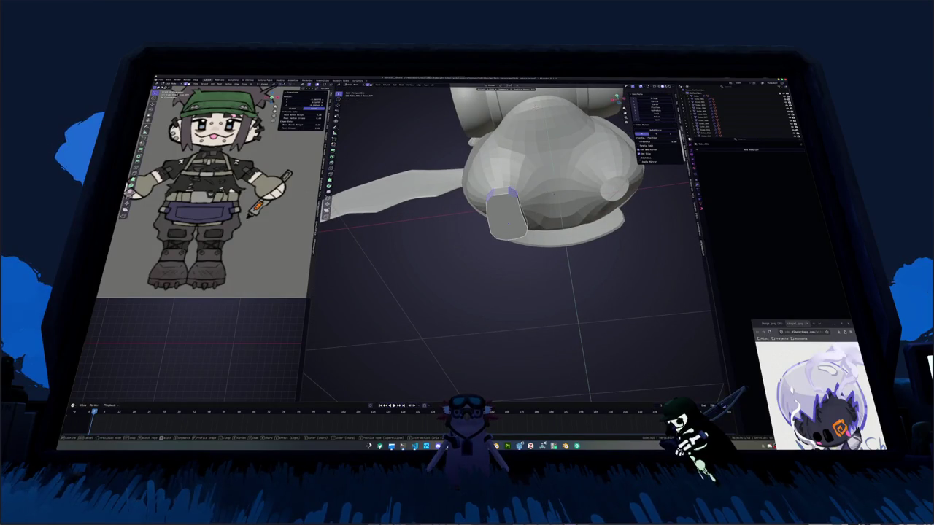
left_click(552, 195)
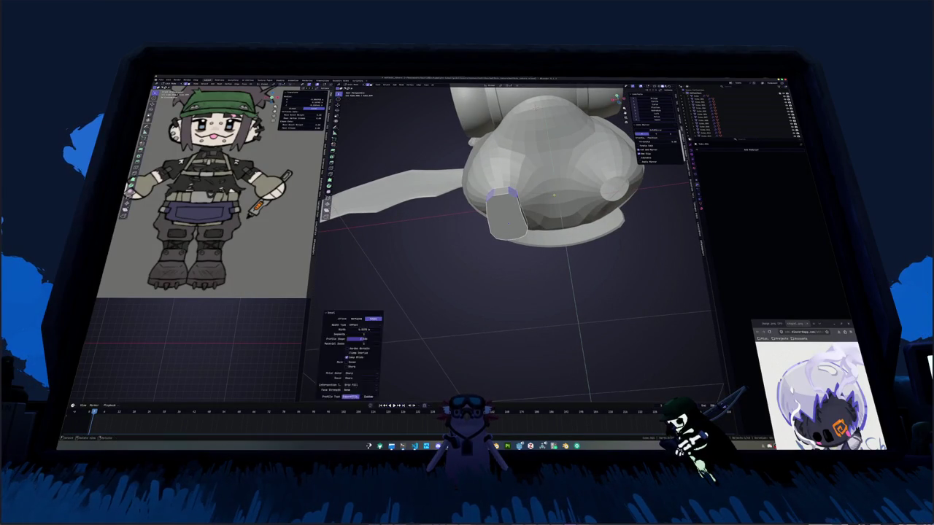
middle_click_drag(553, 196, 461, 242)
Nudge the extruded block into place with vertical and X-axis moves.
key("g")
key("z")
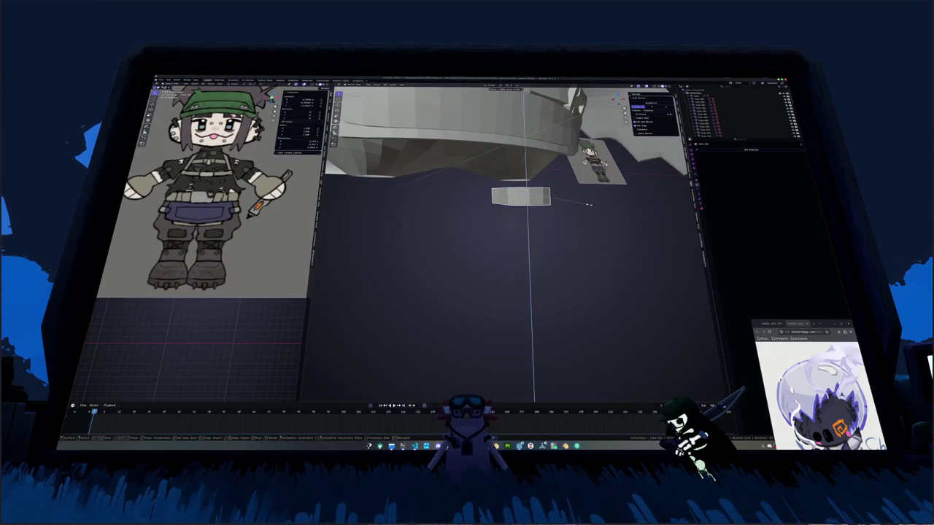
left_click(529, 216)
mouse_move(529, 215)
middle_mouse_down()
mouse_move(554, 205)
mouse_move(518, 217)
middle_mouse_up()
key("g")
key("x")
left_click(558, 213)
key("g")
key("z")
left_click(547, 212)
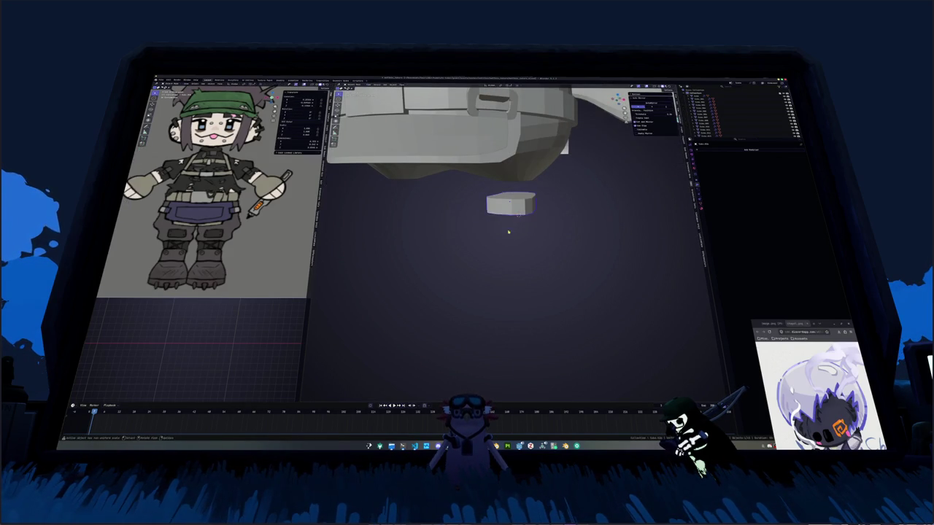
Add a new cube and shrink it to a small size.
key("shift+a")
left_click(529, 236)
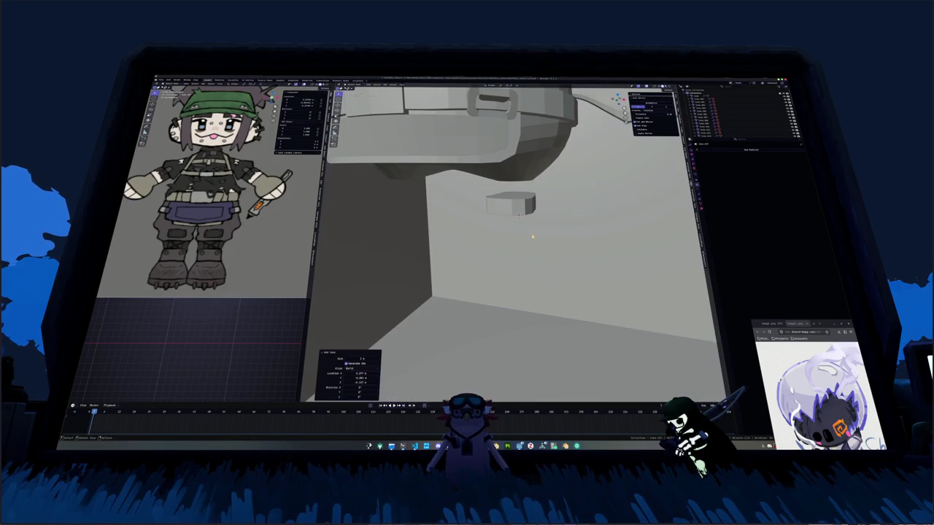
key("s")
left_click(613, 233)
key("s")
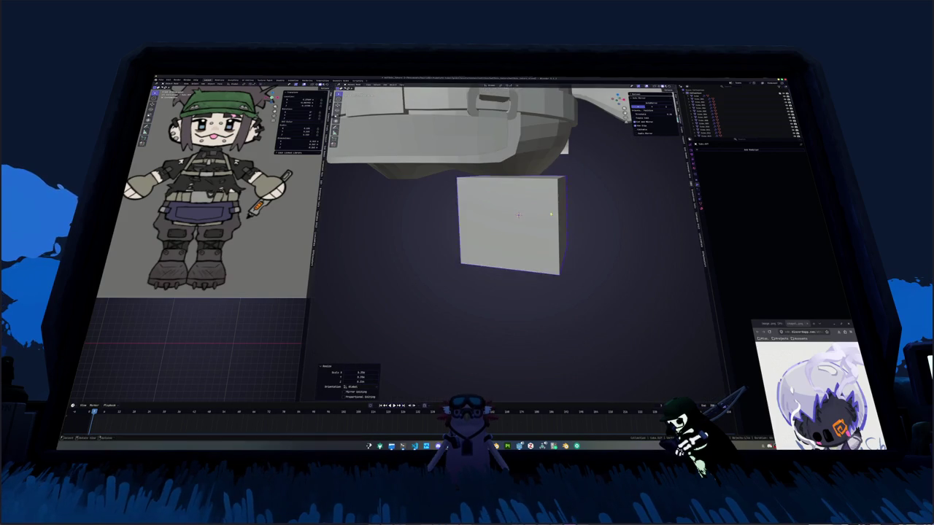
left_click(539, 209)
mouse_move(539, 210)
middle_mouse_down()
mouse_move(559, 240)
mouse_move(605, 243)
mouse_move(555, 229)
mouse_move(499, 188)
mouse_move(493, 204)
mouse_move(514, 193)
middle_mouse_up()
Move, rotate and flatten the cube against the block's end, then select its end face.
key("g")
key("z")
left_click(589, 239)
left_click(574, 234)
key("s")
key("z")
left_click(546, 212)
key("g")
key("z")
left_click(498, 188)
key("Tab")
left_click(494, 198)
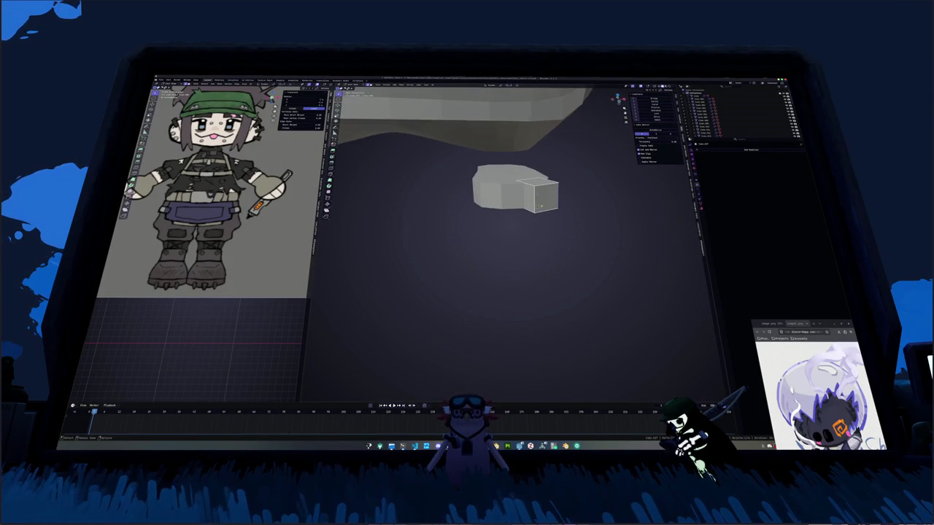
Merge the cube's end vertices at center to form a point.
key("m")
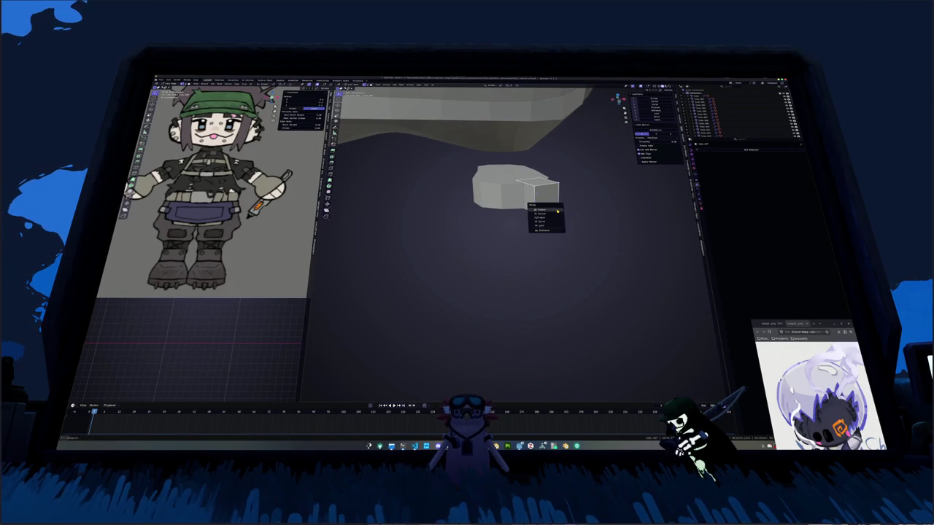
left_click(554, 205)
key("m")
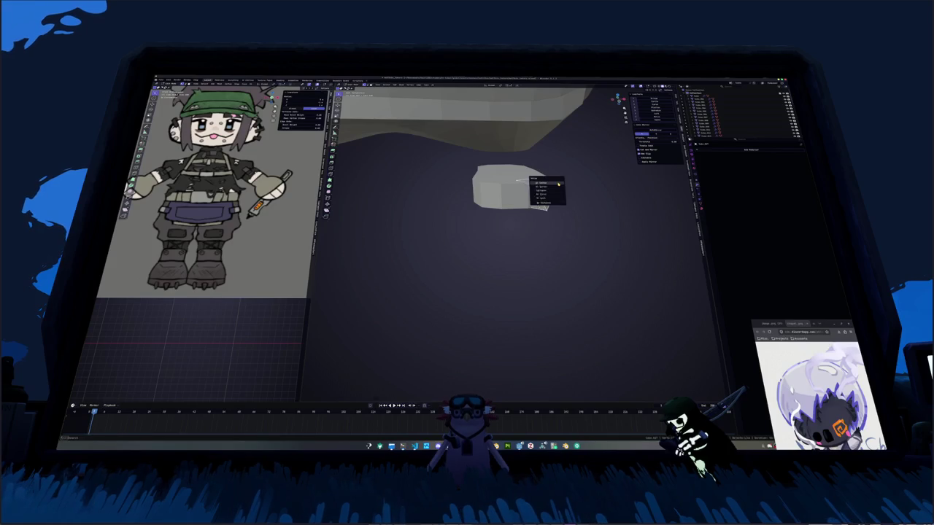
left_click(544, 186)
middle_click_drag(511, 219, 525, 211)
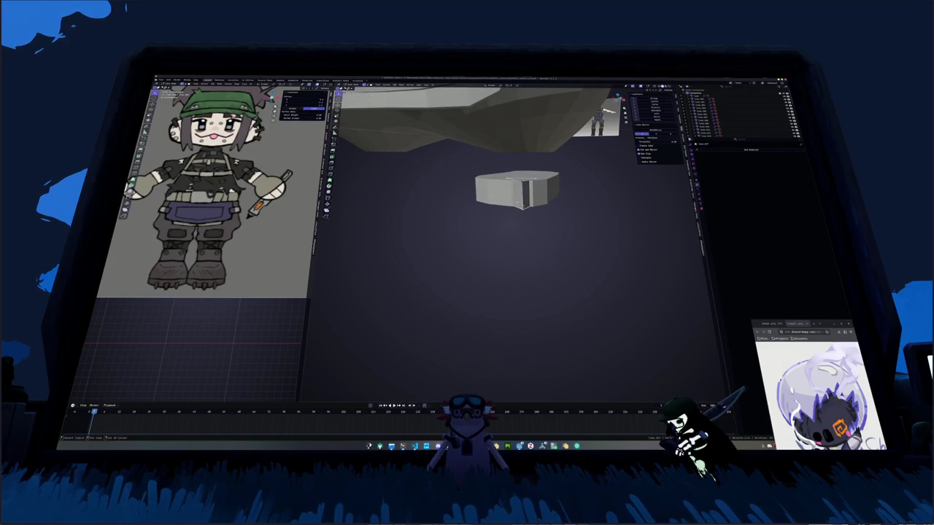
key("n")
key("m")
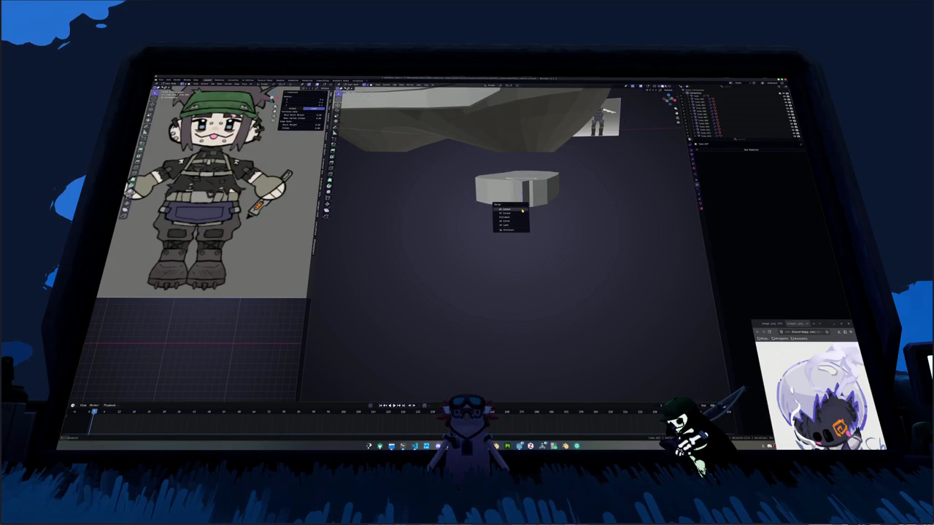
left_click(510, 208)
middle_click_drag(511, 208, 508, 206)
Add an edge loop, merge it to a point and fill the pointed corner face.
key("ctrl+r")
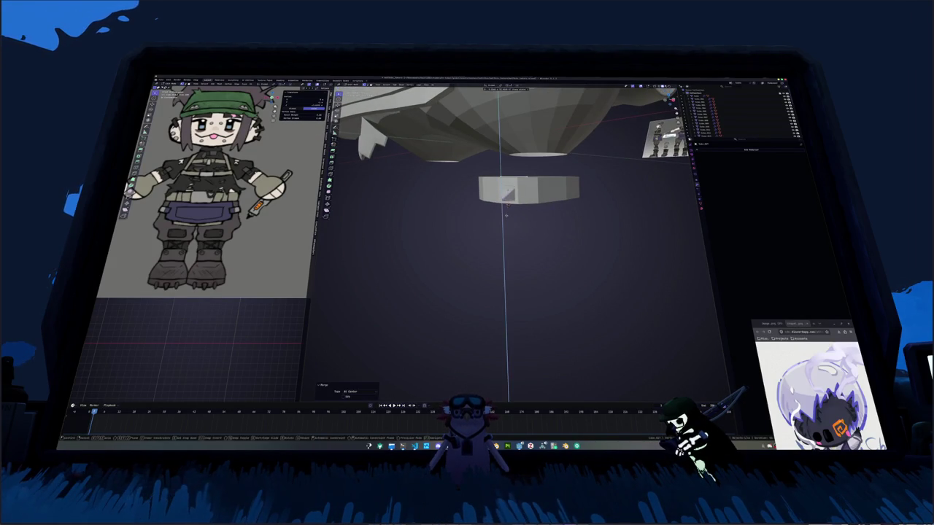
left_click(506, 213)
key("m")
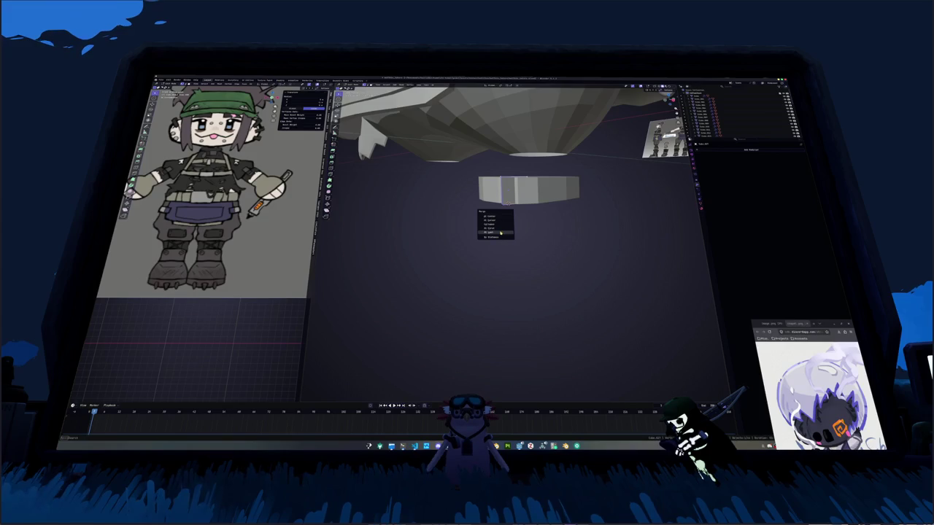
left_click(500, 232)
middle_click_drag(501, 219, 509, 199)
key("f")
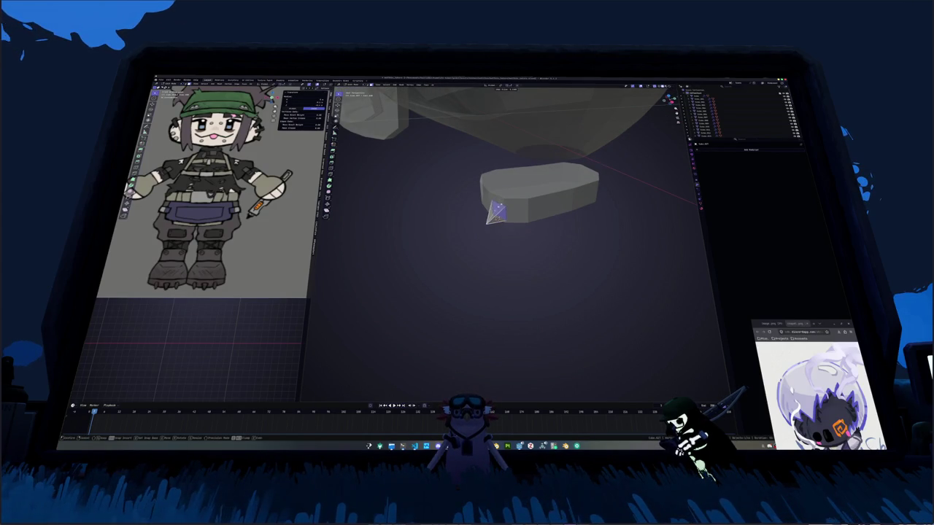
key("alt+a")
key("Tab")
Lower the claw along Z and duplicate it.
mouse_move(503, 207)
middle_mouse_down()
mouse_move(526, 216)
mouse_move(515, 204)
middle_mouse_up()
key("g")
key("z")
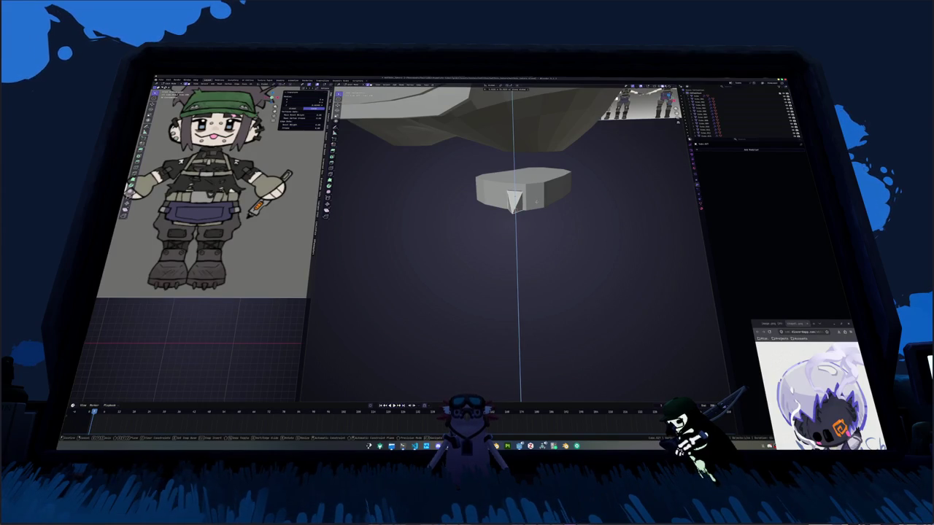
left_click(515, 202)
mouse_move(515, 203)
middle_mouse_down()
mouse_move(525, 213)
mouse_move(519, 208)
middle_mouse_up()
key("shift+d")
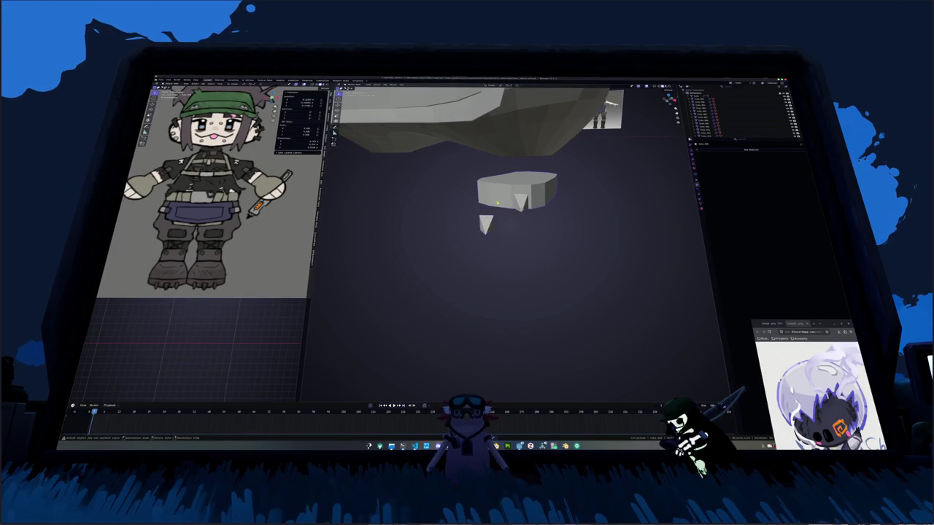
Place the duplicated claw beside the first and rotate it around Z.
left_click(485, 225)
key("shift+s")
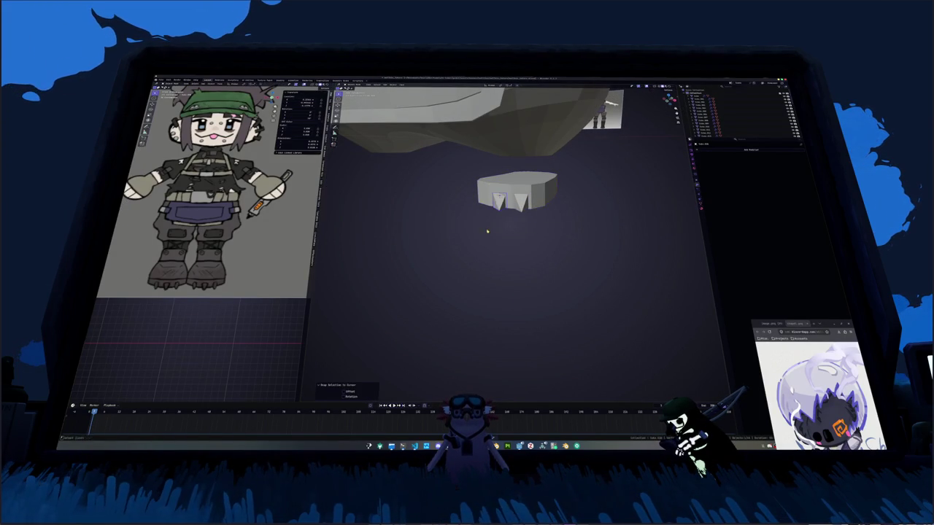
mouse_move(486, 229)
middle_mouse_down()
mouse_move(534, 242)
mouse_move(526, 240)
middle_mouse_up()
key("r")
key("z")
left_click(518, 252)
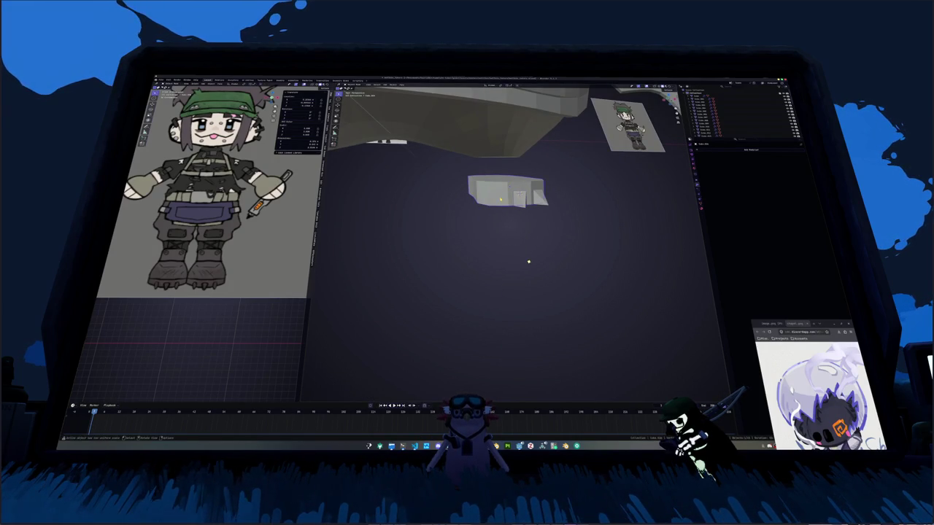
Duplicate a third claw, snap it into place and rotate it around Z.
key("Tab")
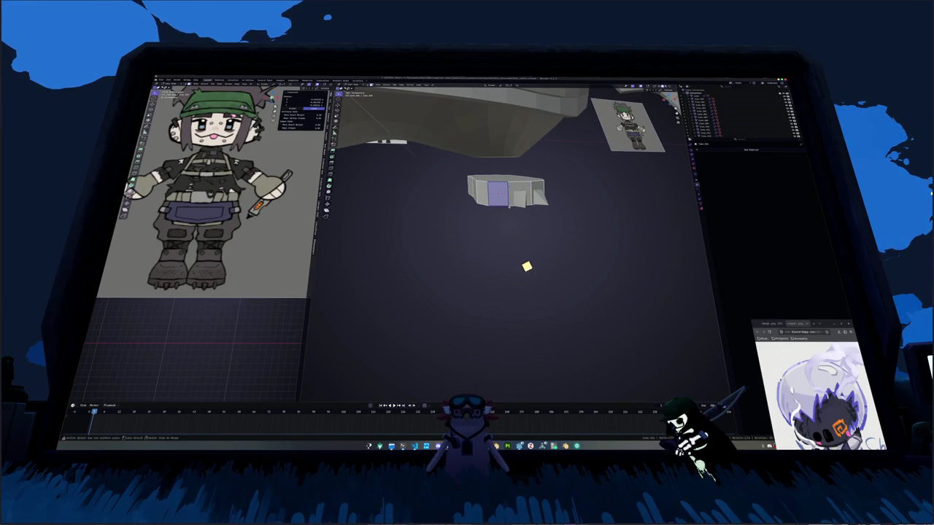
middle_click_drag(526, 266, 526, 253)
key("shift+d")
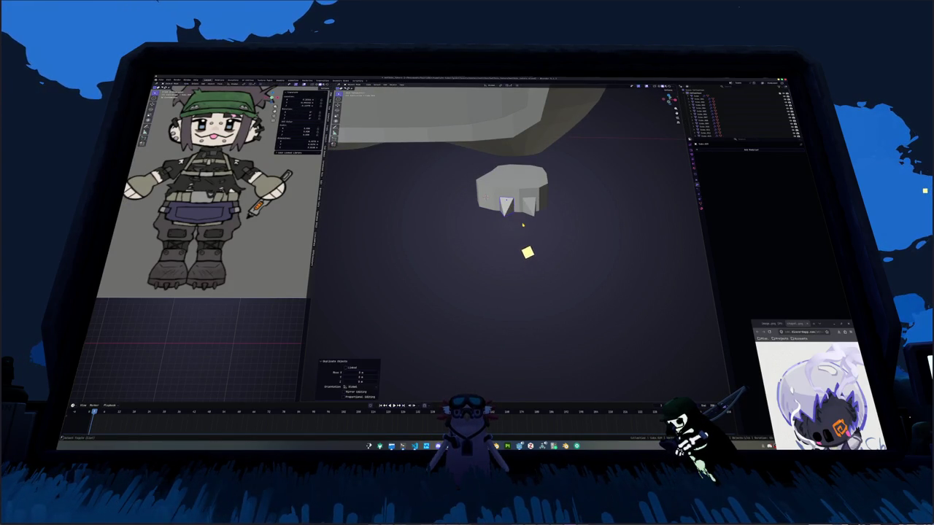
key("shift+s")
left_click(522, 207)
scroll(514, 229, "up", 2)
key("r")
key("z")
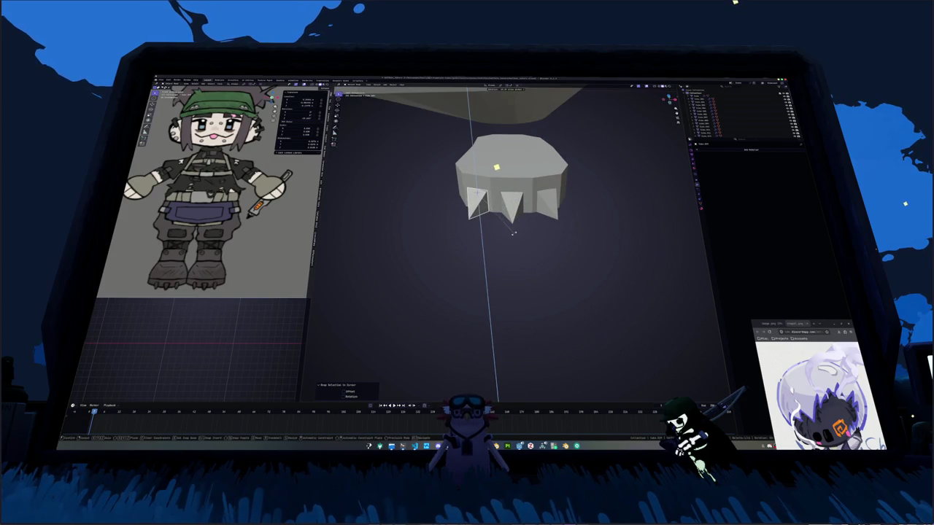
left_click(510, 234)
Extrude the boot's top face straight upward twice to make it taller.
mouse_move(511, 233)
middle_mouse_down()
mouse_move(479, 228)
mouse_move(525, 196)
middle_mouse_up()
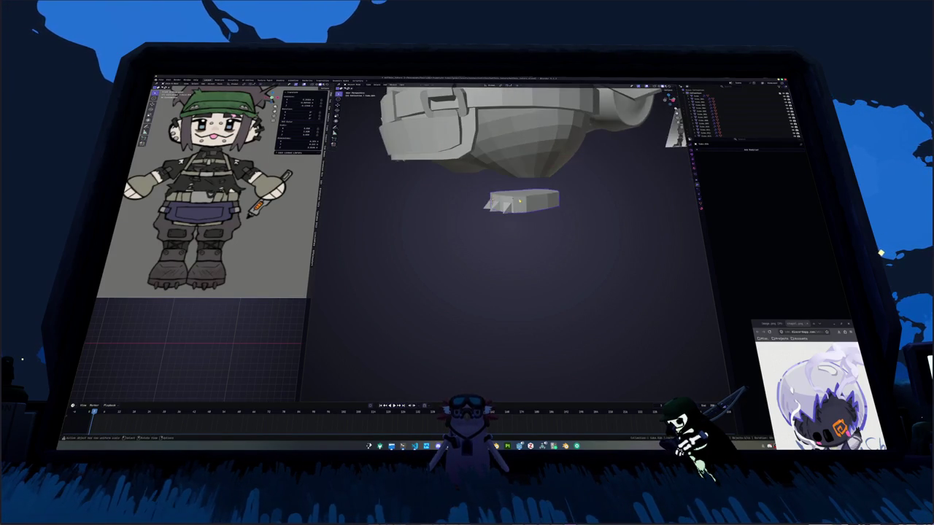
key("Tab")
key("e")
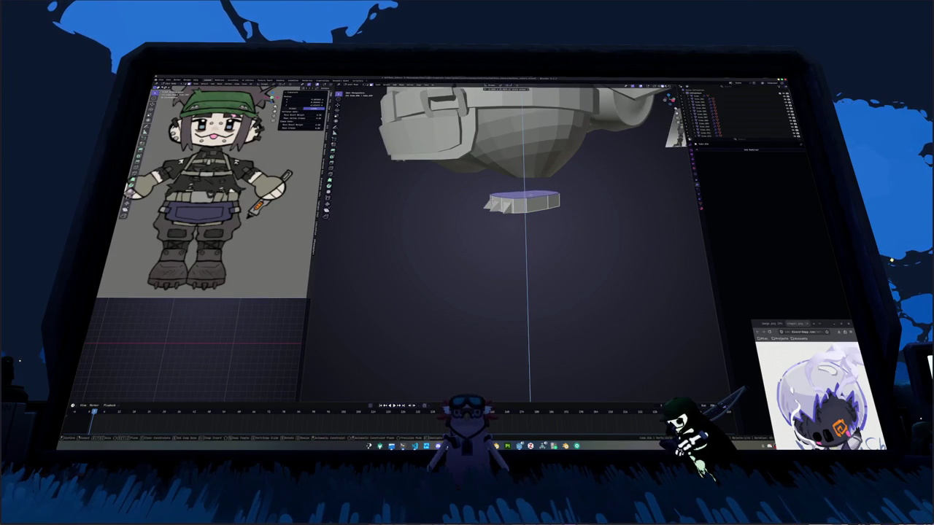
left_click(503, 206)
middle_click_drag(503, 206, 496, 210)
middle_click_drag(582, 283, 577, 285)
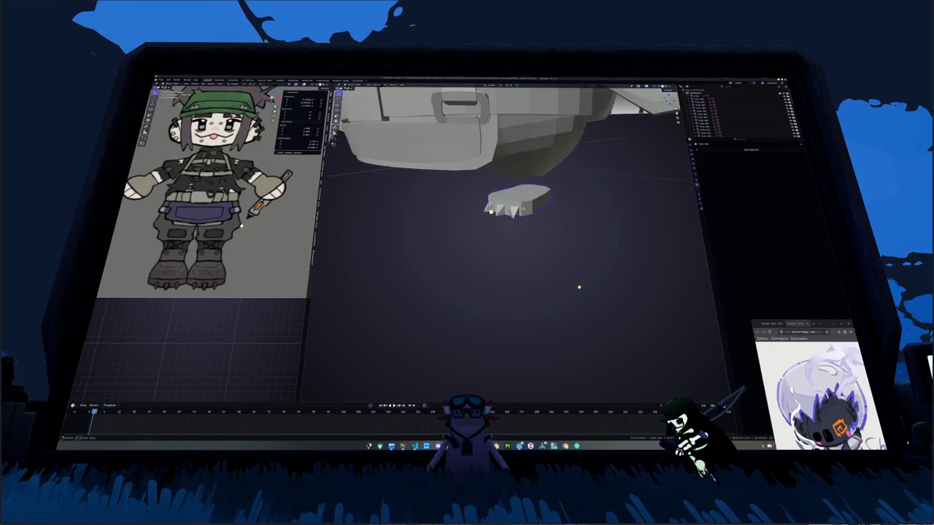
left_click(520, 194)
key("e")
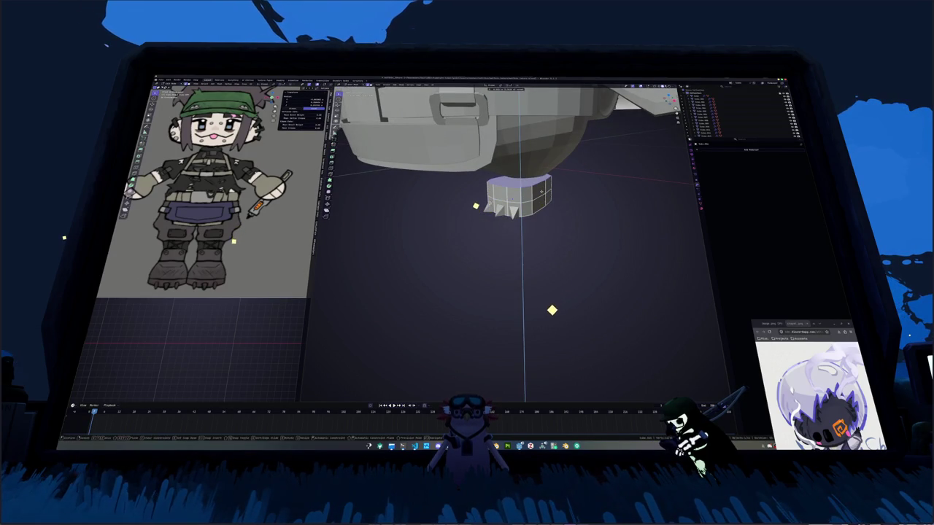
left_click(525, 333)
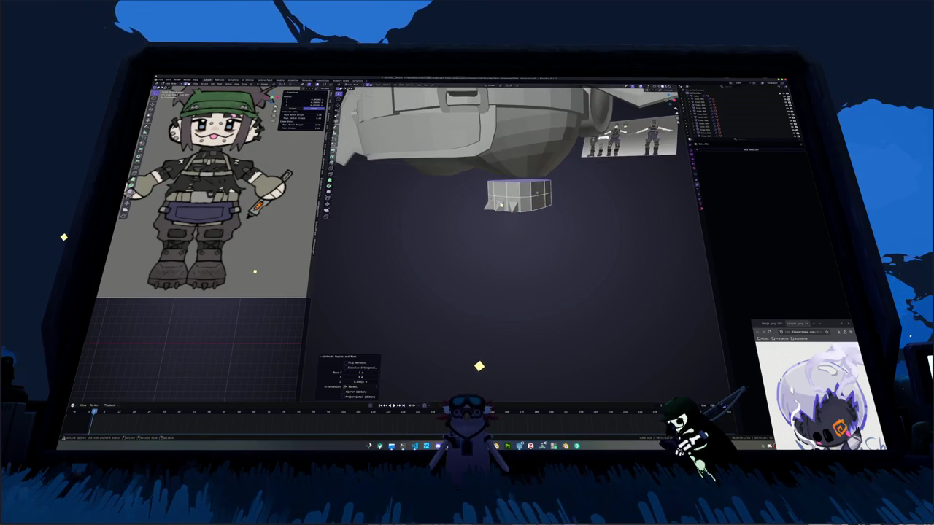
Extrude the boot's top face loop upward again and delete the top face to open it.
middle_click_drag(503, 350, 477, 364)
left_click(521, 224, "alt")
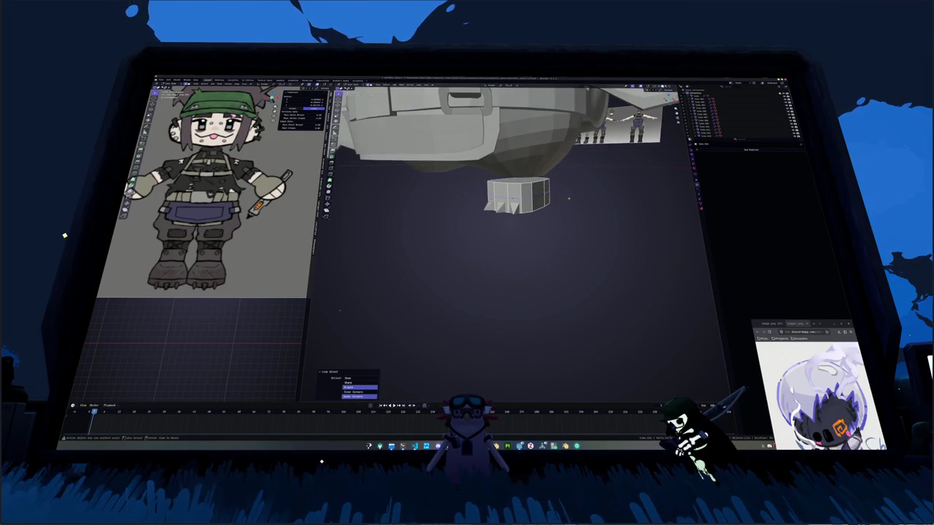
mouse_move(521, 224)
middle_mouse_down()
mouse_move(573, 191)
mouse_move(568, 205)
middle_mouse_up()
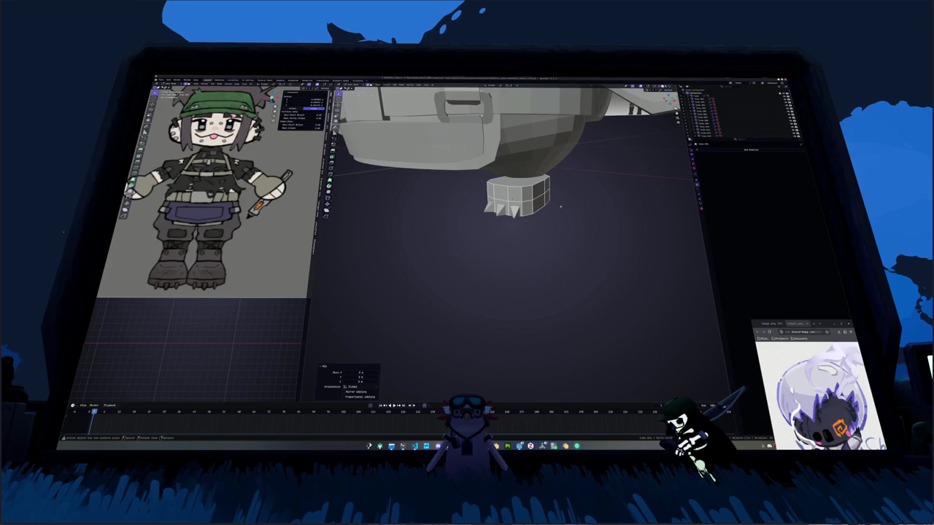
left_click(573, 191, "alt")
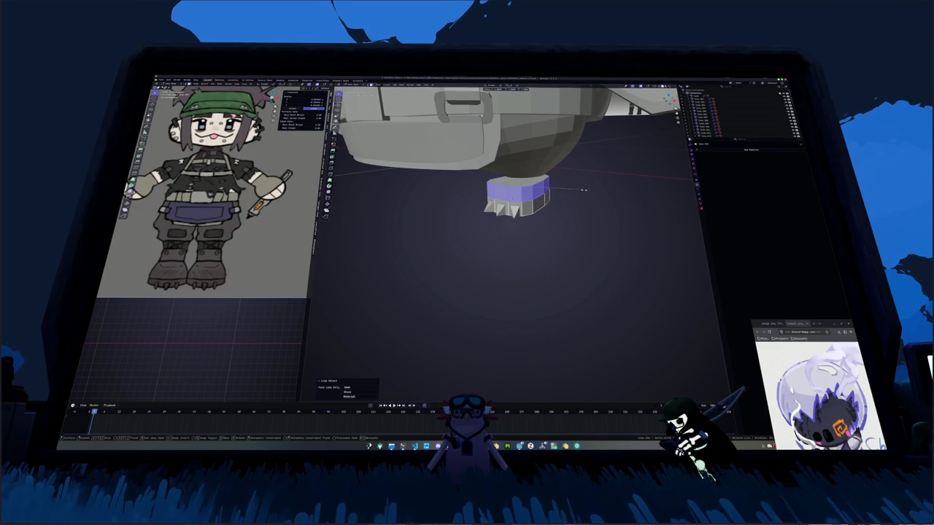
key("e")
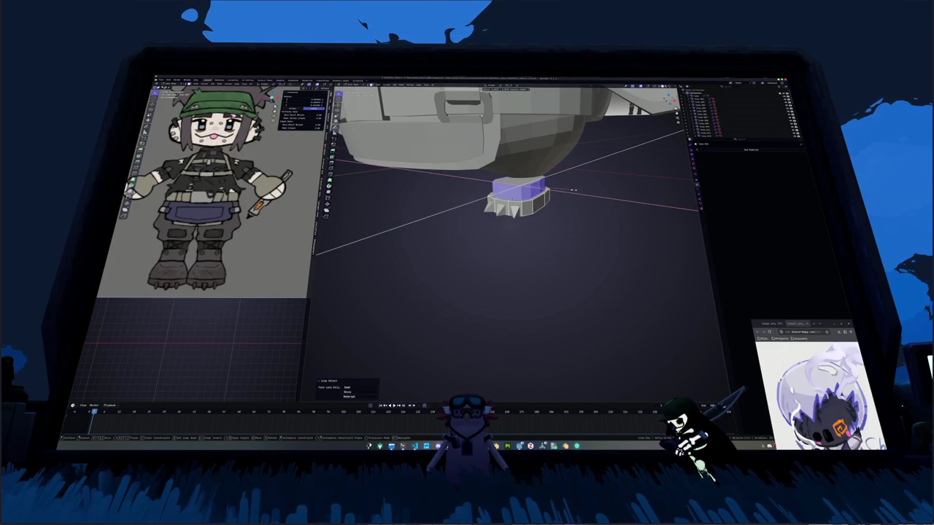
left_click(574, 190)
mouse_move(574, 190)
middle_mouse_down()
mouse_move(514, 189)
mouse_move(559, 275)
mouse_move(589, 257)
mouse_move(615, 211)
mouse_move(612, 155)
middle_mouse_up()
key("x")
left_click(513, 189)
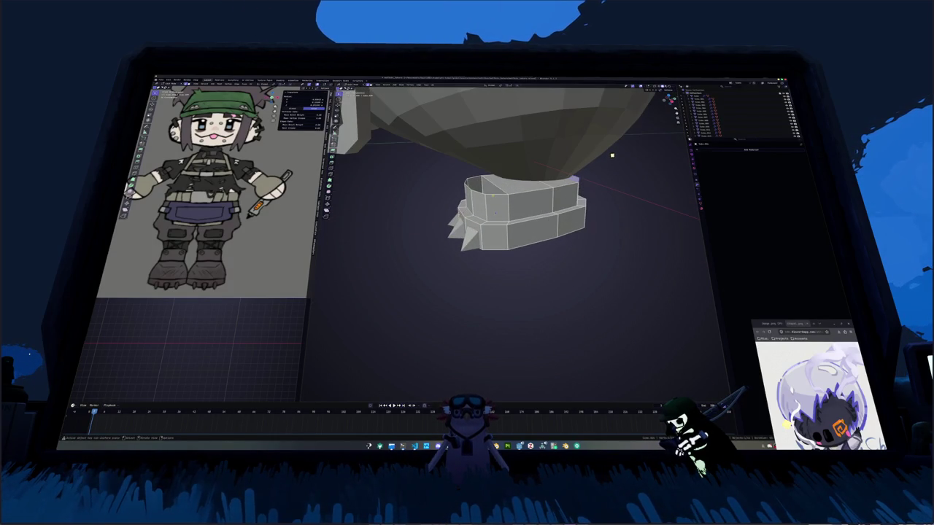
Add a loop cut across the boot's upper section and slide it into position.
key("3")
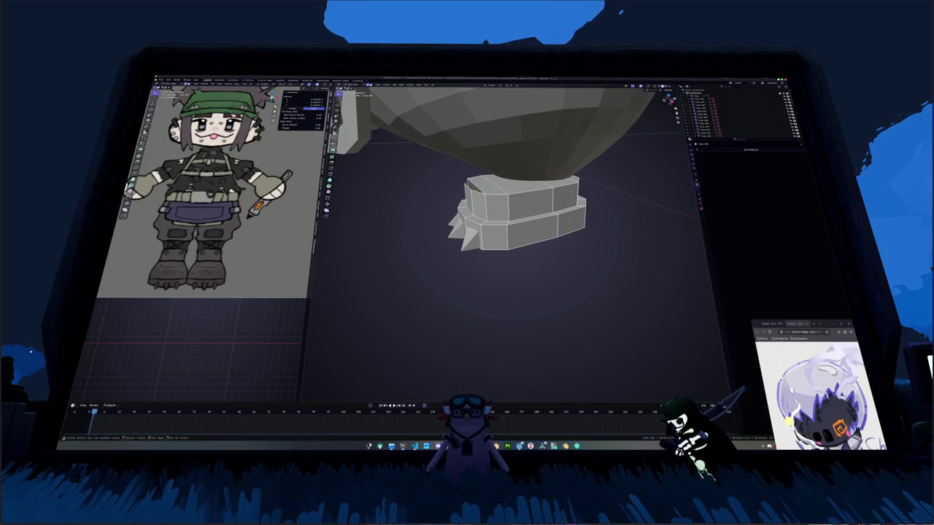
middle_click_drag(612, 155, 657, 167)
key("g")
key("g")
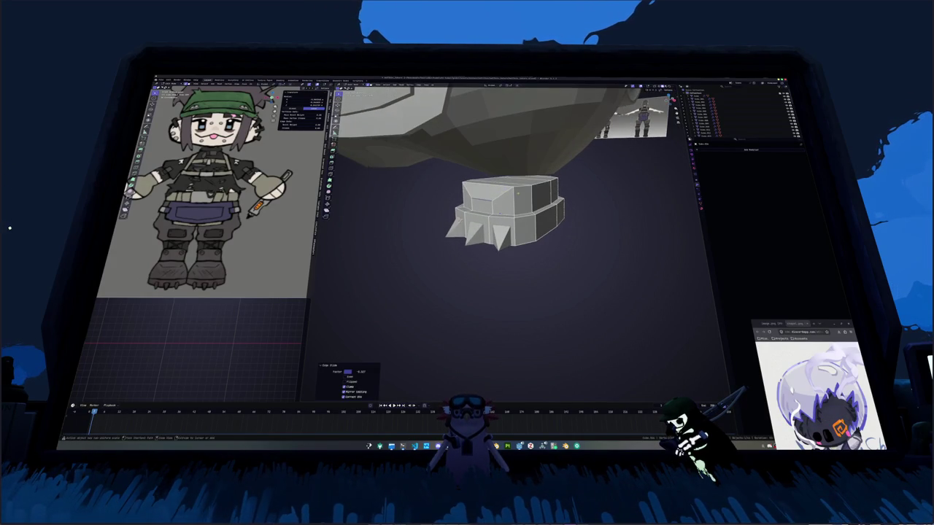
key("ctrl+r")
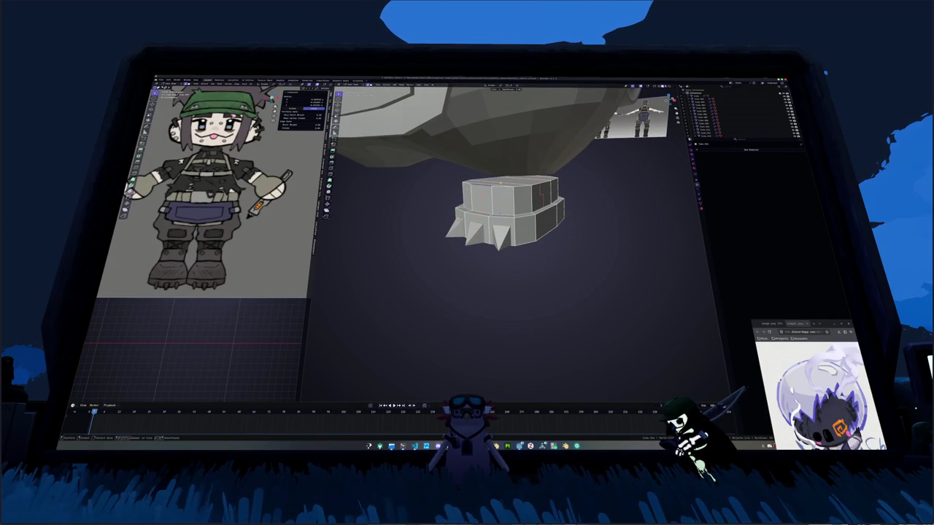
left_click(540, 193)
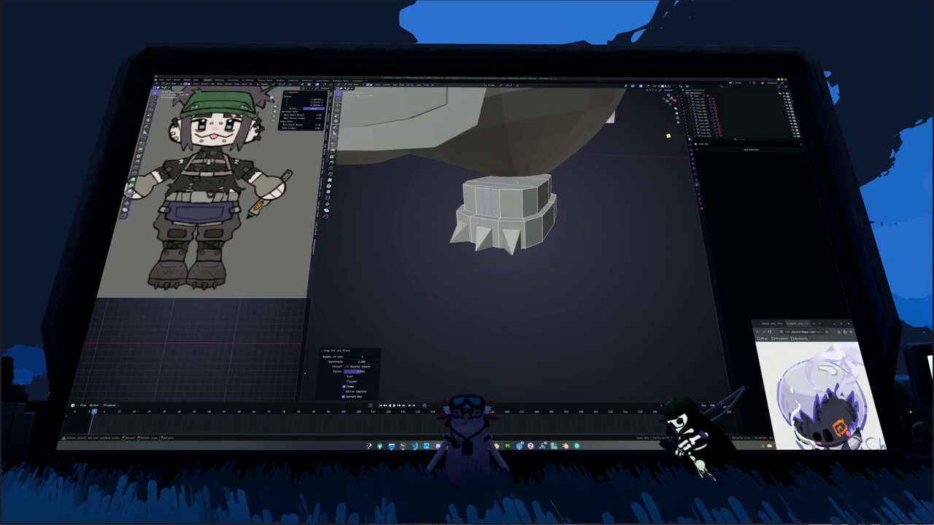
middle_click_drag(539, 193, 773, 102)
left_click(685, 132)
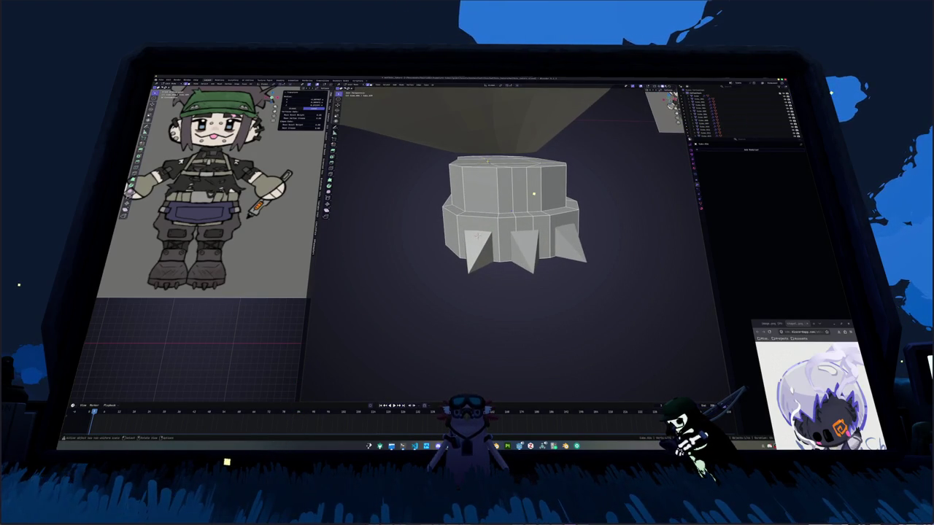
Edge-slide the top loops to taper the boot's upper section.
middle_click_drag(533, 194, 535, 193)
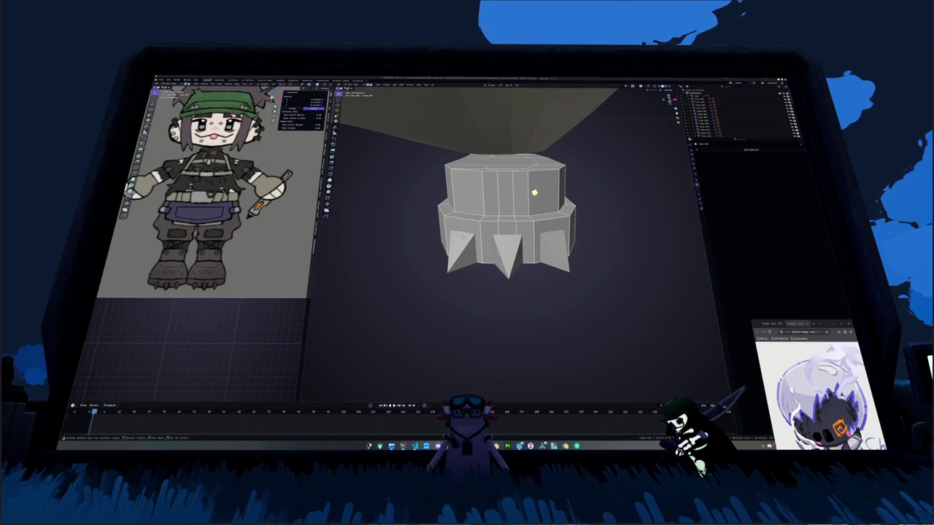
key("g")
left_click(534, 190)
middle_click_drag(533, 190, 534, 180)
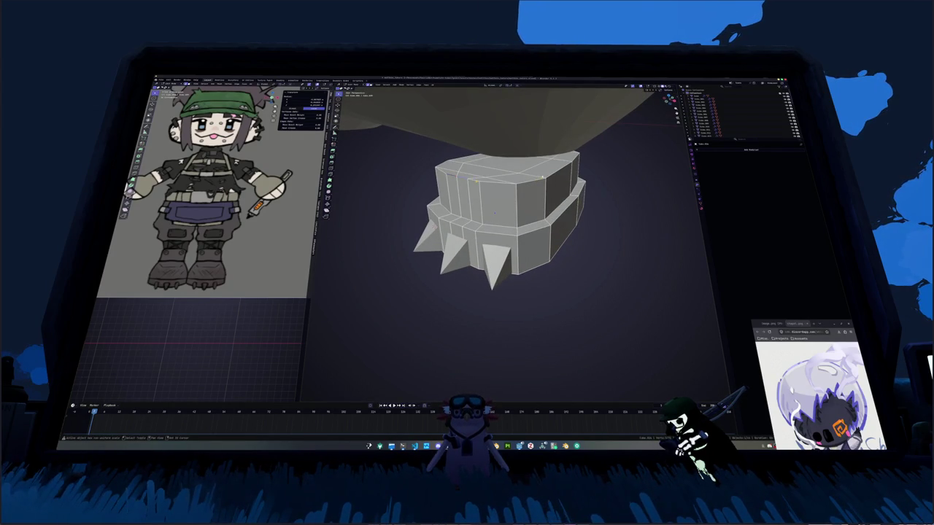
left_click(494, 212, "alt")
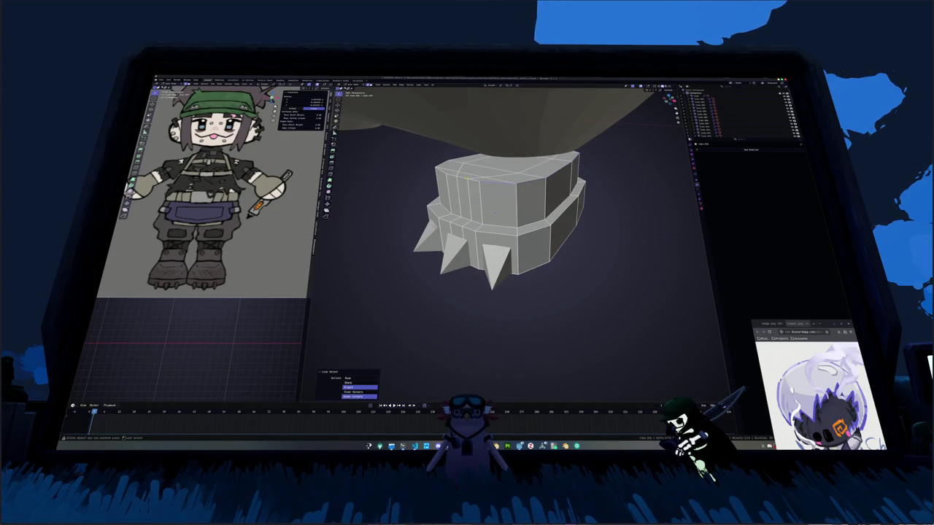
middle_click_drag(493, 211, 573, 194)
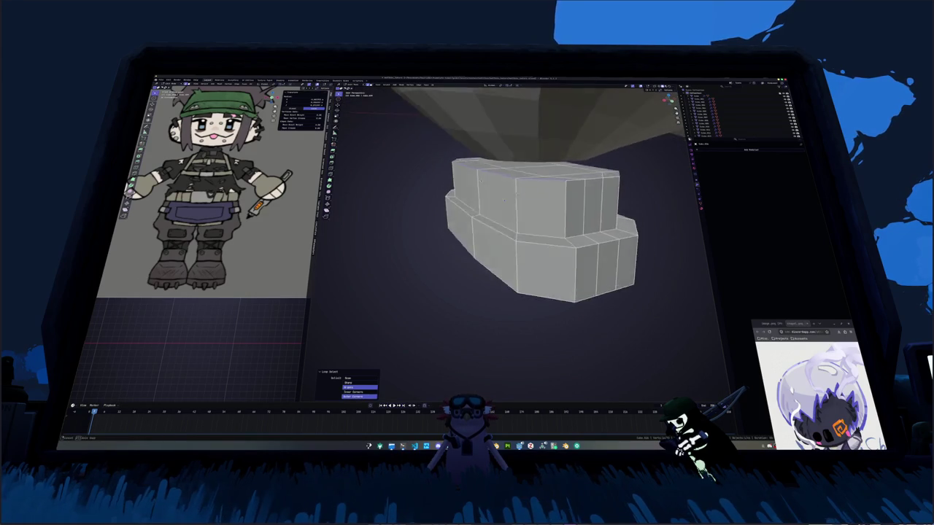
key("g")
key("g")
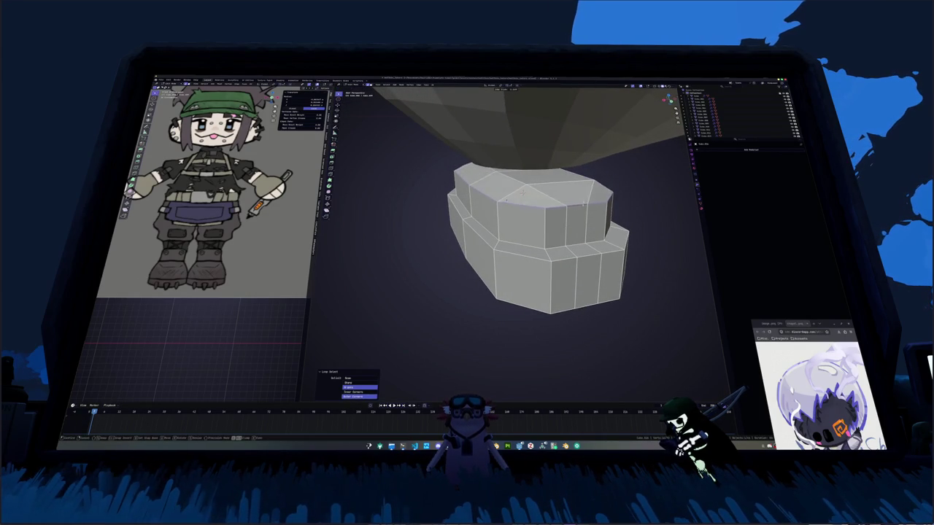
left_click(581, 209)
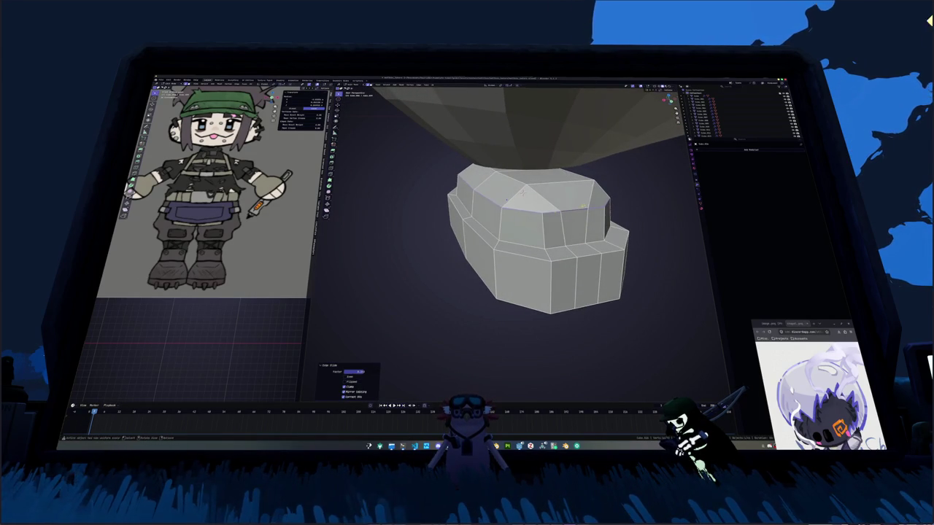
Slide another edge on the boot to round off the top rim.
middle_click_drag(523, 191, 462, 243)
left_click(530, 200)
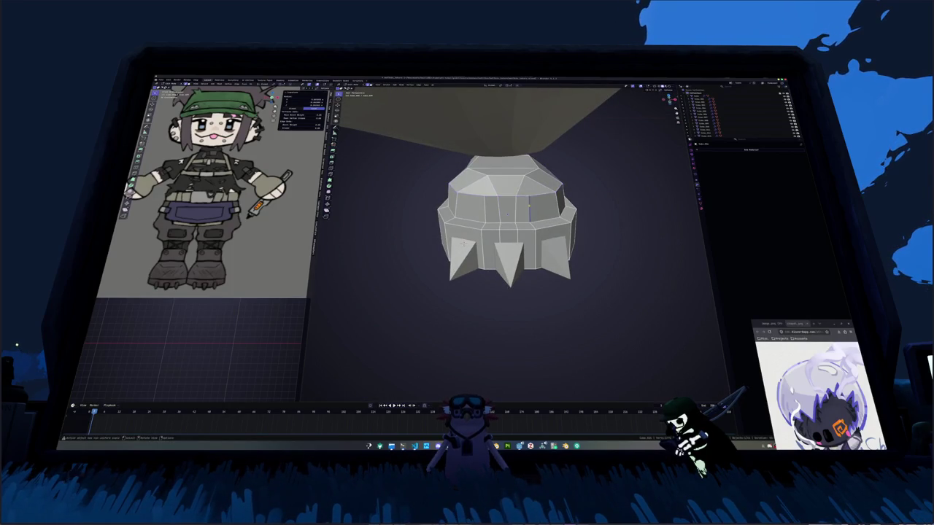
middle_click_drag(530, 209, 506, 219)
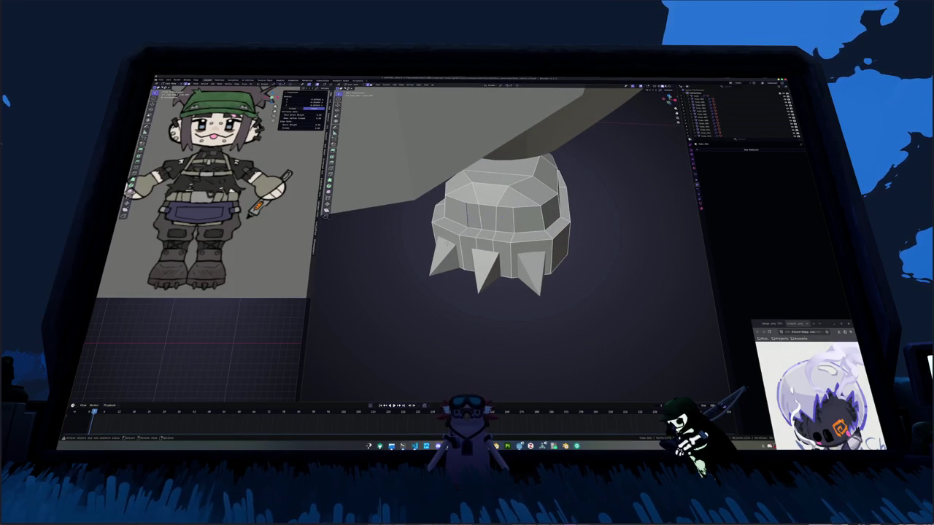
mouse_move(463, 212)
middle_mouse_down()
mouse_move(476, 196)
mouse_move(694, 379)
middle_mouse_up()
key("g")
key("g")
left_click(477, 196)
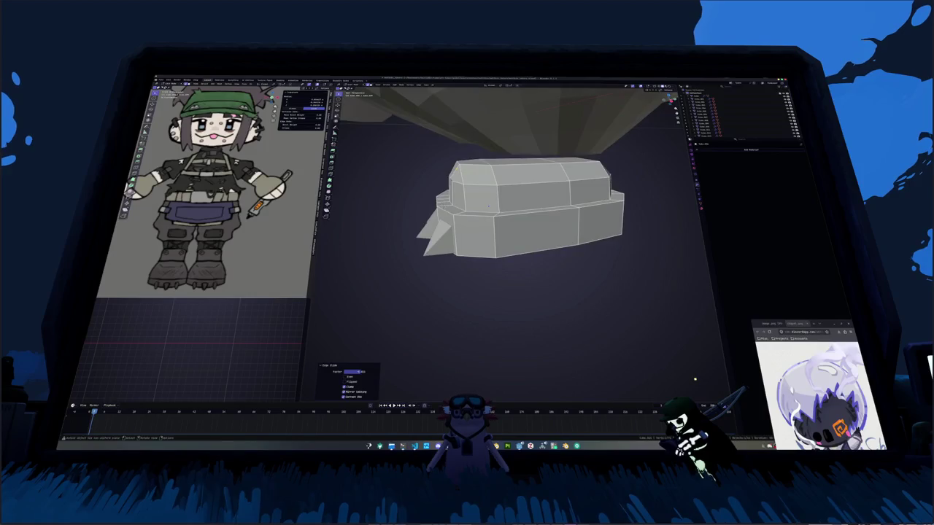
Extrude a top corner face of the boot upward twice.
left_click(464, 169)
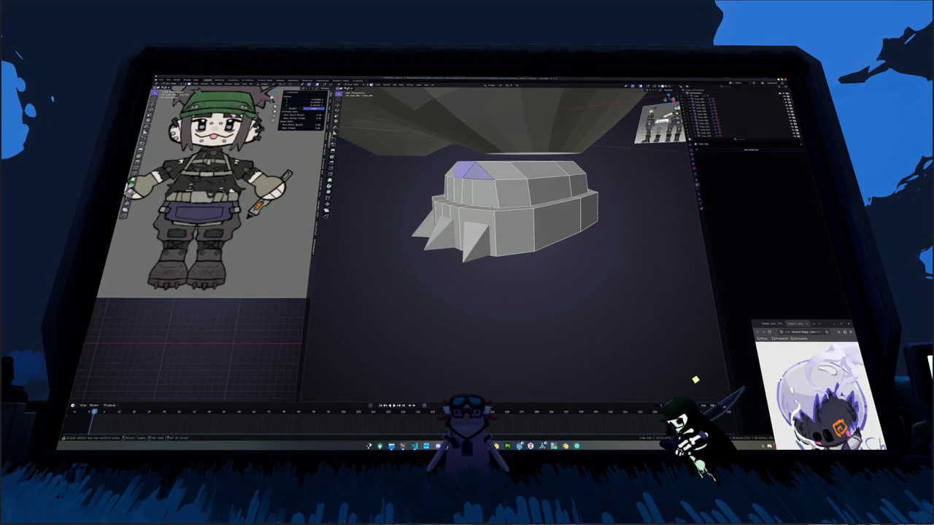
key("e")
left_click(702, 377)
mouse_move(702, 377)
middle_mouse_down()
mouse_move(748, 394)
mouse_move(707, 380)
middle_mouse_up()
key("e")
left_click(747, 395)
mouse_move(540, 182)
middle_mouse_down()
mouse_move(554, 184)
mouse_move(488, 205)
mouse_move(552, 236)
middle_mouse_up()
Select several more top faces of the boot and scale them to reshape the upper section.
left_click(553, 177)
left_click(543, 187, "shift")
left_click(542, 189, "shift")
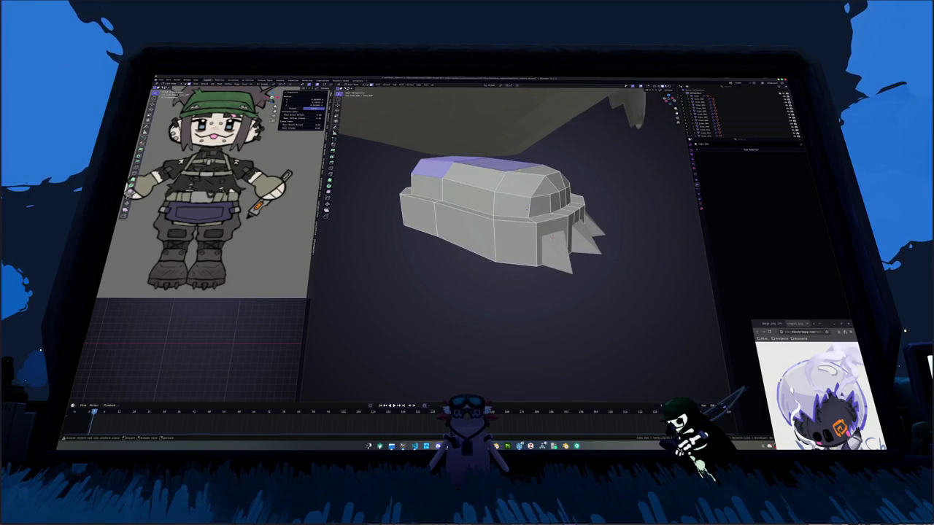
key("s")
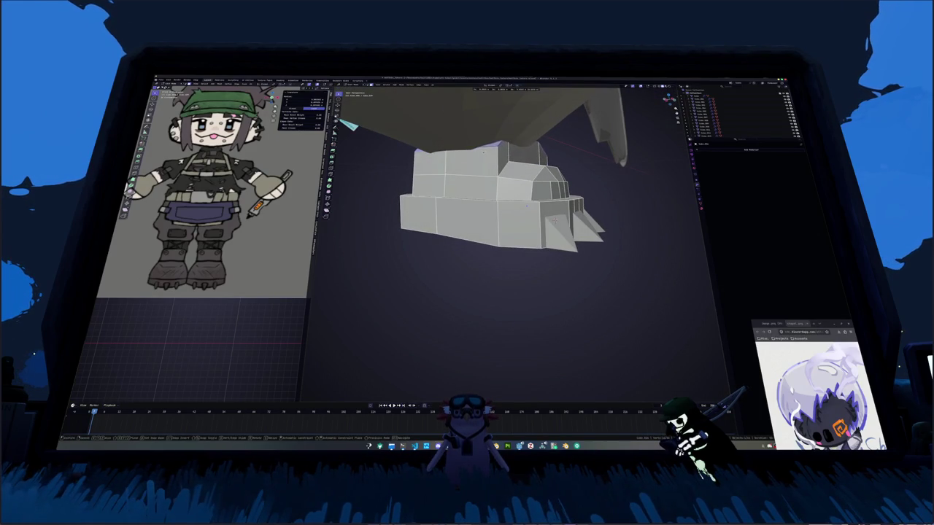
left_click(527, 206)
middle_click_drag(527, 206, 488, 208)
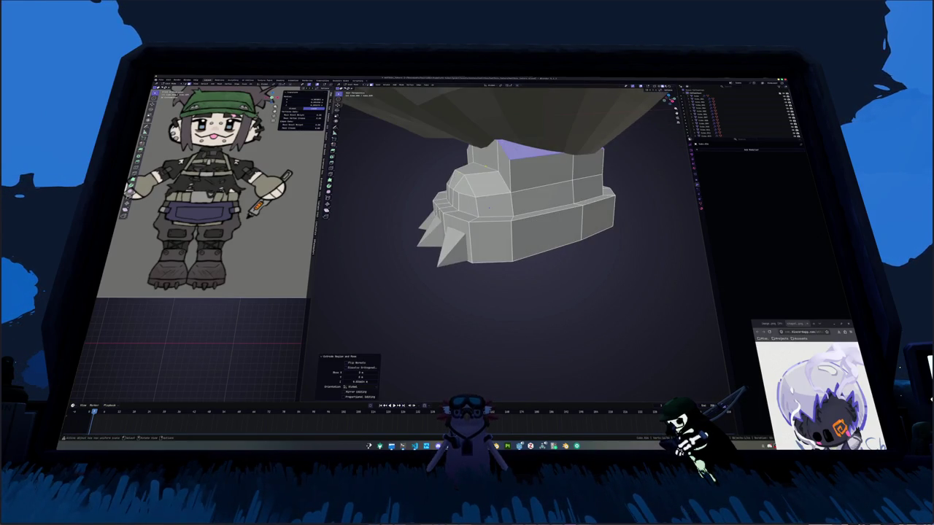
left_click(488, 208, "alt")
Relax the boot's top edge loop into a smoother ring, using the see-through display.
key("alt+z")
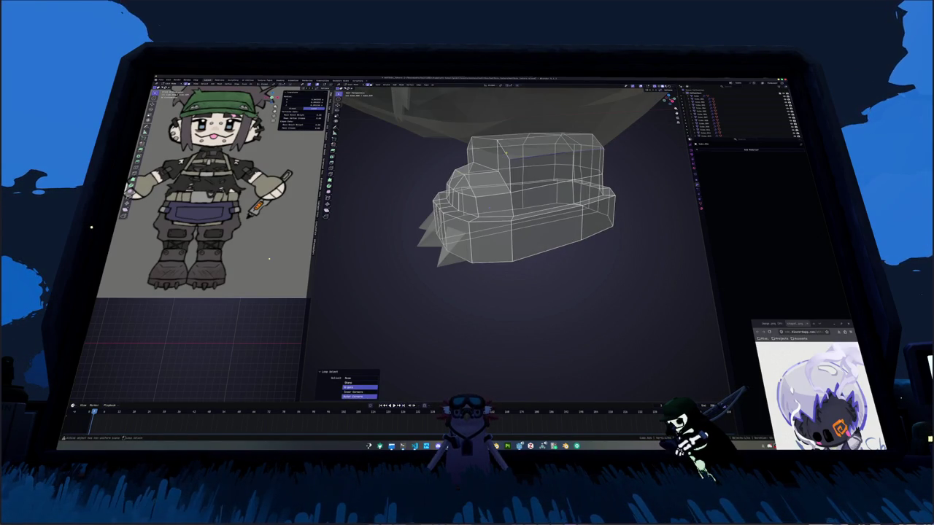
mouse_move(525, 156)
middle_mouse_down()
mouse_move(598, 154)
mouse_move(602, 179)
middle_mouse_up()
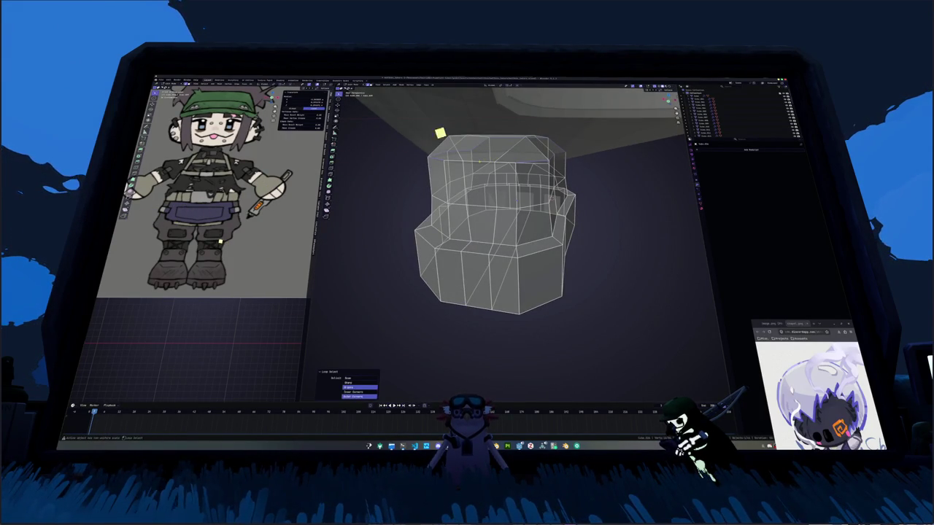
key("shift+r")
key("alt+z")
mouse_move(483, 163)
middle_mouse_down()
mouse_move(487, 207)
mouse_move(678, 374)
middle_mouse_up()
Scale the top ring wider and flatter so the boot tapers into the body, then leave Edit Mode.
key("g")
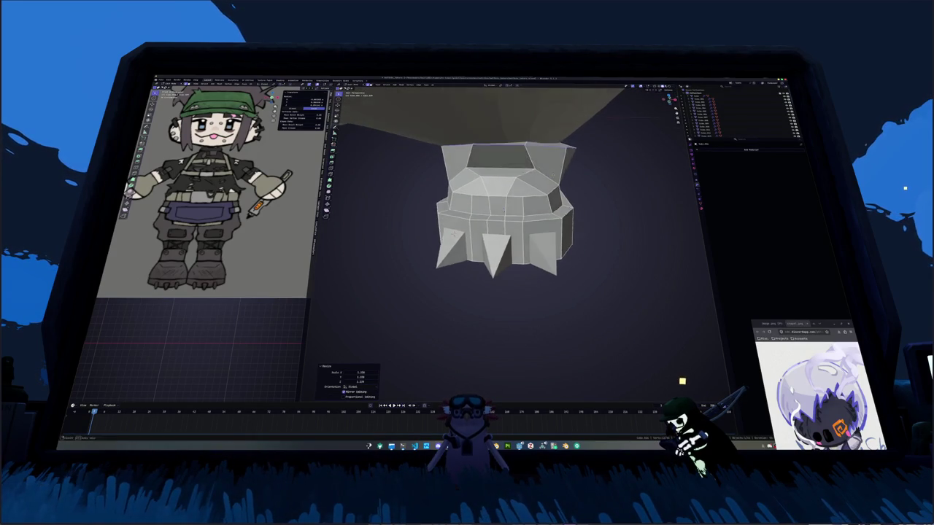
key("s")
left_click(585, 195)
middle_click_drag(586, 196, 507, 205)
key("s")
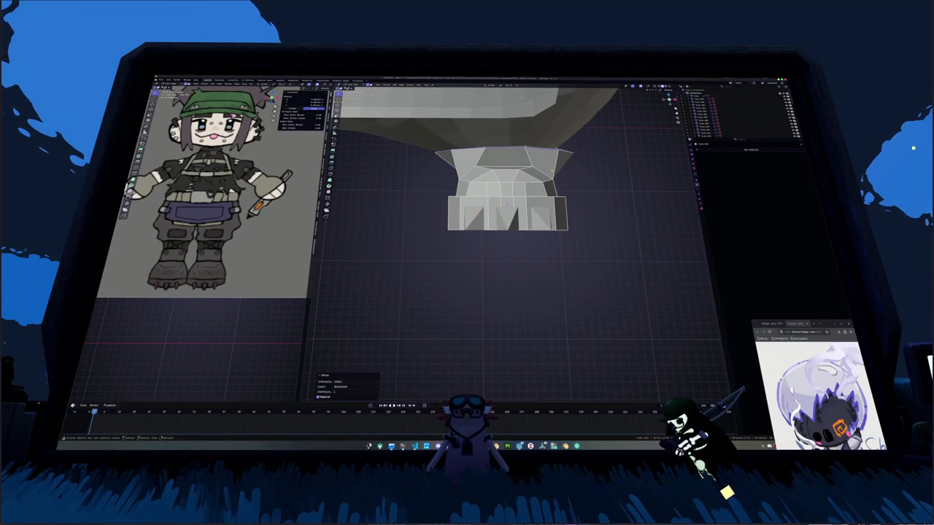
mouse_move(594, 170)
middle_mouse_down()
mouse_move(604, 239)
mouse_move(586, 230)
middle_mouse_up()
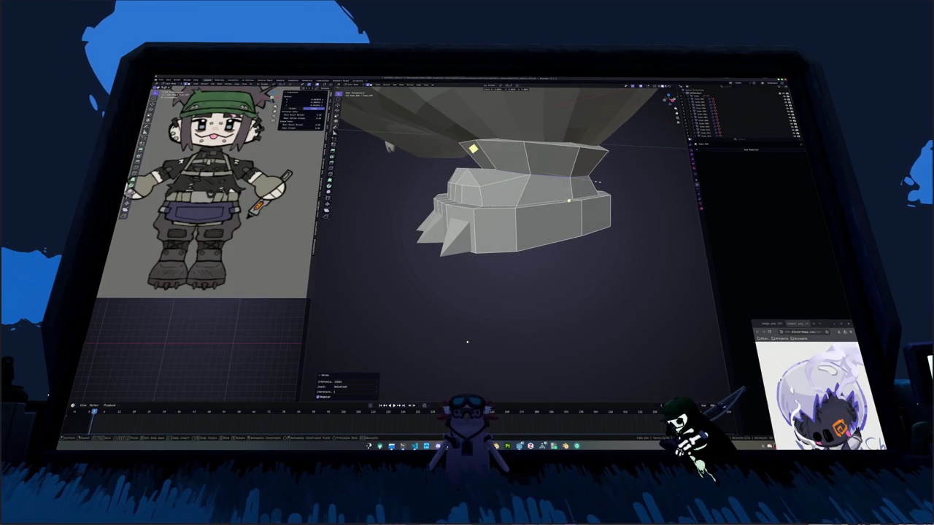
middle_click_drag(597, 181, 547, 237)
key("Tab")
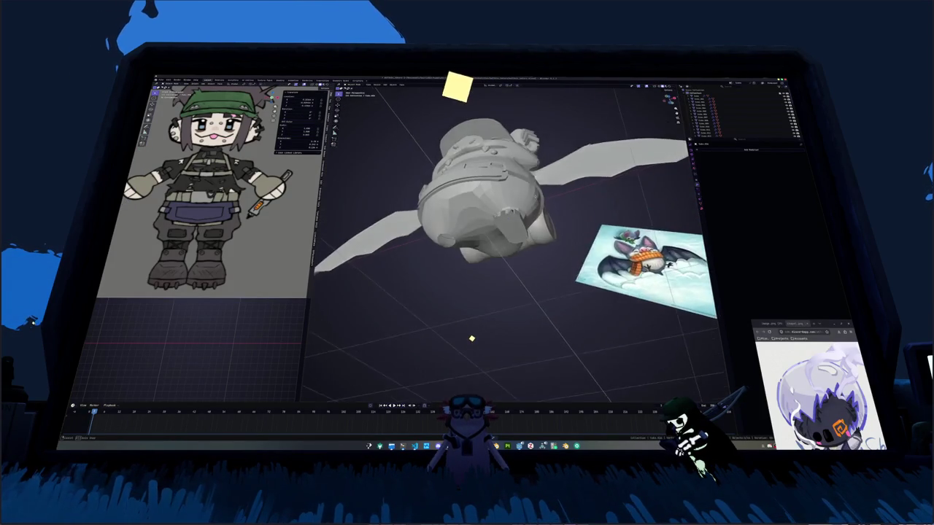
middle_click_drag(472, 339, 471, 331)
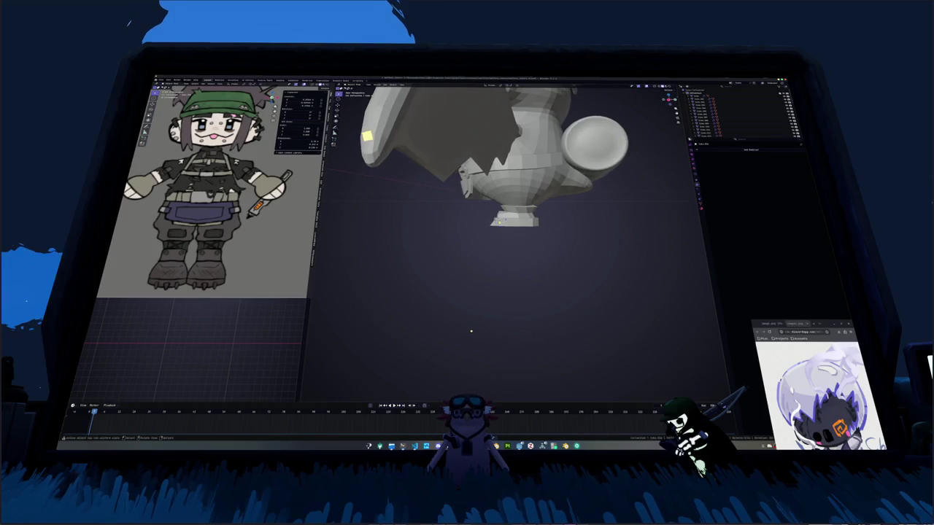
Raise several points along the boot top vertically along Z, one by one.
key("Tab")
scroll(474, 219, "up", 3)
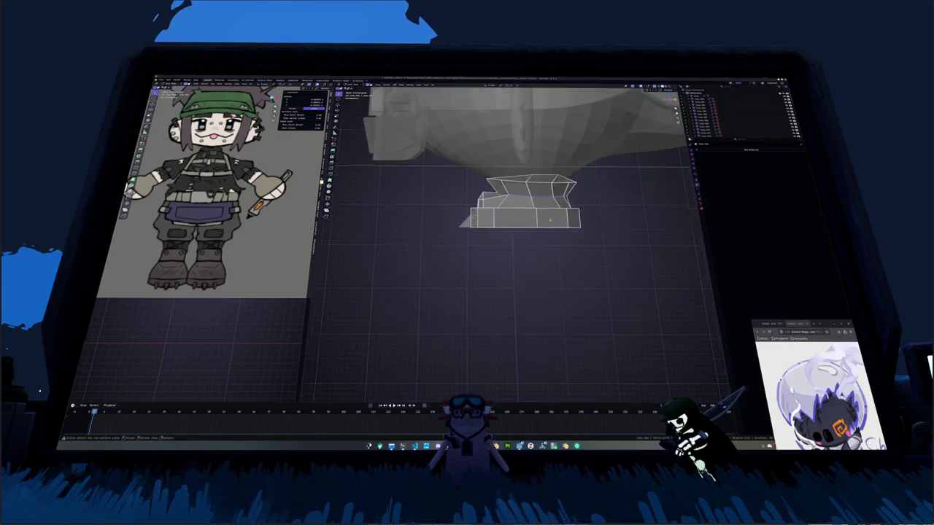
scroll(481, 211, "up", 2)
scroll(495, 208, "up", 2)
key("g")
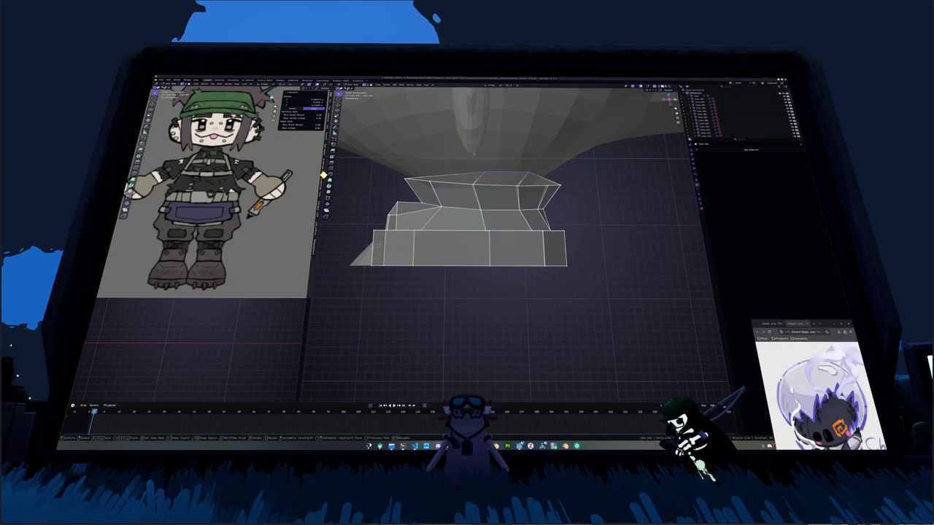
key("z")
left_click(635, 321)
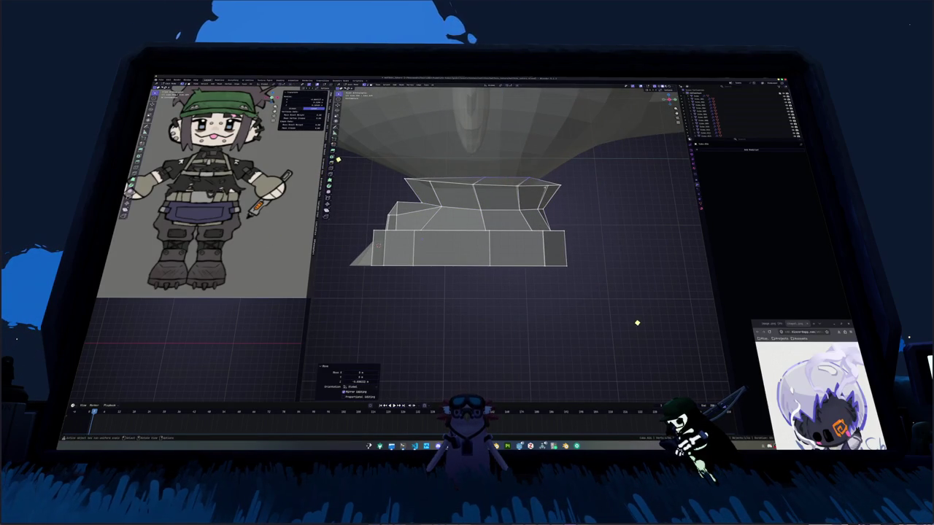
left_click(638, 323)
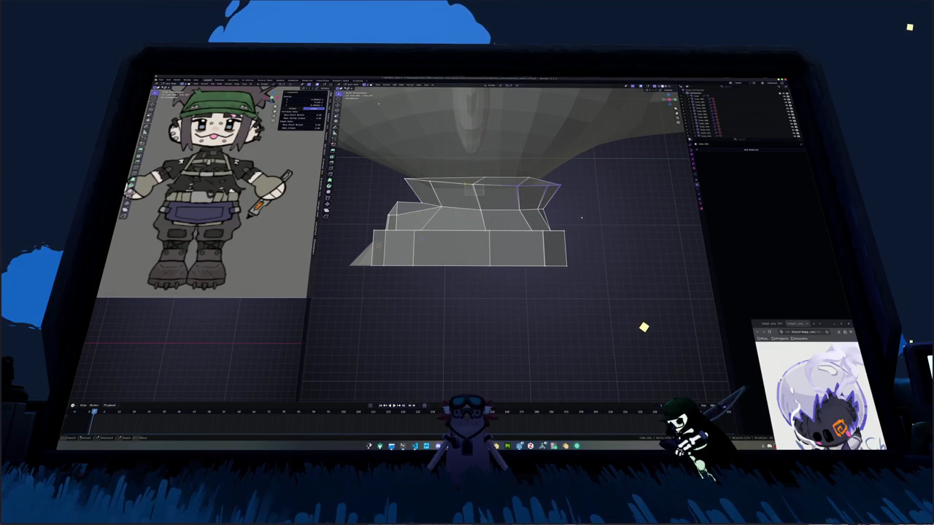
key("g")
key("z")
left_click(648, 329)
left_click(645, 327)
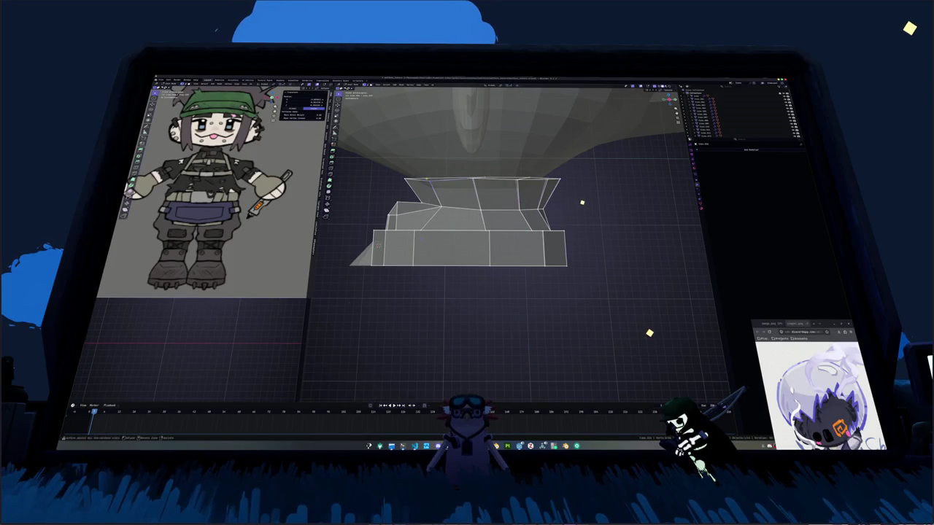
key("g")
key("z")
left_click(641, 323)
key("g")
key("z")
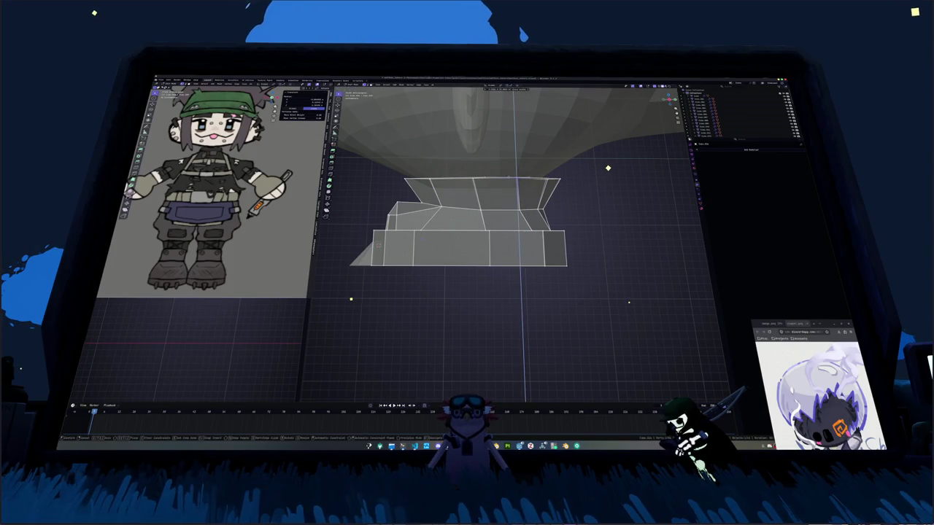
left_click(609, 161)
key("g")
key("z")
left_click(539, 174)
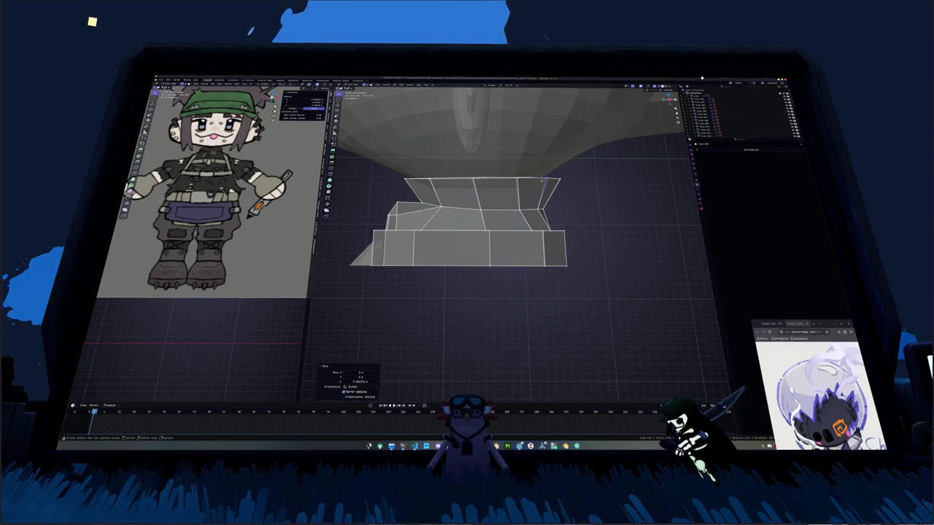
Shift the top geometry sideways along X and reposition it freely.
key("g")
key("x")
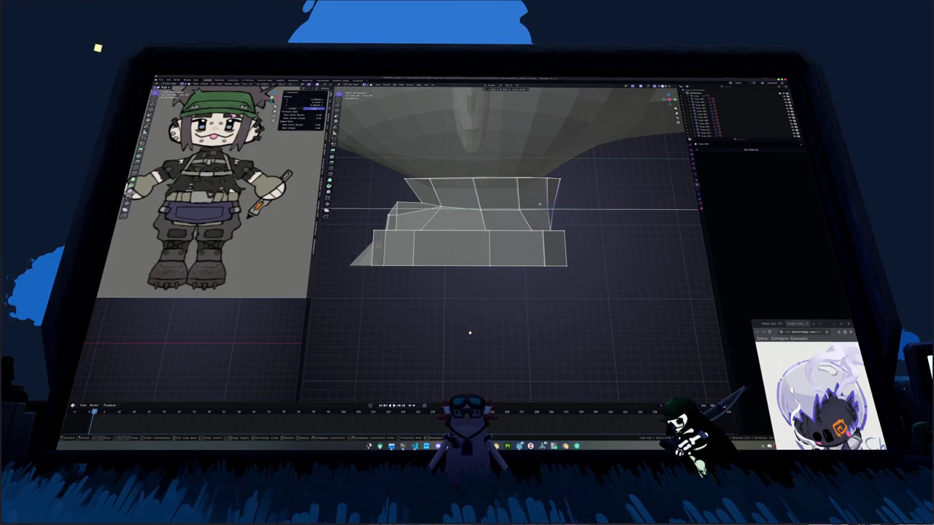
left_click(538, 204)
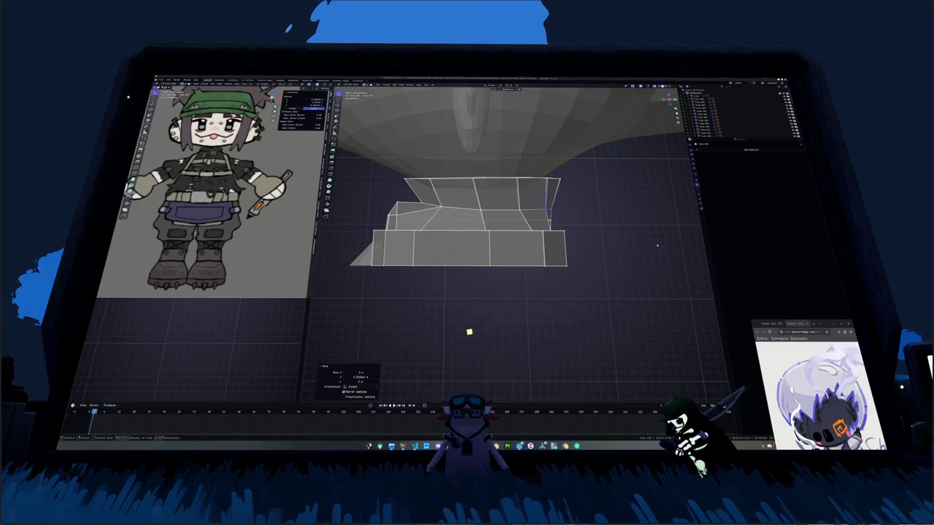
key("g")
left_click(489, 326)
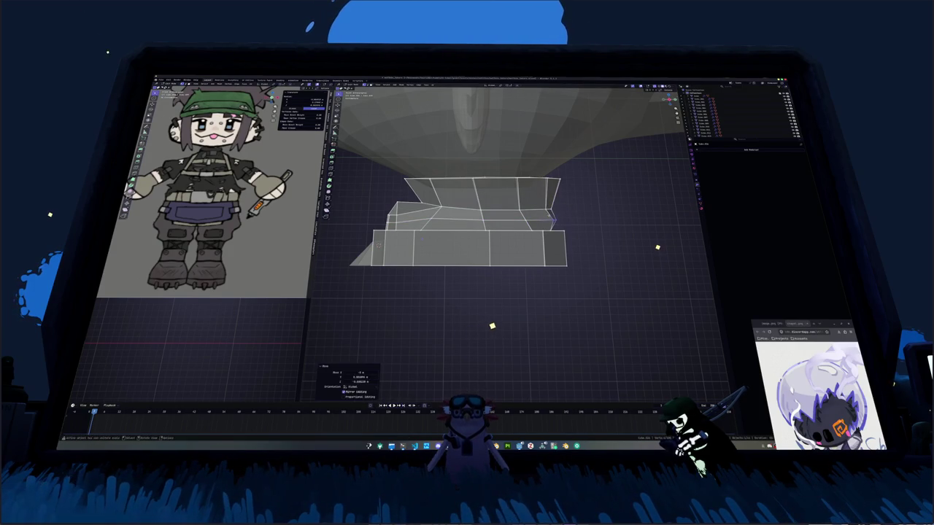
key("g")
left_click(530, 282)
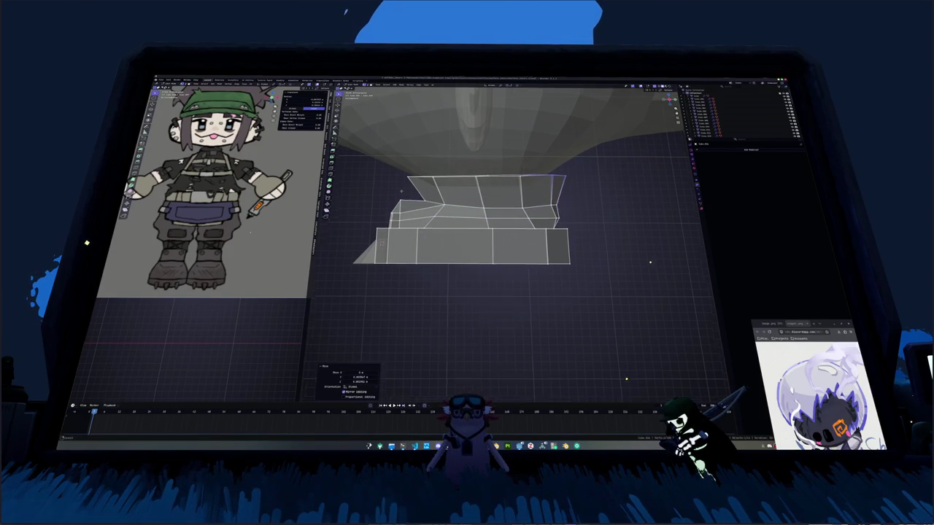
middle_click_drag(534, 257, 654, 264, "shift")
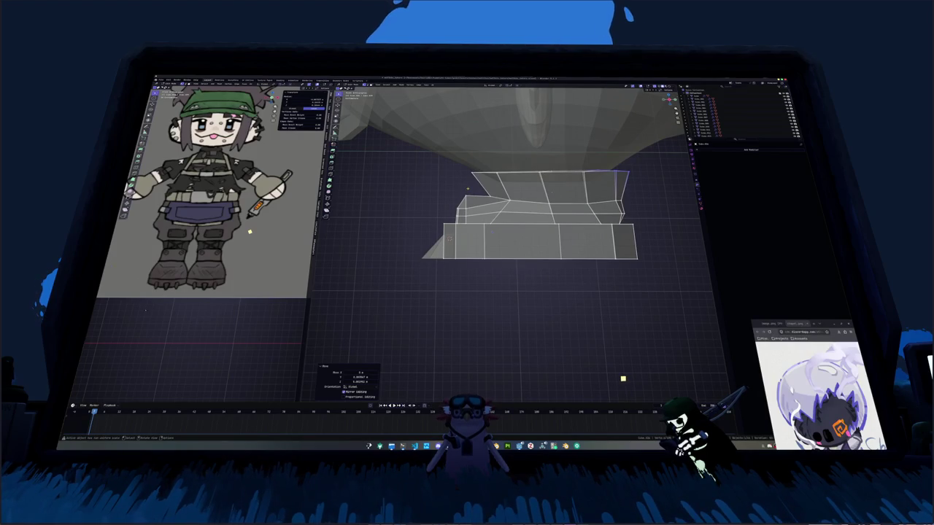
scroll(551, 192, "up", 2)
scroll(551, 192, "up", 1)
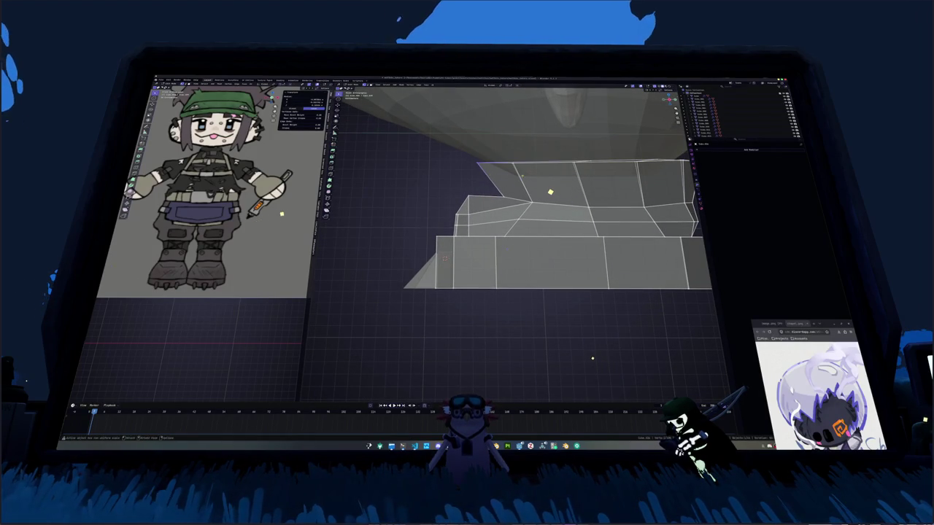
Pull the upper corner vertex outward and extrude the bottom-block edge upward into a new strip.
key("g")
left_click(385, 208)
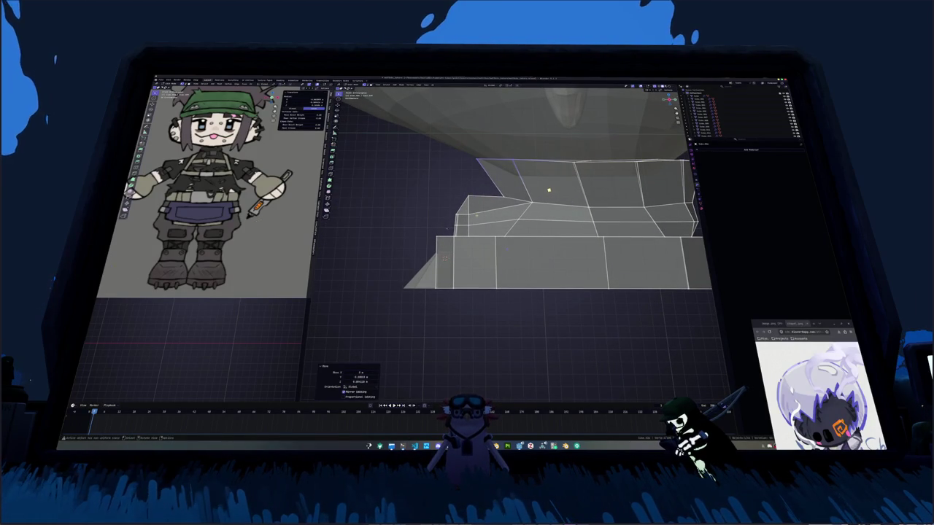
scroll(511, 204, "down", 2)
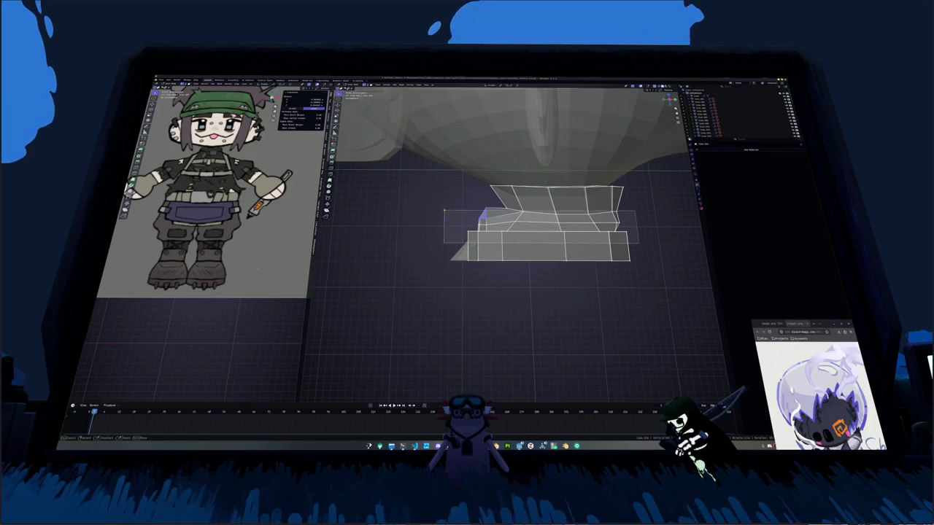
key("e")
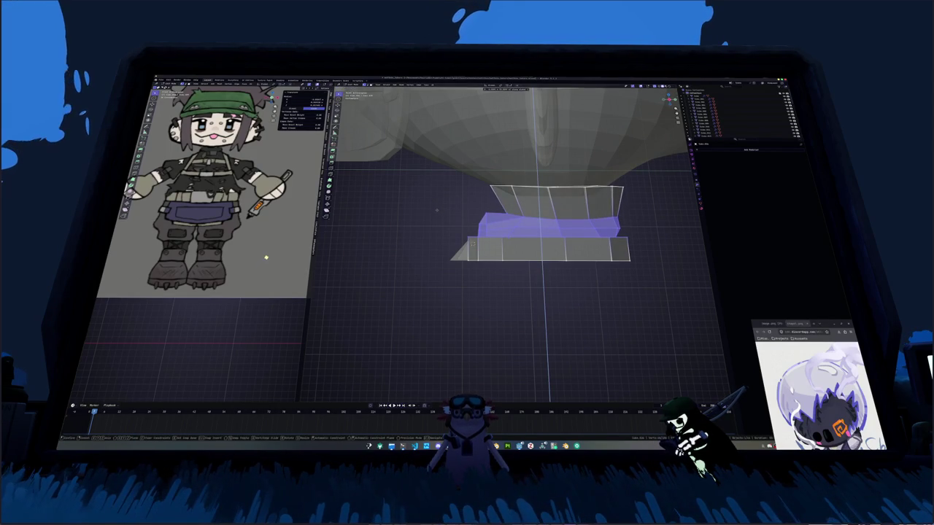
left_click(450, 235)
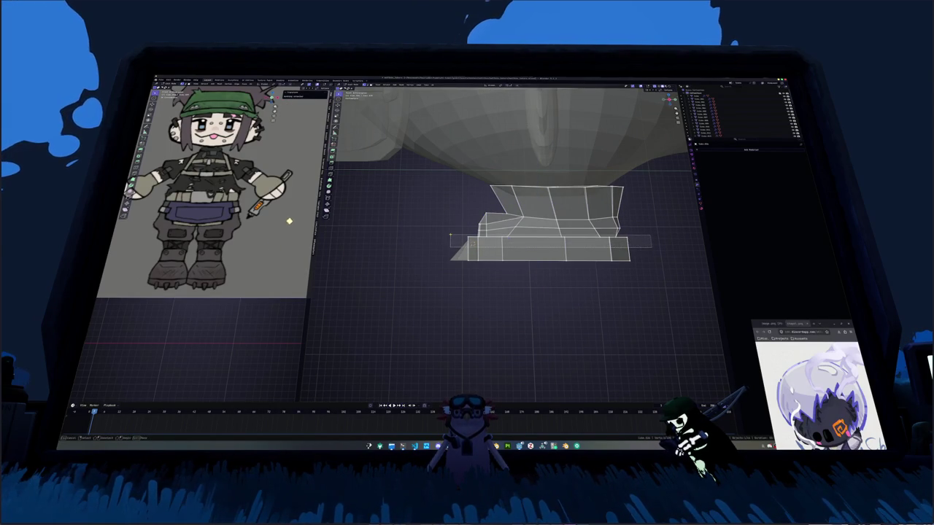
key("ctrl+z")
key("e")
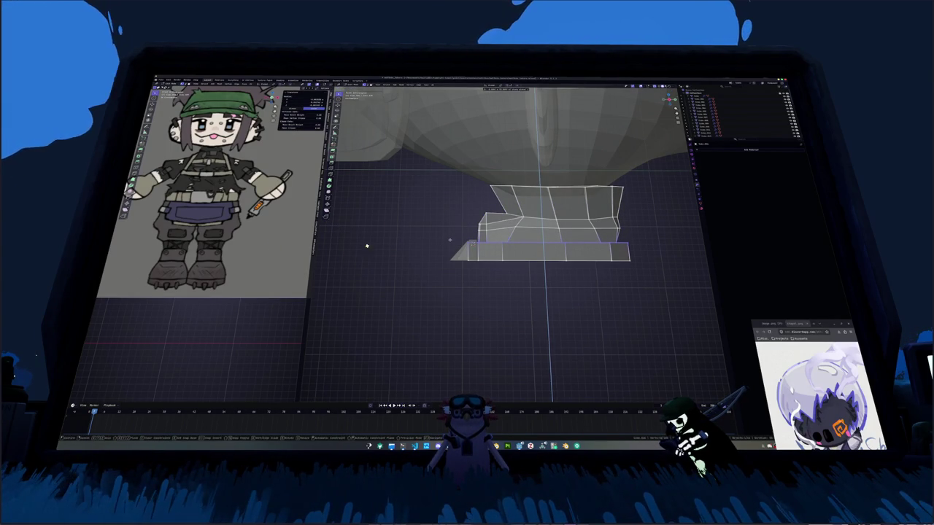
left_click(449, 239)
Extrude the boot's right edge outward and then extrude its narrow right face.
scroll(523, 240, "up", 3)
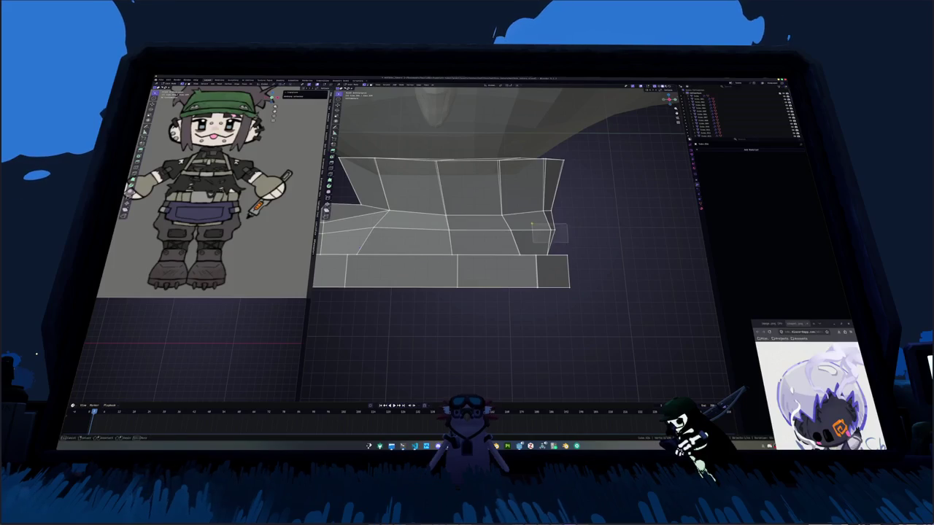
left_click_drag(568, 242, 532, 224)
key("e")
left_click(531, 230)
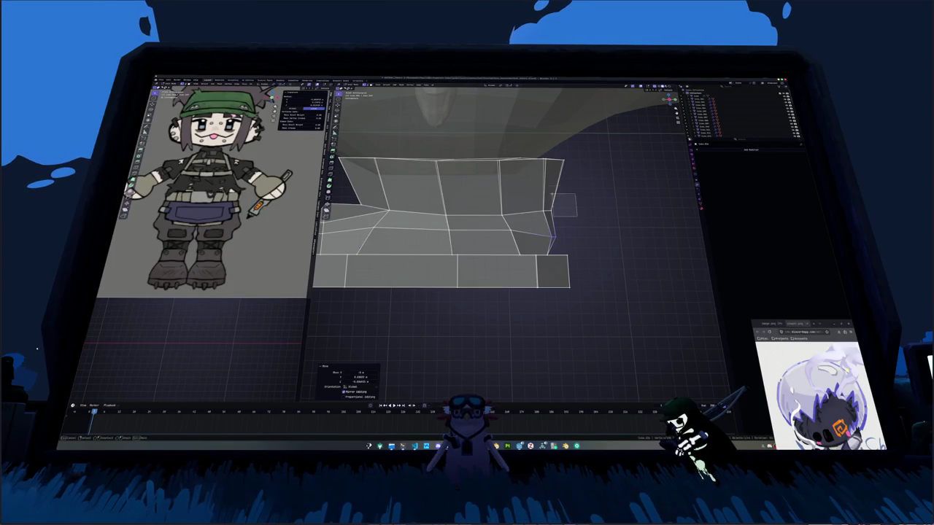
left_click_drag(552, 194, 540, 152)
key("e")
left_click(507, 136)
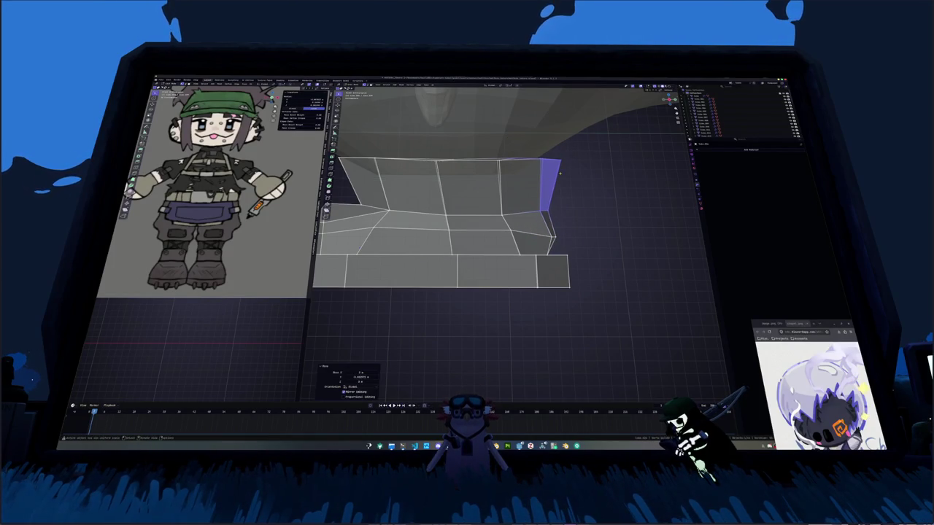
Slide a vertex into its final position, leave Edit Mode and grow the selection to the top band.
middle_click_drag(508, 136, 564, 217)
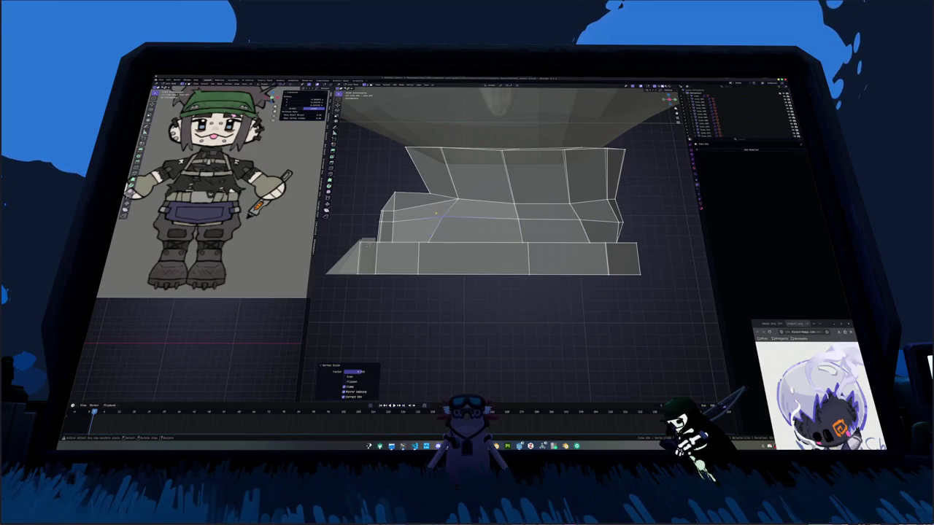
left_click(438, 213)
mouse_move(438, 213)
middle_mouse_down()
mouse_move(466, 233)
mouse_move(501, 229)
mouse_move(515, 284)
middle_mouse_up()
scroll(466, 234, "down", 3)
key("Tab")
key("Tab")
key("ctrl+KP_Add")
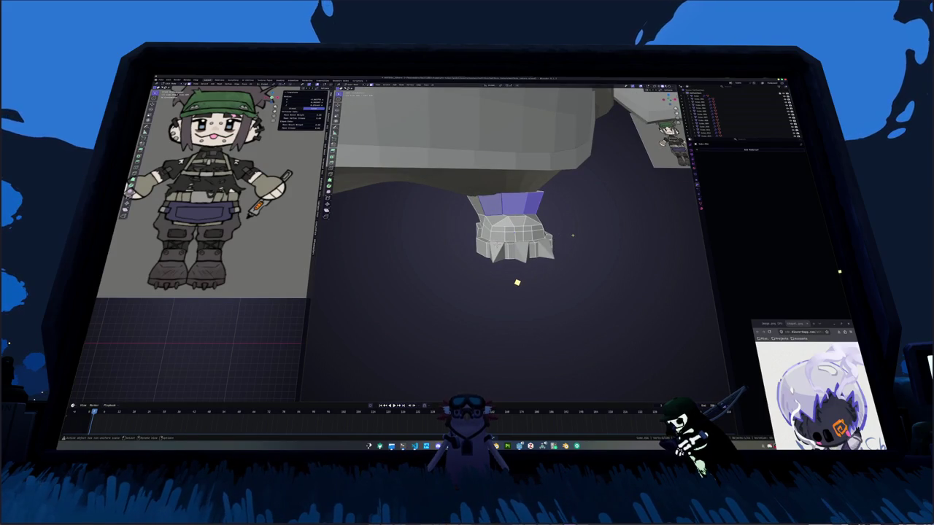
Duplicate the top band faces, separate them into their own object and add a Solidify modifier.
middle_click_drag(572, 234, 562, 299)
key("shift+d")
right_click(562, 301)
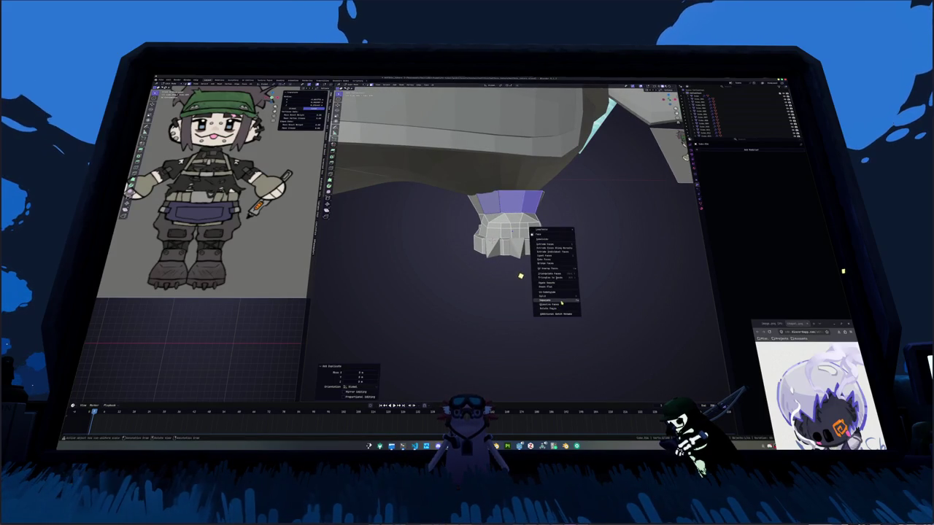
left_click(592, 301)
middle_click_drag(592, 301, 527, 272)
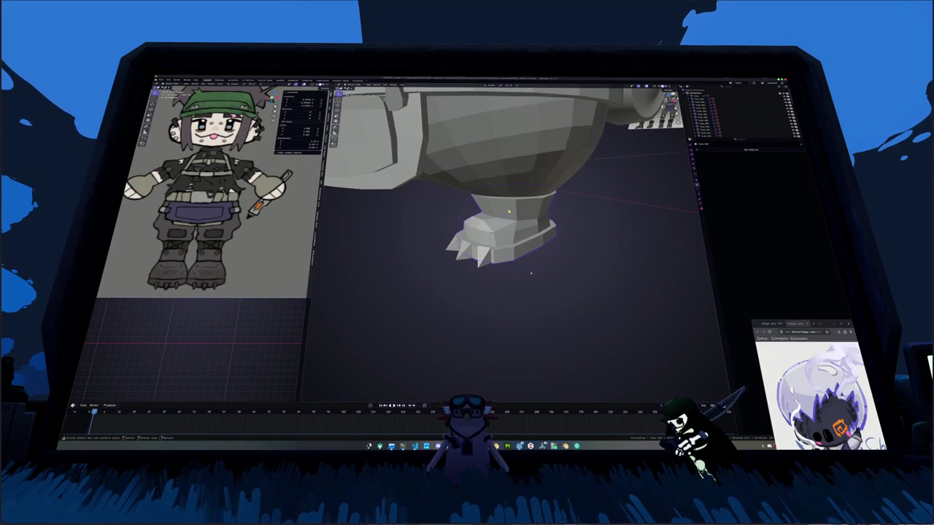
left_click(750, 150)
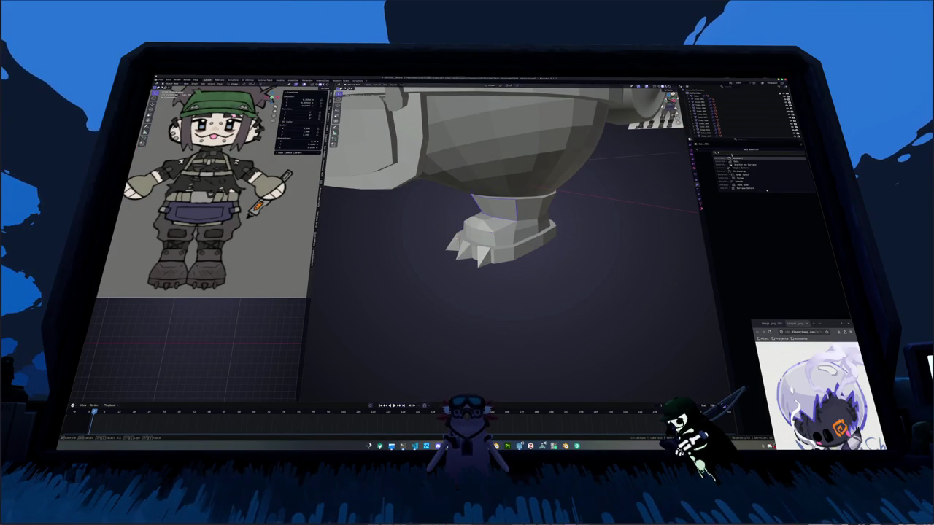
left_click(766, 173)
Apply the strap's scale and select the edge loop around the ankle in Edit Mode.
key("ctrl+a")
left_click(573, 204)
scroll(662, 188, "up", 2)
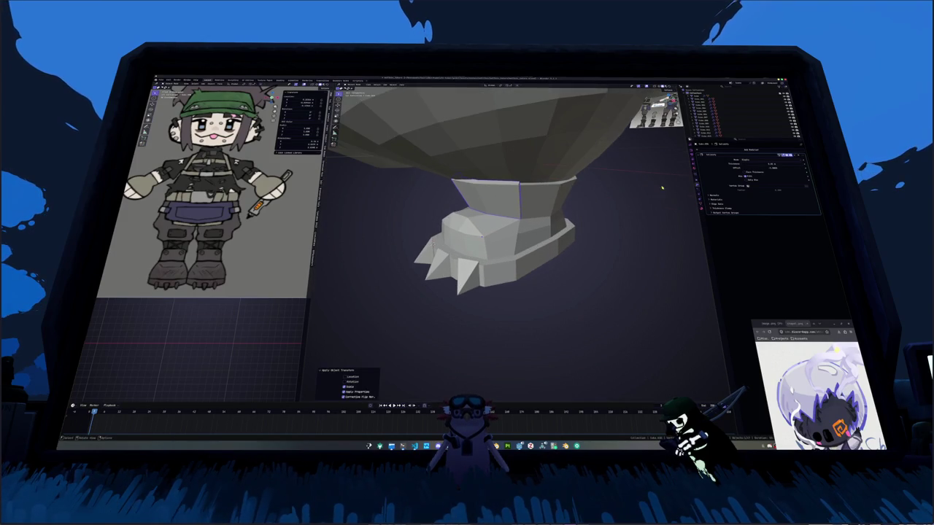
key("Tab")
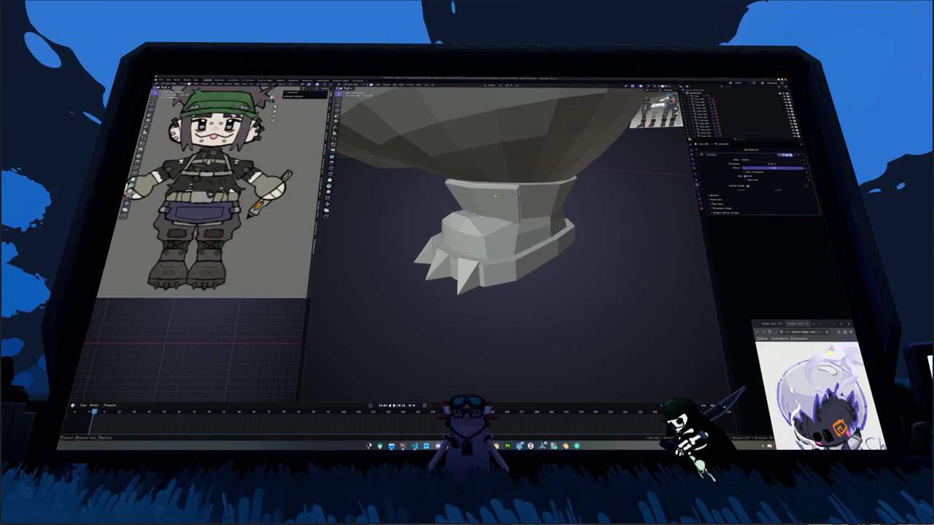
key("alt+z")
left_click(492, 187, "alt")
mouse_move(493, 186)
middle_mouse_down()
mouse_move(531, 186)
mouse_move(531, 205)
mouse_move(508, 209)
mouse_move(493, 160)
mouse_move(511, 182)
middle_mouse_up()
key("alt+z")
key("Tab")
Move the separated strap piece into position on the foot.
key("g")
left_click(503, 175)
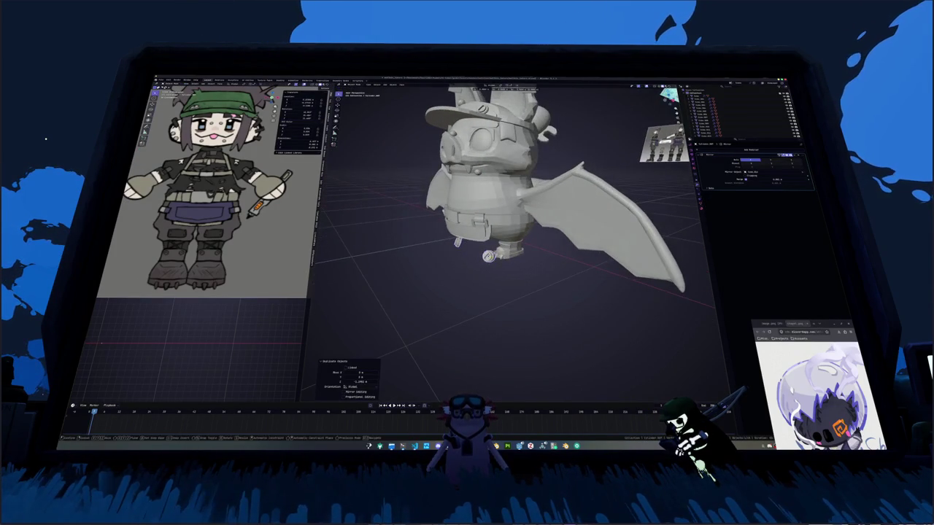
key("KP_1")
Duplicate the small part and rotate it into place beside the boot.
scroll(511, 277, "up", 4)
key("shift+d")
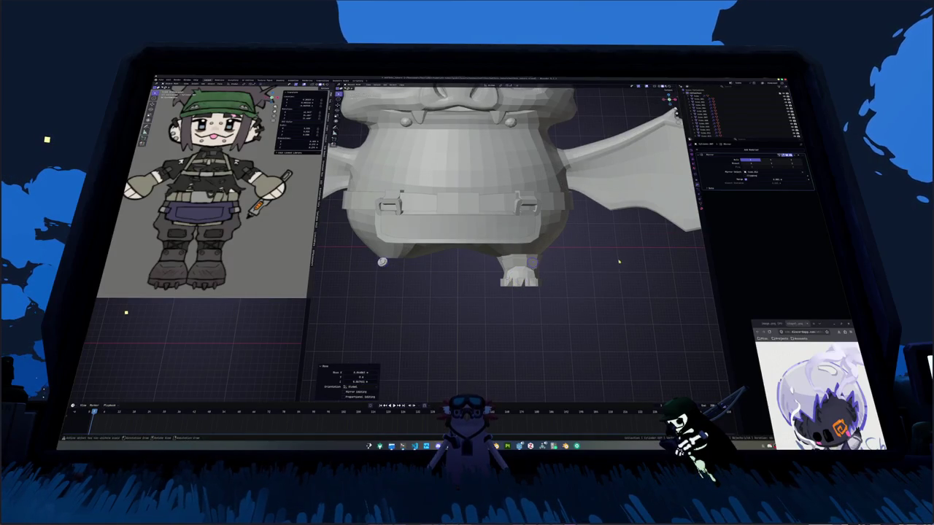
middle_click_drag(555, 278, 578, 265)
key("KP_1")
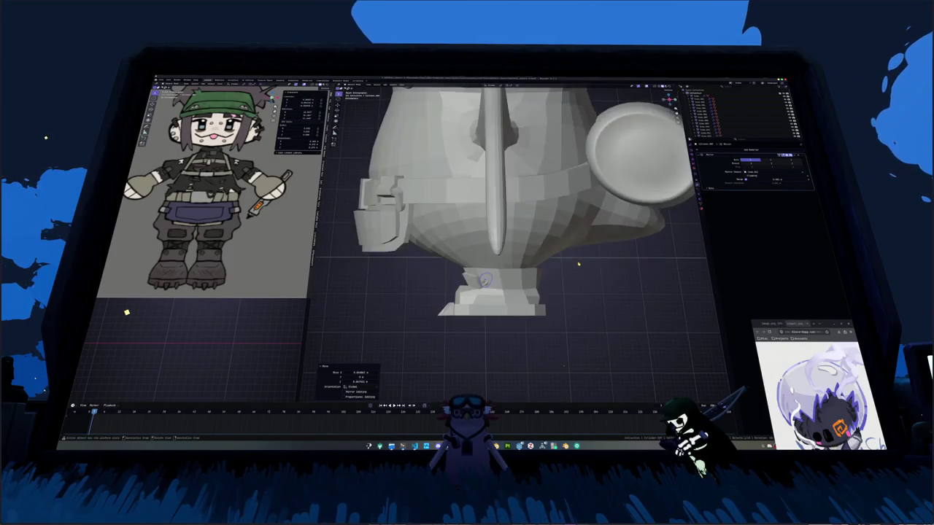
key("r")
left_click(562, 365)
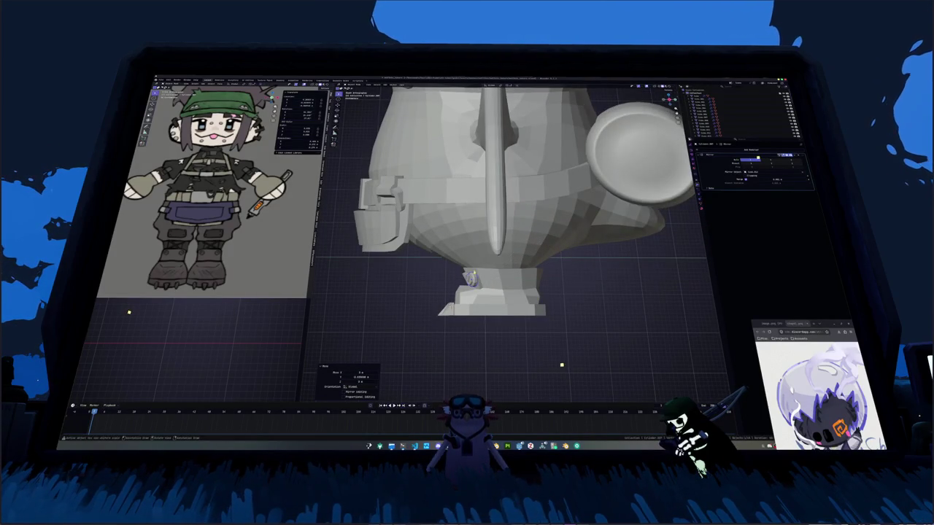
scroll(562, 365, "up", 3)
middle_click_drag(563, 365, 560, 367)
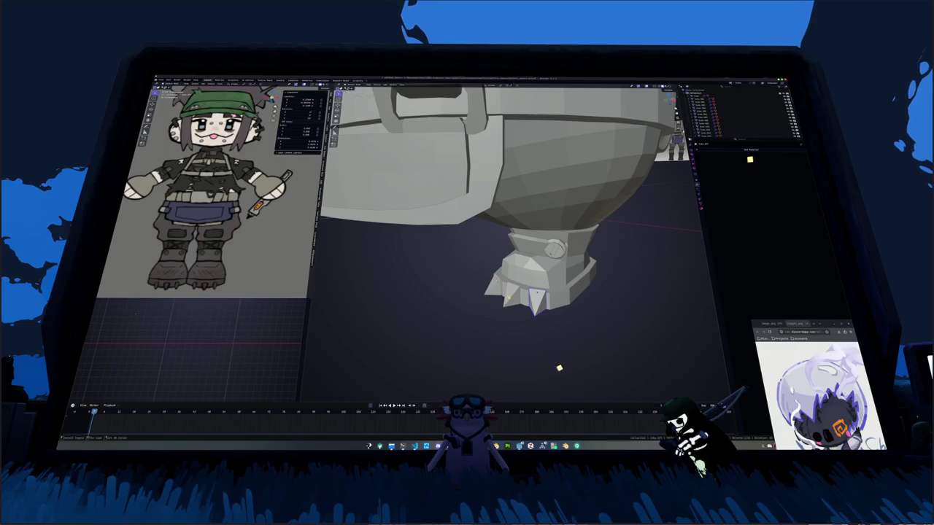
Fatten the boot's claw spike vertices along their normals with Alt+S.
key("Tab")
key("alt+z")
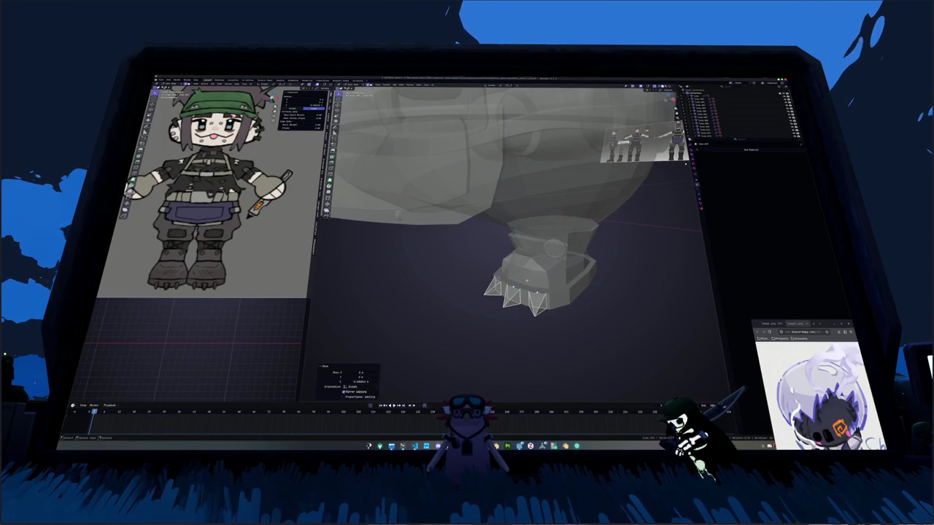
left_click(506, 309)
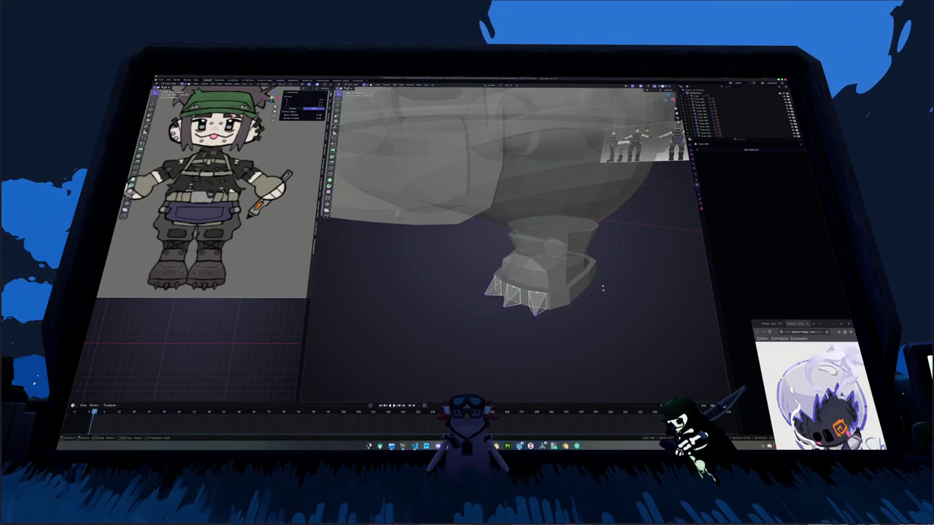
key("alt+s")
left_click(563, 341)
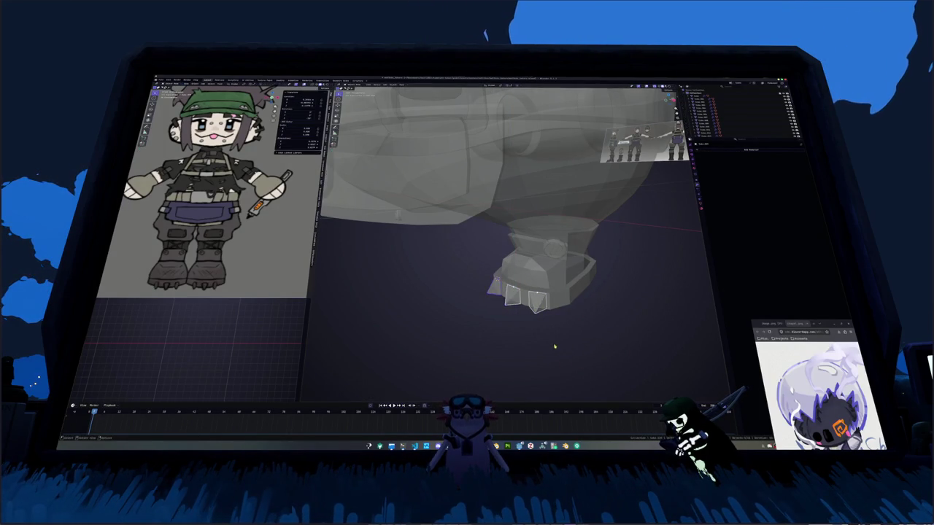
middle_click_drag(552, 343, 559, 292)
key("alt+s")
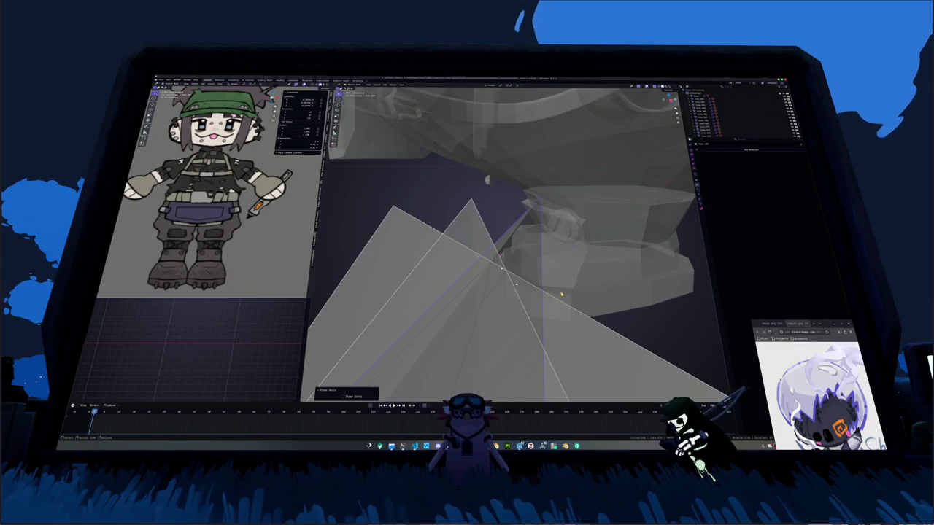
key("ctrl+z")
key("alt+s")
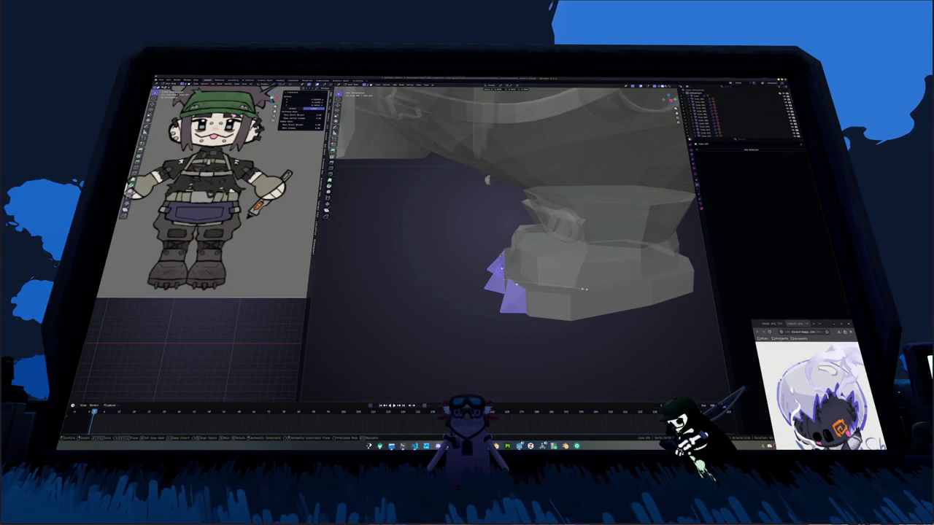
middle_click_drag(575, 304, 555, 277)
key("alt+z")
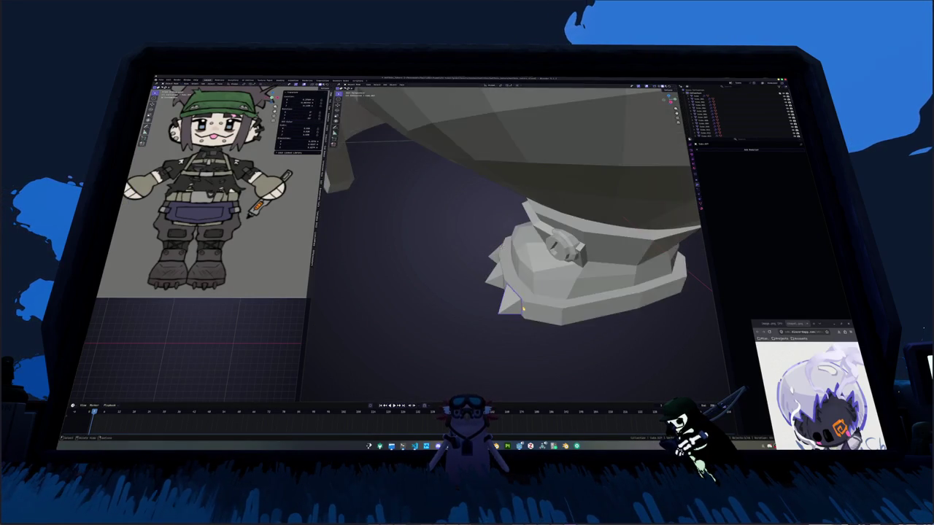
Raise the spike vertically onto the boot and rotate it twice to fit.
key("g")
key("z")
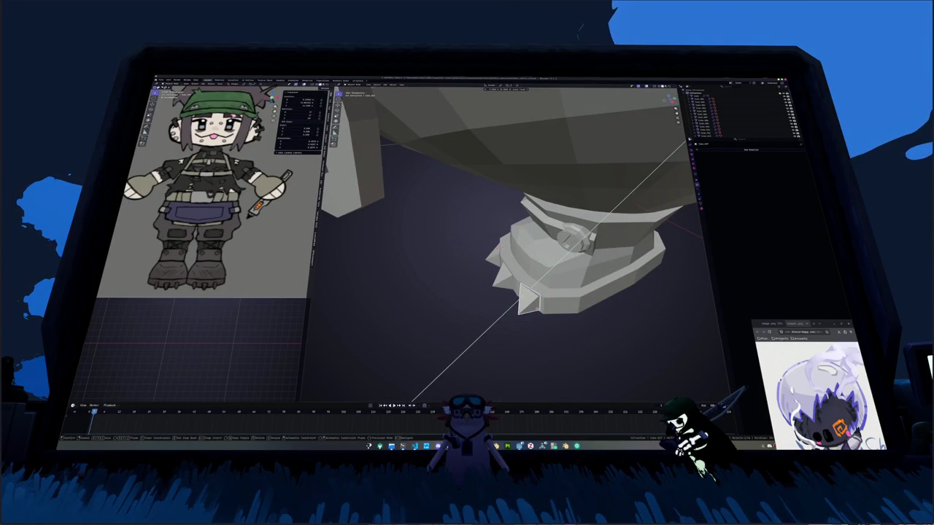
key("Return")
key("r")
left_click(313, 324)
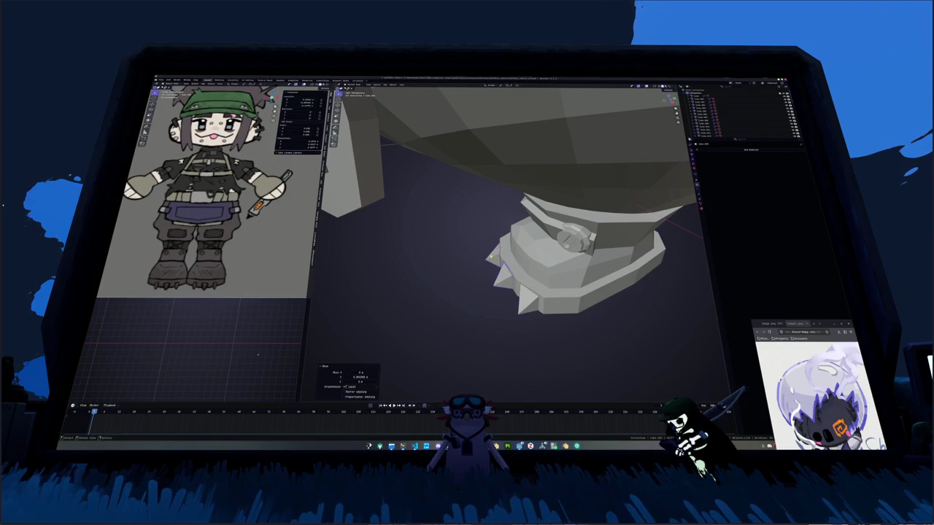
middle_click_drag(314, 323, 306, 342)
key("r")
left_click(253, 355)
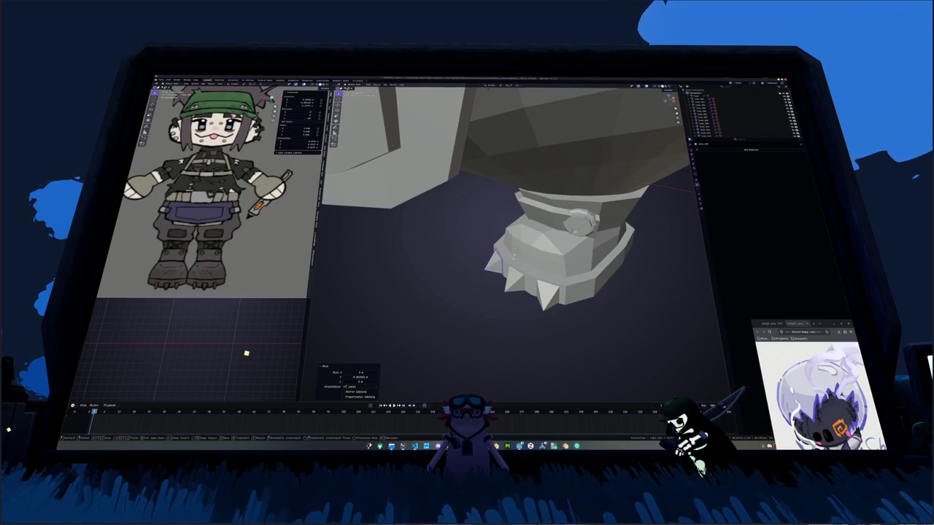
middle_click_drag(228, 348, 224, 317)
Scale, lift and rotate the round strap button so it lies flush on the ankle strap.
key("s")
left_click(225, 332)
key("g")
key("z")
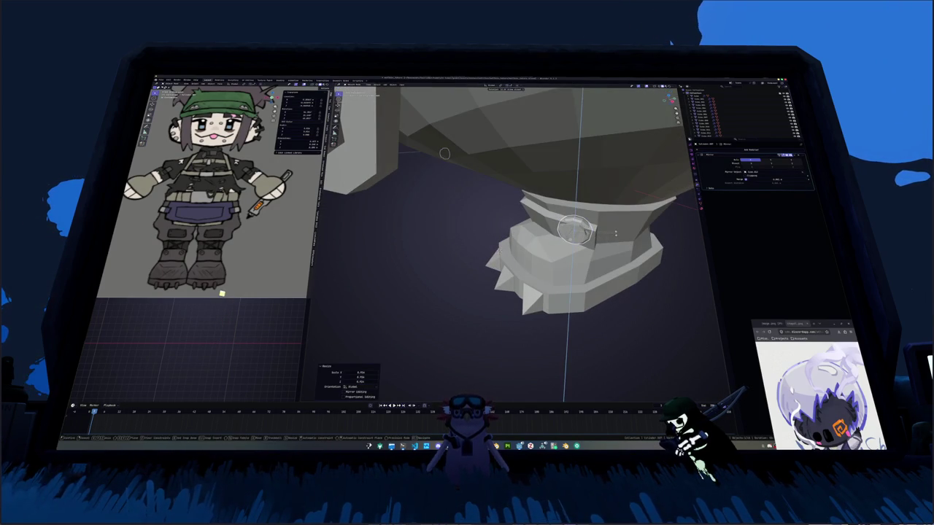
mouse_move(444, 152)
middle_mouse_down()
mouse_move(495, 216)
mouse_move(411, 167)
mouse_move(648, 227)
middle_mouse_up()
left_click(496, 217)
Add a Mirror modifier to the boot and drag Mirror.001 to the top of the modifier stack.
left_click(741, 149)
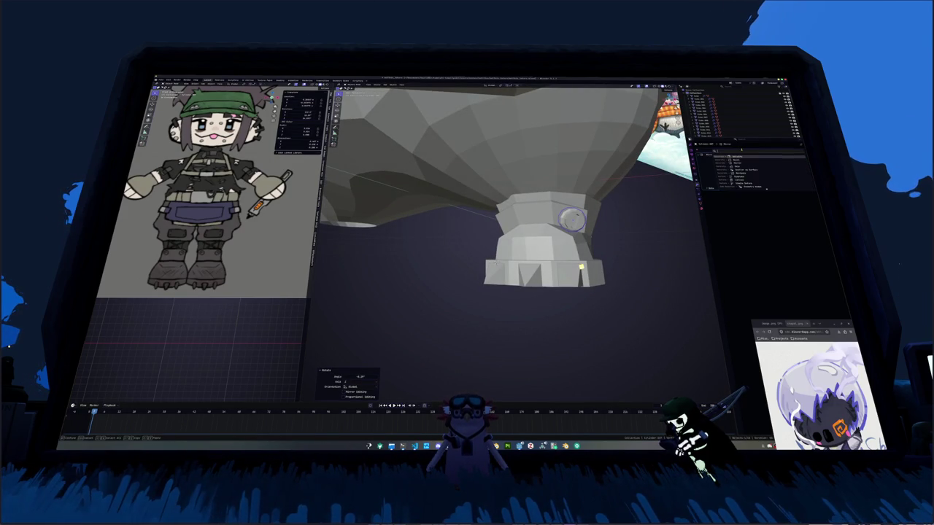
left_click(745, 164)
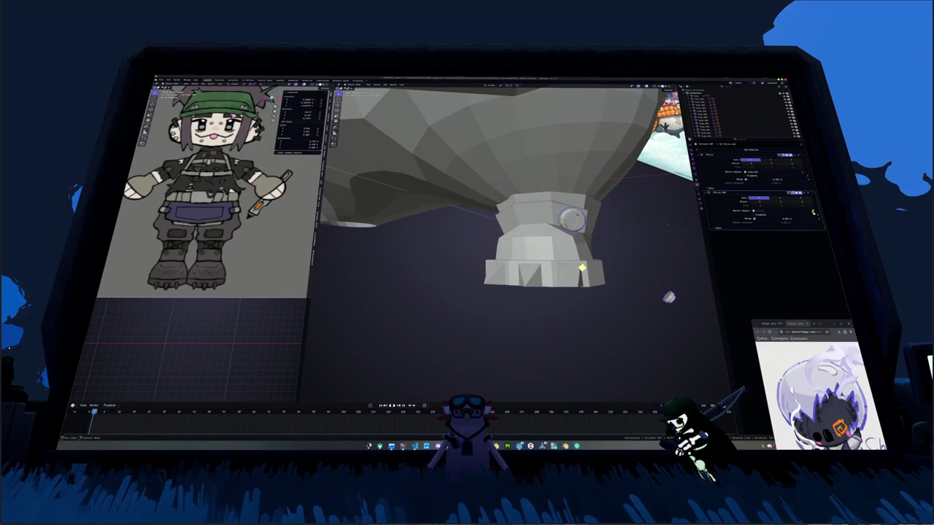
middle_click_drag(610, 225, 670, 222)
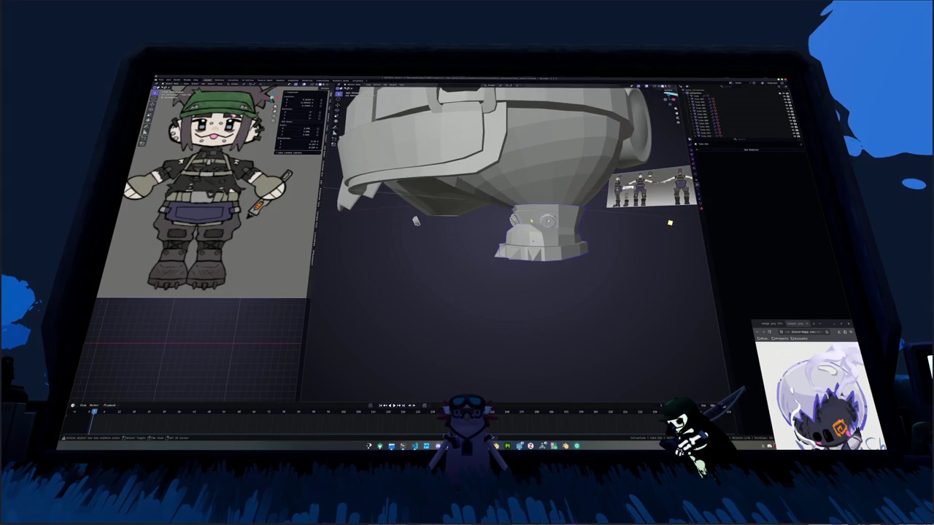
key("ctrl+z")
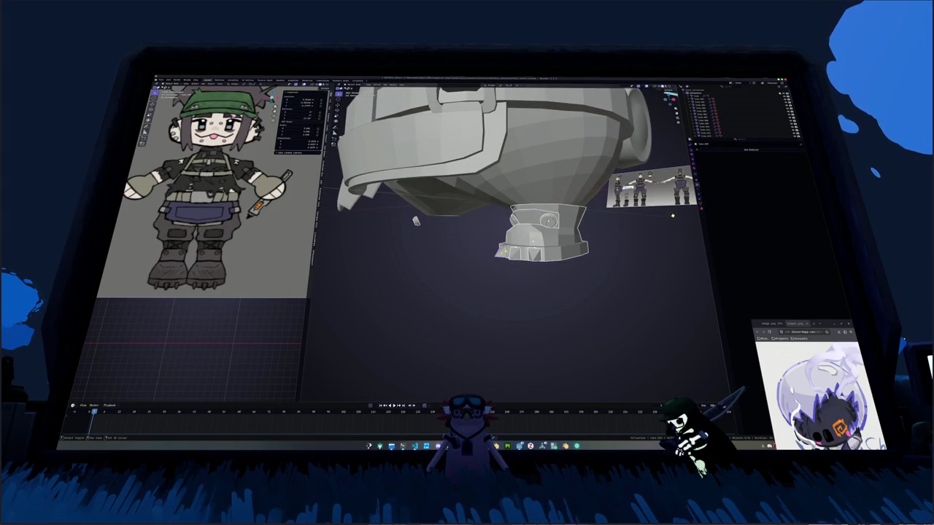
left_click(415, 221)
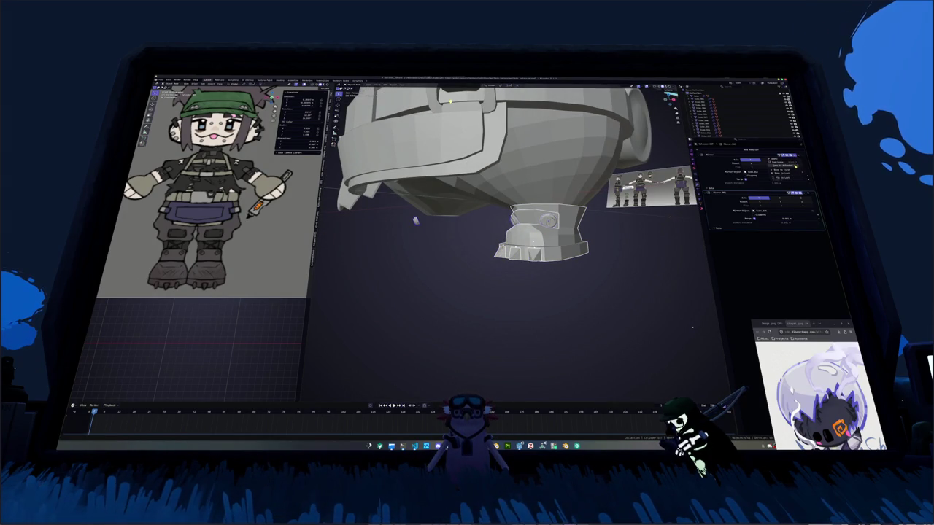
key("ctrl+z")
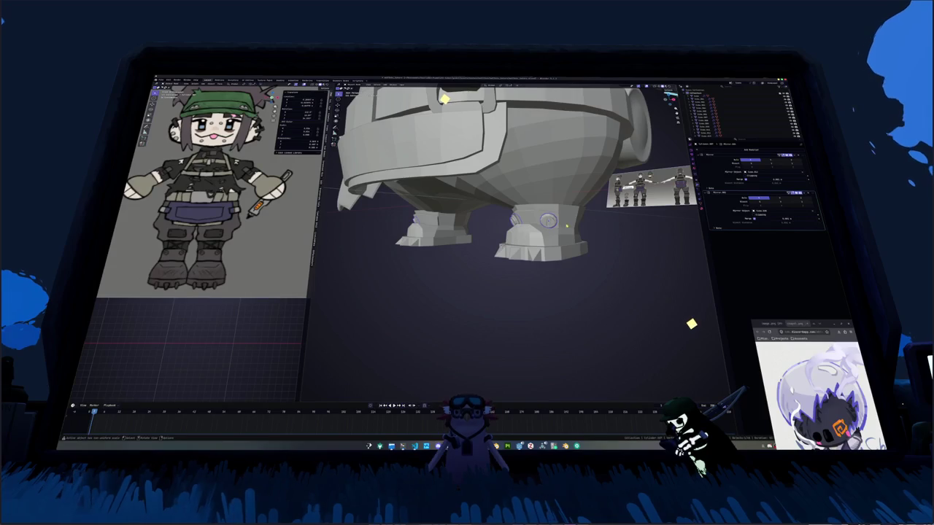
left_click(776, 195)
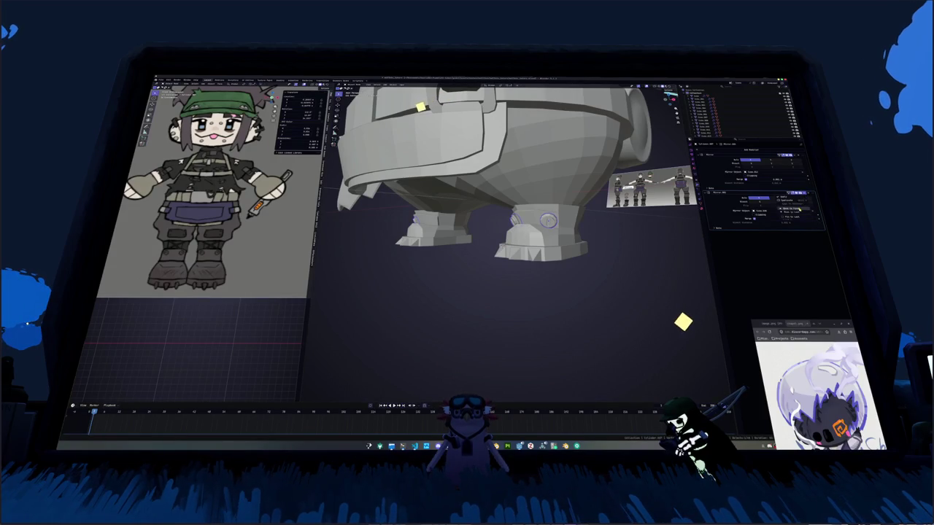
middle_click_drag(511, 233, 494, 237)
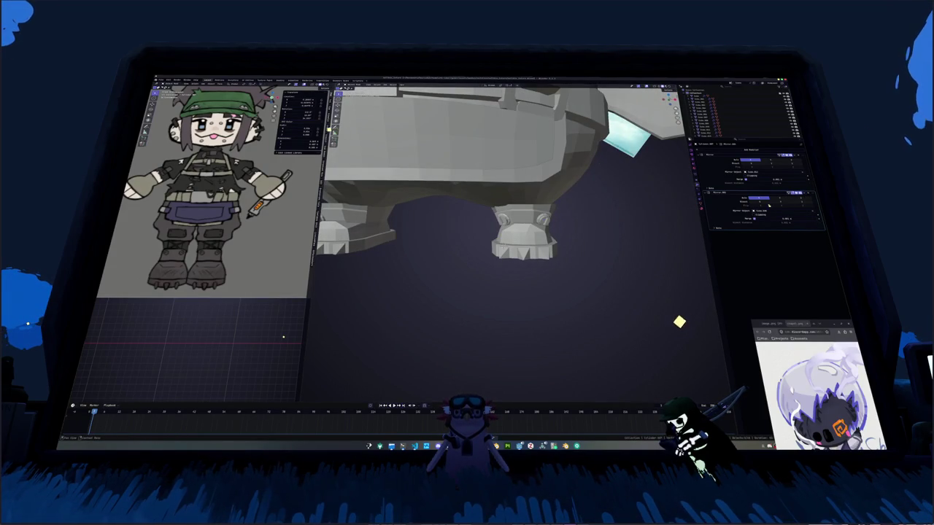
left_click_drag(816, 191, 815, 155)
mouse_move(511, 233)
middle_mouse_down()
mouse_move(543, 248)
mouse_move(527, 259)
mouse_move(469, 236)
middle_mouse_up()
Shade the boot smooth, replacing auto smooth with plain Shade Smooth.
right_click(525, 235)
left_click(525, 241)
right_click(536, 241)
left_click(526, 242)
Select an edge loop on the boot and mark it as a UV seam.
key("Tab")
left_click(257, 370)
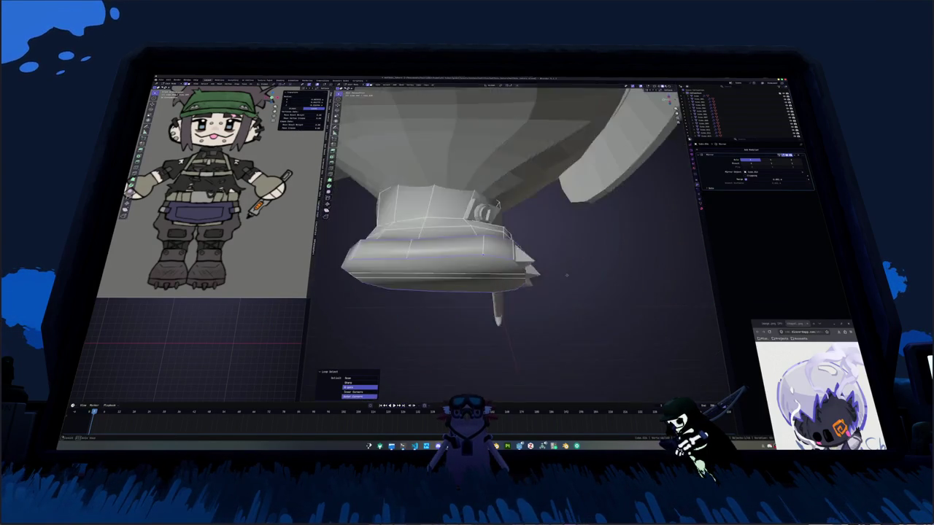
right_click(469, 235)
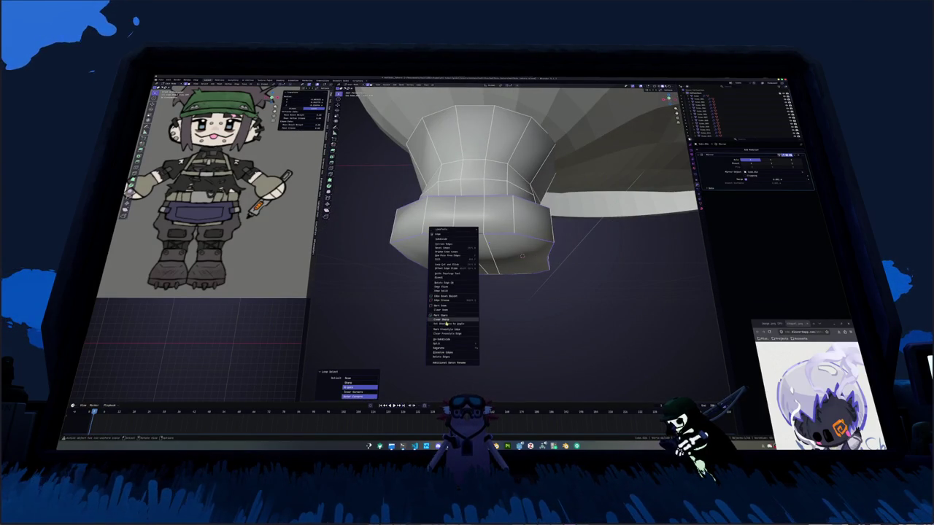
left_click(445, 315)
mouse_move(445, 315)
middle_mouse_down()
mouse_move(459, 282)
mouse_move(515, 303)
mouse_move(525, 250)
middle_mouse_up()
Frame the other boot in Edit Mode and mark another UV seam on it.
left_click(535, 246)
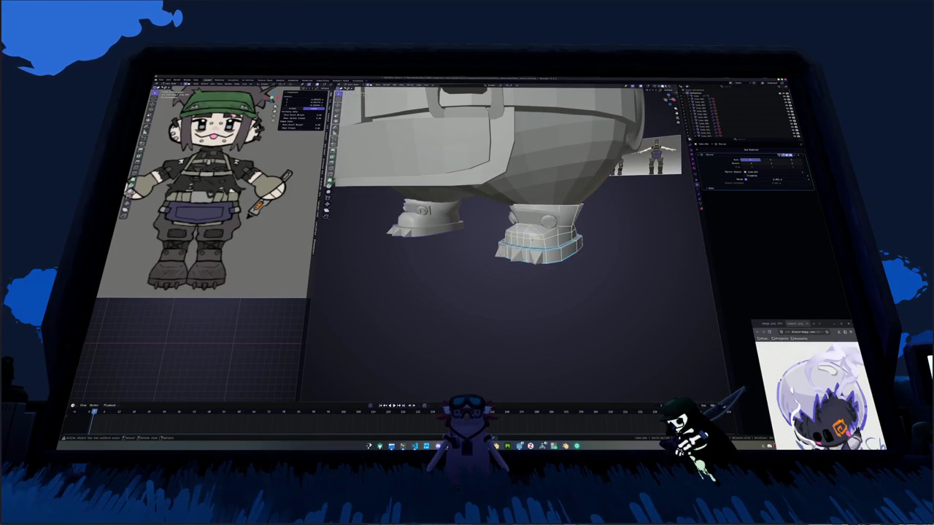
key("Tab")
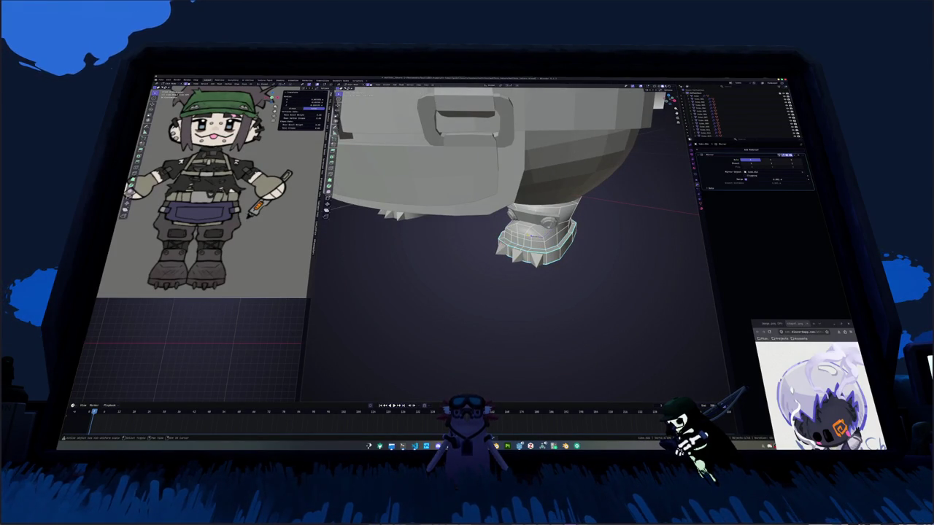
key("KP_Decimal")
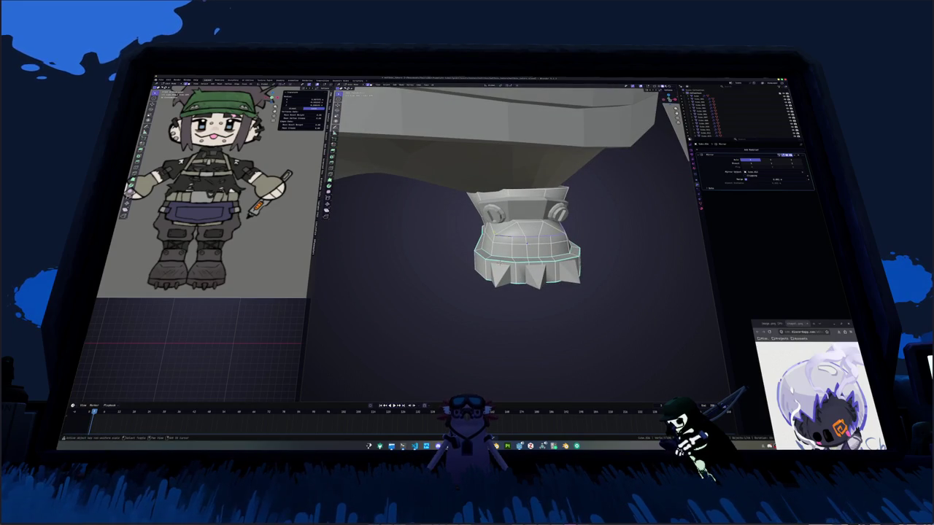
mouse_move(511, 292)
middle_mouse_down()
mouse_move(449, 241)
mouse_move(454, 267)
middle_mouse_up()
right_click(448, 240)
left_click(451, 239)
scroll(448, 235, "down", 2)
scroll(559, 258, "up", 3)
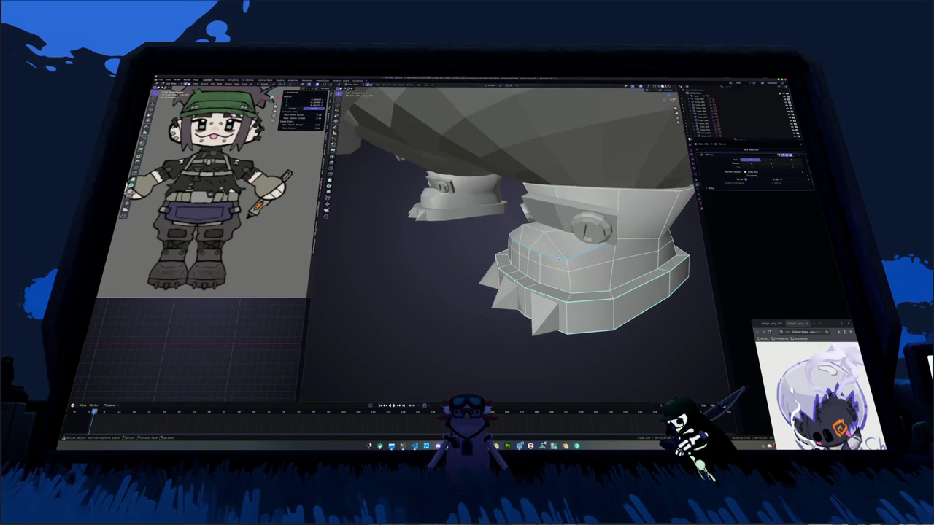
mouse_move(558, 258)
middle_mouse_down()
mouse_move(532, 277)
mouse_move(510, 247)
mouse_move(612, 237)
mouse_move(569, 244)
mouse_move(612, 251)
mouse_move(594, 267)
middle_mouse_up()
Widen the boot's lower edge loops by scaling them along X, then along Y.
key("s")
key("x")
left_click(615, 237)
left_click(559, 247, "alt")
key("s")
key("x")
left_click(612, 251)
key("s")
key("y")
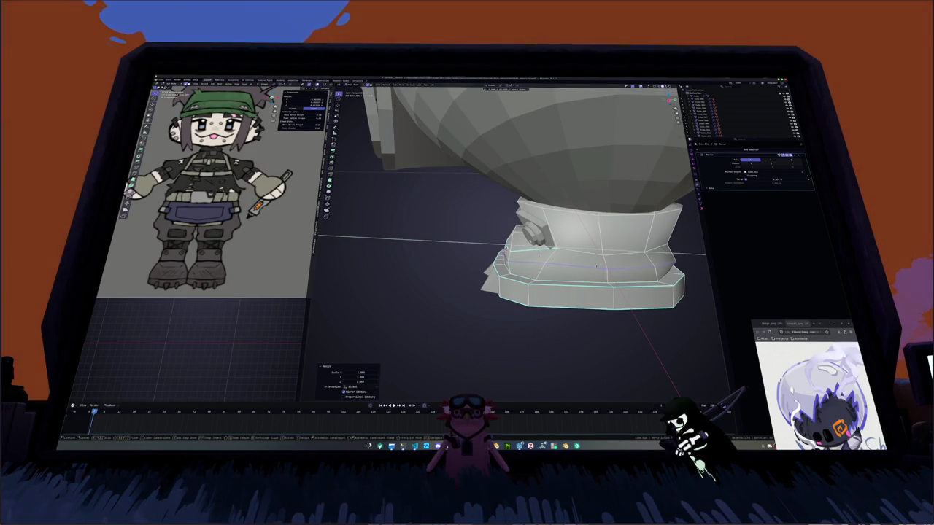
Confirm the Y-axis scaling and select the edge loop on the boot sole.
left_click(597, 267)
middle_click_drag(597, 266, 617, 250)
left_click(617, 250, "alt")
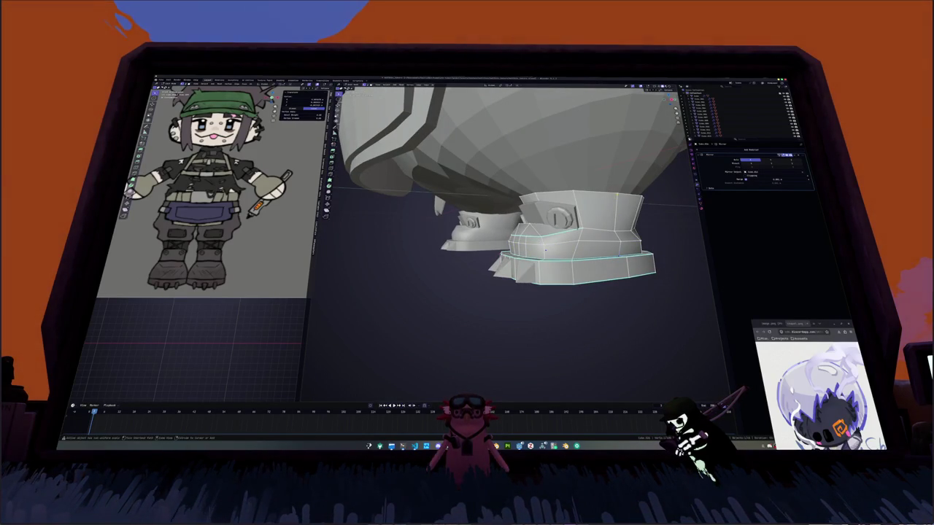
mouse_move(544, 251)
middle_mouse_down()
mouse_move(481, 248)
mouse_move(511, 240)
mouse_move(496, 263)
middle_mouse_up()
Toggle undo and redo repeatedly to compare the sole loop with and without the relax.
key("ctrl+z")
key("ctrl+shift+z")
key("ctrl+z")
key("ctrl+shift+z")
key("ctrl+z")
key("ctrl+shift+z")
key("ctrl+z")
key("ctrl+shift+z")
key("ctrl+z")
key("ctrl+shift+z")
key("ctrl+z")
key("ctrl+shift+z")
key("ctrl+z")
key("ctrl+shift+z")
key("ctrl+z")
key("ctrl+shift+z")
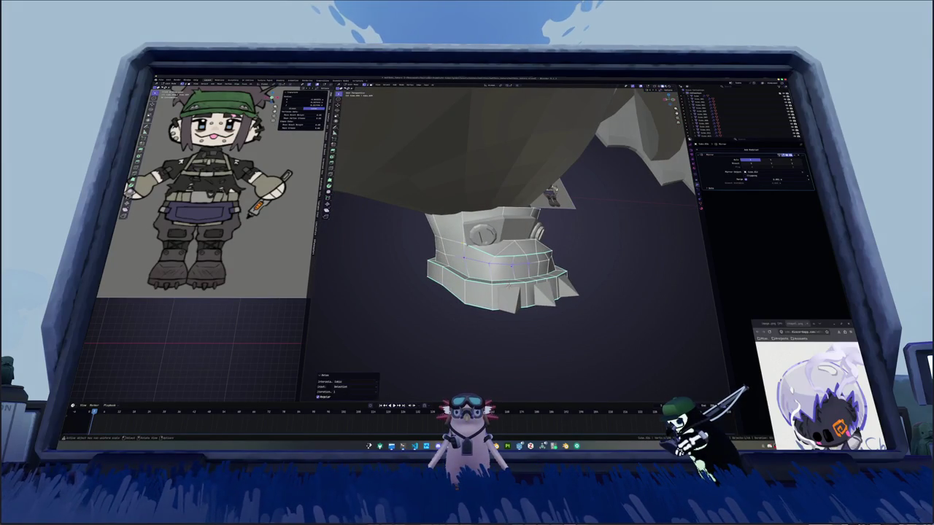
key("ctrl+z")
key("ctrl+shift+z")
mouse_move(496, 262)
middle_mouse_down()
mouse_move(531, 262)
mouse_move(510, 251)
middle_mouse_up()
Leave mesh editing, view the legs from below, and select one of the boots.
key("ctrl+z")
scroll(531, 261, "down", 3)
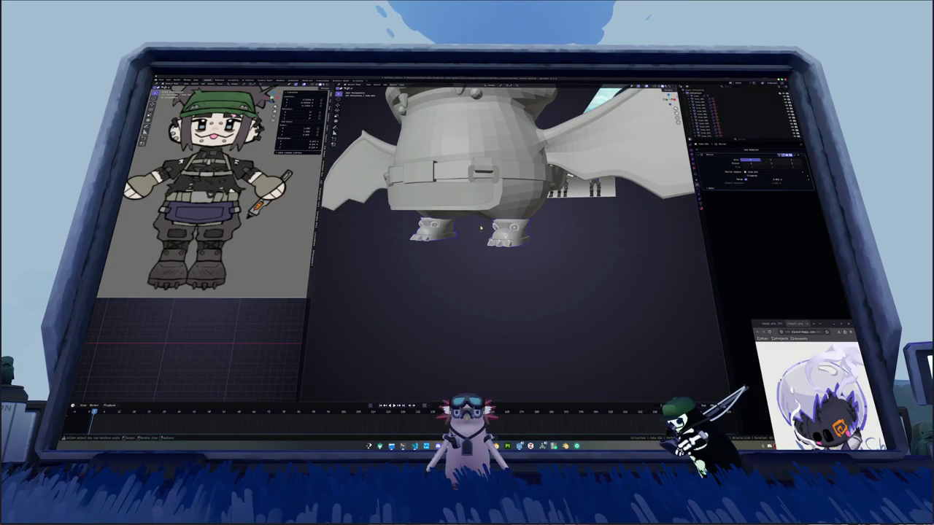
scroll(480, 228, "up", 2)
right_click(562, 242)
key("Escape")
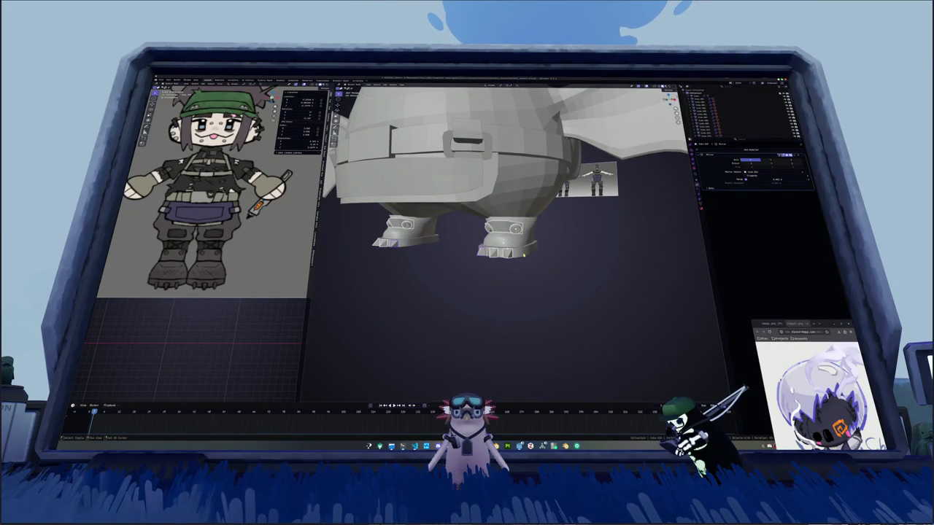
right_click(524, 255)
key("Escape")
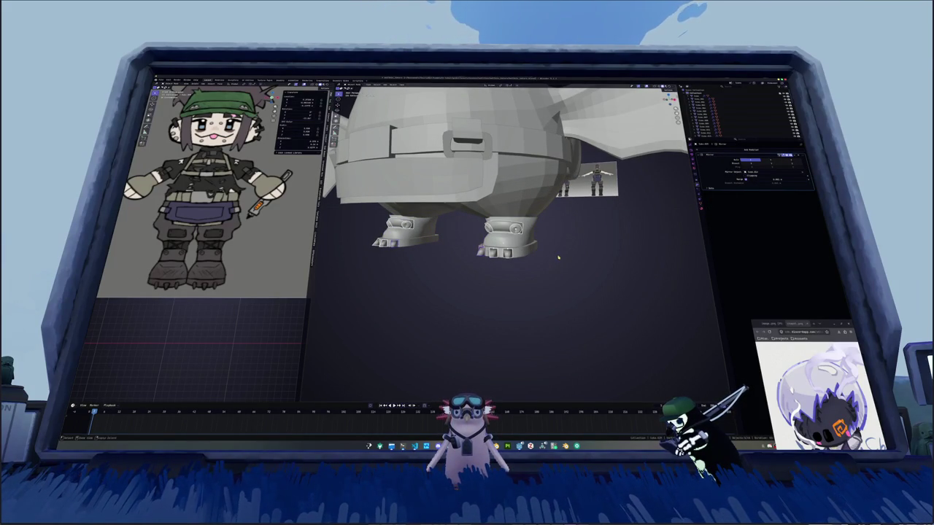
right_click(558, 257)
key("Escape")
mouse_move(558, 257)
middle_mouse_down()
mouse_move(528, 274)
mouse_move(553, 267)
mouse_move(511, 241)
middle_mouse_up()
left_click(497, 232)
left_click(525, 256)
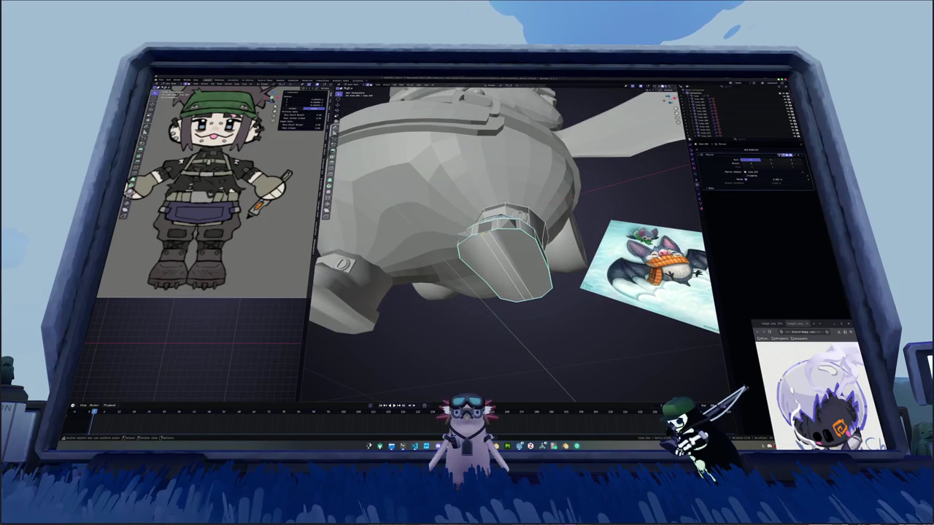
Mark the chosen boot edges as UV seams.
right_click(491, 245)
left_click(490, 245)
mouse_move(490, 245)
middle_mouse_down()
mouse_move(477, 262)
mouse_move(481, 288)
middle_mouse_up()
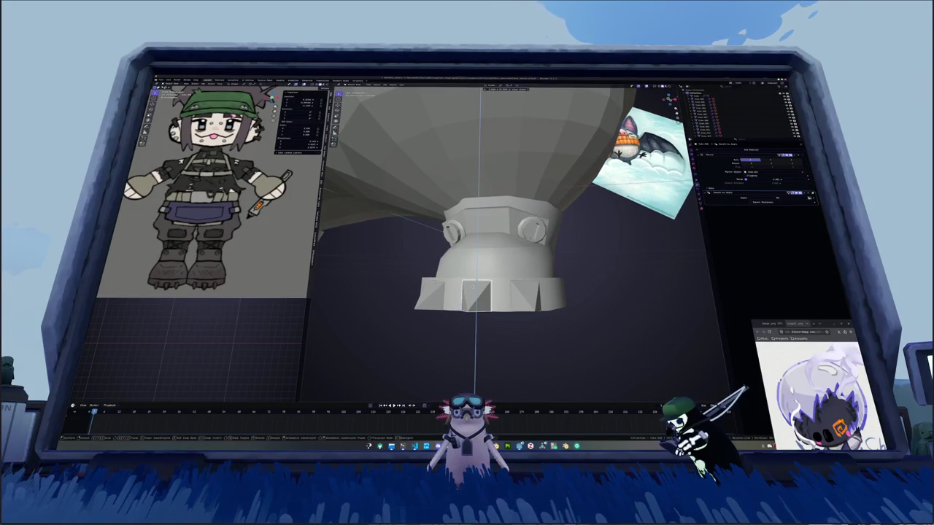
Move the middle sole claw face along Z and show the transform sidebar.
key("g")
key("z")
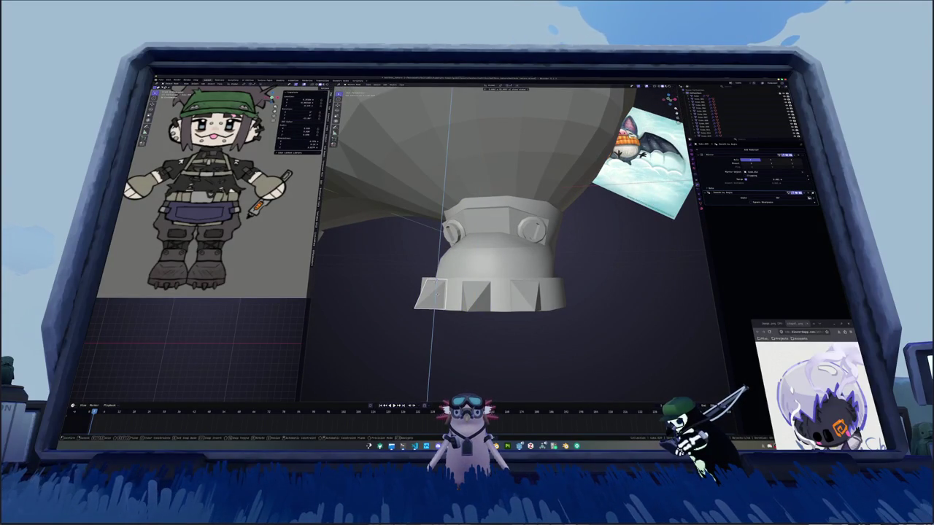
left_click(437, 290)
left_click(478, 291)
key("g")
key("z")
left_click(482, 292)
middle_click_drag(481, 292, 520, 296)
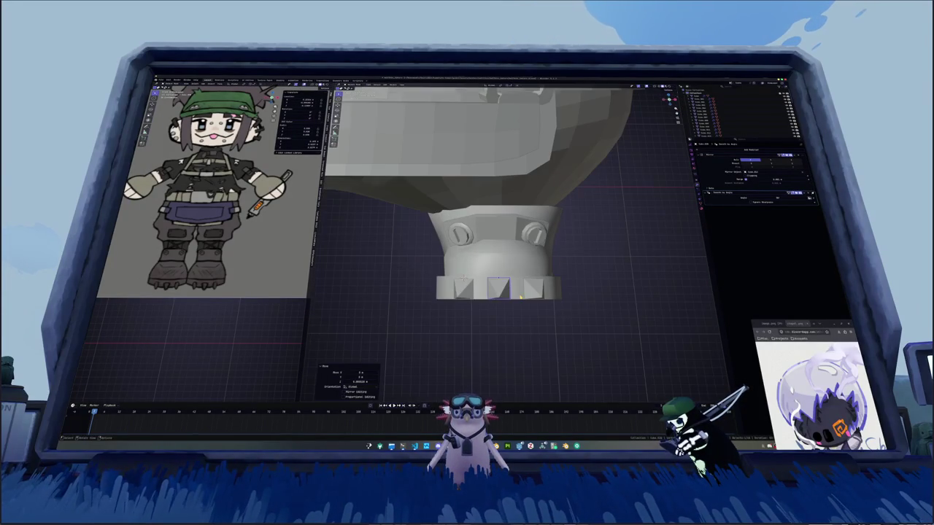
left_click(537, 291)
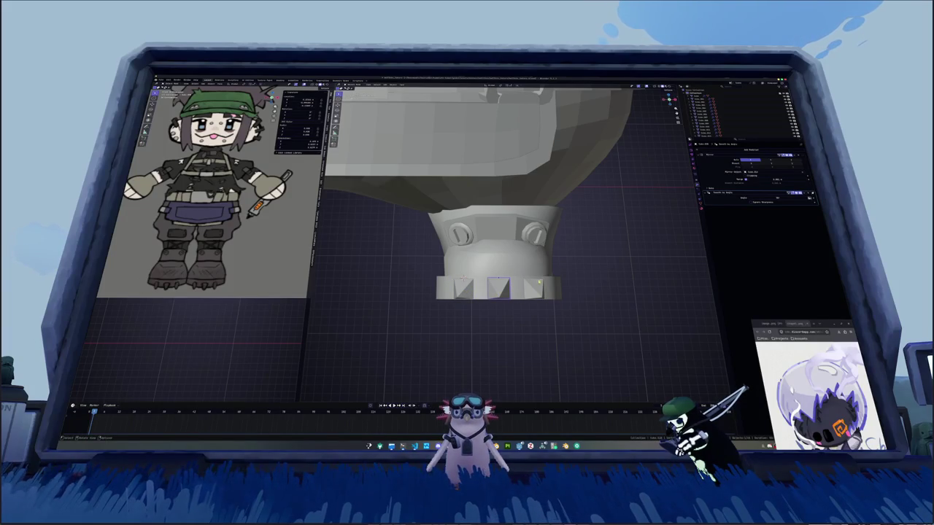
right_click(619, 124)
key("n")
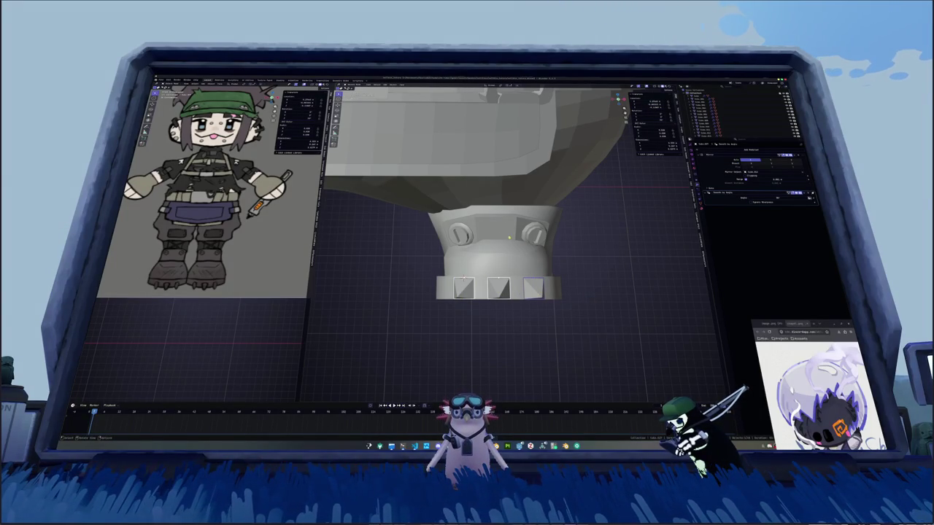
Mark the selected boot edges as sharp while in see-through edit mode.
key("Tab")
key("alt+z")
mouse_move(492, 254)
middle_mouse_down()
mouse_move(481, 234)
mouse_move(467, 237)
middle_mouse_up()
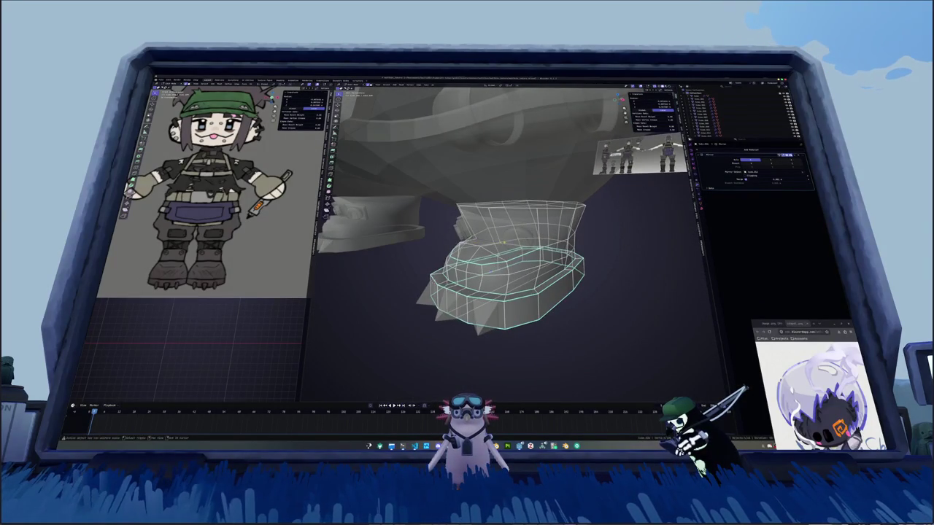
right_click(503, 243)
left_click(492, 240)
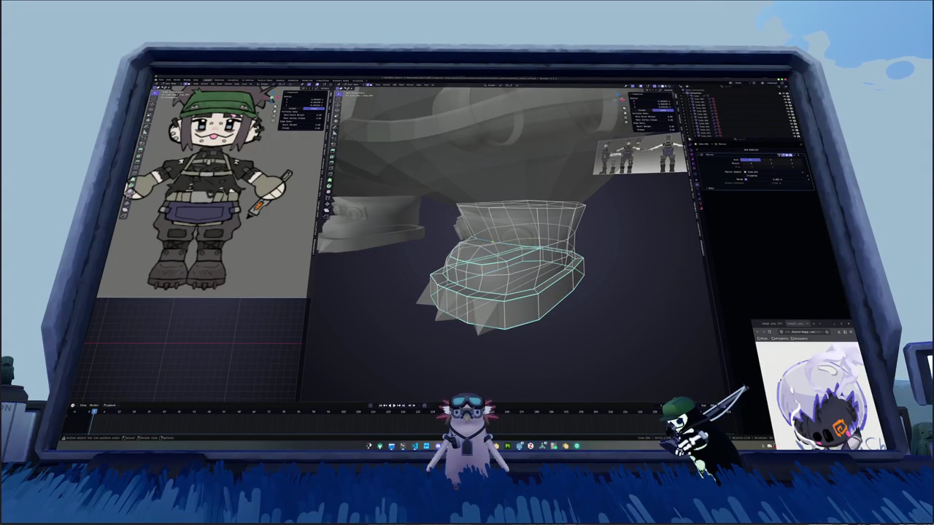
key("Tab")
key("alt+z")
middle_click_drag(492, 244, 490, 273)
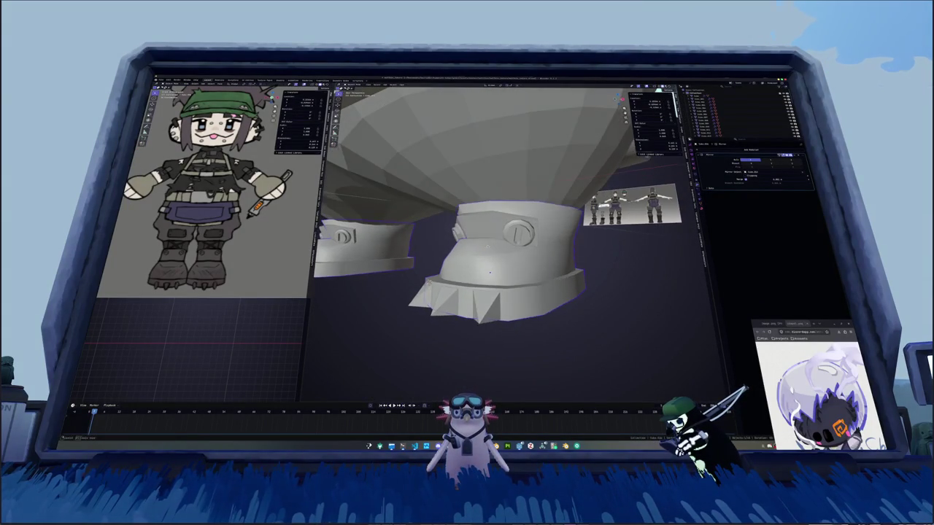
In front view, scale the boots sideways along X under the body.
left_click(488, 271)
scroll(490, 255, "down", 5)
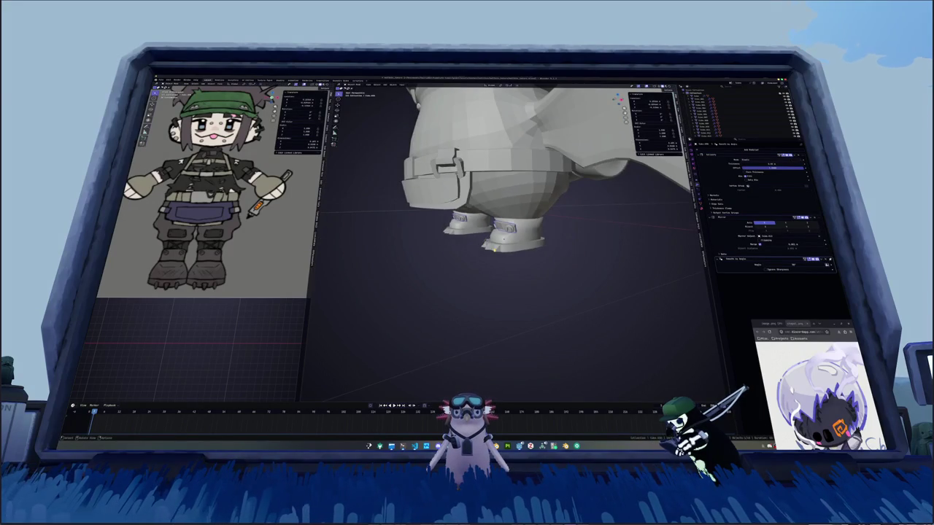
scroll(561, 254, "down", 3)
scroll(523, 254, "down", 3)
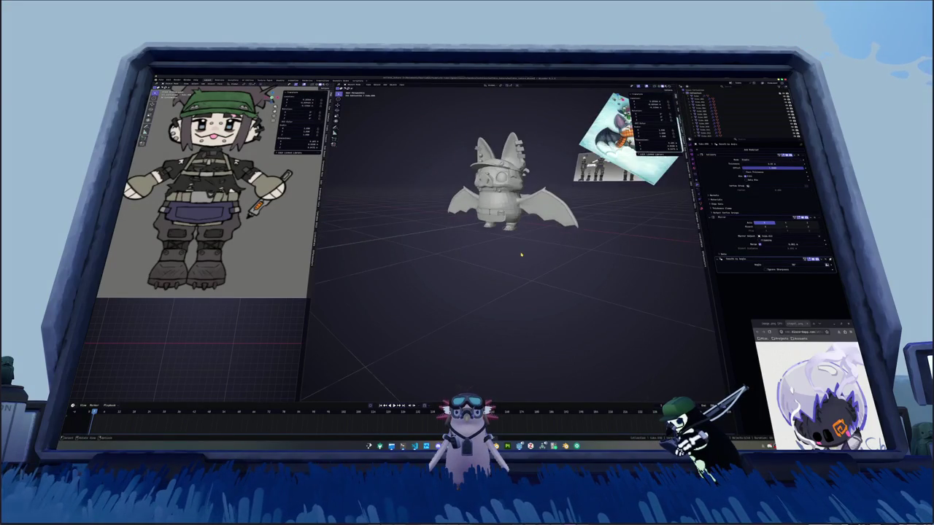
middle_click_drag(518, 250, 531, 248)
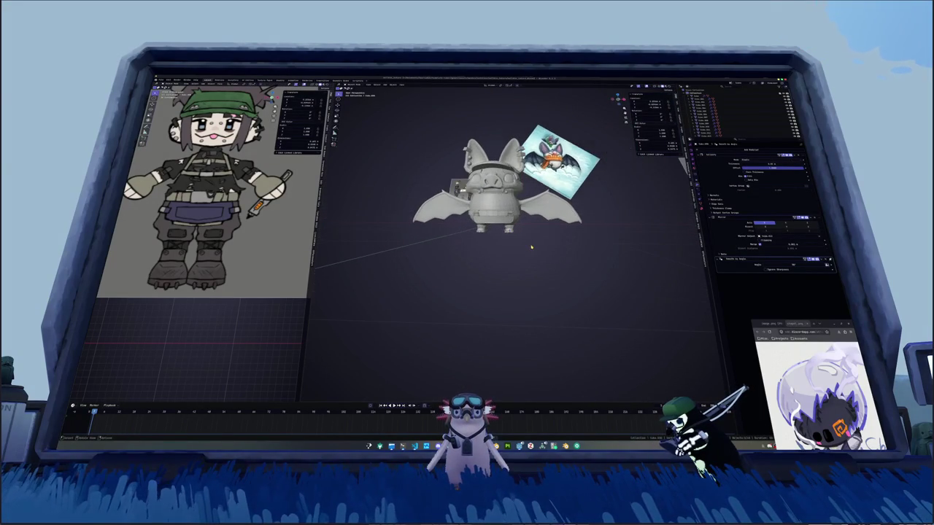
key("KP_1")
scroll(525, 260, "up", 2)
scroll(517, 261, "up", 2)
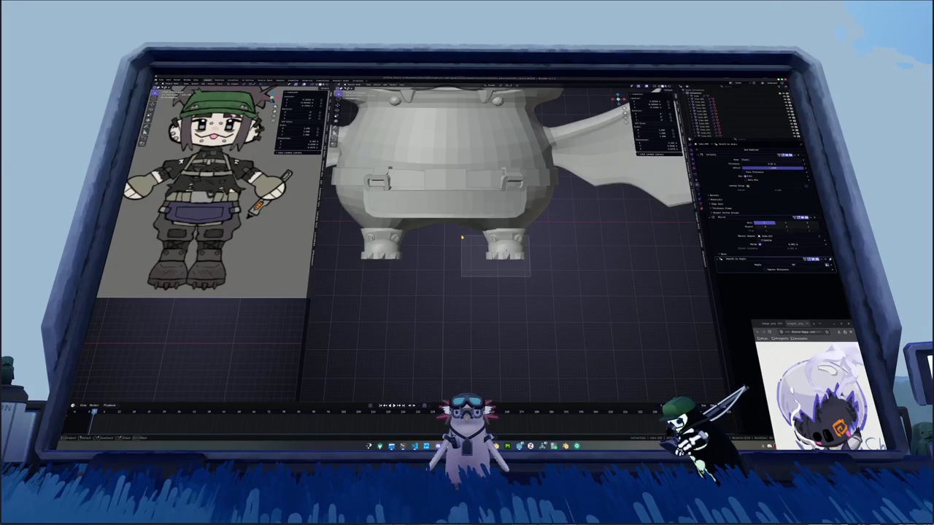
scroll(503, 261, "up", 2)
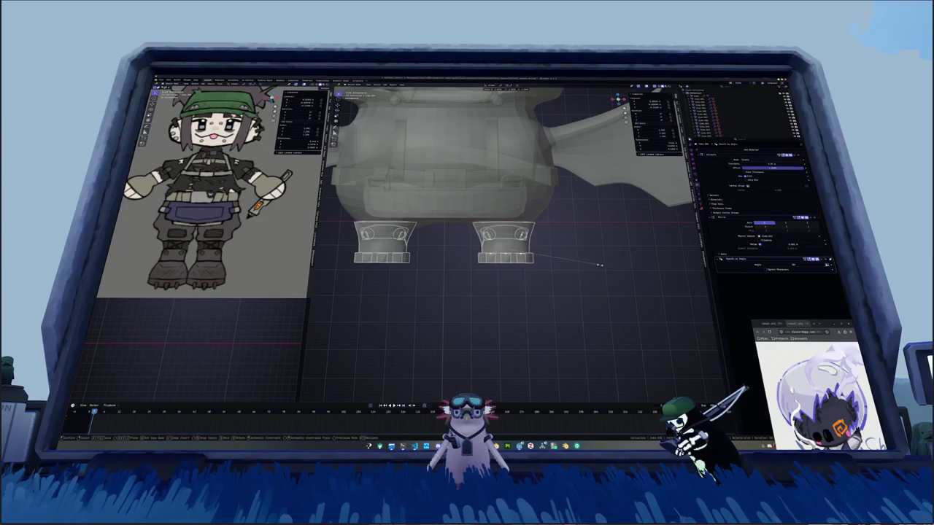
key("s")
key("x")
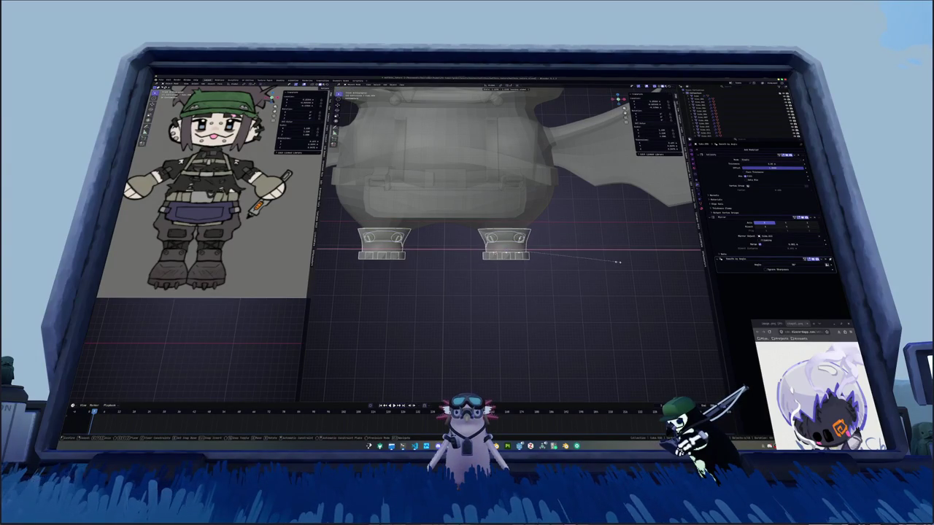
left_click(618, 260)
mouse_move(617, 259)
middle_mouse_down()
mouse_move(548, 271)
mouse_move(559, 274)
middle_mouse_up()
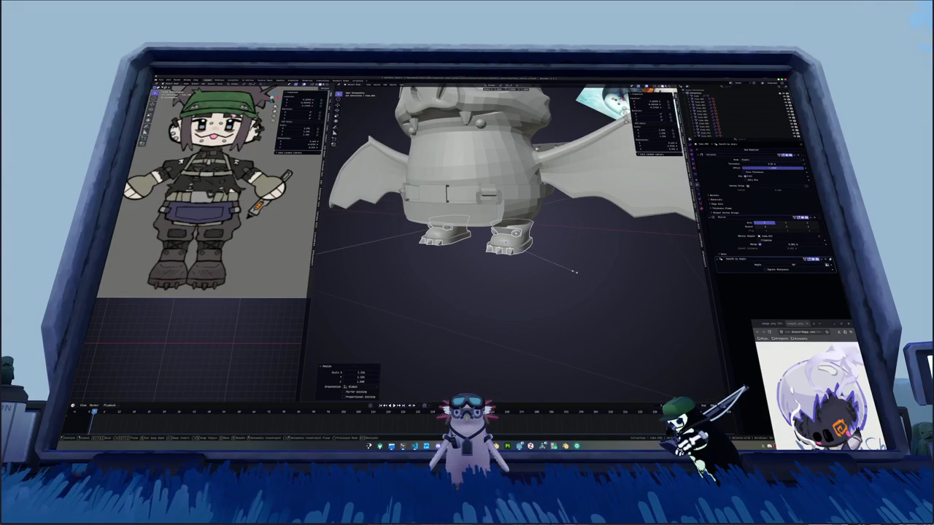
left_click(574, 271)
Try another X scaling of the boots in see-through front view, cancel it, and enter Edit Mode on the foot.
key("KP_1")
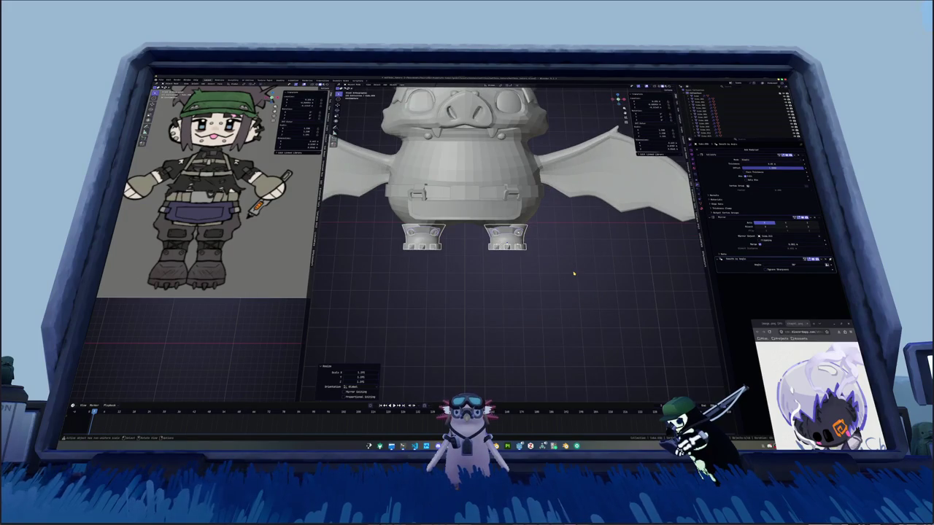
scroll(574, 273, "up", 2)
key("alt+z")
key("s")
key("x")
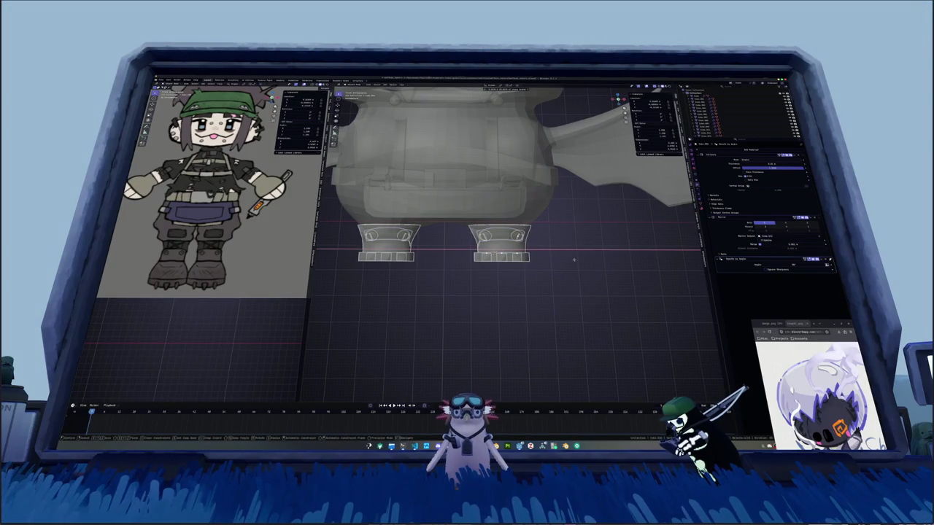
key("Escape")
scroll(574, 259, "up", 2)
key("Tab")
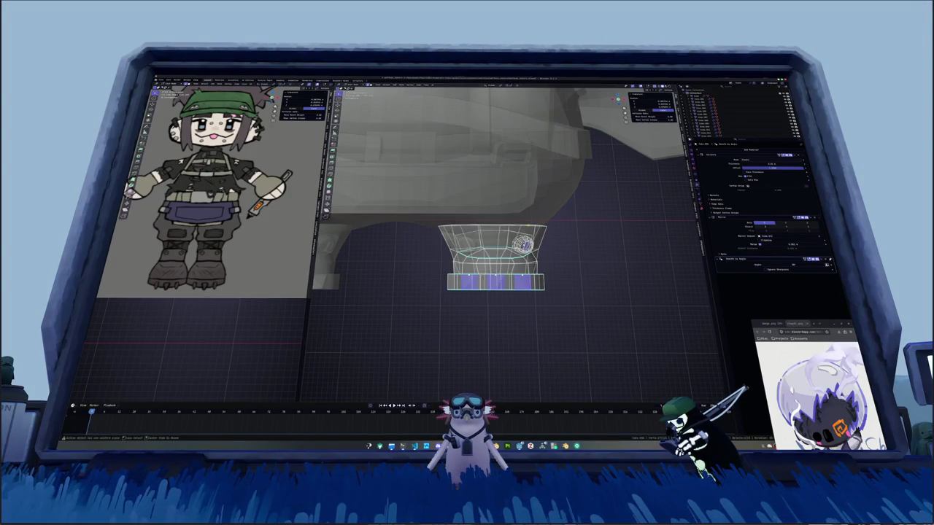
Select the boot's top rim edge loops and scale them.
left_click(495, 252, "alt")
scroll(509, 233, "up", 1)
key("alt+z")
scroll(509, 233, "up", 1)
key("alt+z")
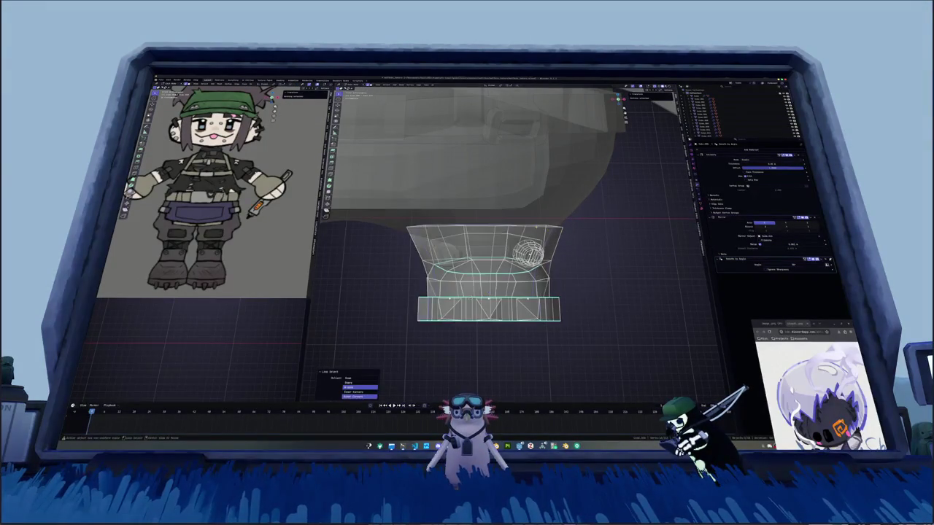
left_click(552, 232, "alt+shift")
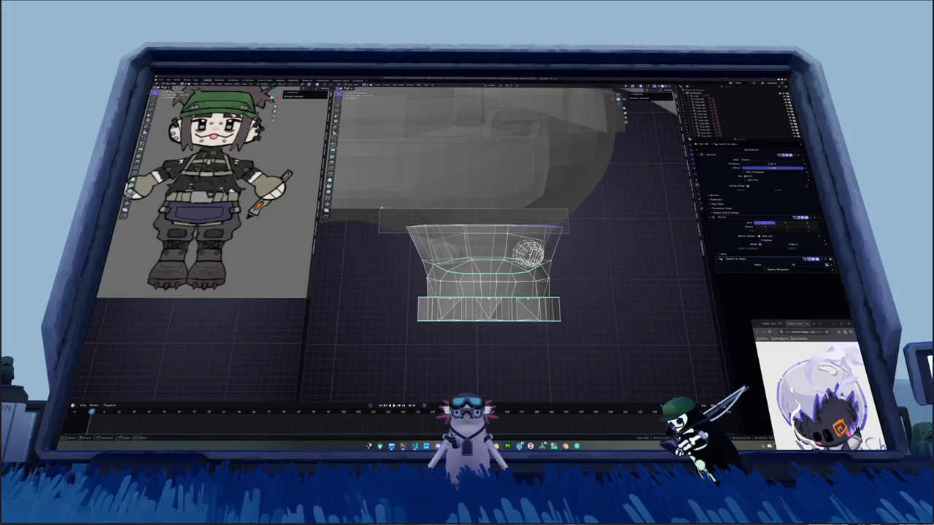
left_click(409, 227, "alt+shift")
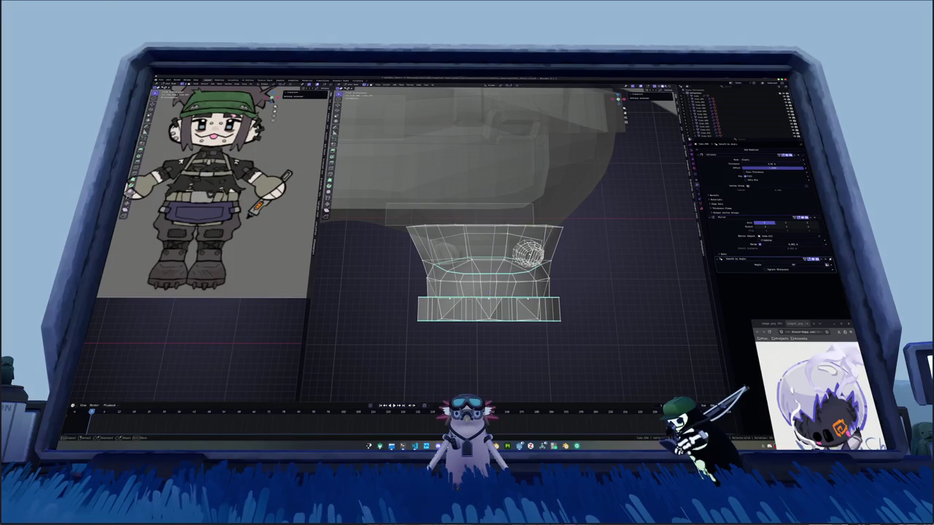
key("s")
left_click(581, 237)
key("alt+z")
mouse_move(581, 237)
middle_mouse_down()
mouse_move(491, 290)
mouse_move(585, 261)
middle_mouse_up()
Move the boot to a new position under the leg in Object Mode.
key("Tab")
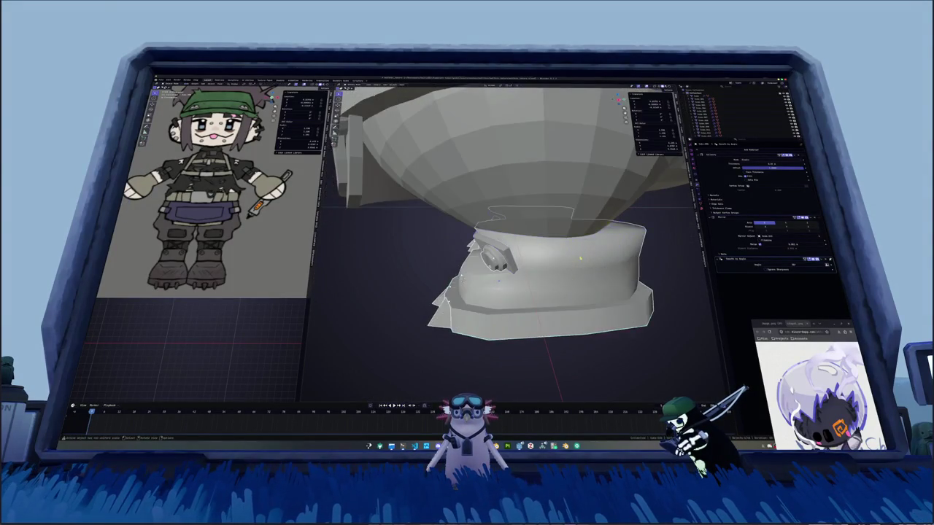
key("g")
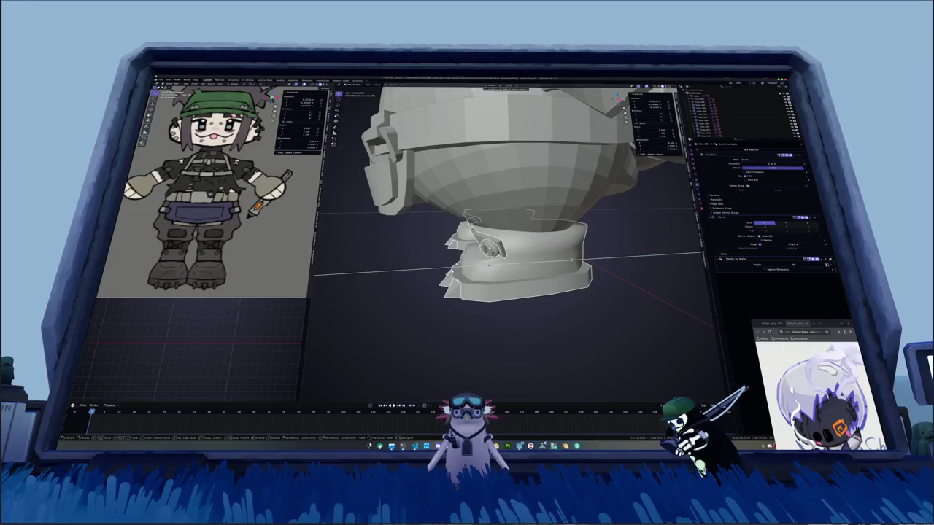
left_click(559, 258)
mouse_move(558, 258)
middle_mouse_down()
mouse_move(533, 261)
mouse_move(521, 245)
mouse_move(500, 252)
middle_mouse_up()
Select the boot's top rim loop and fill the opening with a new face.
key("Tab")
left_click(532, 237, "alt")
key("alt+z")
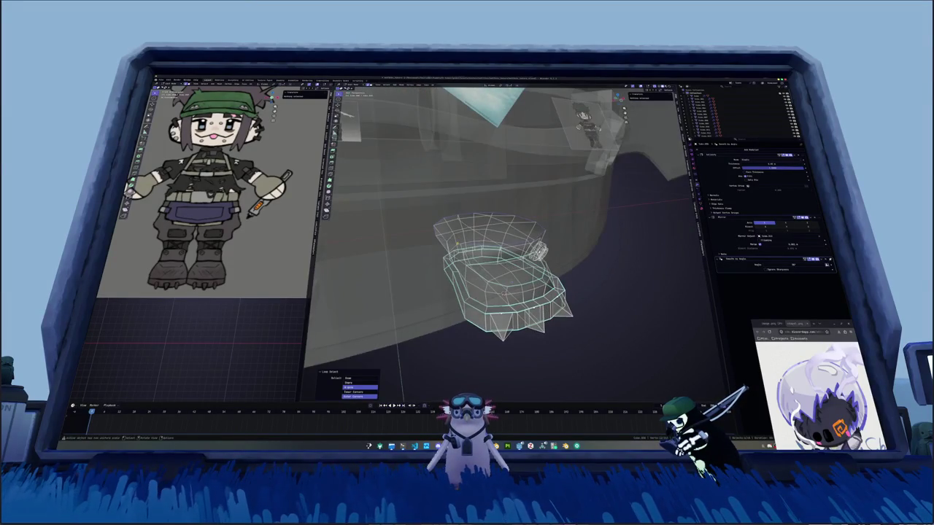
right_click(431, 248)
left_click(417, 241)
key("alt+z")
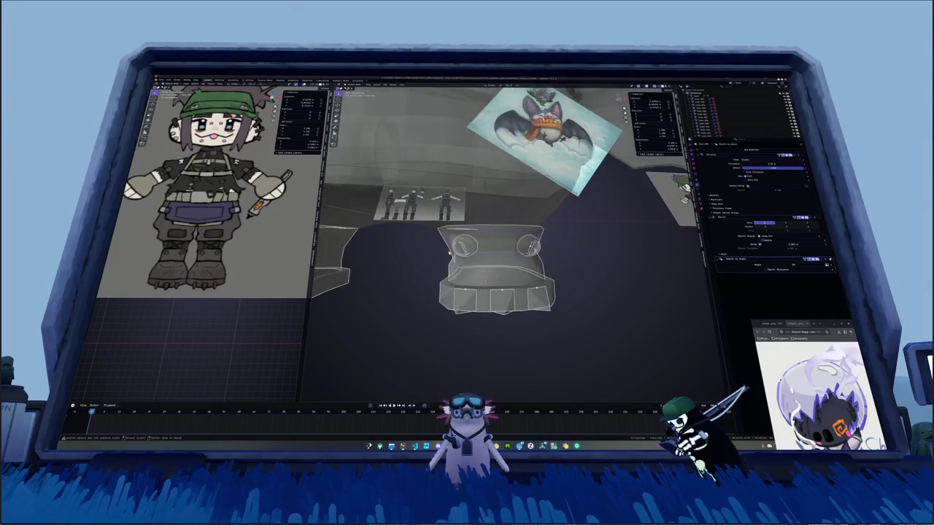
mouse_move(430, 248)
middle_mouse_down()
mouse_move(496, 285)
mouse_move(474, 255)
mouse_move(492, 233)
mouse_move(485, 252)
mouse_move(496, 248)
middle_mouse_up()
left_click(496, 285, "alt")
key("alt+z")
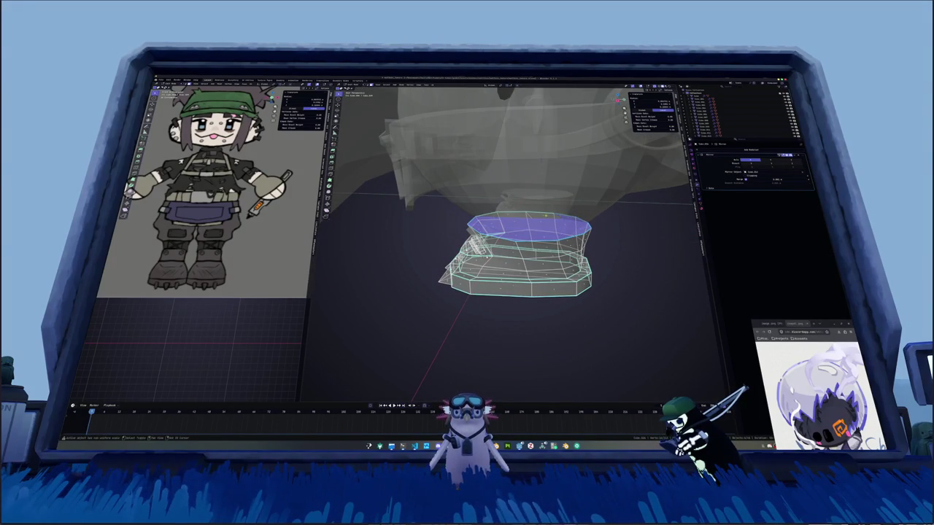
Flatten the boot's top opening to zero height, viewed from the front with see-through off.
key("s")
key("z")
key("0")
key("Return")
key("KP_1")
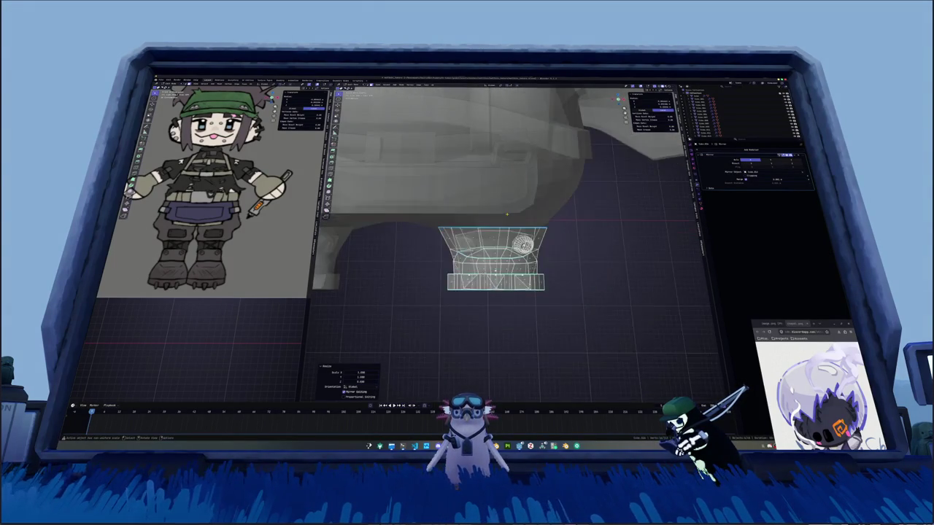
key("alt+z")
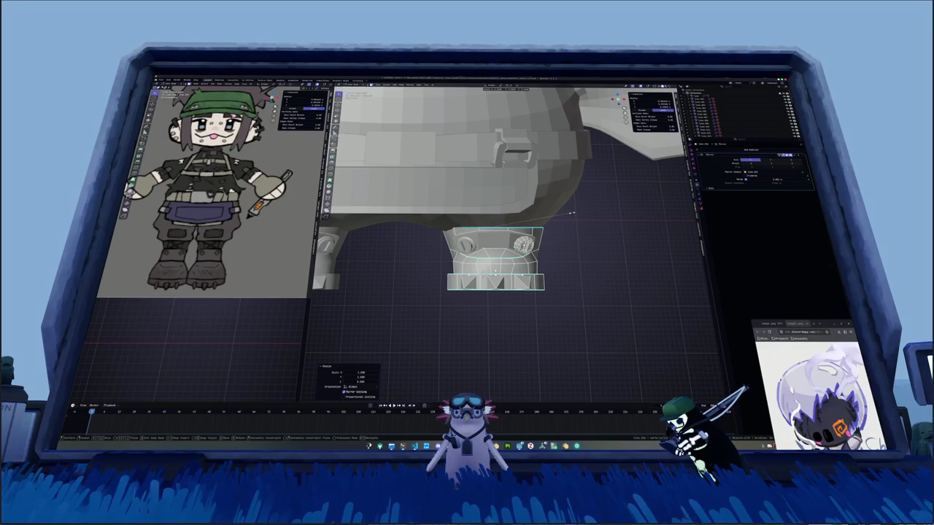
Shrink the selected boot faces slightly, try a vertex slide, and rescale them again.
key("s")
left_click(571, 216)
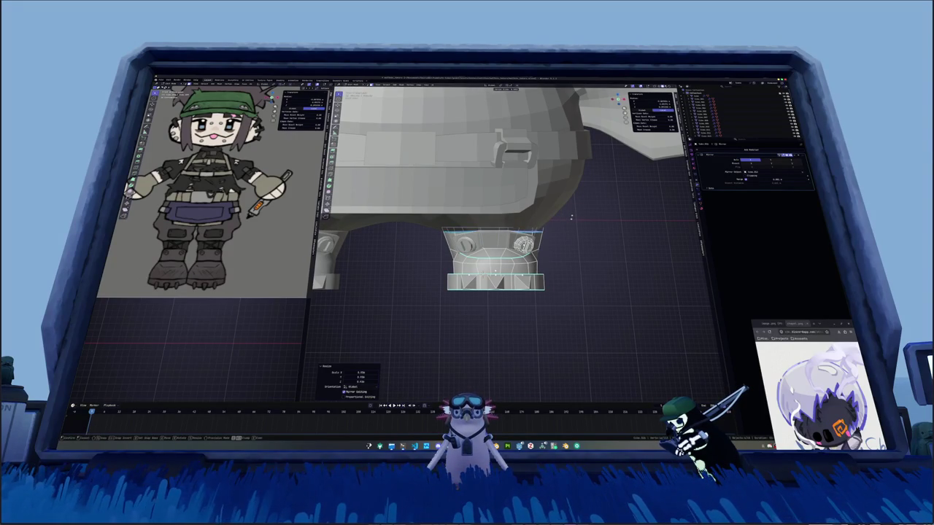
key("shift+v")
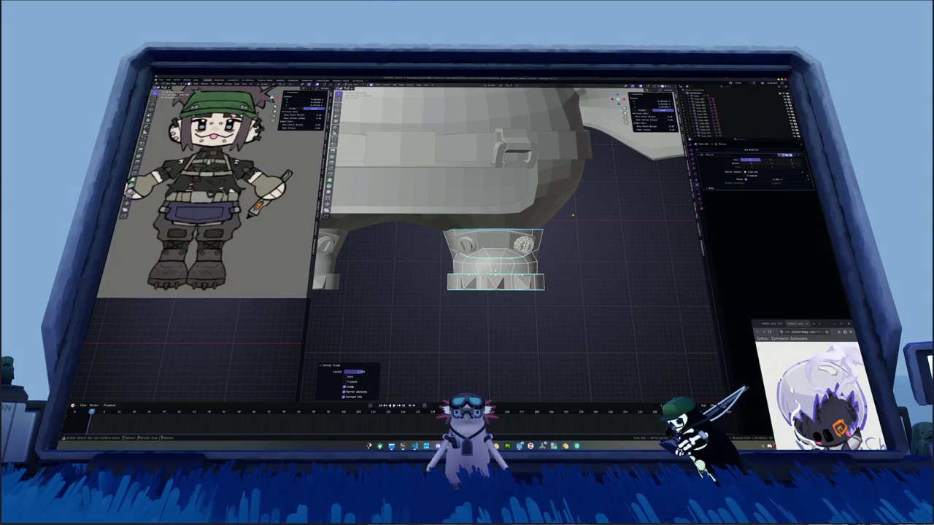
key("shift+v")
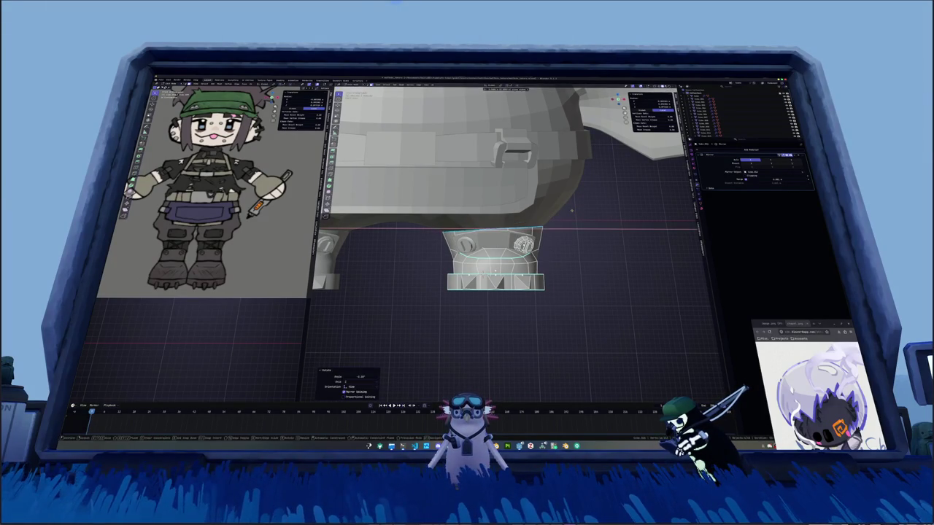
key("s")
left_click(572, 211)
Leave the boot mesh and apply Shade Auto Smooth to the bat's body.
key("Tab")
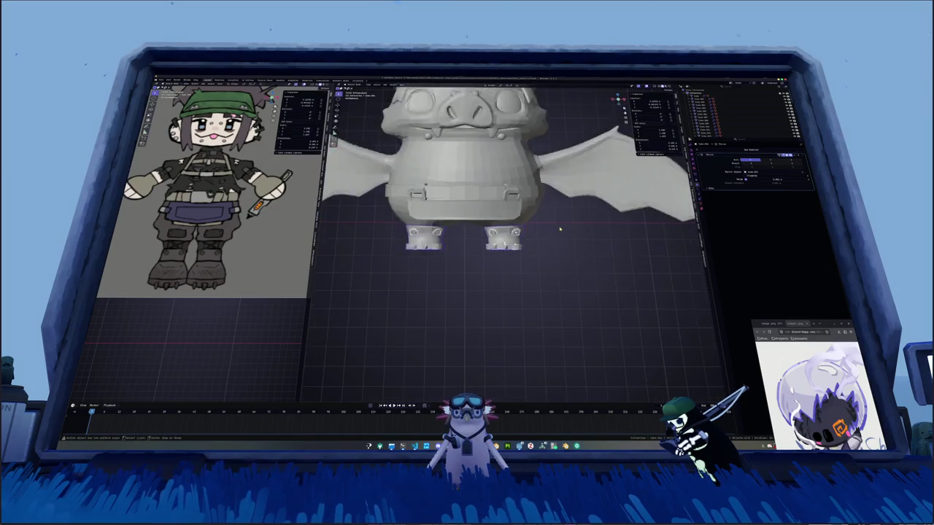
scroll(554, 227, "down", 5)
middle_click_drag(555, 226, 504, 267)
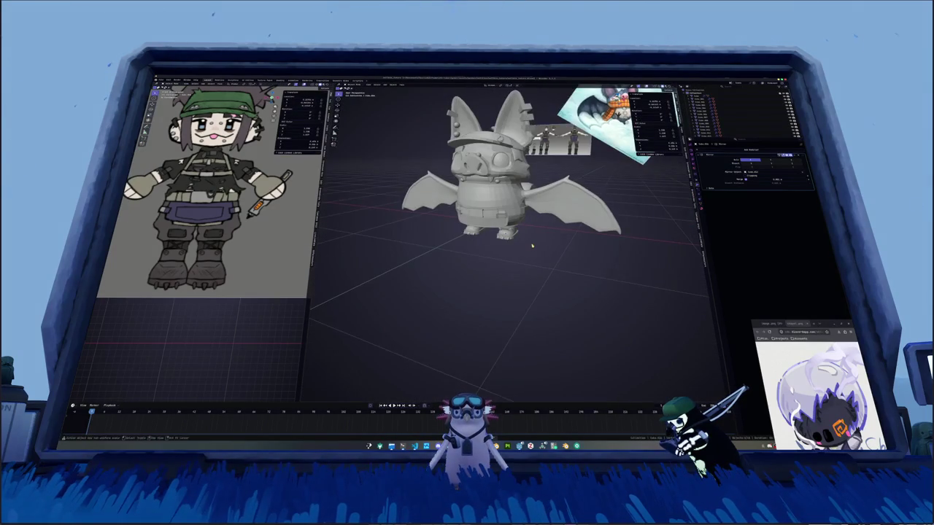
mouse_move(408, 270)
middle_mouse_down()
mouse_move(446, 270)
mouse_move(518, 245)
middle_mouse_up()
scroll(517, 244, "down", 3)
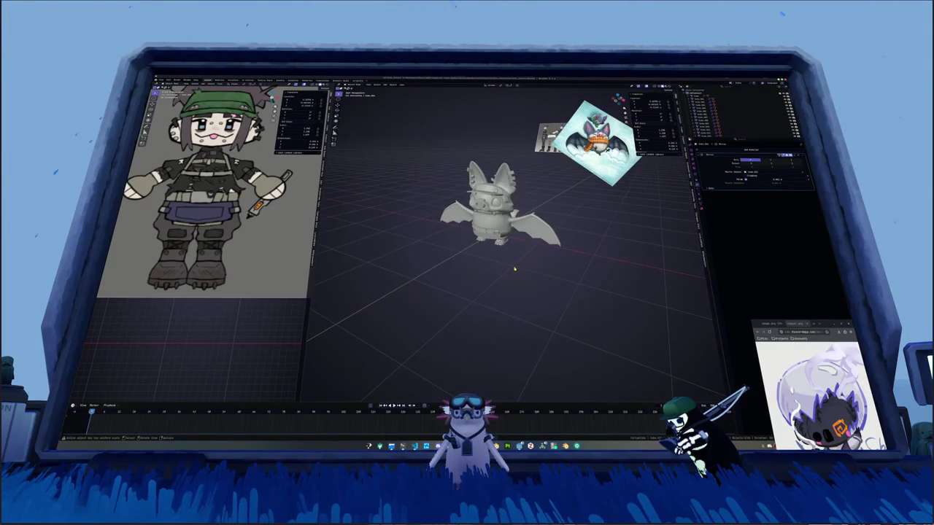
left_click(519, 220)
right_click(519, 220)
left_click(520, 221)
right_click(520, 221)
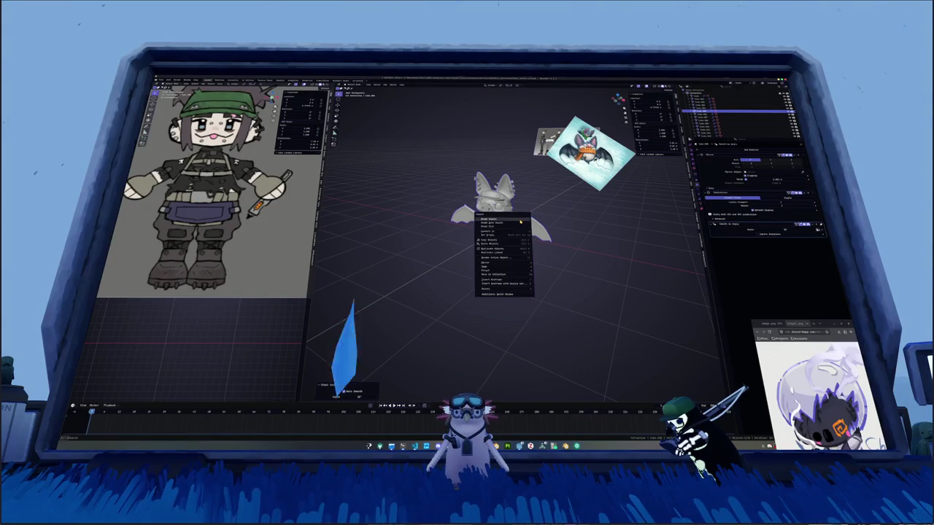
left_click(520, 221)
Apply Shade Auto Smooth to the belt and the belt buckle.
scroll(514, 234, "up", 3)
middle_click_drag(514, 234, 505, 245)
scroll(506, 245, "up", 3)
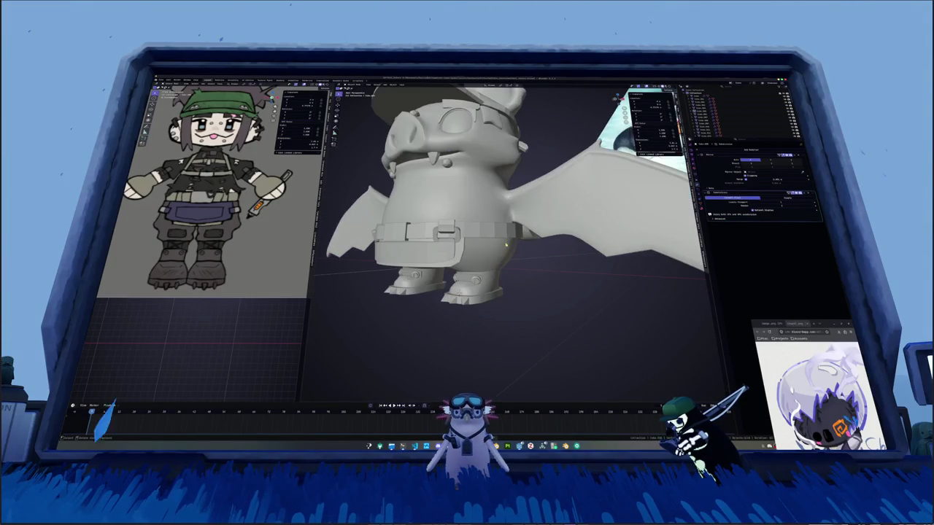
left_click(478, 232)
right_click(478, 232)
left_click(476, 234)
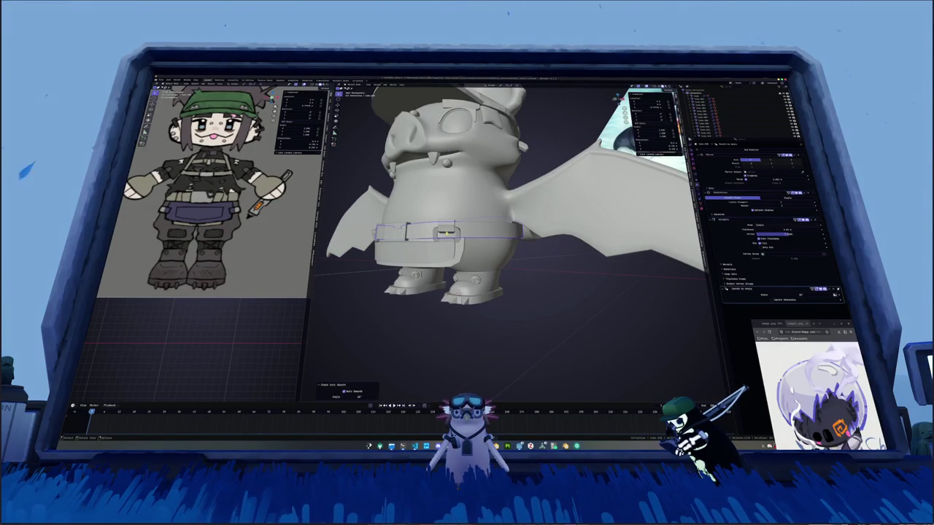
left_click(446, 234)
right_click(446, 233)
left_click(446, 231)
Apply Shade Auto Smooth to the lower belt piece and the full belt strap.
right_click(461, 236)
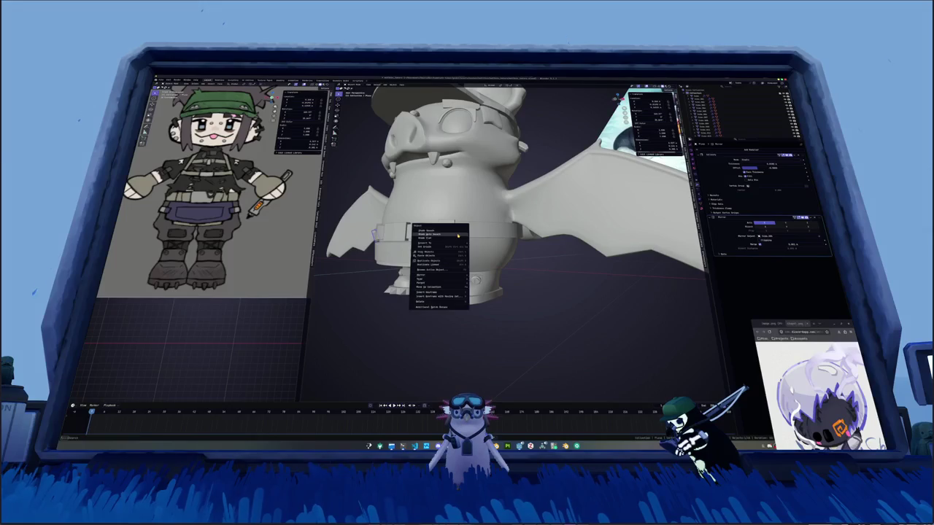
left_click(463, 246)
right_click(463, 246)
left_click(463, 246)
left_click(407, 232)
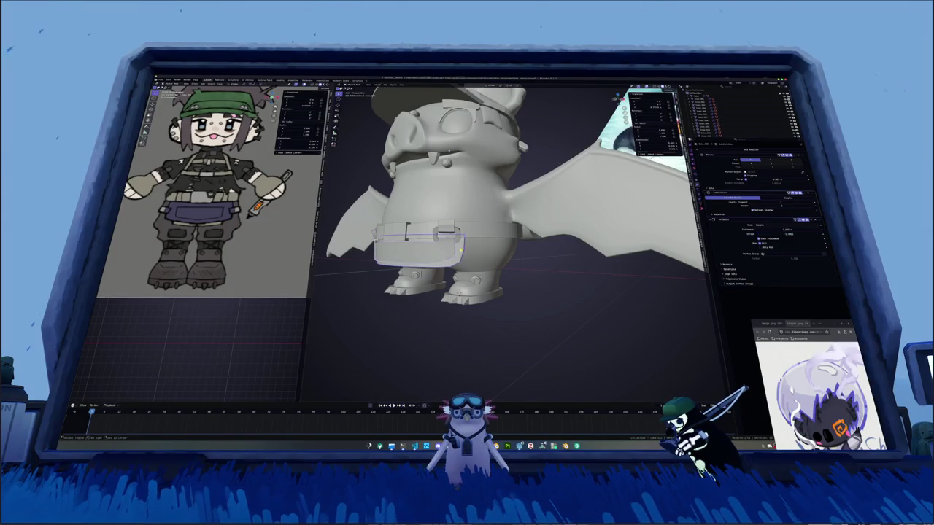
left_click(416, 231)
right_click(415, 231)
left_click(416, 233)
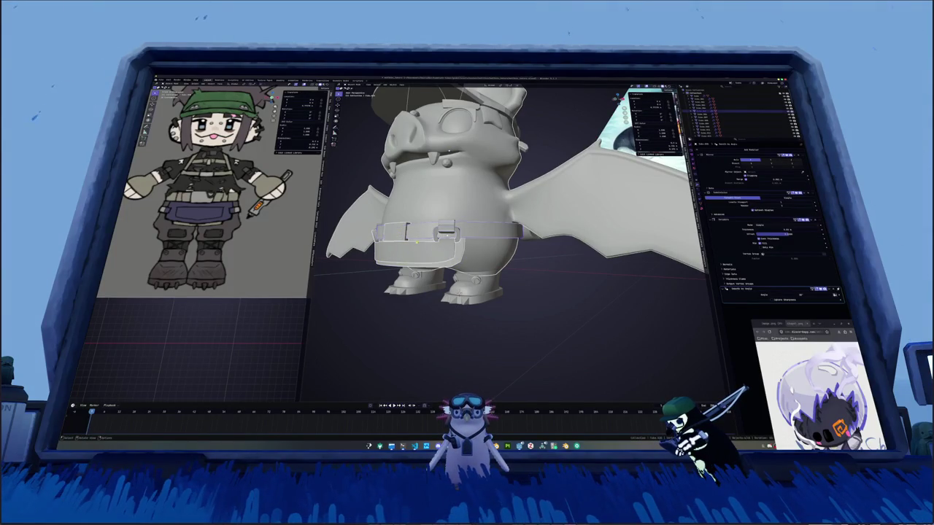
mouse_move(474, 241)
middle_mouse_down()
mouse_move(438, 252)
mouse_move(467, 283)
mouse_move(481, 219)
mouse_move(503, 189)
mouse_move(518, 204)
mouse_move(504, 219)
mouse_move(535, 168)
mouse_move(479, 242)
mouse_move(492, 196)
mouse_move(472, 133)
middle_mouse_up()
scroll(445, 256, "up", 3)
scroll(510, 175, "down", 3)
scroll(534, 168, "up", 2)
scroll(503, 212, "up", 3)
scroll(479, 242, "up", 2)
scroll(479, 237, "up", 1)
scroll(489, 205, "down", 3)
mouse_move(553, 243)
middle_mouse_down()
mouse_move(540, 241)
mouse_move(512, 267)
middle_mouse_up()
scroll(540, 241, "up", 2)
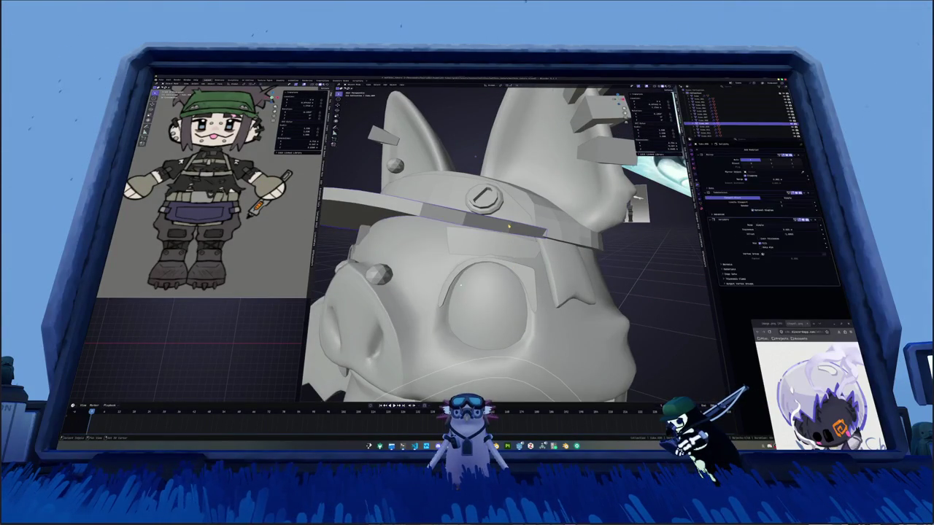
mouse_move(462, 285)
middle_mouse_down()
mouse_move(464, 177)
mouse_move(402, 270)
middle_mouse_up()
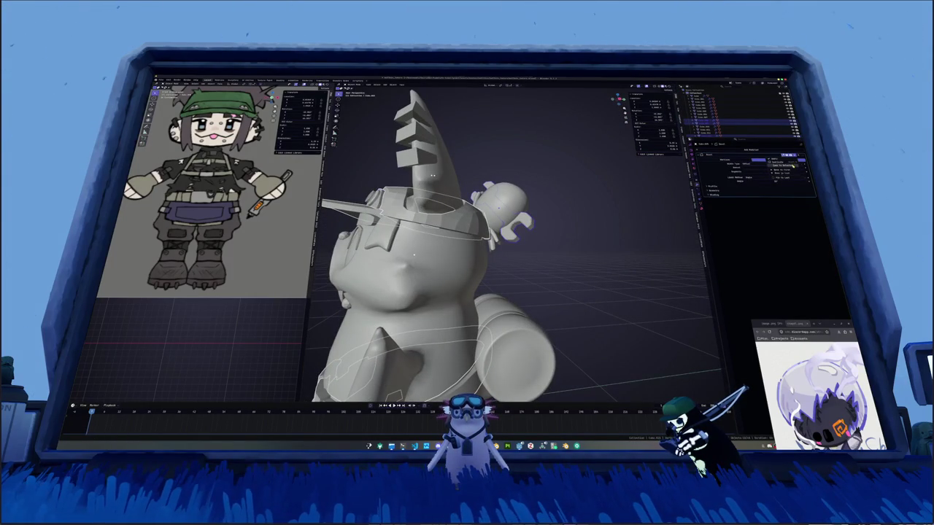
Apply the selected hat piece's scale and give it auto-smooth shading.
left_click(788, 165)
key("ctrl+a")
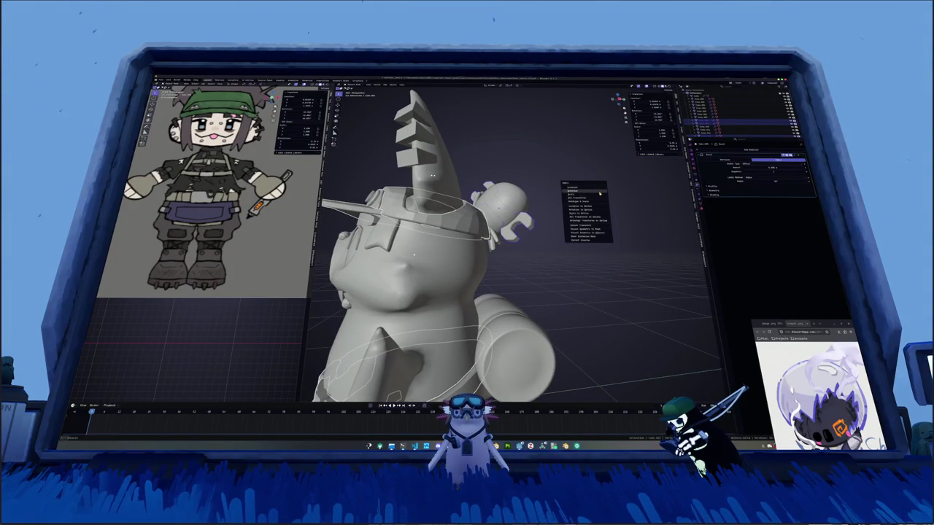
left_click(600, 193)
middle_click_drag(600, 193, 525, 240)
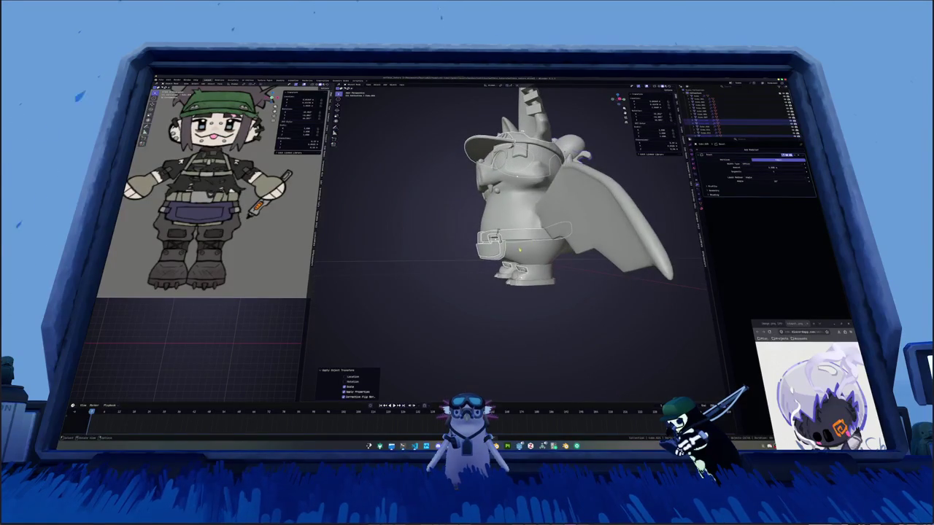
right_click(450, 224)
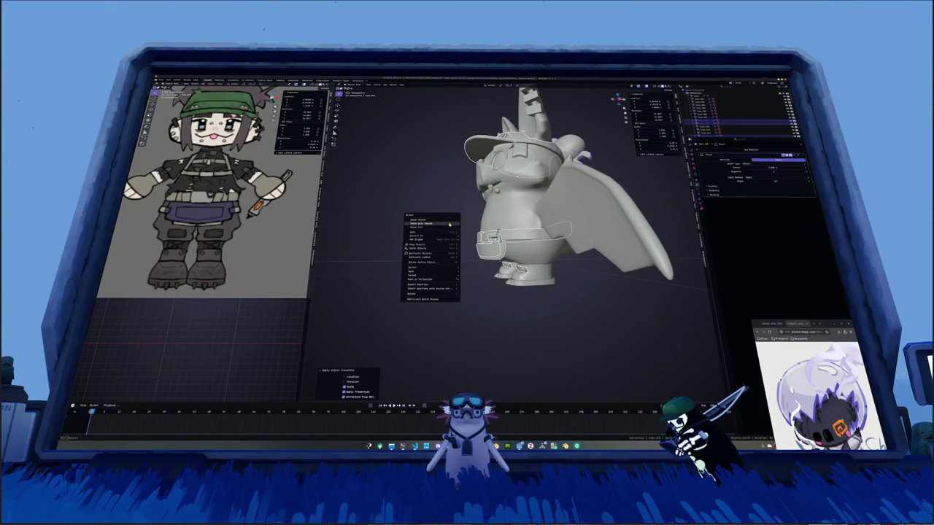
left_click(450, 224)
Give the next selected piece on the head auto-smooth shading.
scroll(481, 248, "up", 2)
scroll(503, 262, "up", 3)
scroll(512, 271, "up", 2)
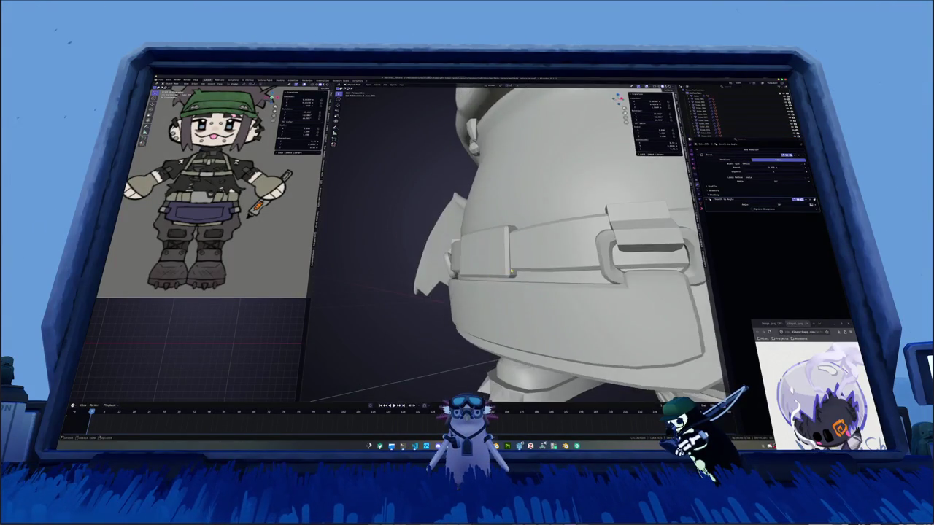
scroll(512, 272, "down", 2)
mouse_move(512, 271)
middle_mouse_down()
mouse_move(521, 229)
mouse_move(522, 263)
mouse_move(458, 196)
mouse_move(526, 197)
mouse_move(507, 199)
mouse_move(513, 207)
mouse_move(540, 191)
mouse_move(514, 191)
middle_mouse_up()
scroll(517, 252, "down", 2)
right_click(521, 228)
left_click(522, 228)
Nudge the visor band into place, apply its transform, and auto-smooth it.
scroll(485, 197, "up", 5)
key("g")
left_click(522, 193)
scroll(506, 199, "down", 8)
key("ctrl+a")
left_click(510, 211)
scroll(543, 188, "up", 5)
right_click(546, 187)
left_click(546, 185)
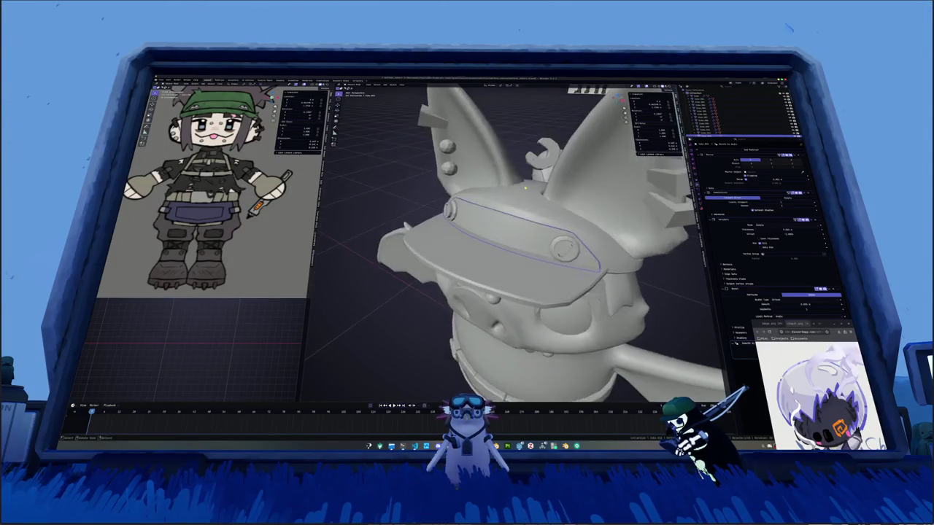
Auto-smooth the wrench piece on the bat's right ear, then frame the boot for editing.
scroll(514, 191, "down", 4)
left_click(442, 165)
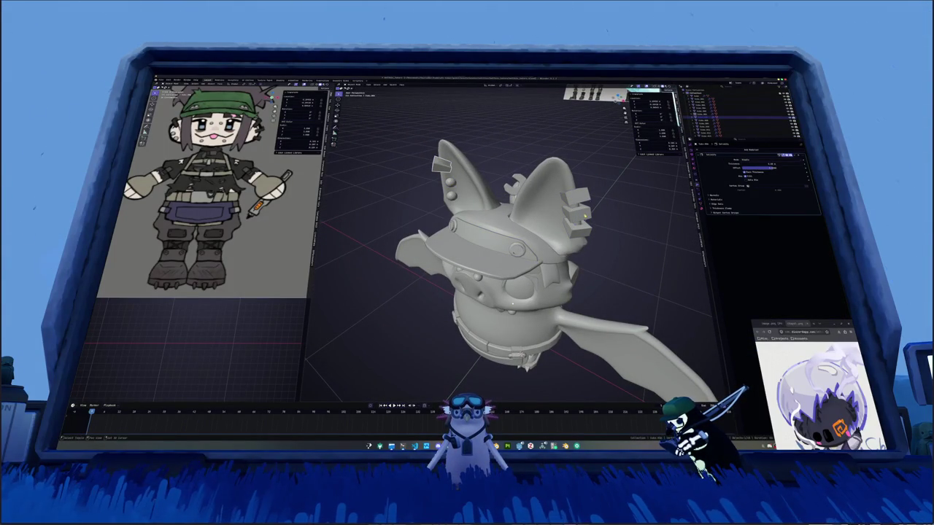
middle_click_drag(585, 215, 564, 213)
left_click(555, 228)
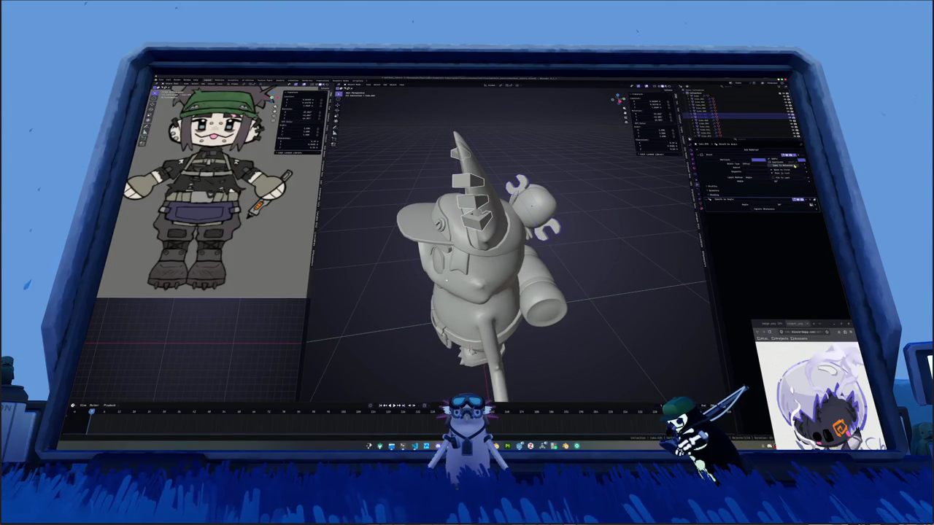
right_click(548, 195)
left_click(585, 235)
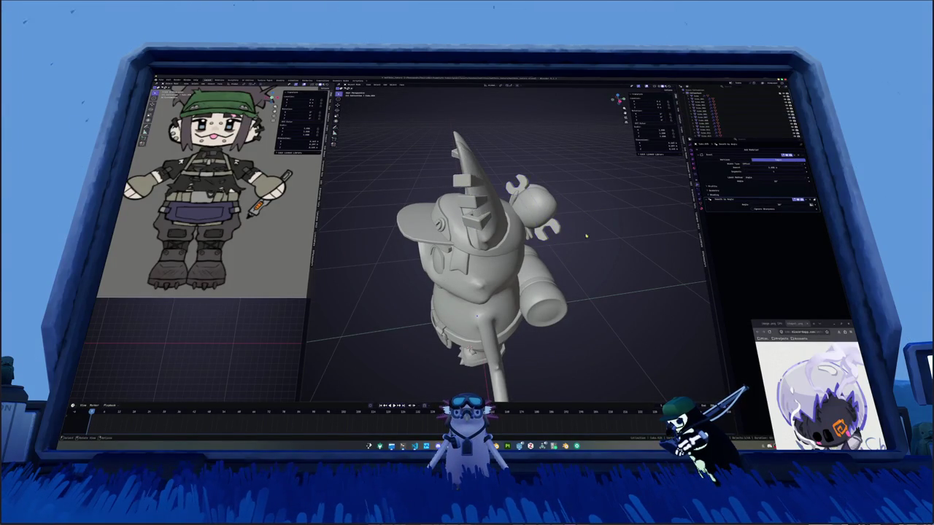
mouse_move(586, 236)
middle_mouse_down()
mouse_move(569, 241)
mouse_move(562, 218)
middle_mouse_up()
key("KP_Decimal")
Select the boot's rim edge loop and grow it down one loop.
left_click(422, 341, "alt")
middle_click_drag(422, 342, 501, 302)
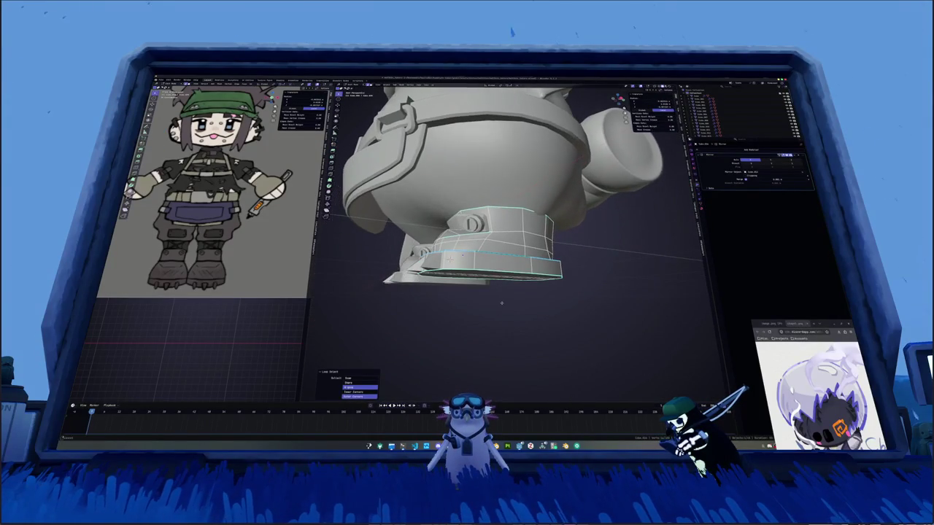
mouse_move(451, 258)
middle_mouse_down()
mouse_move(511, 241)
mouse_move(487, 188)
mouse_move(555, 236)
mouse_move(533, 218)
mouse_move(457, 217)
middle_mouse_up()
key("ctrl+KP_Add")
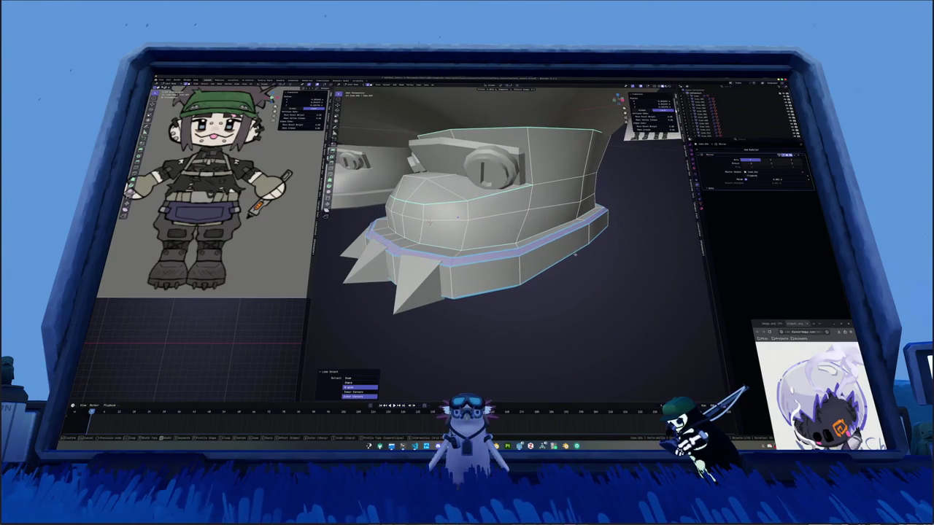
key("Tab")
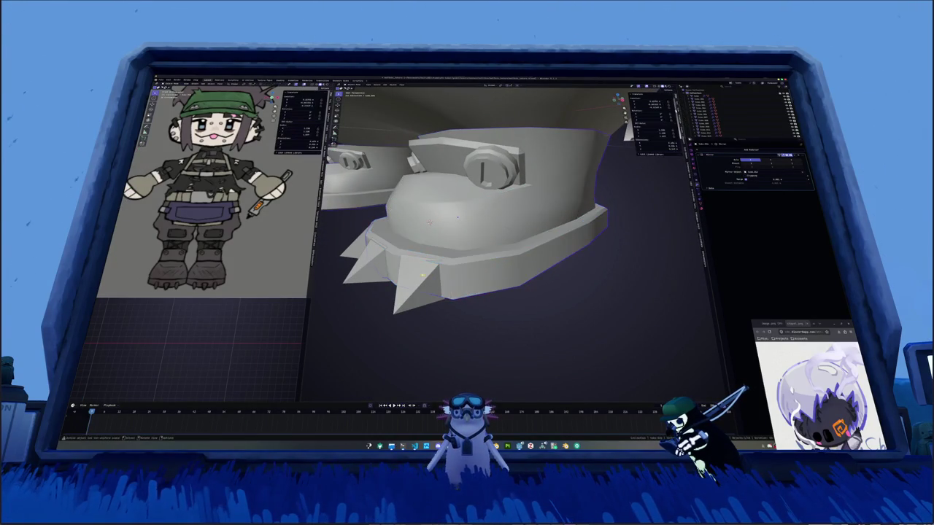
Reposition the boot's left spike along the Y axis.
middle_click_drag(458, 217, 482, 204)
key("g")
key("z")
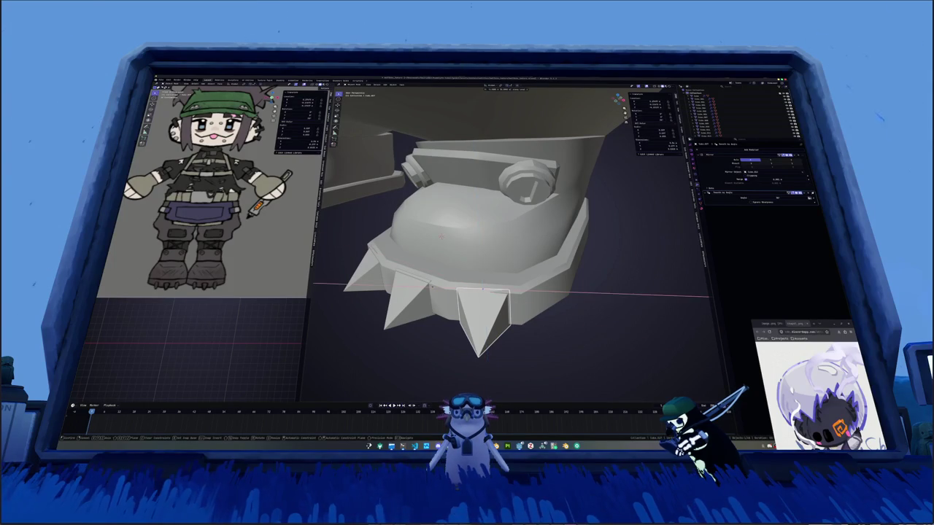
key("z")
key("Escape")
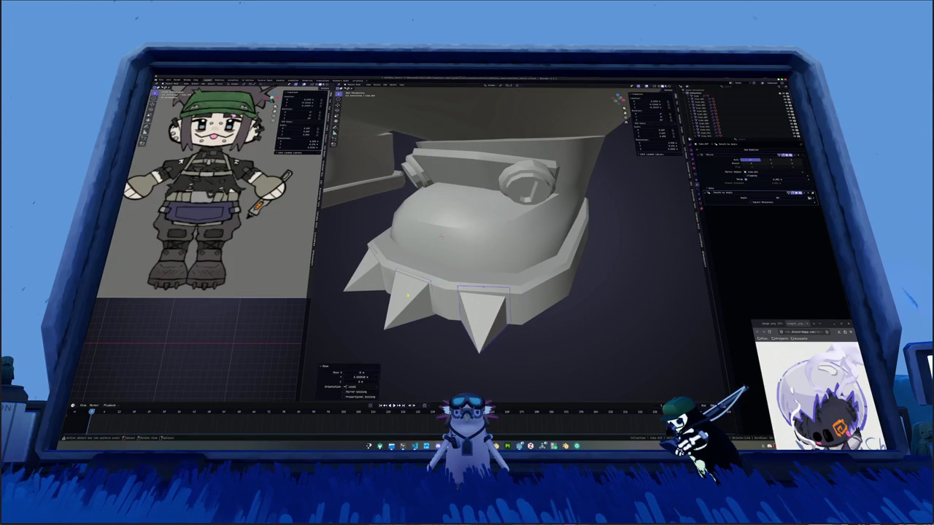
left_click(406, 293)
key("g")
key("y")
left_click(377, 280)
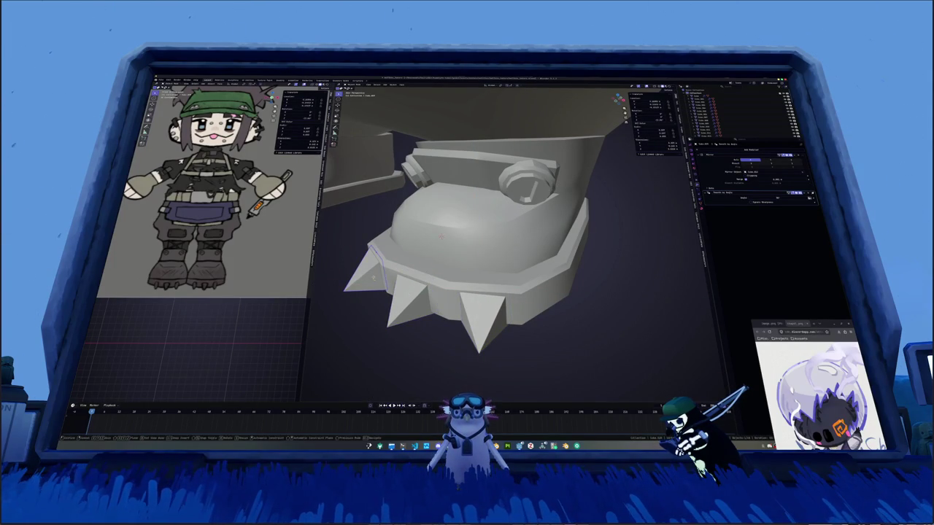
Frame the lower body and select the boot, viewing it from the side.
key("KP_Divide")
scroll(441, 277, "down", 3)
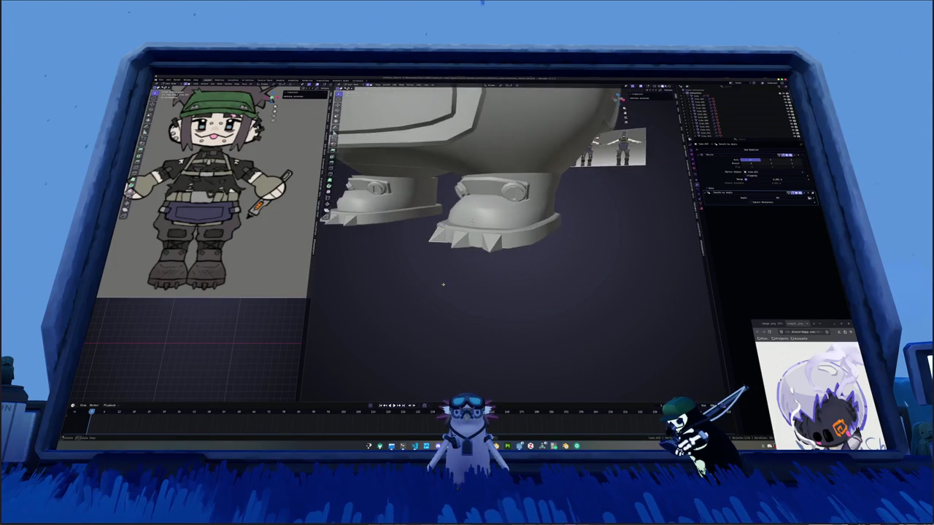
scroll(458, 272, "down", 2)
middle_click_drag(458, 272, 464, 242)
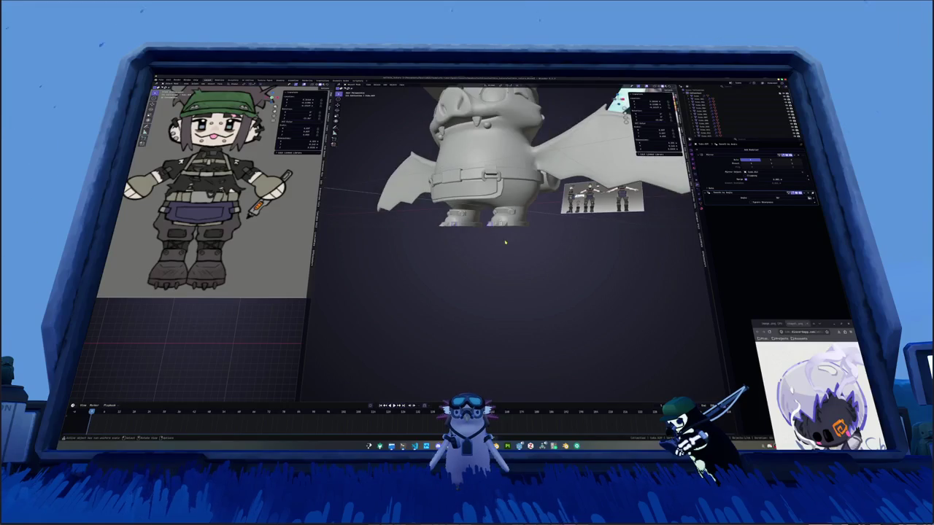
left_click(512, 214)
scroll(513, 214, "up", 3)
mouse_move(512, 214)
middle_mouse_down()
mouse_move(467, 219)
mouse_move(523, 199)
middle_mouse_up()
scroll(523, 199, "up", 3)
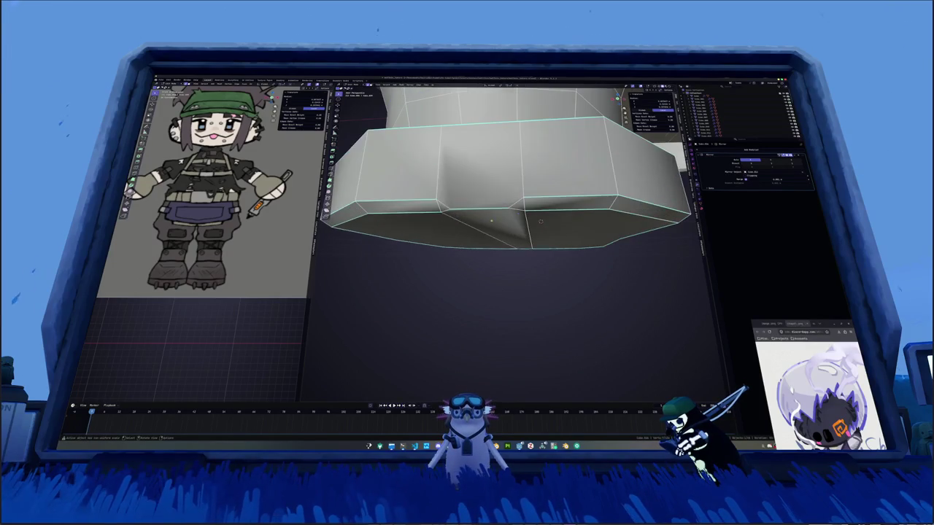
Mark the sole's edges as a UV seam, then dissolve them.
left_click(478, 210)
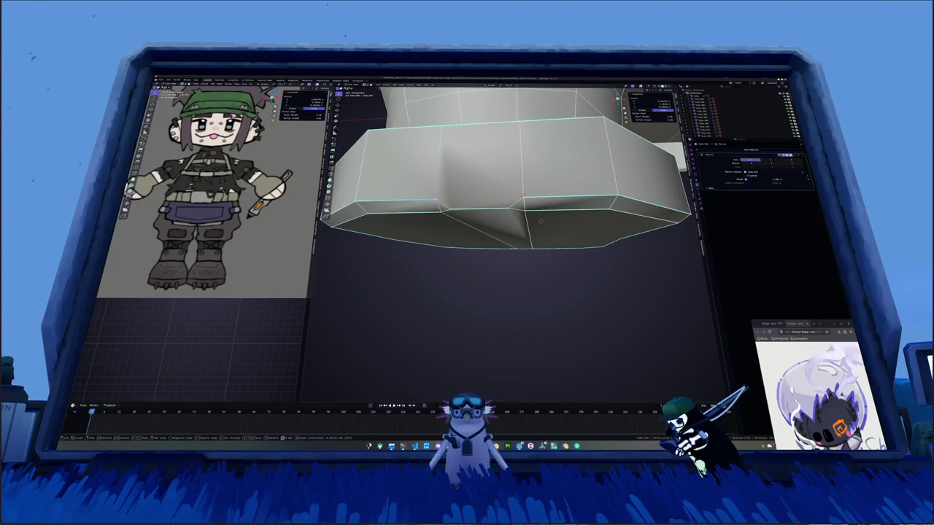
middle_click_drag(505, 205, 501, 233)
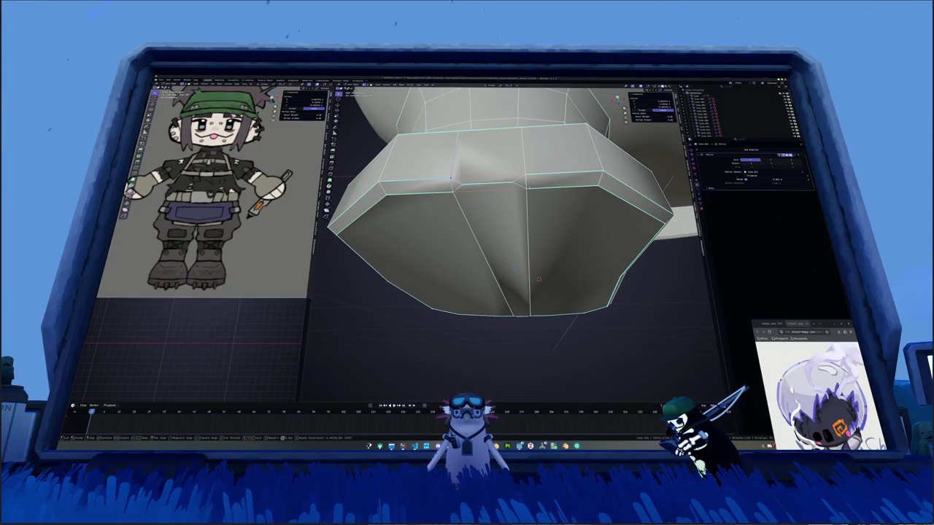
left_click(515, 270, "alt")
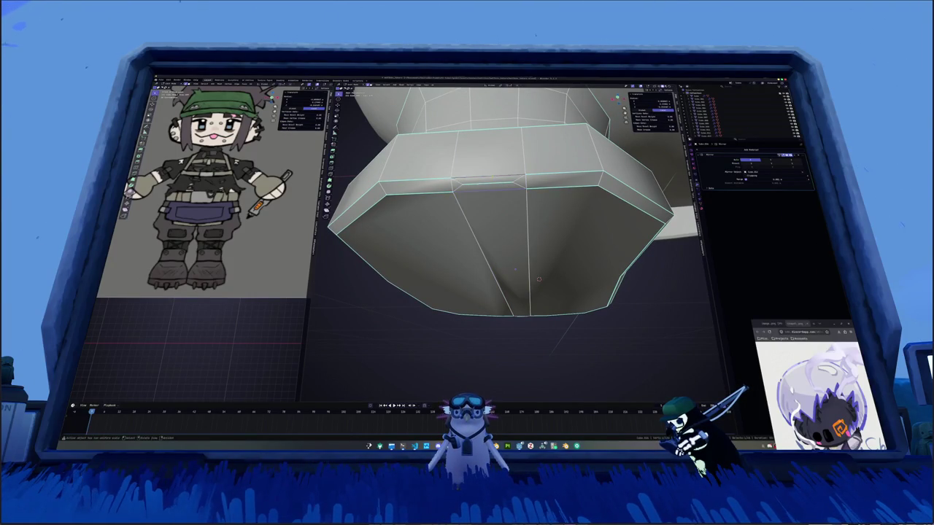
right_click(485, 207)
left_click(475, 250)
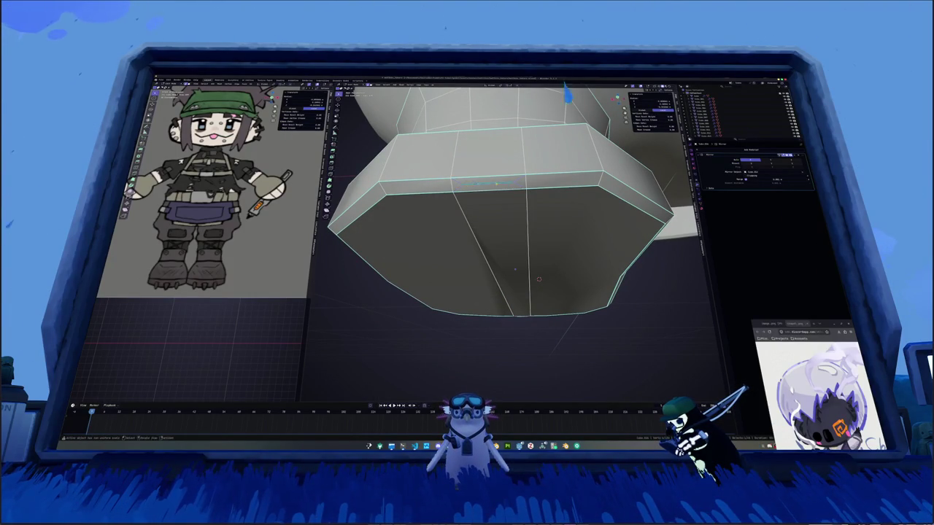
key("x")
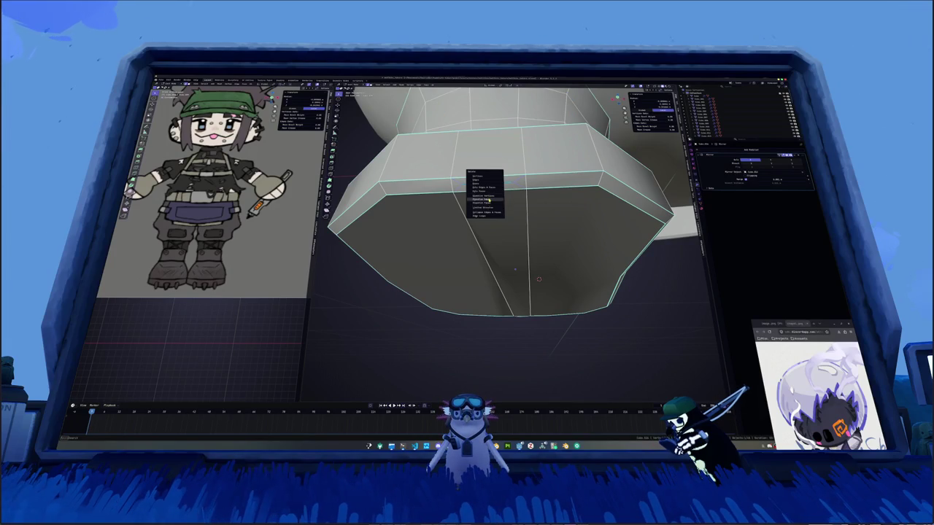
left_click(488, 200)
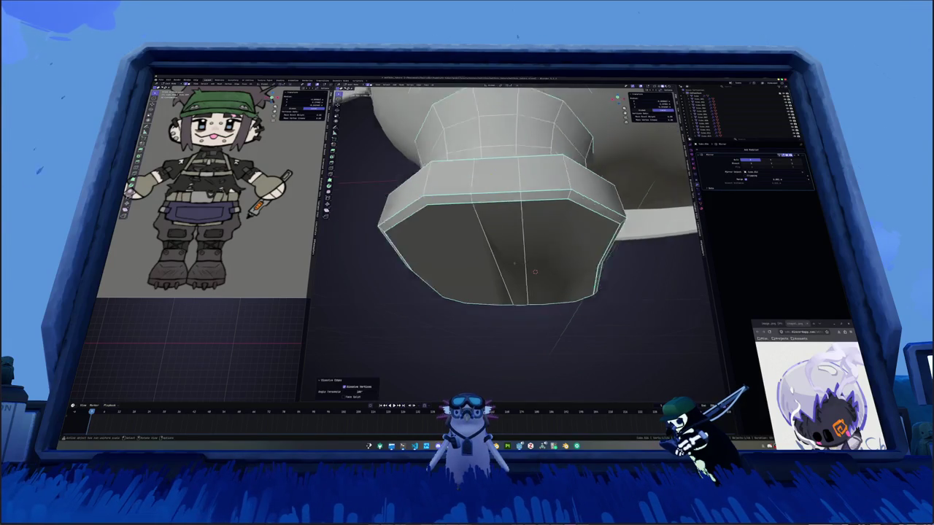
Mark the boot's side edges as a UV seam.
scroll(481, 219, "down", 5)
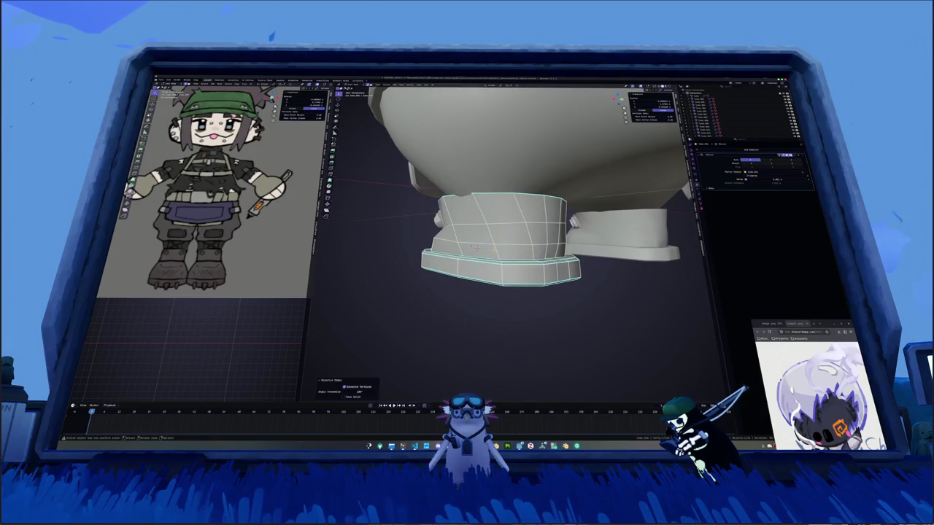
left_click(498, 225, "shift")
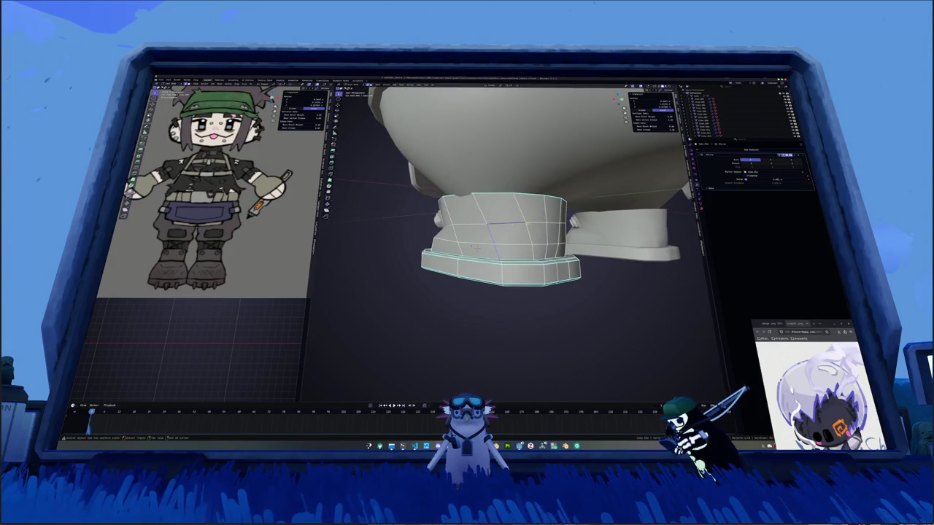
mouse_move(473, 247)
middle_mouse_down()
mouse_move(504, 218)
mouse_move(530, 250)
middle_mouse_up()
right_click(529, 250)
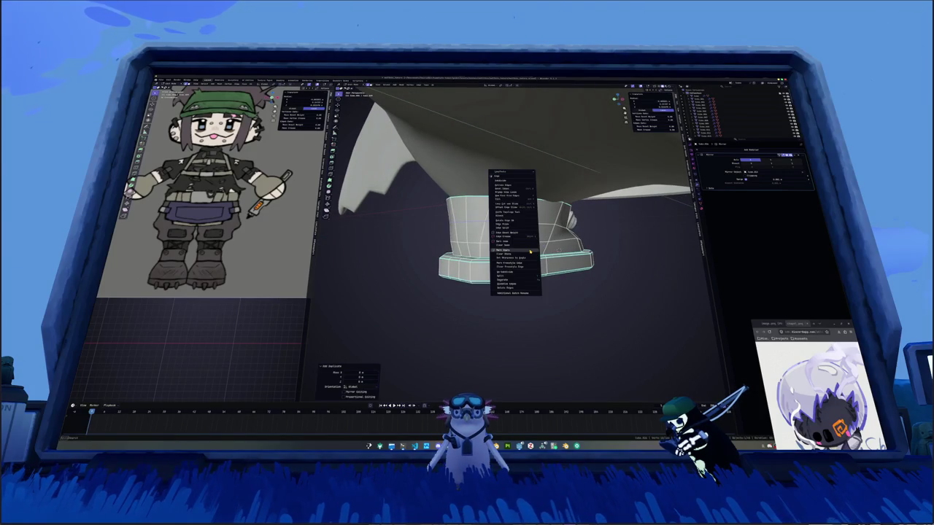
left_click(530, 250)
Try moving the foot's front vertices, then select a full band of side faces.
scroll(507, 250, "up", 1)
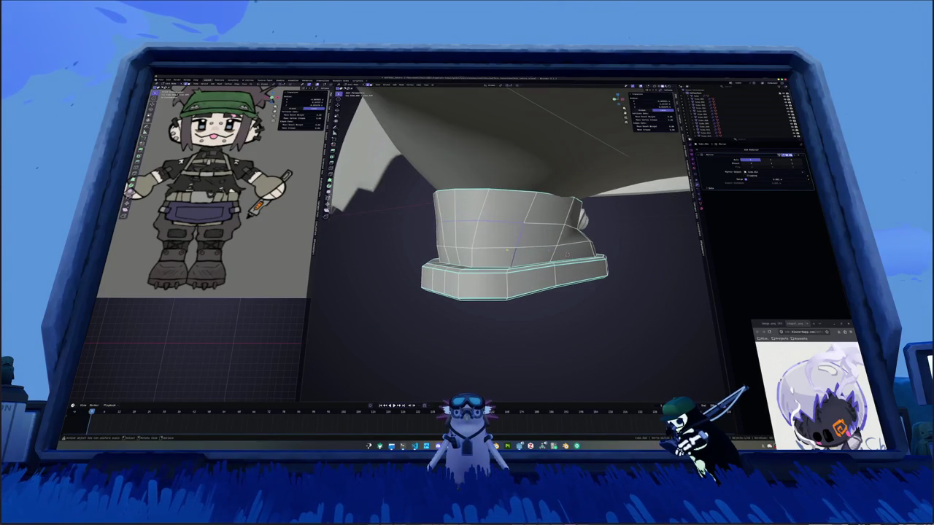
key("g")
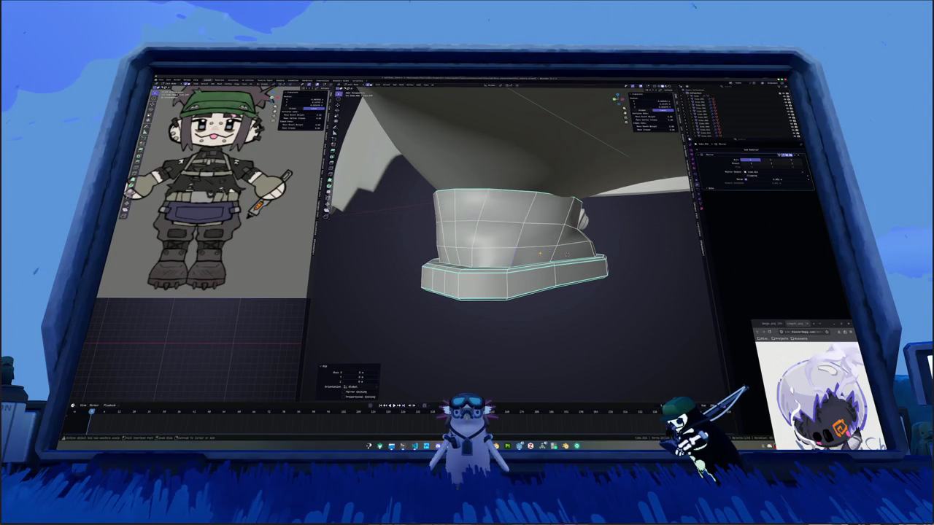
left_click(537, 253)
middle_click_drag(501, 256, 505, 285)
left_click(496, 251, "alt")
Duplicate the boot's band of faces and separate it into its own strap object.
right_click(505, 286)
left_click(496, 319)
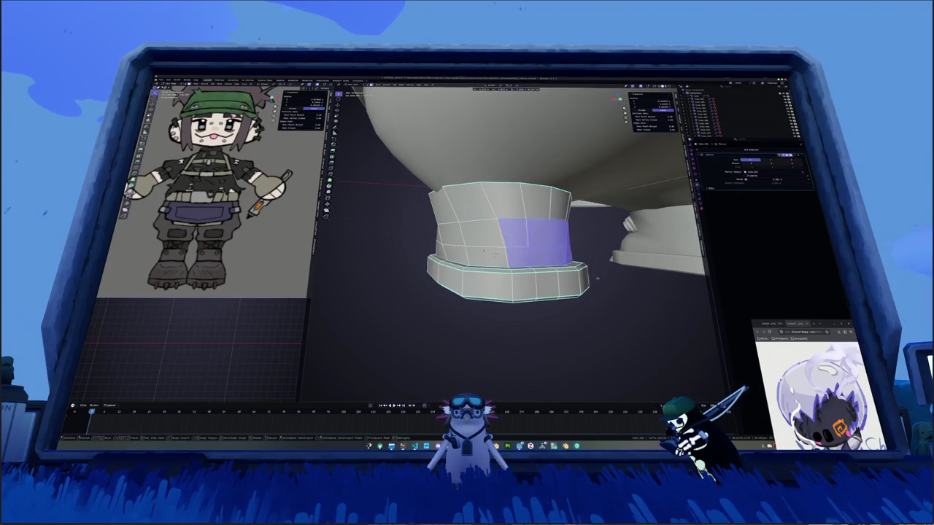
right_click(563, 276)
right_click(563, 276)
left_click(625, 350)
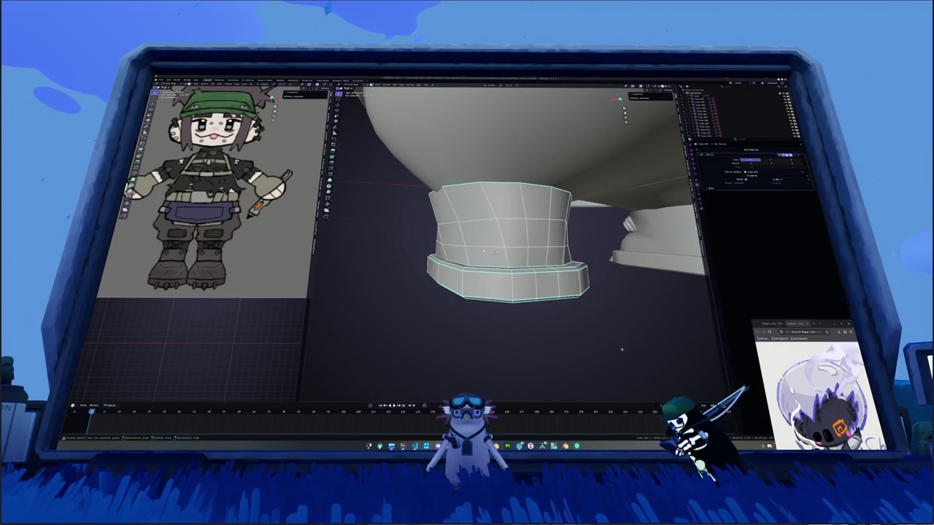
key("Tab")
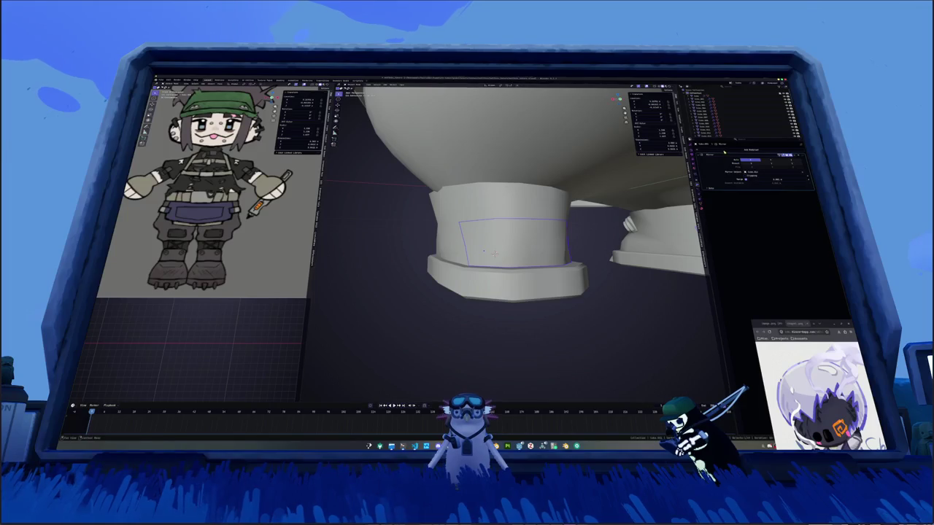
Add a Solidify modifier to the strap, apply its scale, and thicken it.
left_click(768, 149)
left_click(748, 183)
key("ctrl+a")
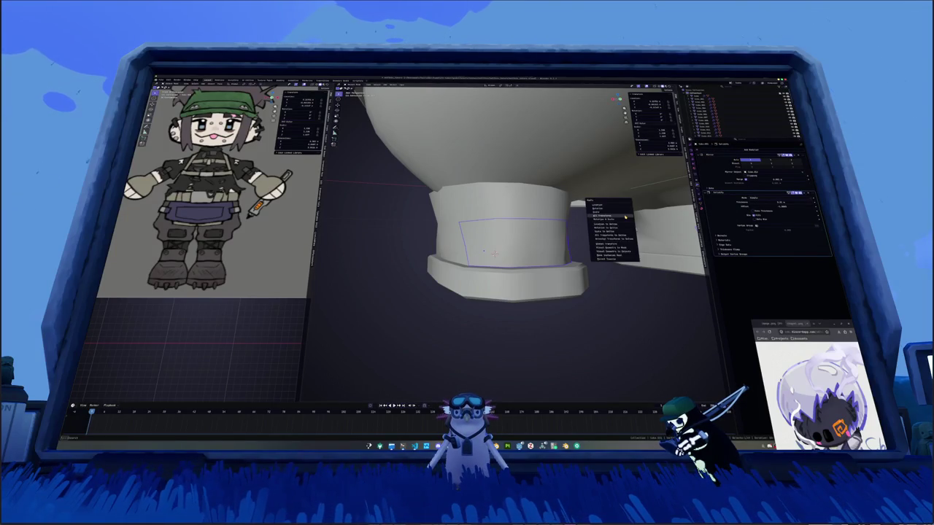
left_click(613, 216)
left_click_drag(764, 207, 815, 209)
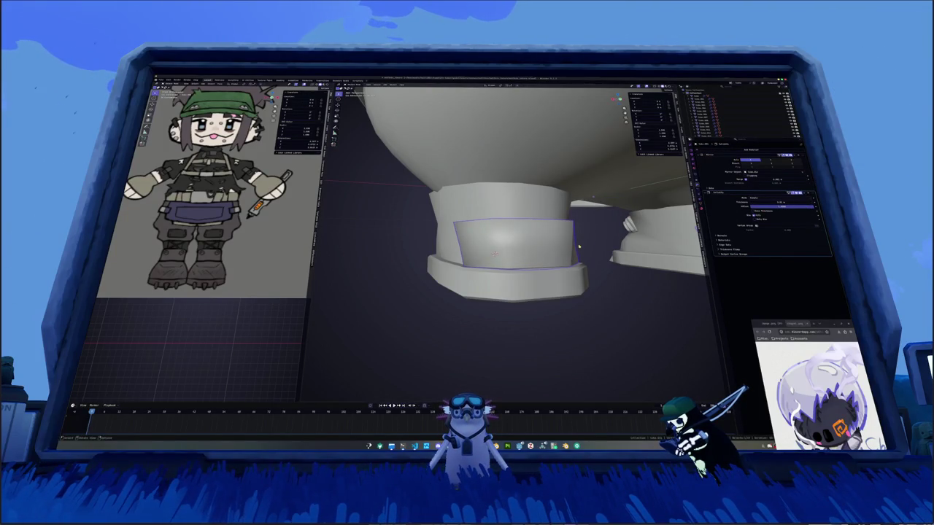
mouse_move(578, 248)
middle_mouse_down()
mouse_move(489, 235)
mouse_move(535, 235)
middle_mouse_up()
Slide and nudge strap vertices along their edges to fit the boot.
key("Tab")
key("alt+z")
key("g")
key("g")
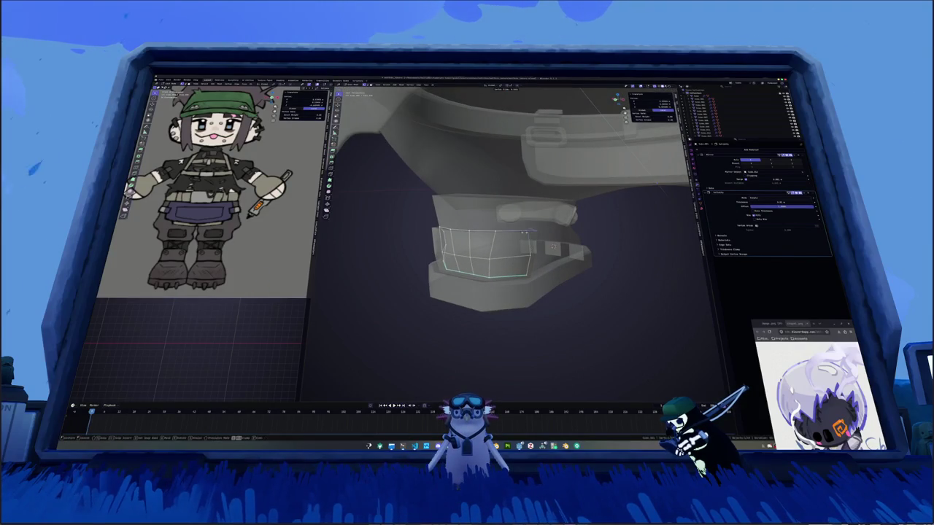
left_click(510, 232)
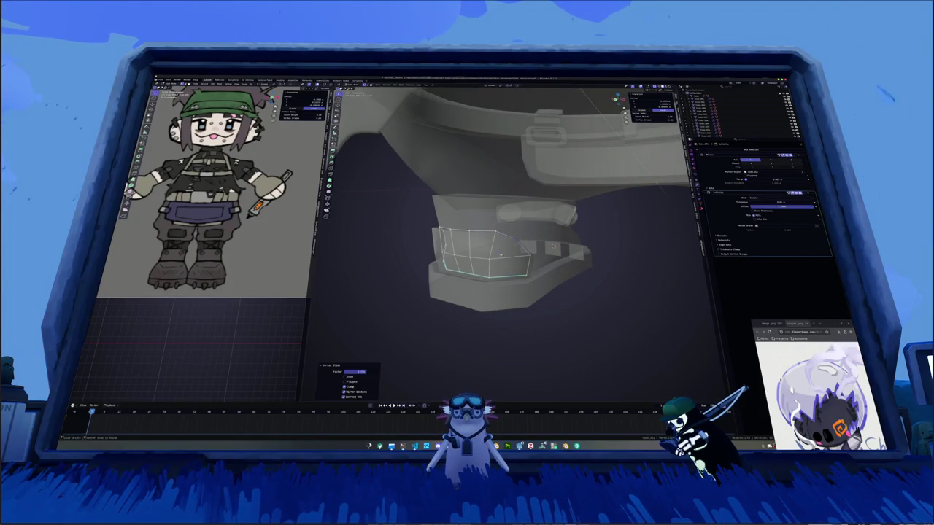
scroll(513, 238, "up", 5)
mouse_move(513, 237)
middle_mouse_down()
mouse_move(525, 211)
mouse_move(533, 219)
middle_mouse_up()
scroll(525, 211, "down", 5)
key("alt+z")
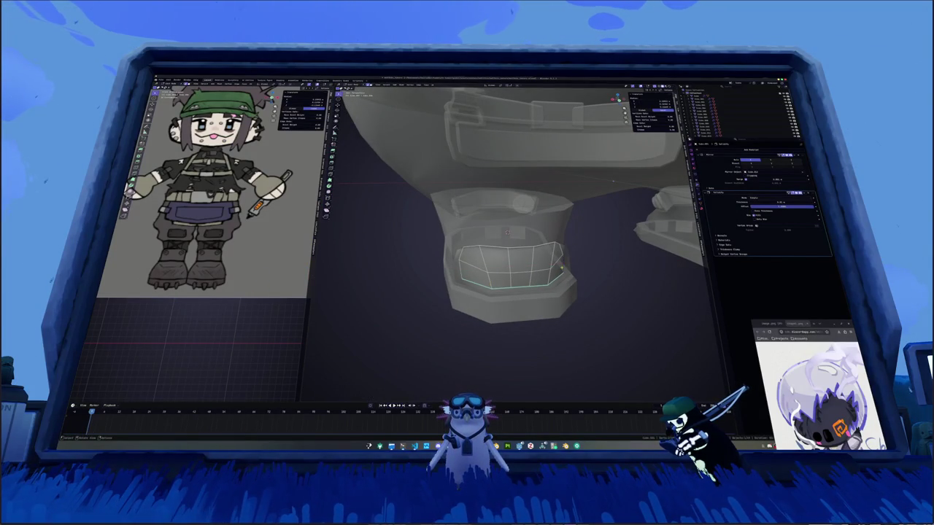
key("g")
key("x")
left_click(508, 231)
middle_click_drag(508, 230, 515, 228)
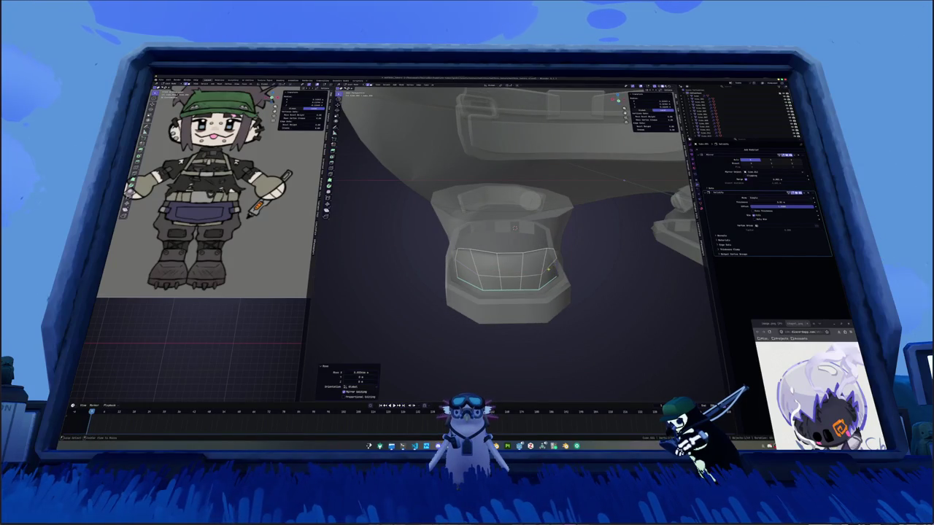
Give the strap Shade Auto Smooth shading.
left_click(529, 253, "alt")
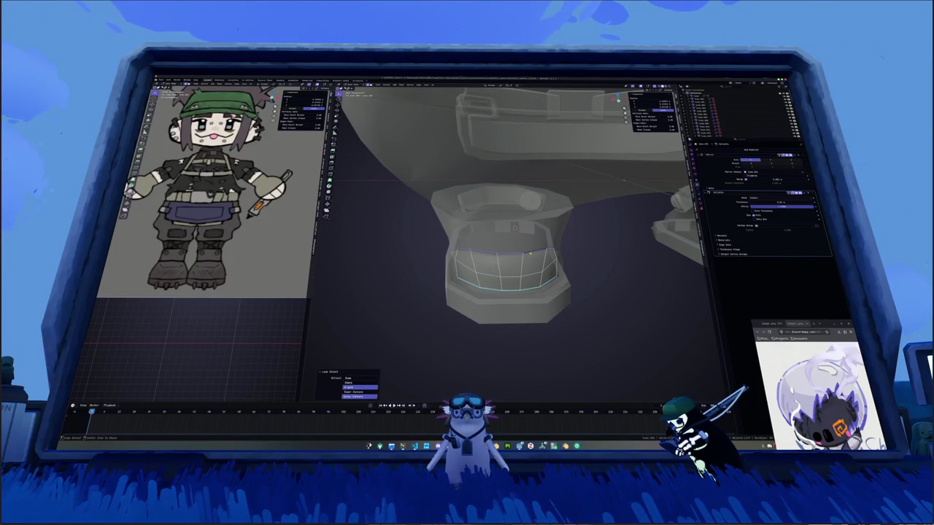
key("Tab")
mouse_move(530, 253)
middle_mouse_down()
mouse_move(545, 274)
mouse_move(540, 267)
middle_mouse_up()
key("alt+z")
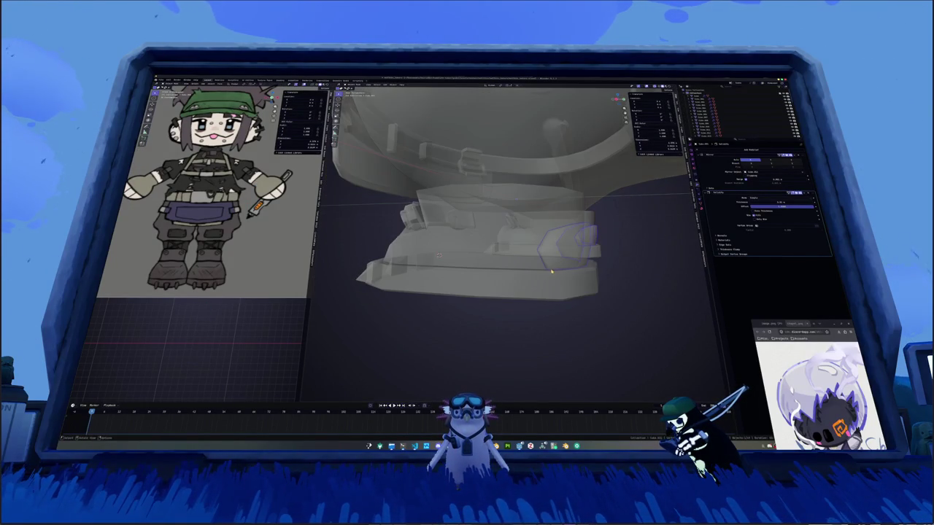
key("alt+z")
right_click(550, 271)
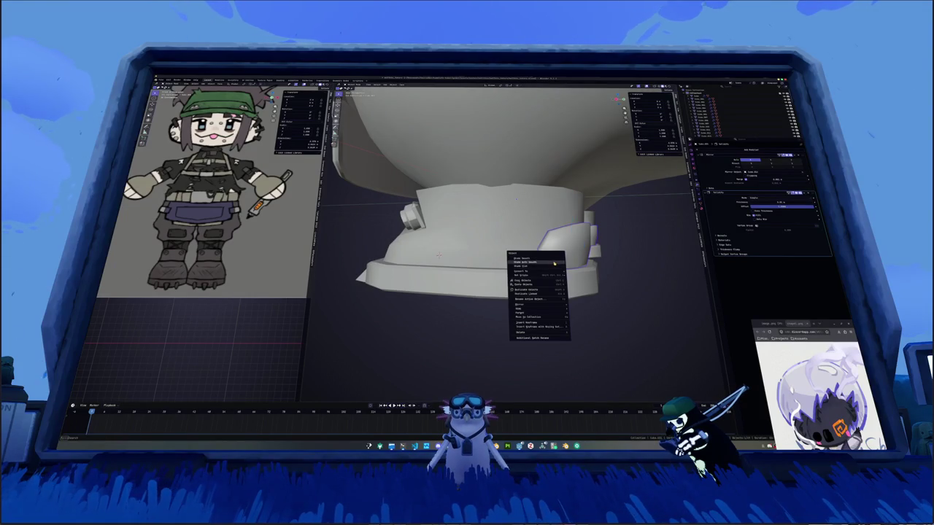
left_click(560, 272)
middle_click_drag(559, 271, 529, 276)
Slide the strap's edge loop to refine the band's shape above the sole.
key("Tab")
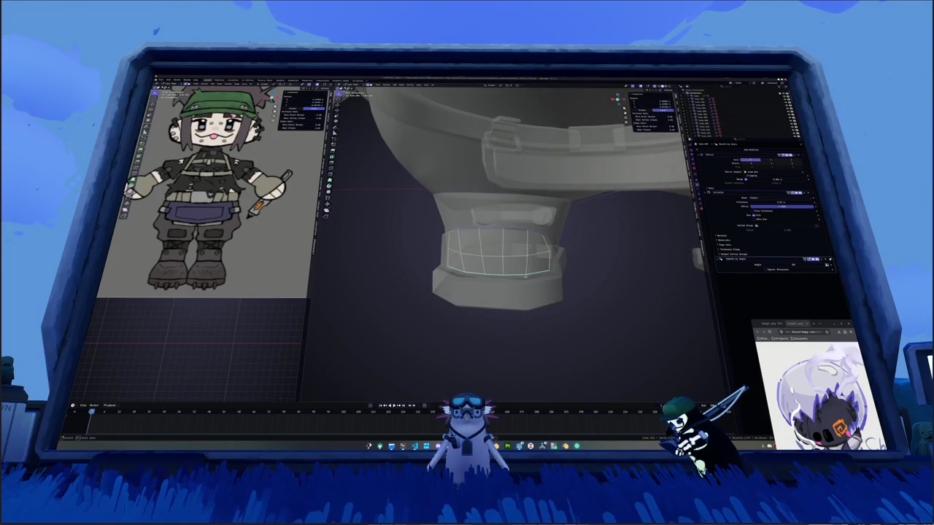
key("e")
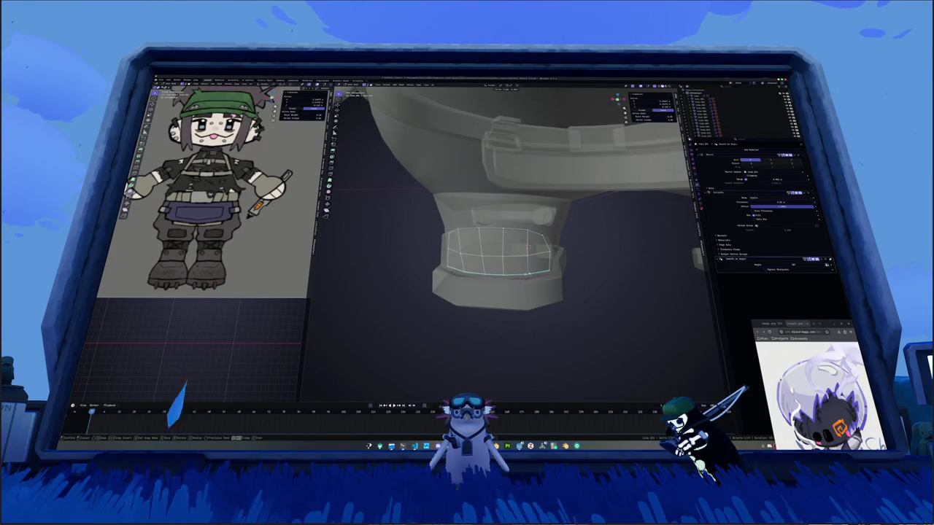
left_click(527, 248)
key("g")
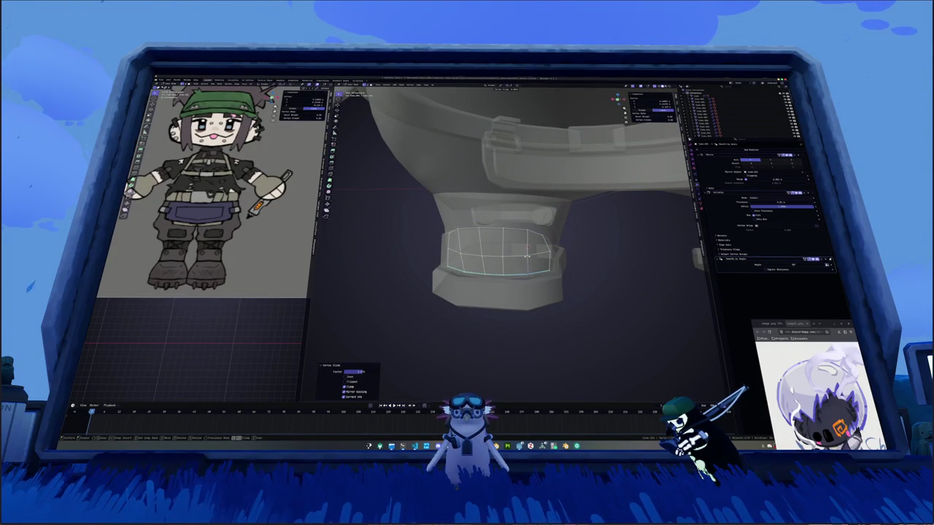
key("g")
left_click(527, 251)
key("Tab")
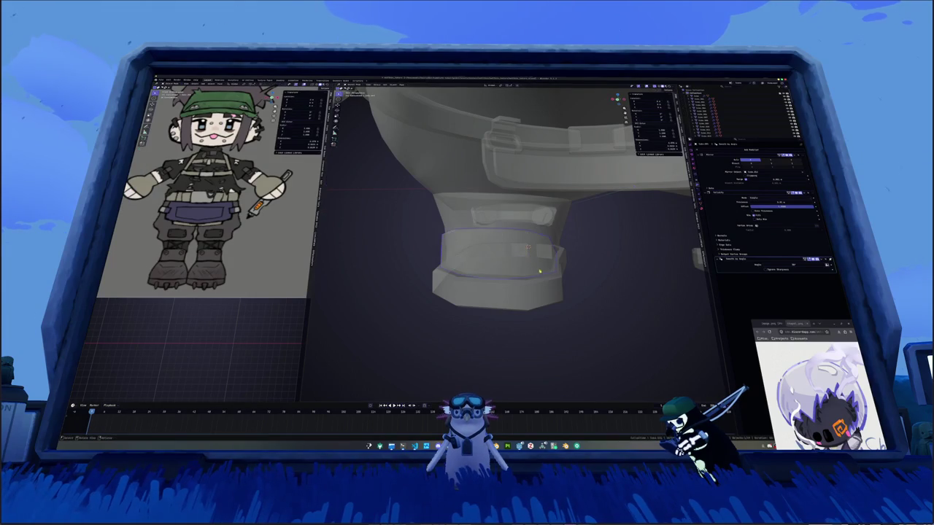
mouse_move(527, 252)
middle_mouse_down()
mouse_move(518, 277)
mouse_move(508, 257)
middle_mouse_up()
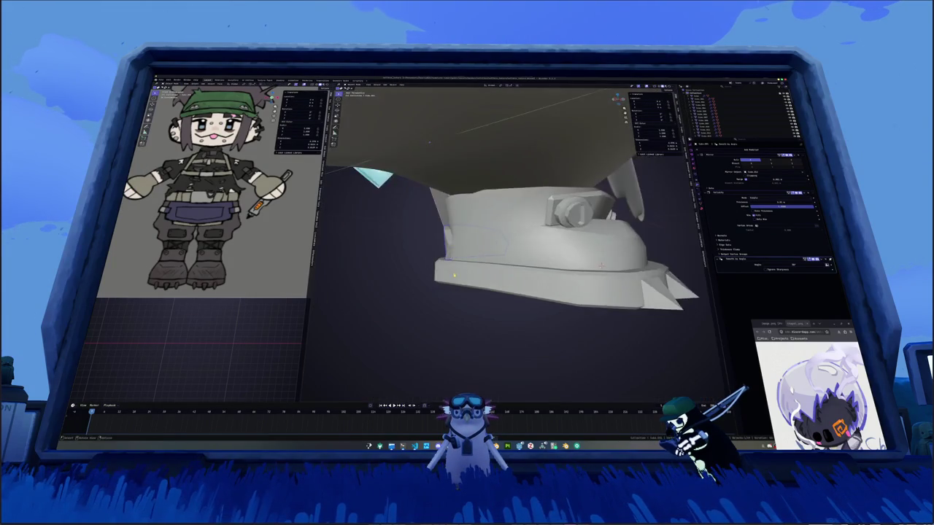
key("Tab")
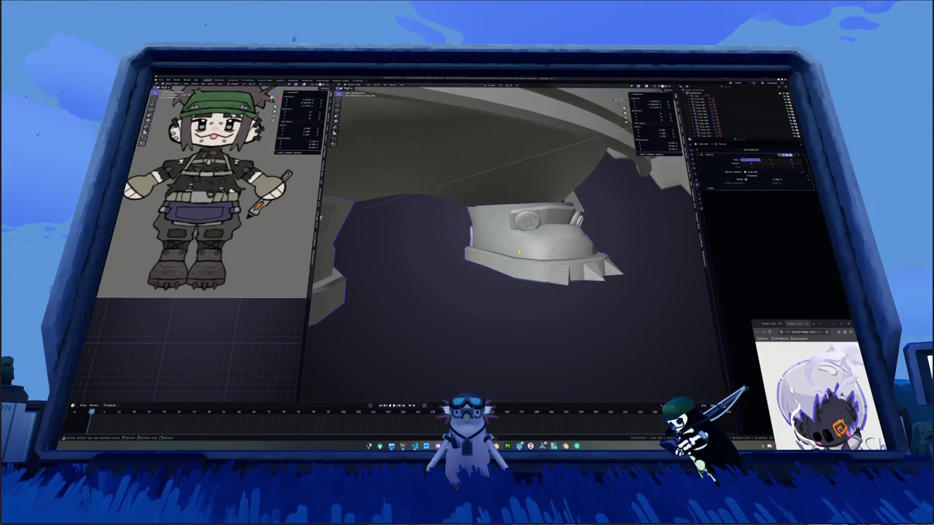
Delete a selection of faces on the boot's front.
left_click(526, 245)
left_click(551, 252, "shift")
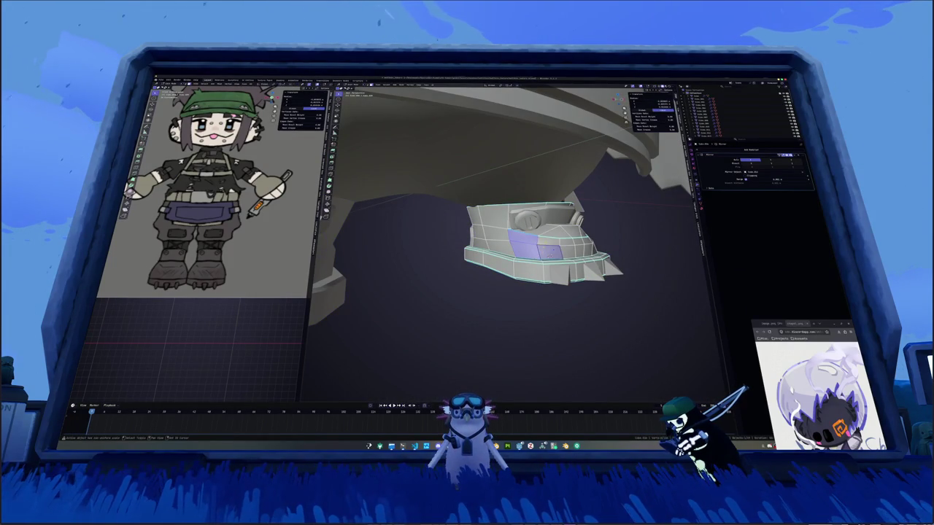
middle_click_drag(511, 263, 584, 240)
mouse_move(503, 248)
middle_mouse_down()
mouse_move(474, 240)
mouse_move(495, 226)
middle_mouse_up()
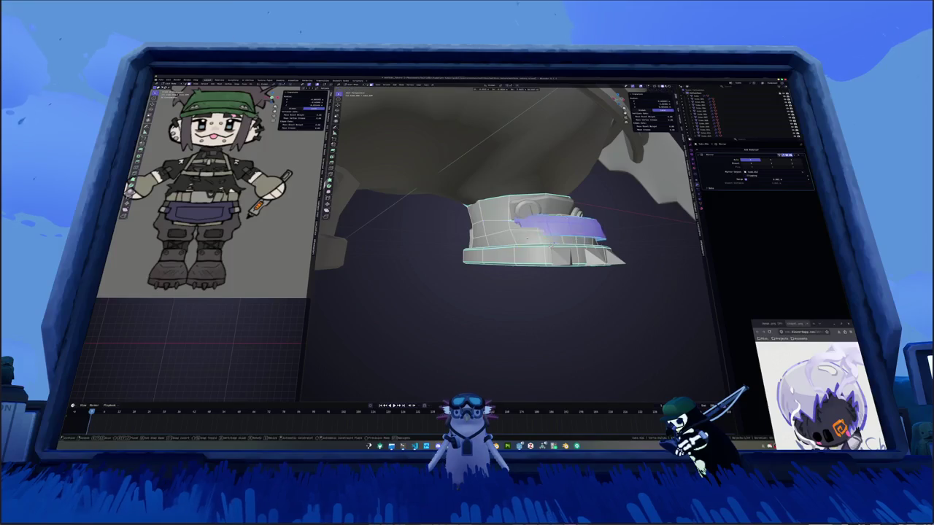
key("x")
left_click(500, 219)
key("Tab")
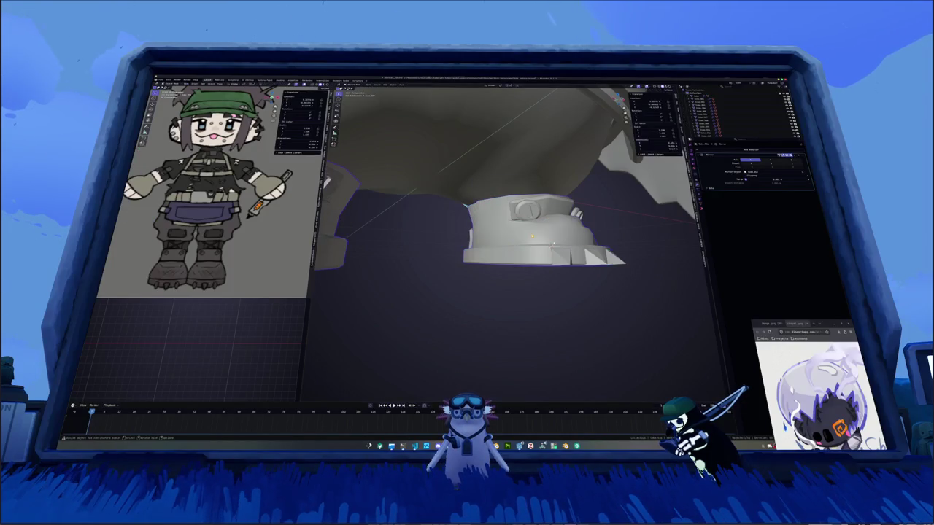
middle_click_drag(510, 292, 503, 277)
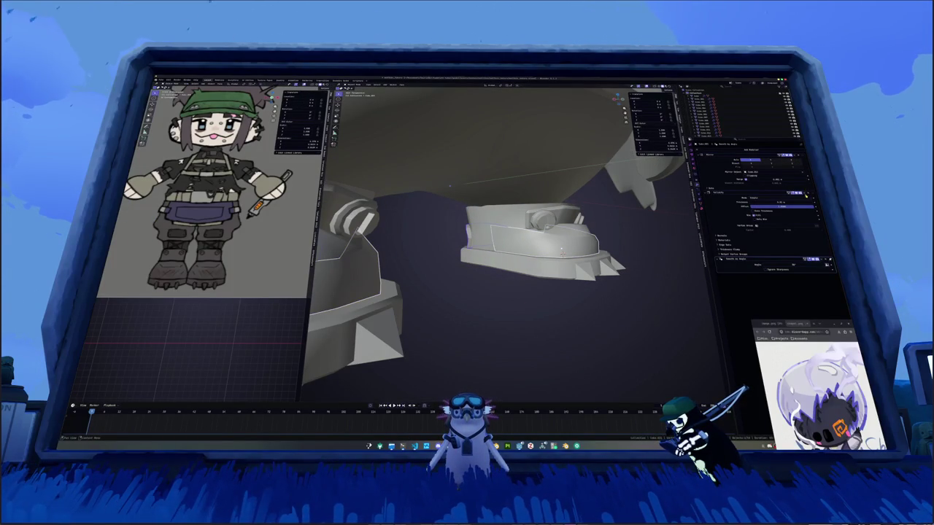
Increase the boot's Solidify thickness and select an edge loop on the toe cap.
left_click_drag(798, 206, 806, 207)
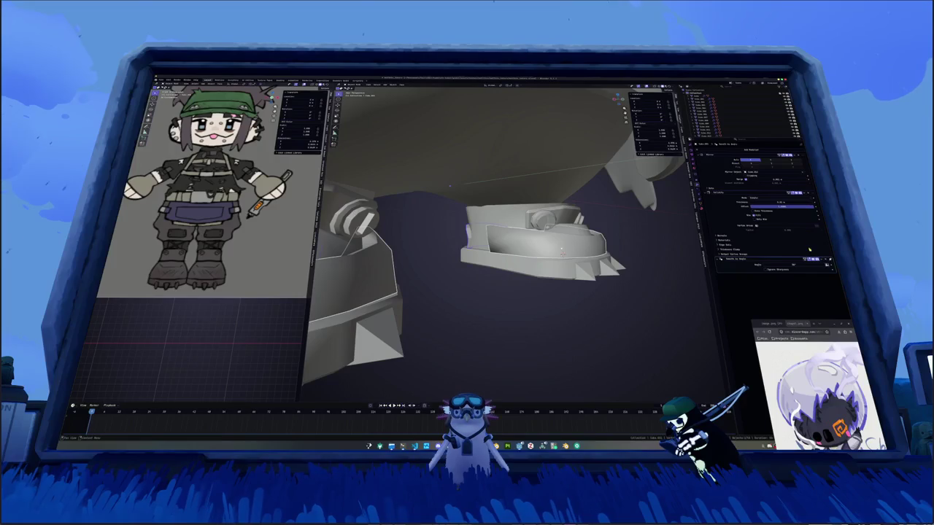
right_click(561, 251)
mouse_move(568, 263)
middle_mouse_down()
mouse_move(591, 261)
mouse_move(583, 264)
middle_mouse_up()
key("Tab")
left_click(588, 260, "alt")
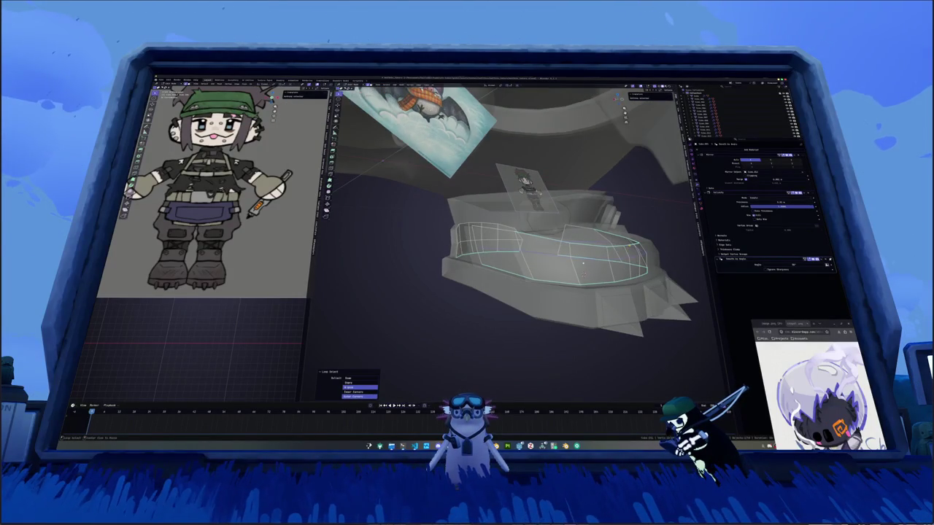
key("alt+z")
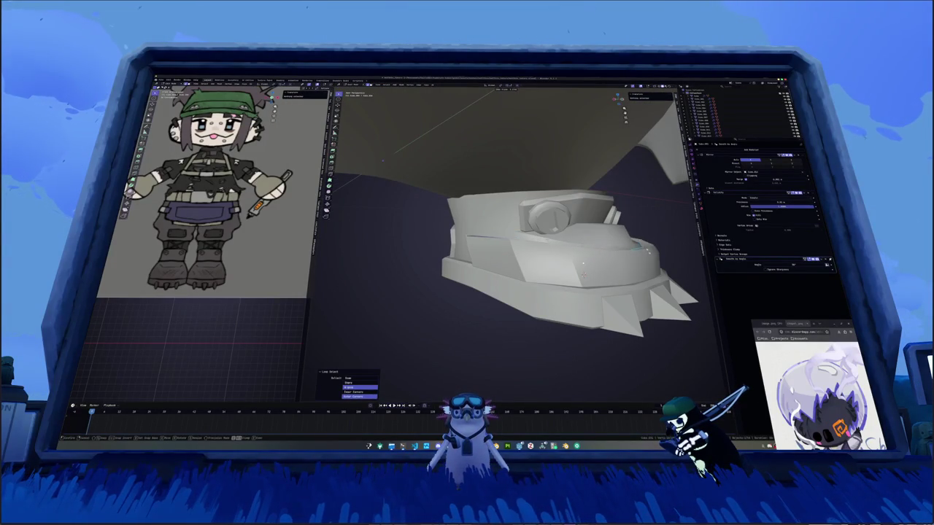
mouse_move(583, 275)
middle_mouse_down()
mouse_move(517, 276)
mouse_move(433, 254)
middle_mouse_up()
key("alt+z")
key("alt+z")
key("alt+z")
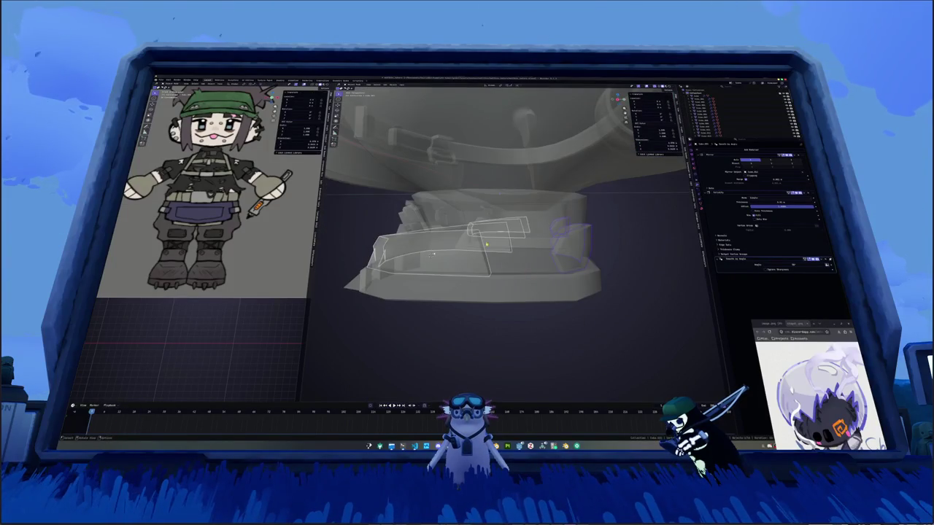
Slide the toe cap edge loop, then relax it repeatedly to smooth its curve.
key("Tab")
mouse_move(499, 193)
middle_mouse_down()
mouse_move(517, 193)
mouse_move(418, 188)
middle_mouse_up()
left_click(517, 193)
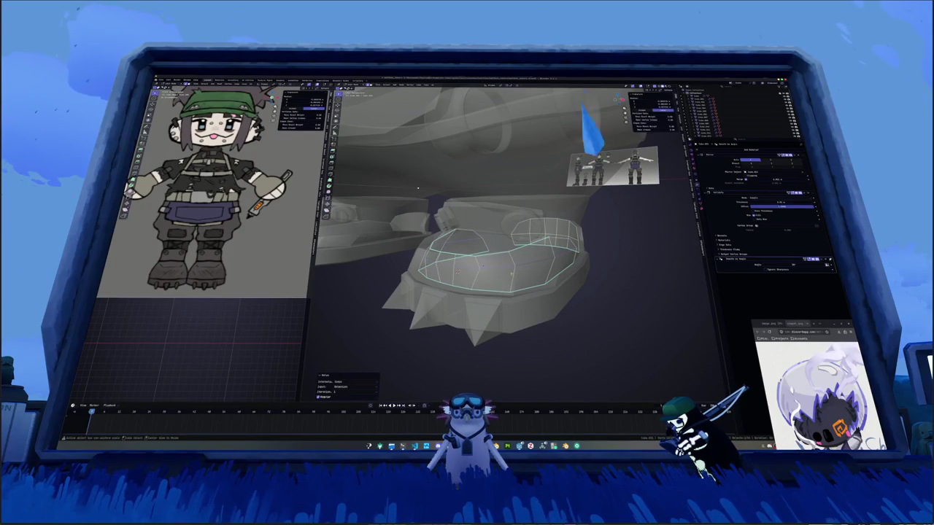
key("shift+r")
key("shift+r")
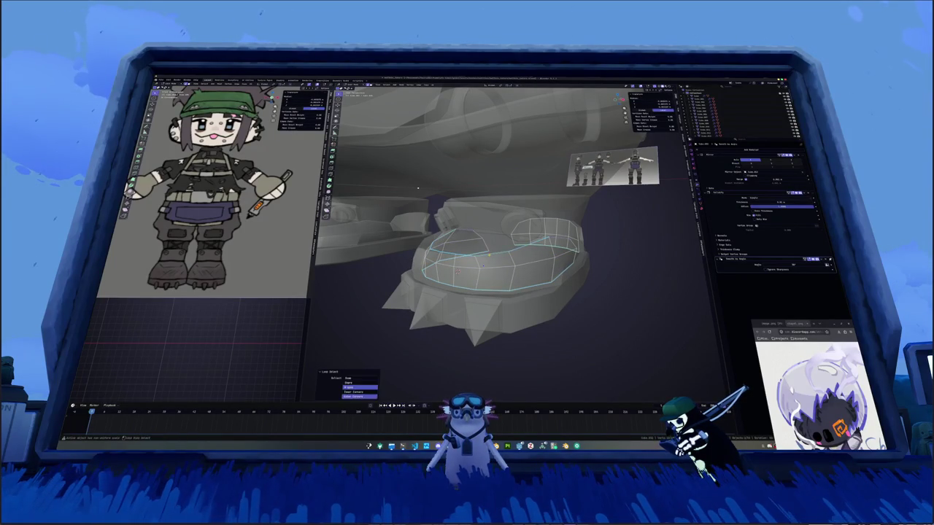
key("alt+z")
key("alt+z")
key("shift+r")
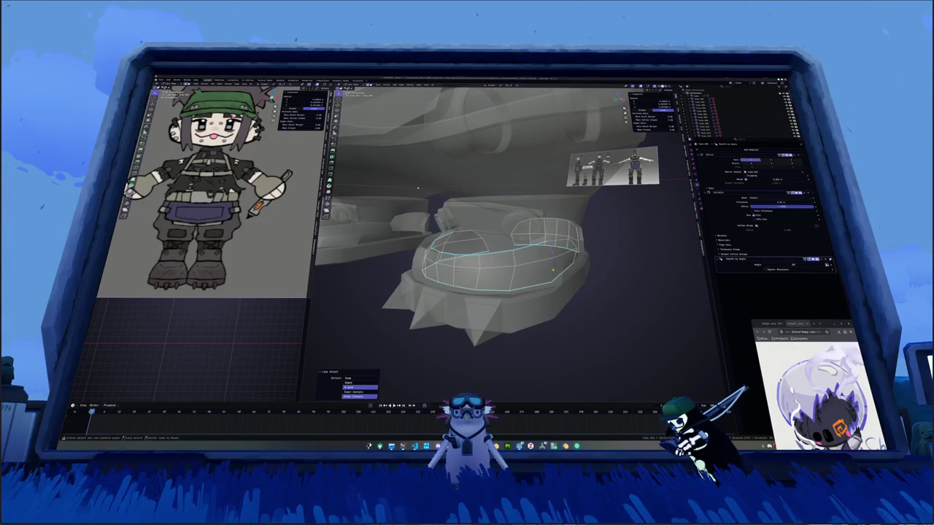
key("shift+r")
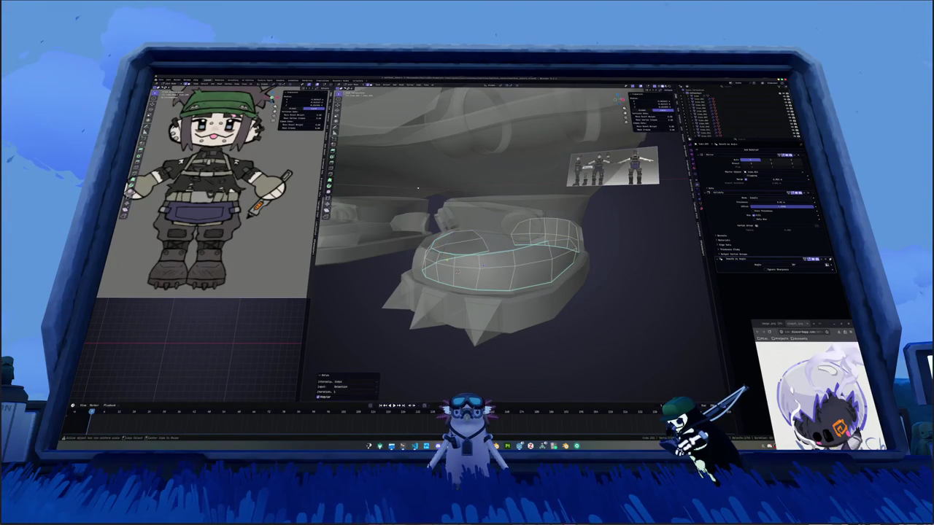
key("alt+z")
key("alt+z")
key("shift+r")
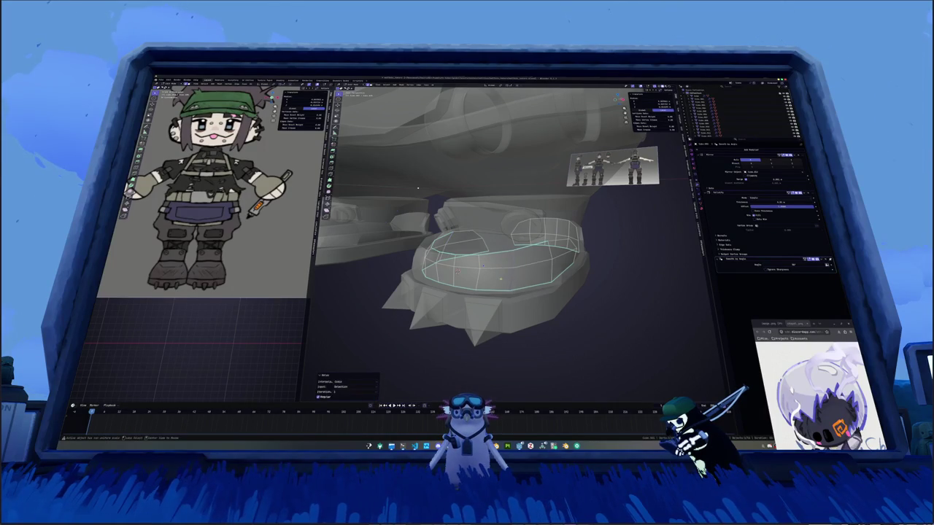
key("alt+z")
key("alt+z")
key("shift+r")
key("alt+z")
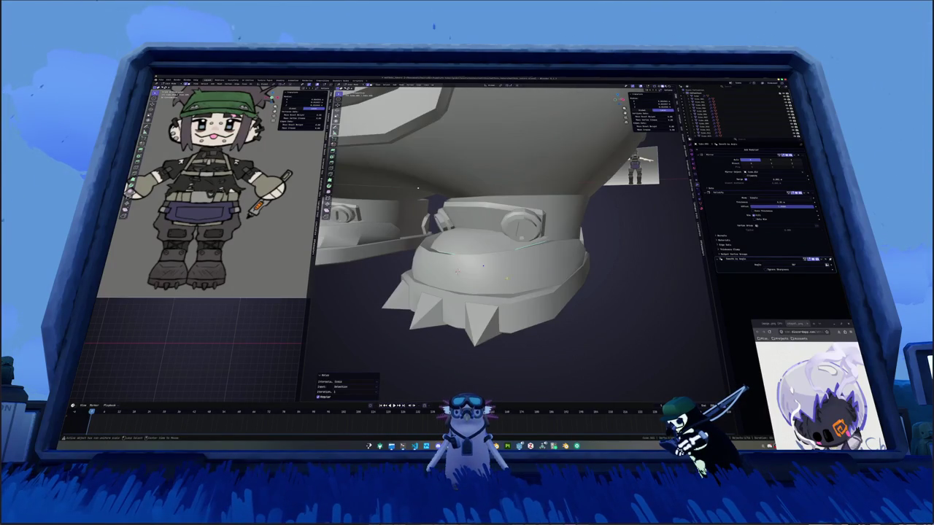
middle_click_drag(418, 188, 389, 184)
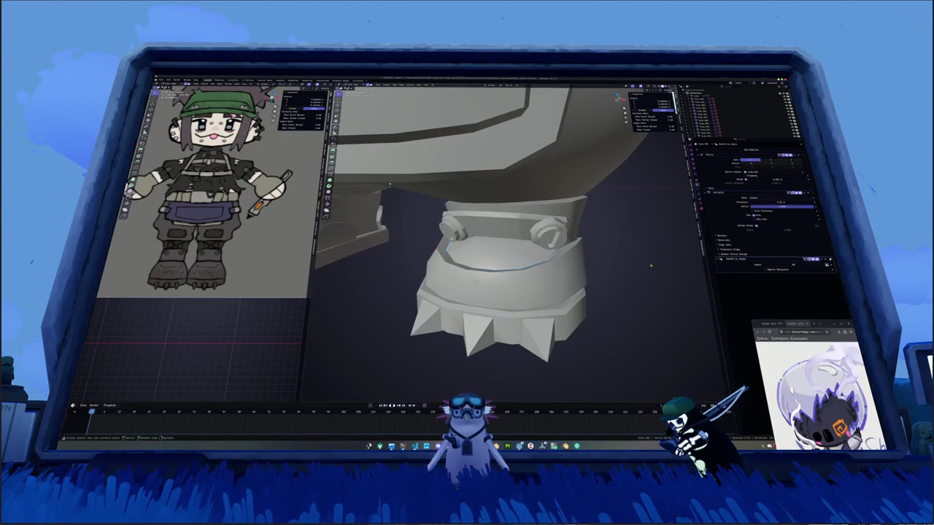
middle_click_drag(650, 265, 597, 241)
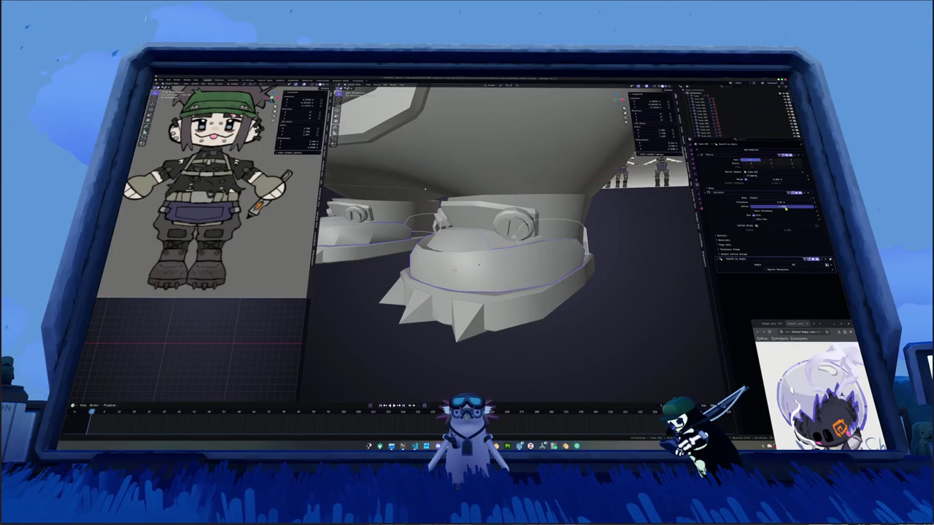
Adjust the boot shell's Solidify offset and push a toe cap loop along its normals.
left_click_drag(782, 208, 784, 208)
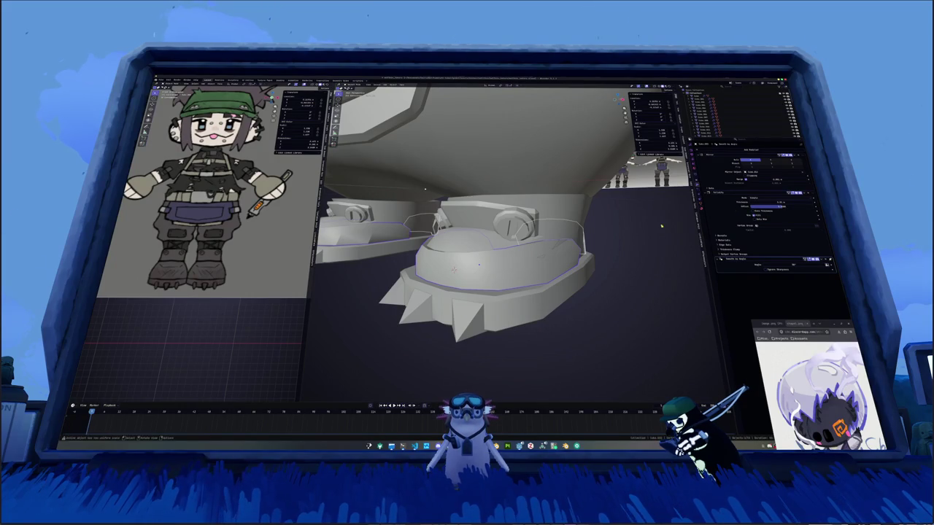
key("alt+z")
middle_click_drag(567, 265, 559, 263)
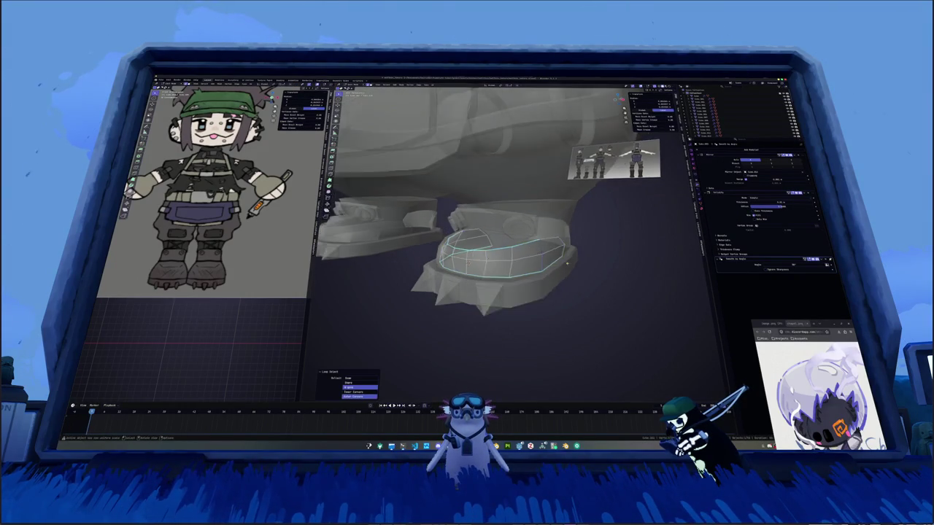
left_click(560, 263, "alt")
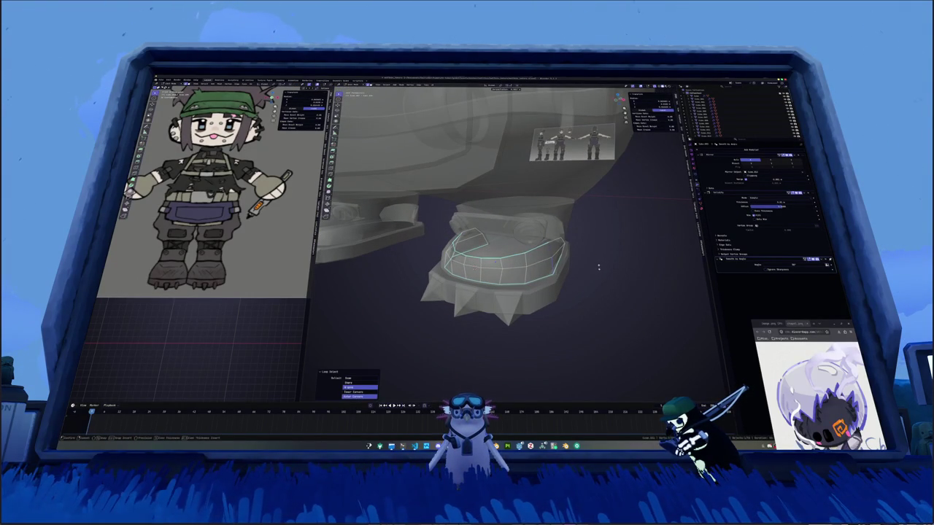
key("alt+s")
key("alt+z")
middle_click_drag(598, 267, 520, 280)
key("alt+z")
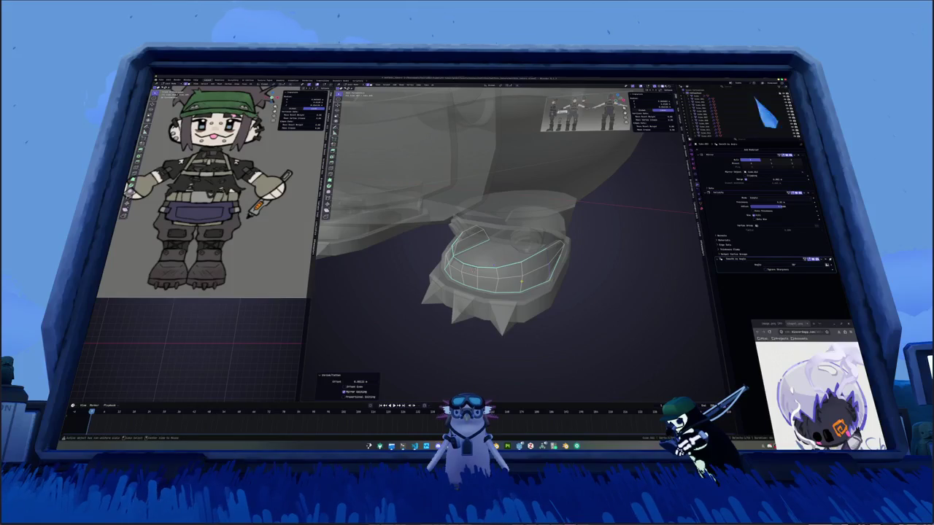
Shrink/fatten a second edge loop on the toe cap.
left_click(551, 280, "alt")
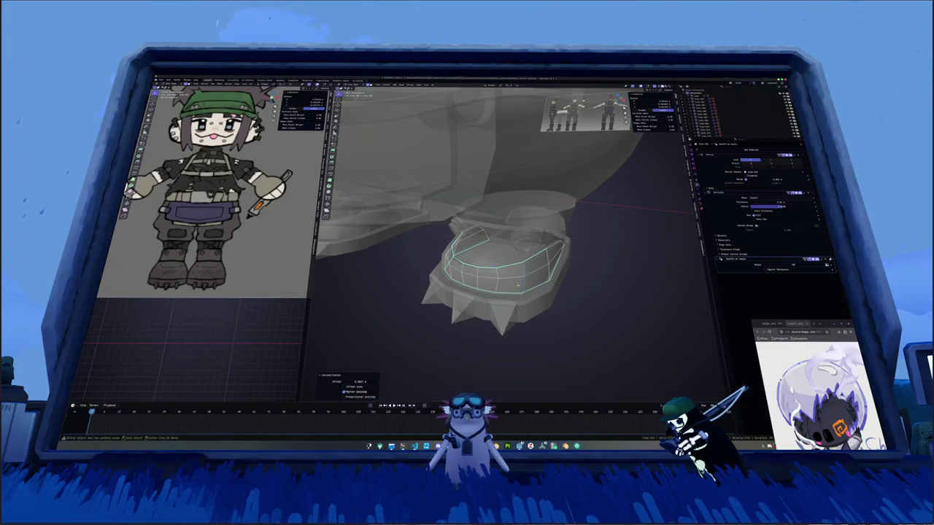
key("alt+z")
middle_click_drag(551, 281, 540, 274)
key("alt+z")
key("alt+s")
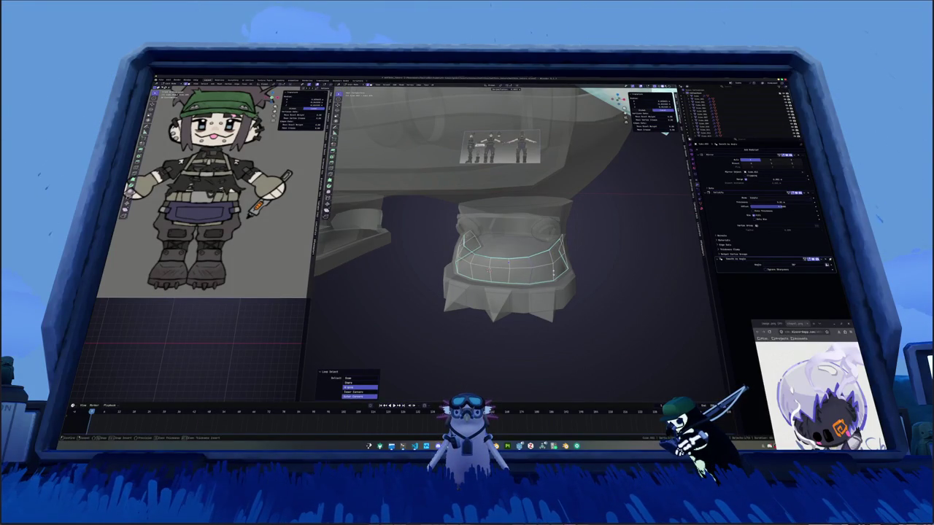
key("Return")
key("g")
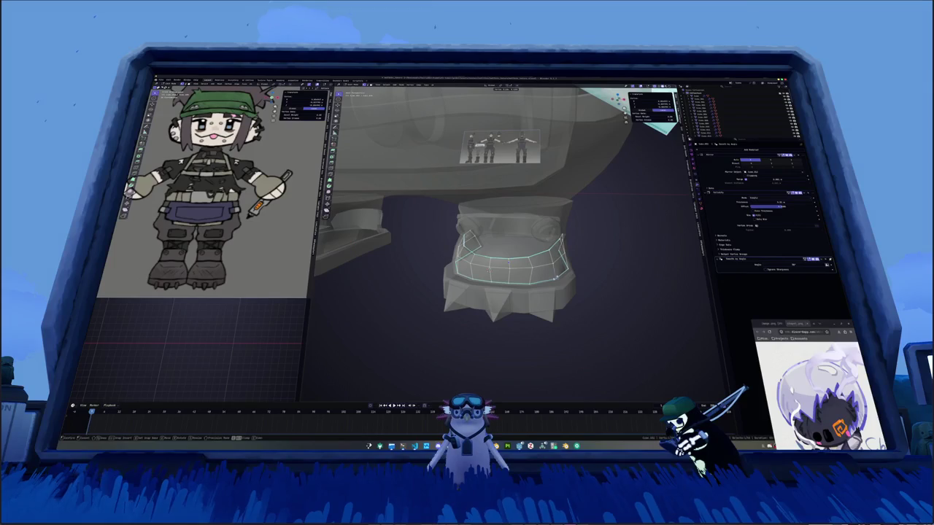
key("alt+s")
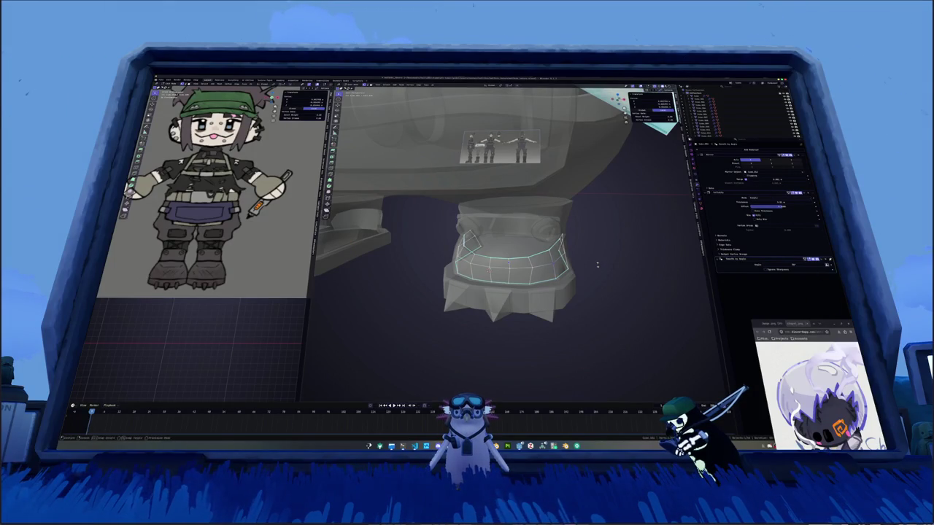
left_click(598, 264)
middle_click_drag(598, 264, 543, 265)
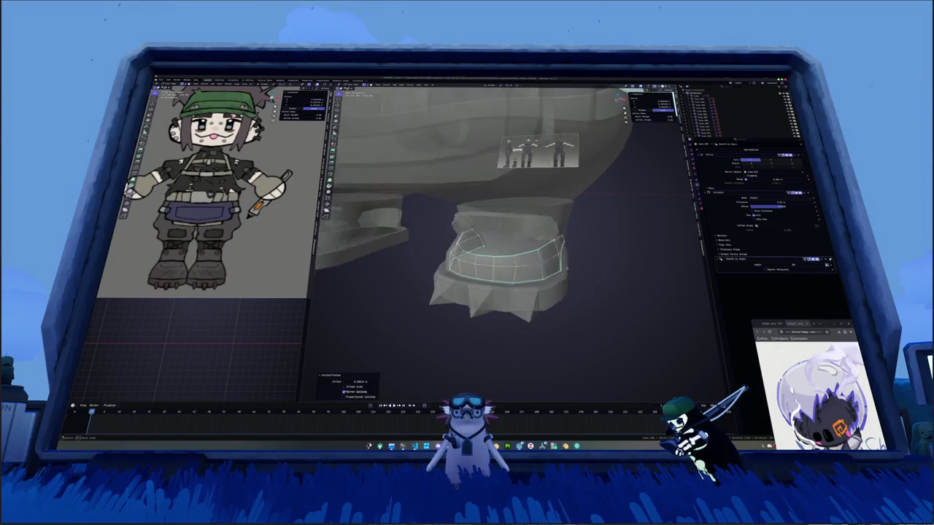
Add loop cuts around the toe cap for smoother curvature.
key("ctrl+r")
left_click(543, 265)
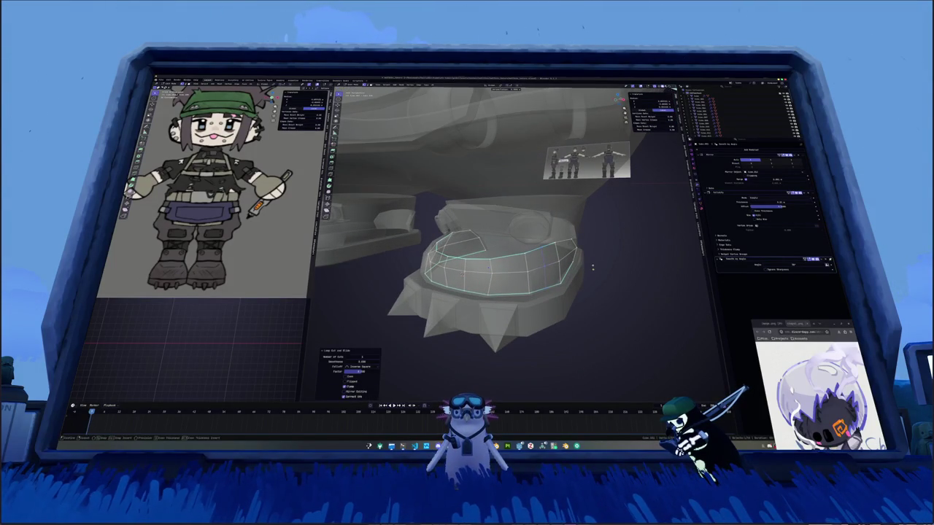
key("Tab")
mouse_move(593, 266)
middle_mouse_down()
mouse_move(496, 266)
mouse_move(603, 266)
mouse_move(461, 259)
mouse_move(547, 254)
mouse_move(537, 264)
middle_mouse_up()
key("Tab")
key("alt+z")
key("ctrl+r")
left_click(571, 253)
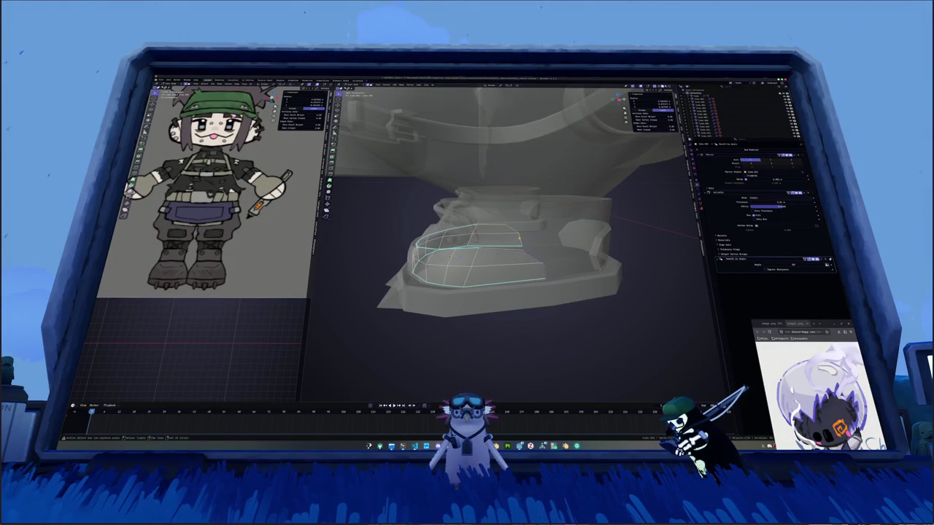
Slide a shorter toe cap edge loop higher up the toe.
left_click(519, 232, "alt")
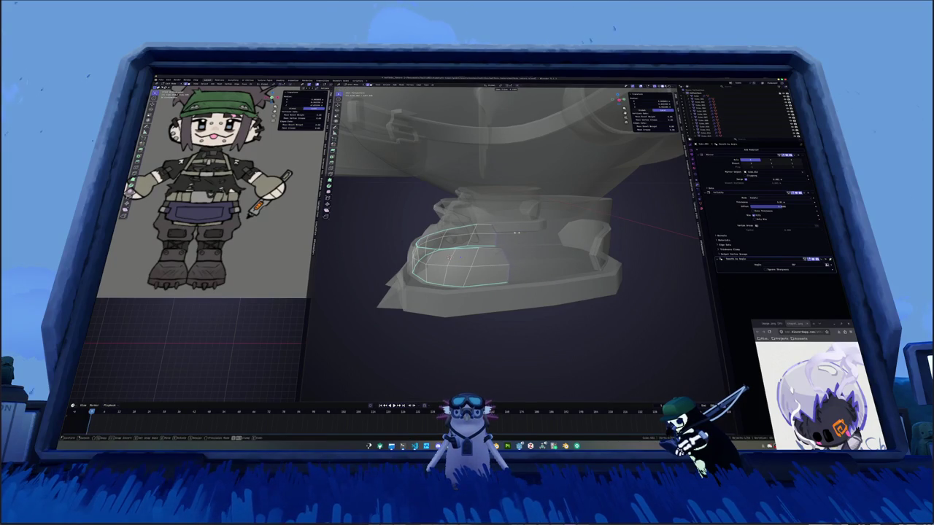
key("shift+v")
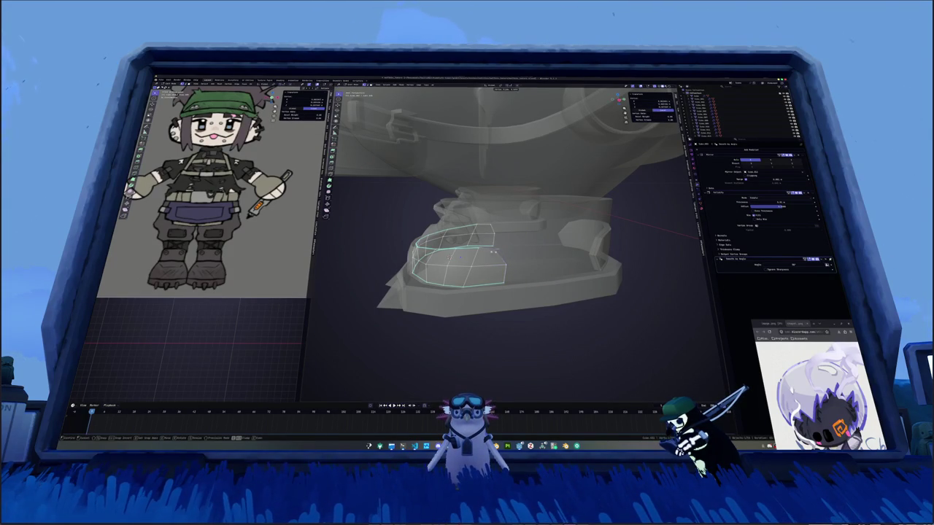
left_click(489, 252)
key("shift+v")
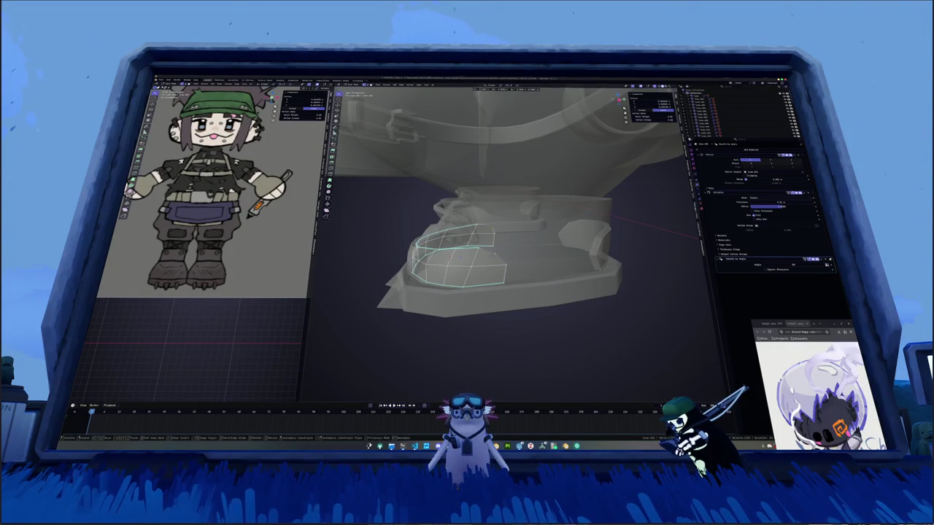
left_click(484, 226)
mouse_move(485, 225)
middle_mouse_down()
mouse_move(515, 255)
mouse_move(588, 252)
mouse_move(572, 271)
mouse_move(516, 261)
mouse_move(556, 287)
middle_mouse_up()
key("alt+z")
scroll(588, 251, "down", 5)
scroll(573, 272, "up", 4)
key("alt+z")
Add another loop cut and push it slightly outward with a 0.002 Shrink/Fatten offset.
key("ctrl+r")
left_click(517, 261)
scroll(516, 261, "up", 3)
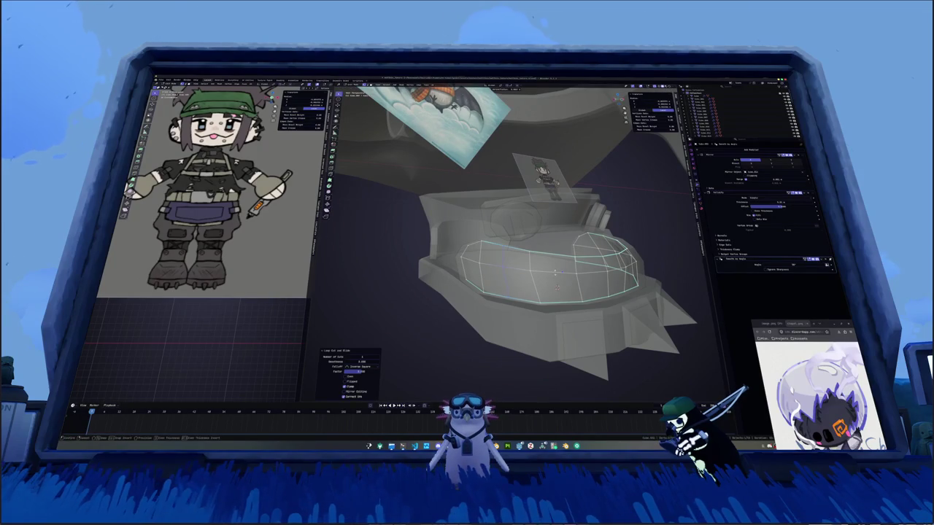
key("alt+s")
left_click(557, 288)
key("alt+z")
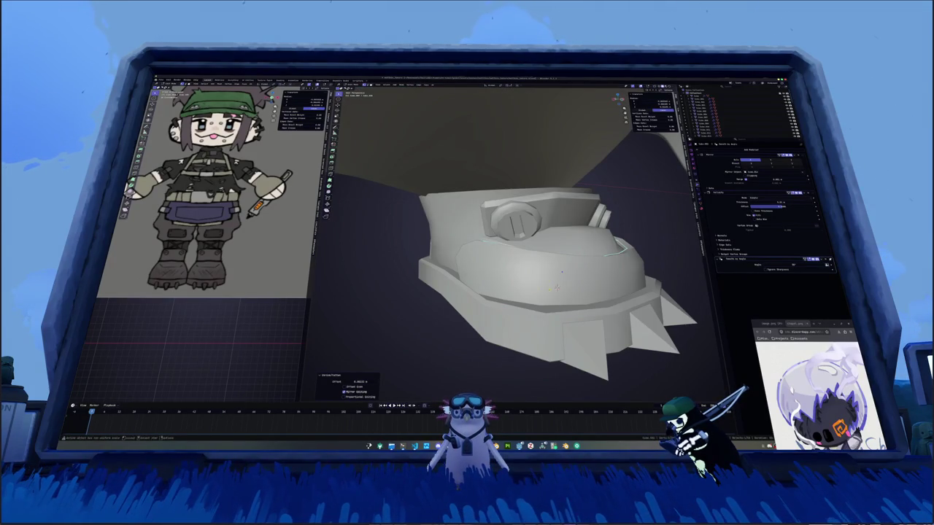
scroll(557, 287, "down", 3)
key("Tab")
mouse_move(556, 287)
middle_mouse_down()
mouse_move(485, 293)
mouse_move(546, 275)
mouse_move(530, 238)
middle_mouse_up()
key("Tab")
key("alt+z")
Fatten the toe loop and extrude an edge loop around the boot into a ridge.
key("alt+s")
left_click(515, 277)
key("alt+z")
key("alt+z")
key("alt+z")
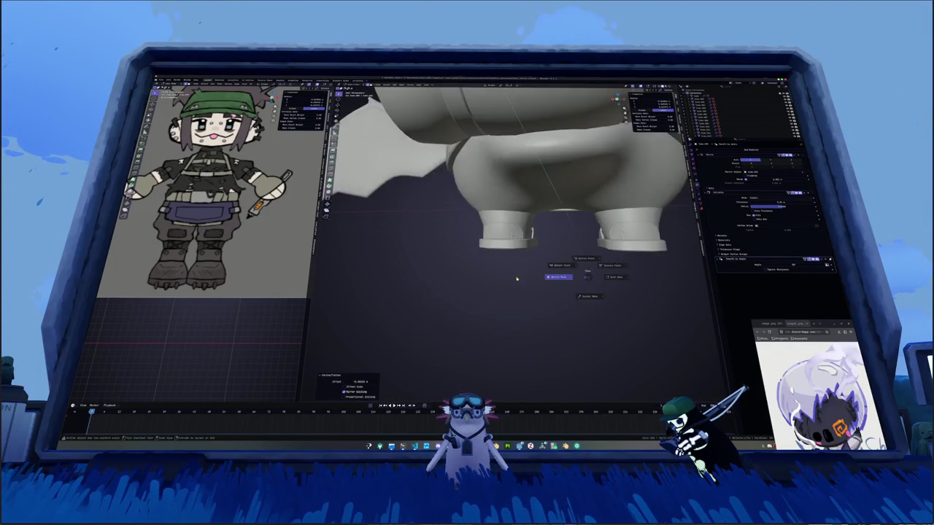
left_click(530, 239, "alt")
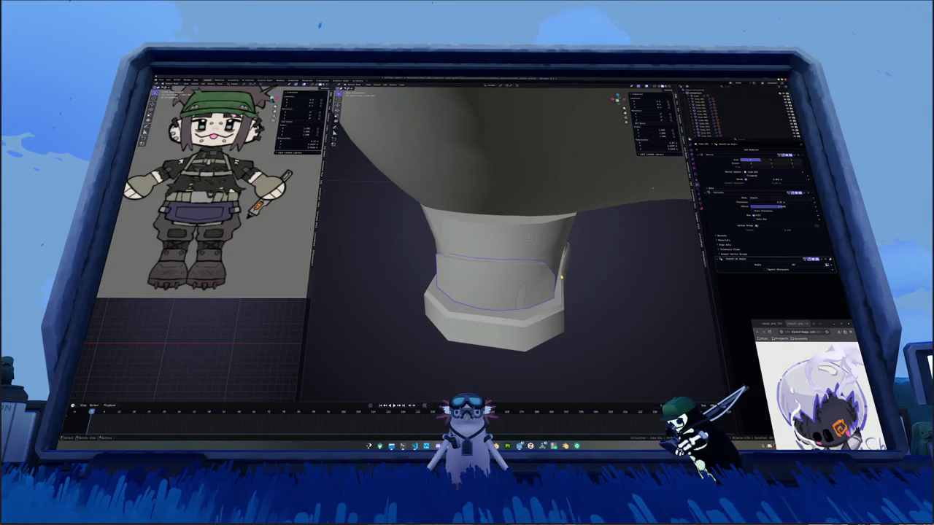
key("e")
left_click(552, 279)
key("alt+z")
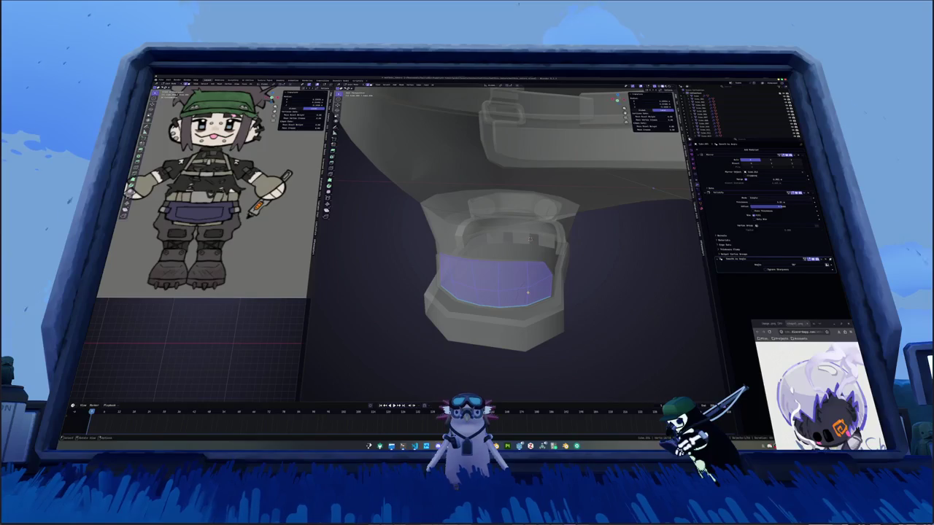
Fill the boot's inner opening loop with a face and inset it.
left_click(527, 293, "alt")
key("f")
key("i")
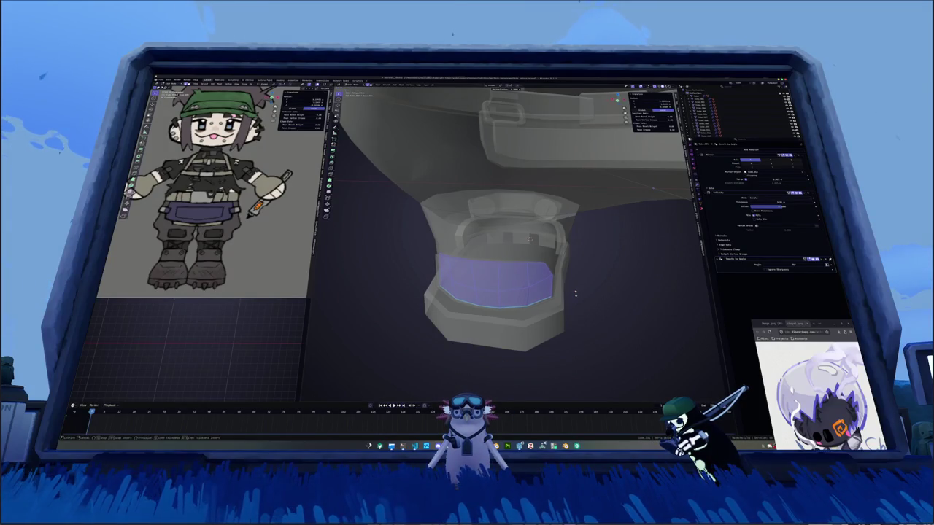
left_click(575, 292)
key("alt+a")
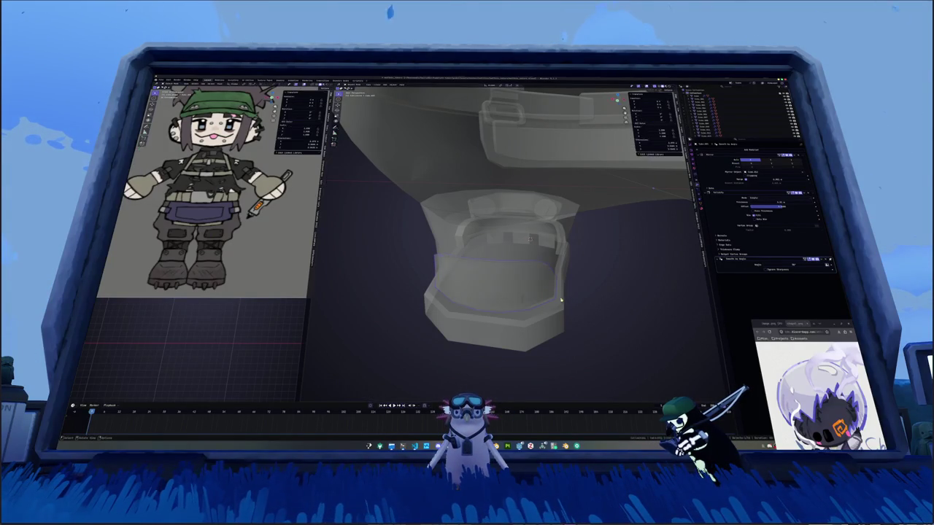
key("alt+z")
key("alt+z")
Shrink the inner rim loop and relax the boot's bottom edge loop.
left_click(562, 294, "alt")
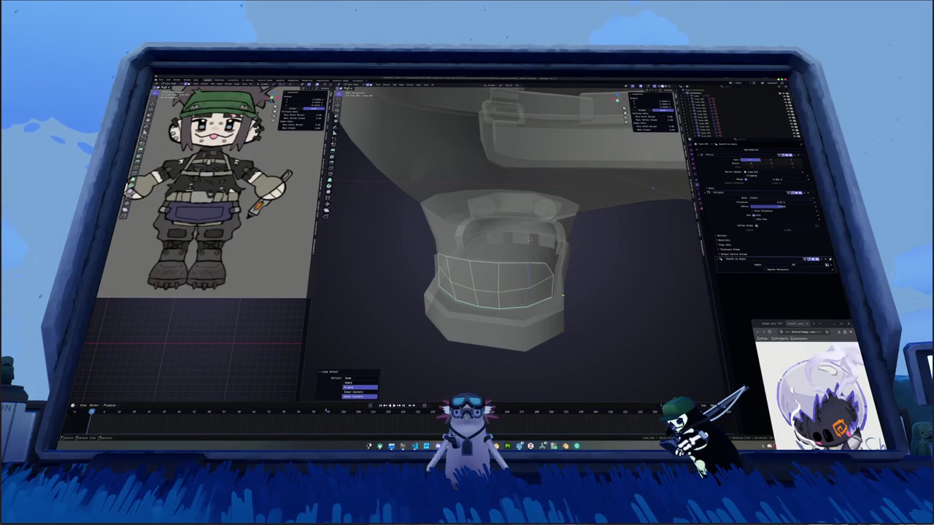
key("alt+s")
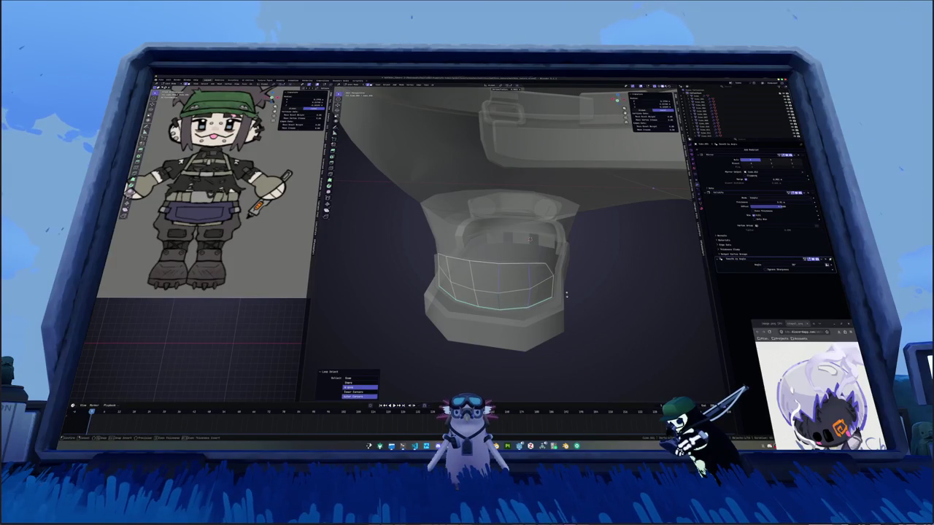
left_click(566, 294)
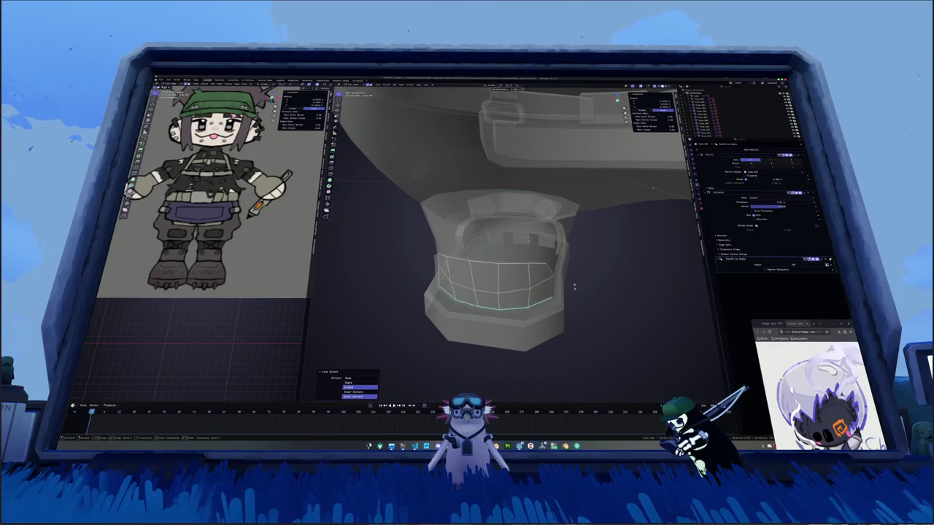
left_click(527, 306)
left_click(527, 306, "alt")
key("alt+s")
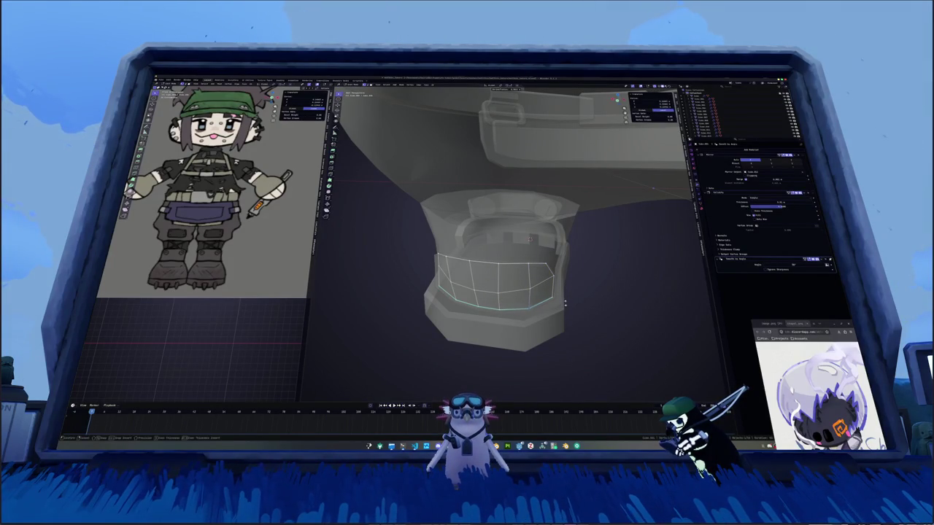
left_click(566, 303)
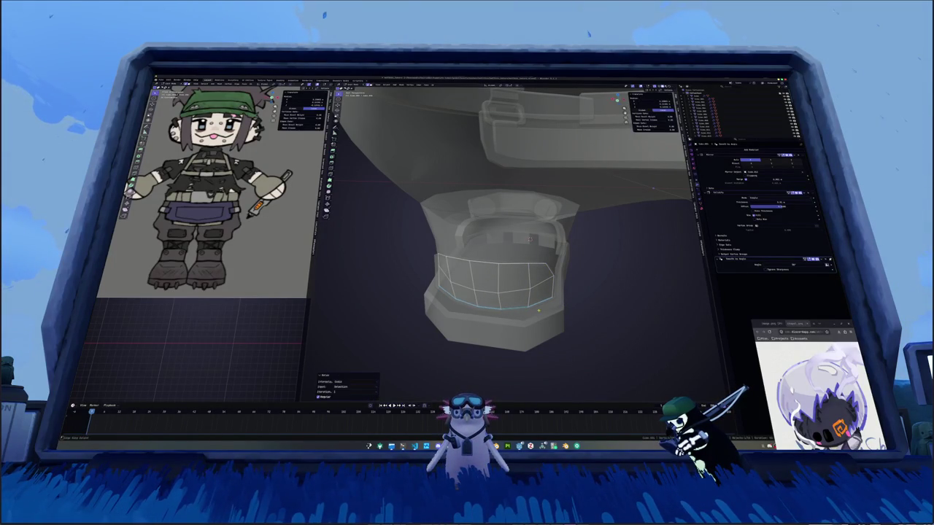
key("Tab")
scroll(554, 305, "down", 5)
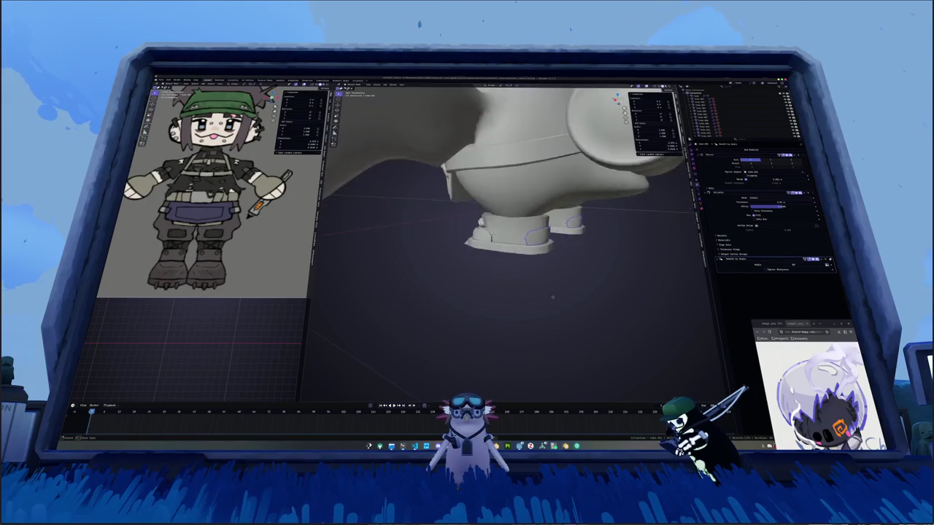
mouse_move(563, 302)
middle_mouse_down()
mouse_move(528, 292)
mouse_move(510, 270)
middle_mouse_up()
key("KP_1")
scroll(528, 292, "down", 3)
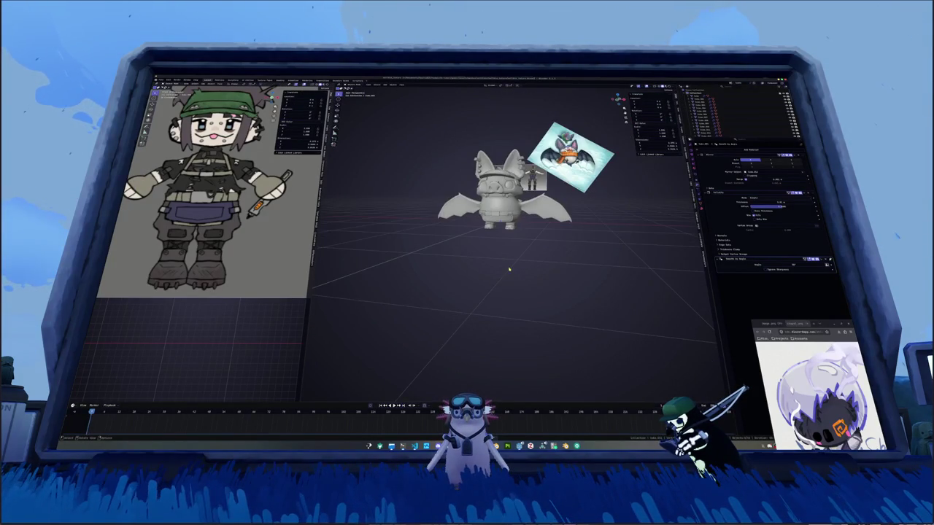
scroll(510, 261, "up", 4)
key("KP_1")
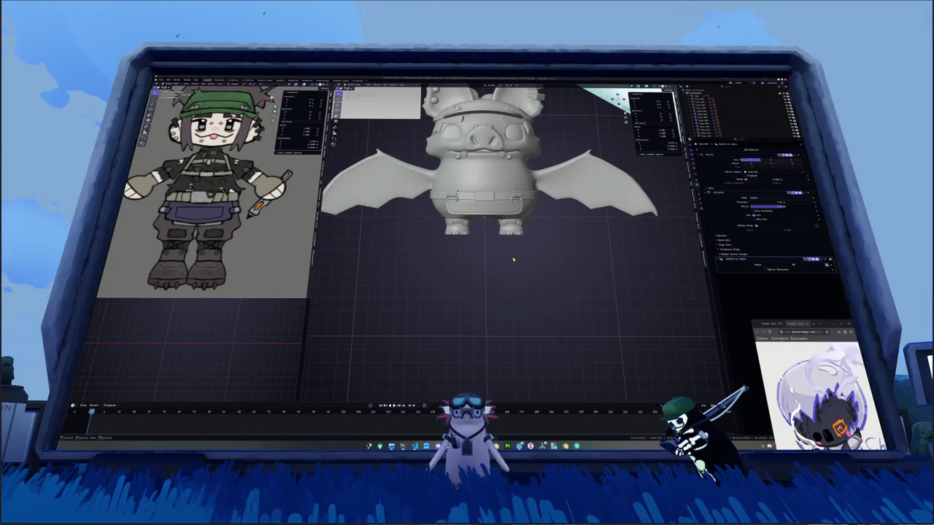
scroll(527, 254, "up", 2)
key("shift+b")
left_click_drag(556, 266, 476, 221)
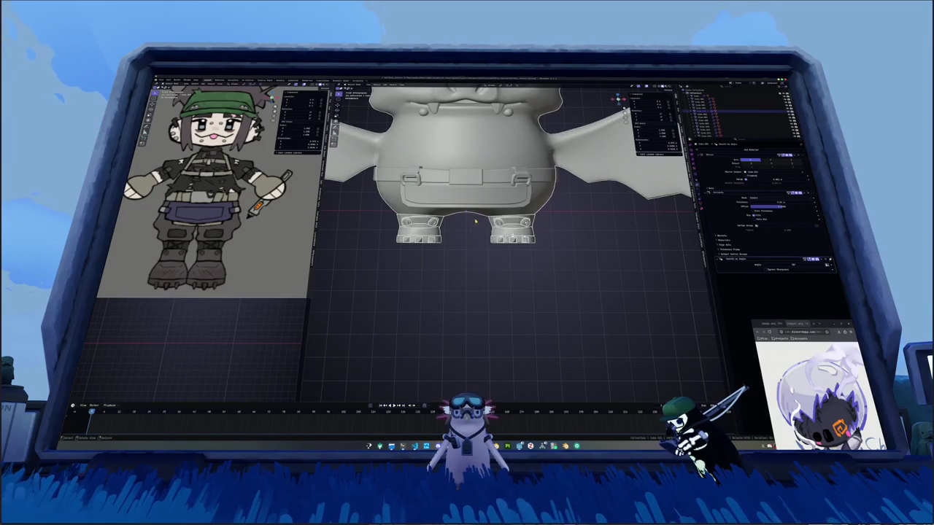
left_click_drag(574, 278, 461, 231)
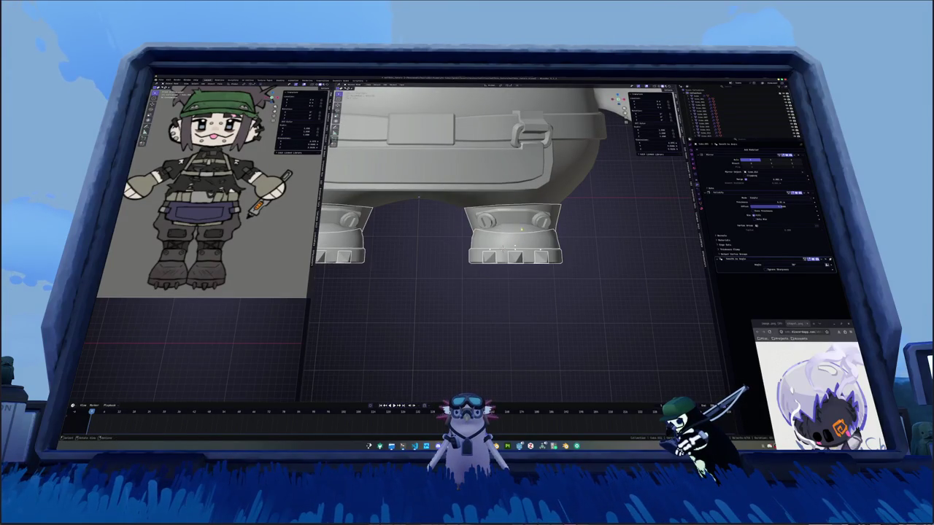
left_click(487, 221)
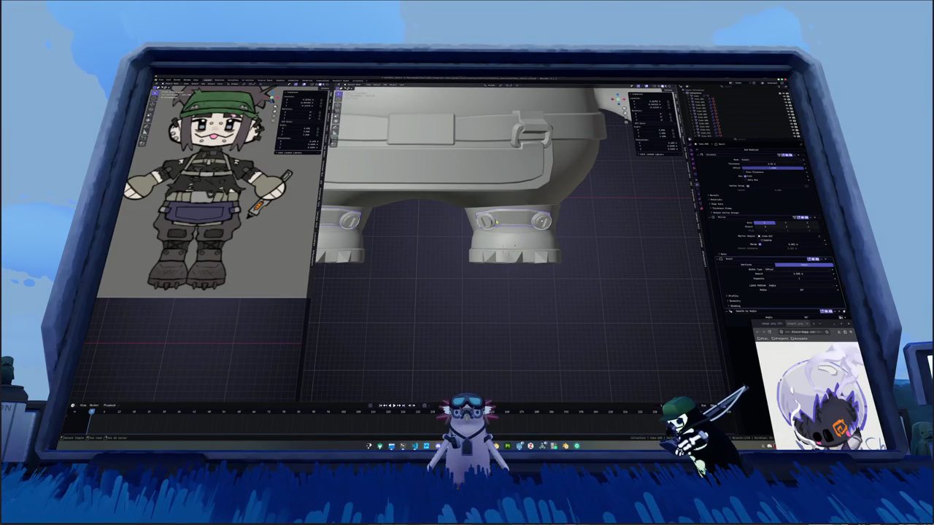
key("Home")
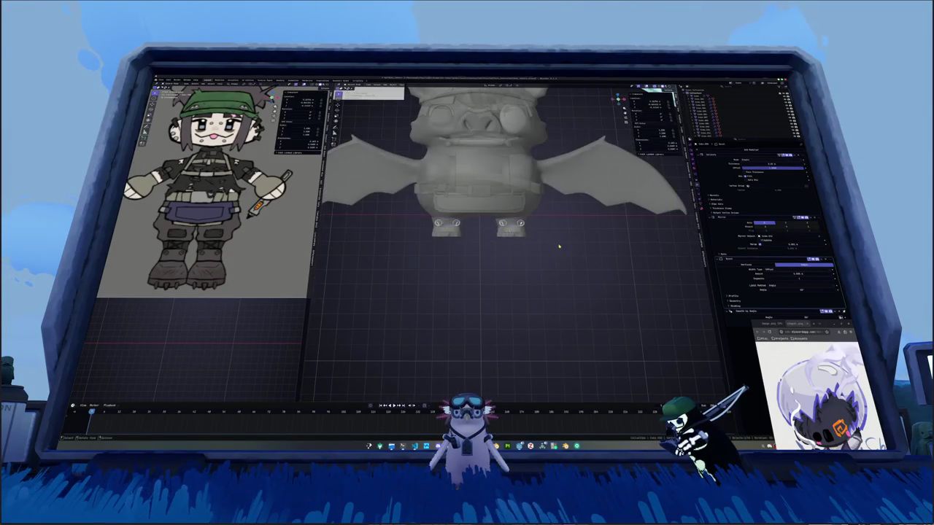
mouse_move(574, 243)
middle_mouse_down()
mouse_move(535, 249)
mouse_move(536, 240)
mouse_move(467, 229)
mouse_move(560, 249)
mouse_move(511, 248)
mouse_move(551, 267)
middle_mouse_up()
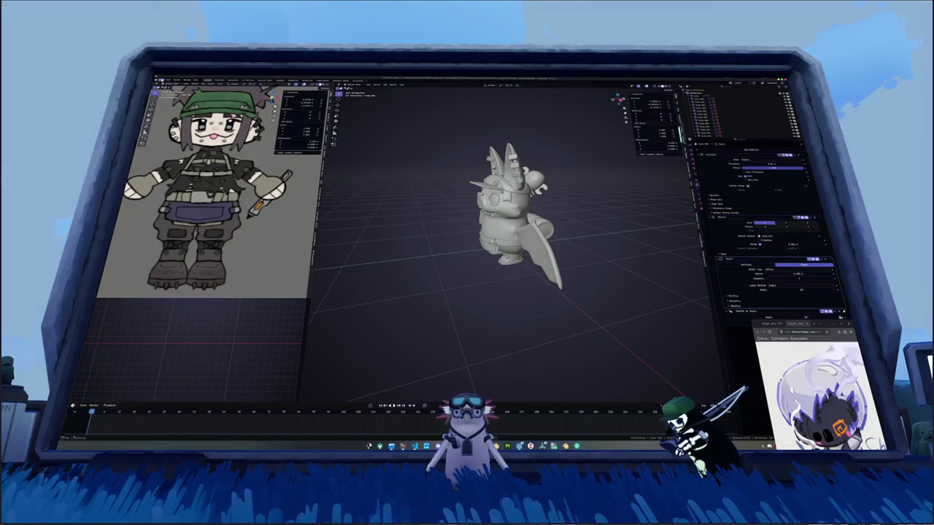
Apply the object transforms of the bevelled piece near the bat's hat.
scroll(472, 170, "up", 2)
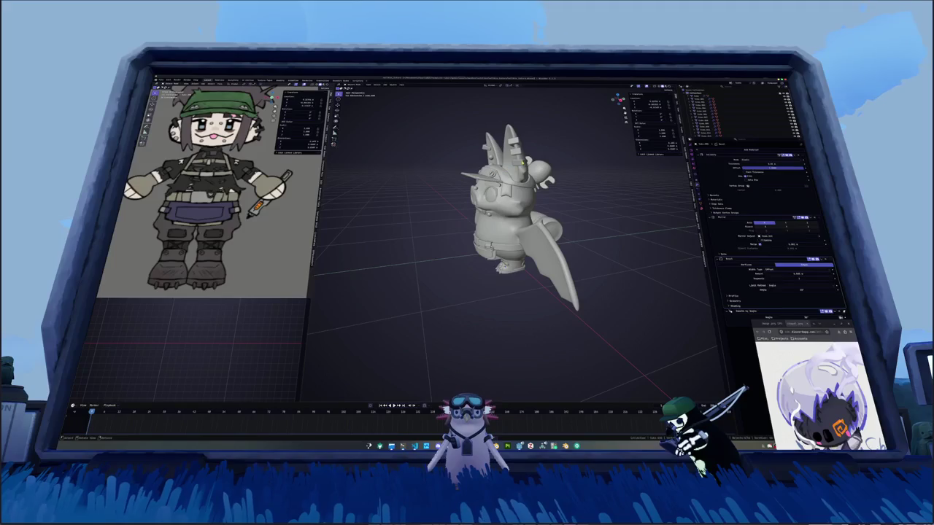
mouse_move(511, 255)
middle_mouse_down()
mouse_move(481, 258)
mouse_move(503, 219)
mouse_move(496, 190)
mouse_move(546, 204)
mouse_move(549, 215)
middle_mouse_up()
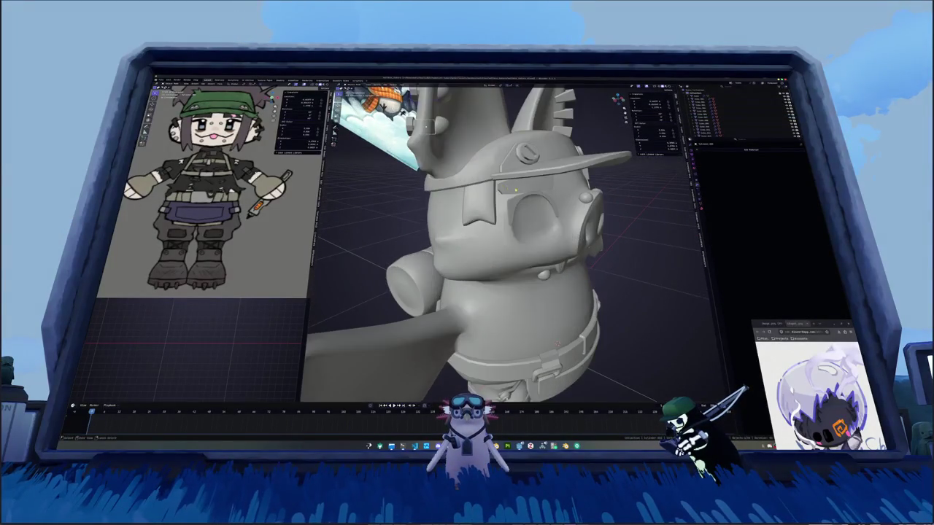
left_click(744, 149)
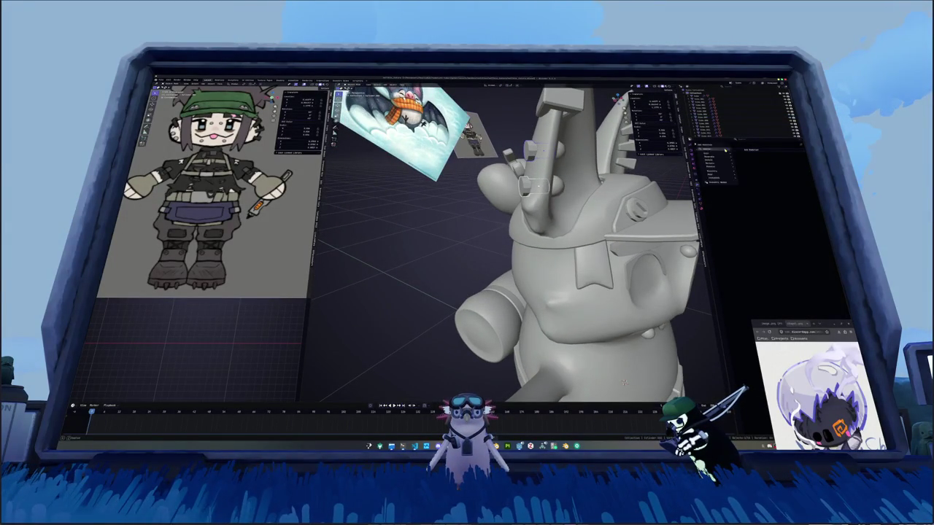
left_click(759, 169)
key("ctrl+a")
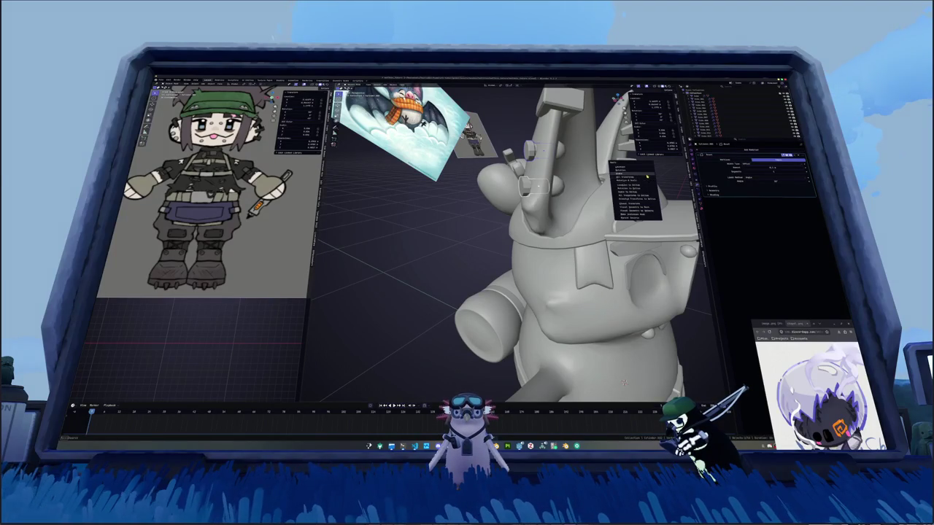
left_click(646, 176)
Make the outliner taller, frame the whole bat, and switch to the UV Editing workspace.
left_click_drag(758, 138, 760, 212)
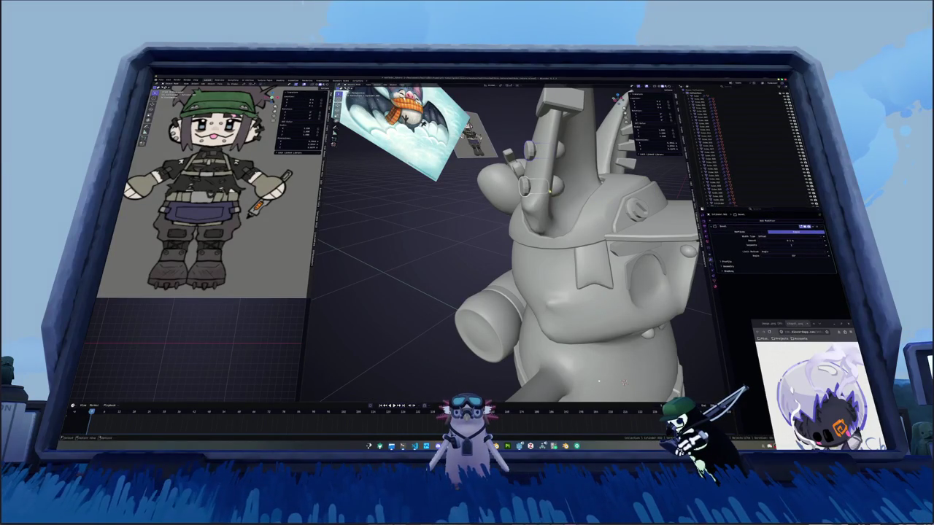
key("KP_Decimal")
middle_click_drag(583, 216, 603, 221)
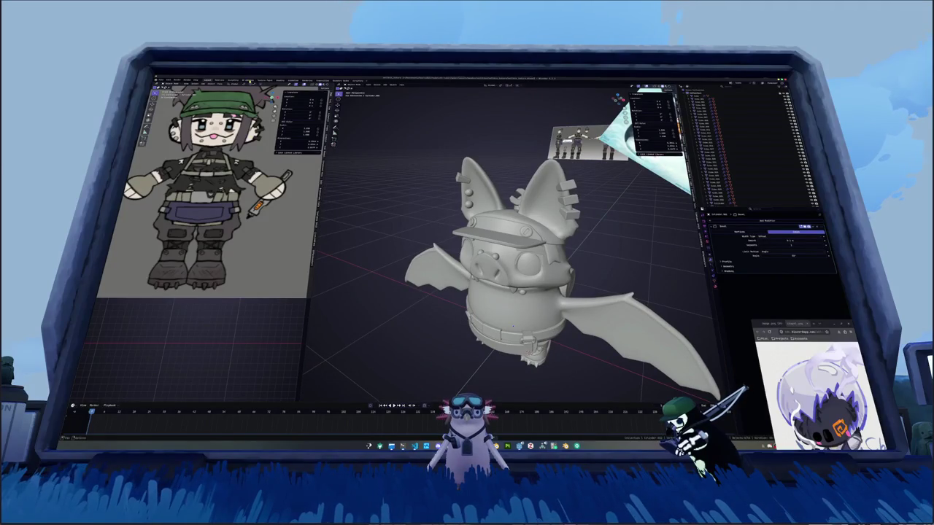
key("ctrl+Page_Down")
key("KP_Decimal")
key("KP_Decimal")
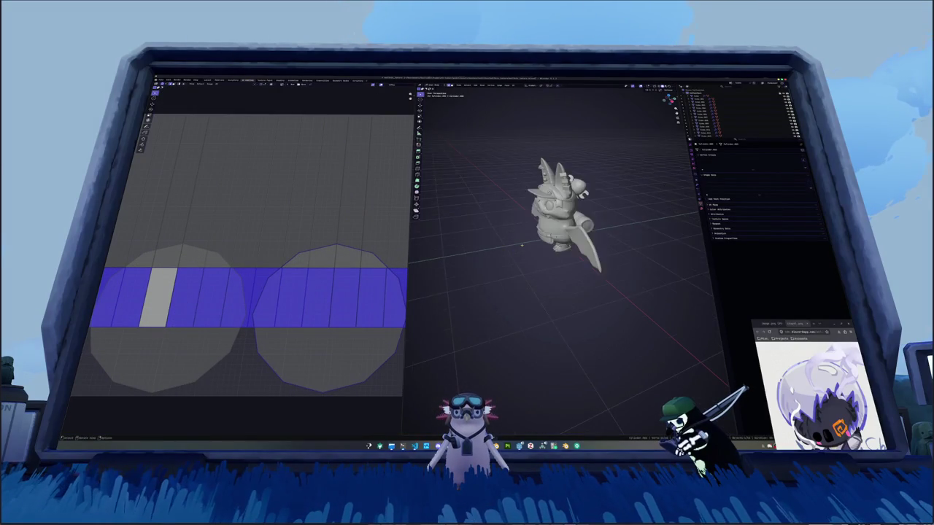
Drag the Outliner–Properties divider down so the Outliner lists many more of the bat's parts.
middle_click_drag(569, 218, 583, 233)
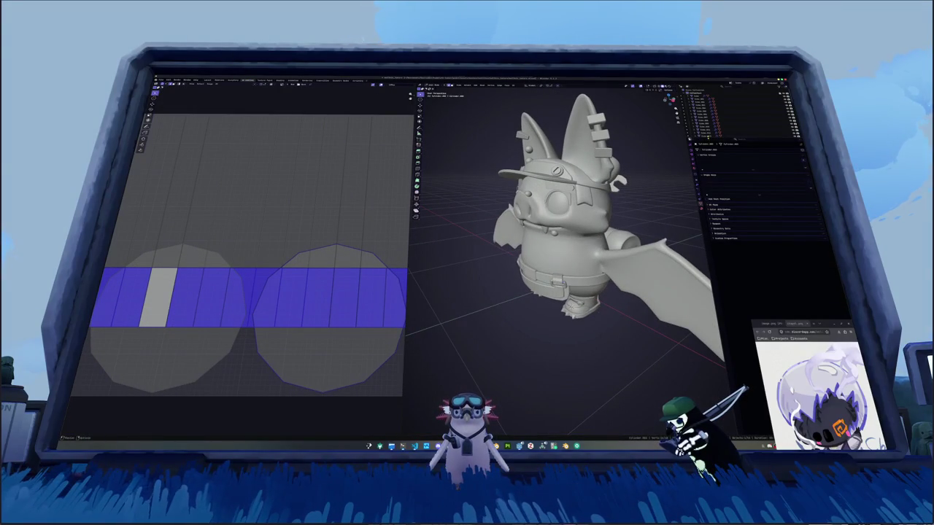
left_click_drag(736, 139, 736, 269)
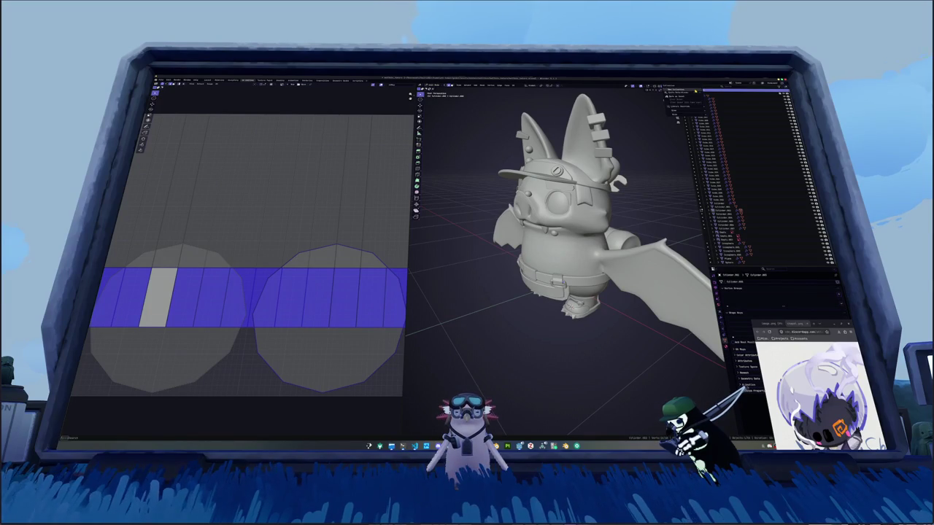
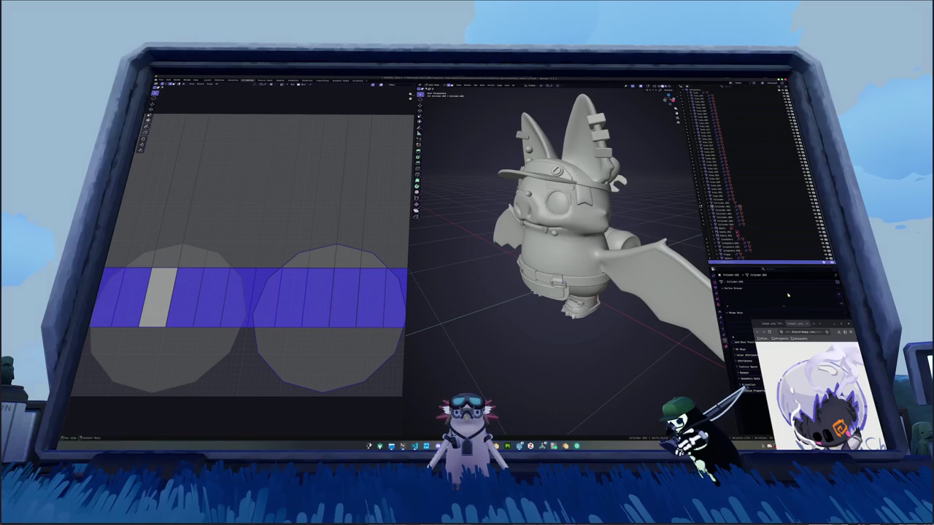
Put away the floating reference image window, clear the UV face selection and zoom to the feet.
left_click(827, 325)
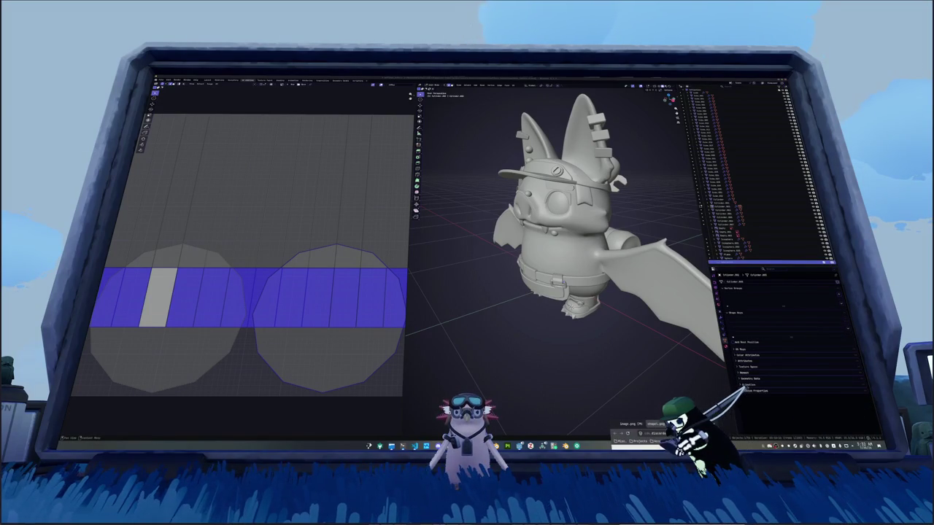
left_click(760, 268)
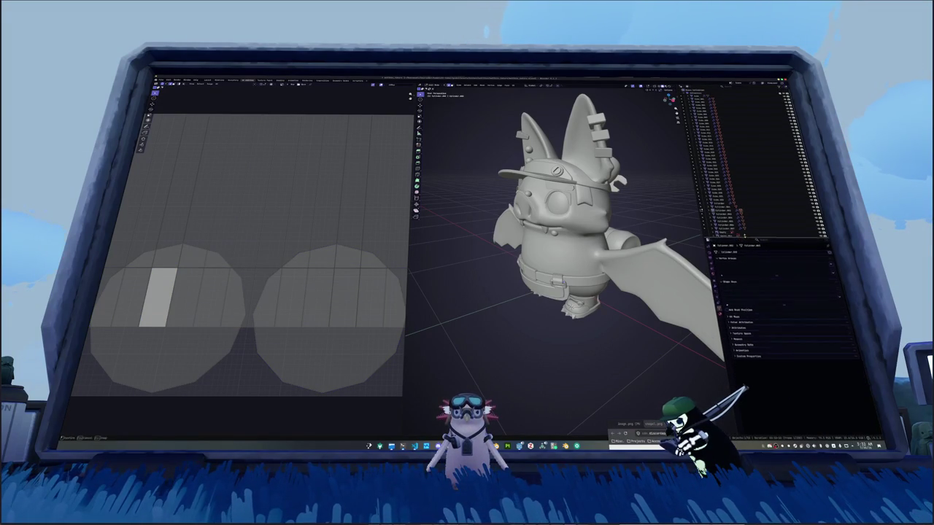
left_click_drag(773, 261, 773, 238)
middle_click_drag(569, 314, 586, 321)
scroll(587, 320, "up", 2)
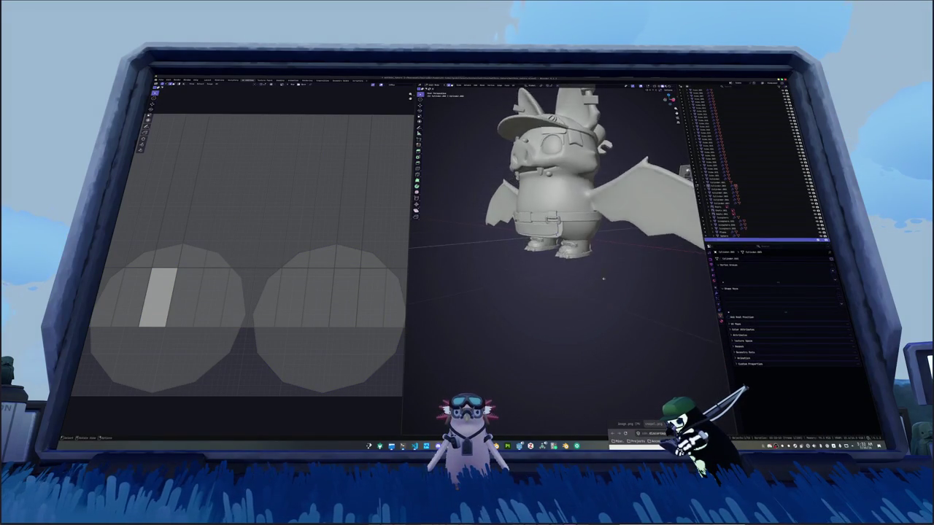
scroll(613, 306, "up", 4)
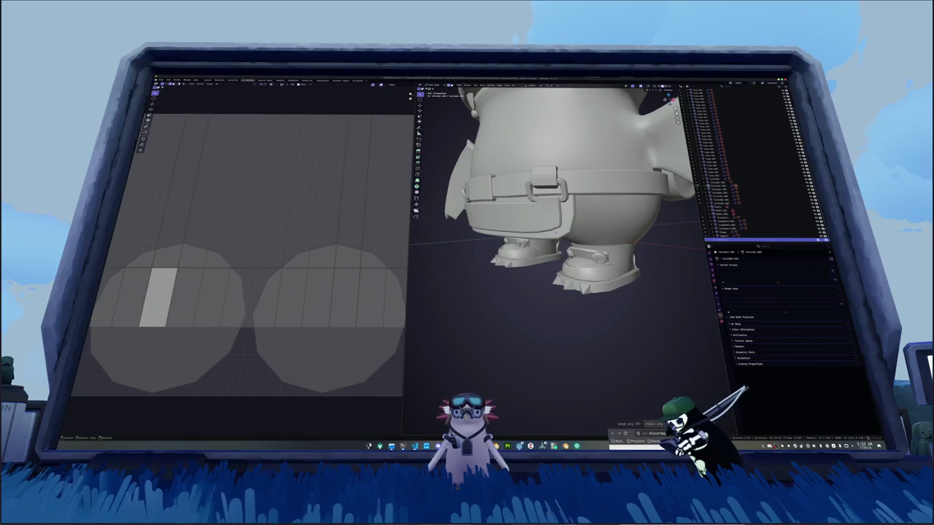
Select both boots and move them straight down along Z, away from the body.
key("Tab")
left_click(598, 277)
key("Tab")
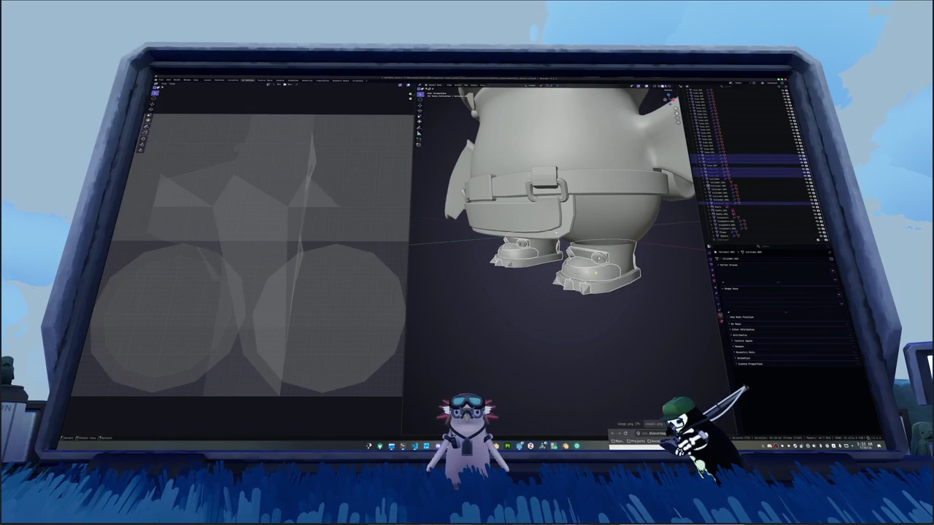
mouse_move(598, 277)
middle_mouse_down()
mouse_move(603, 268)
mouse_move(569, 316)
mouse_move(538, 276)
middle_mouse_up()
left_click(611, 253)
key("g")
key("z")
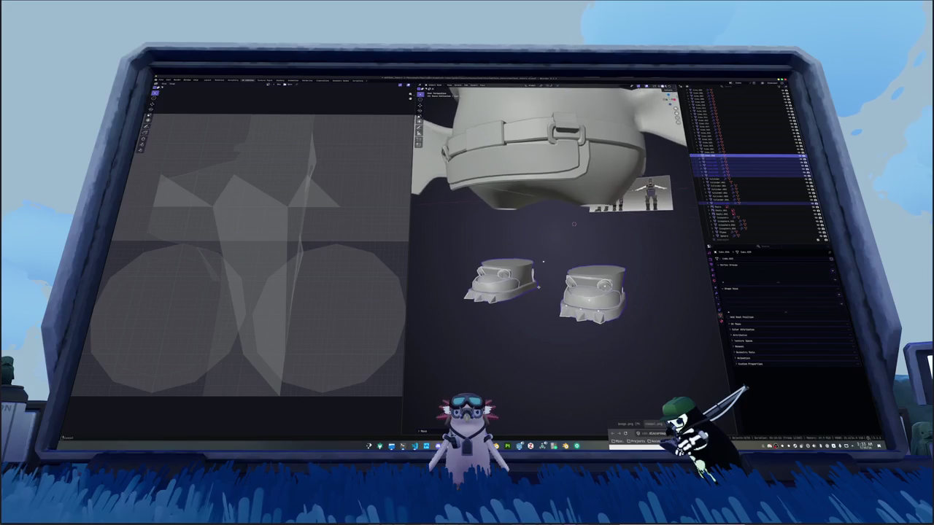
Convert the boot to a mesh and lift duplicated top pieces along Z.
right_click(538, 276)
mouse_move(506, 289)
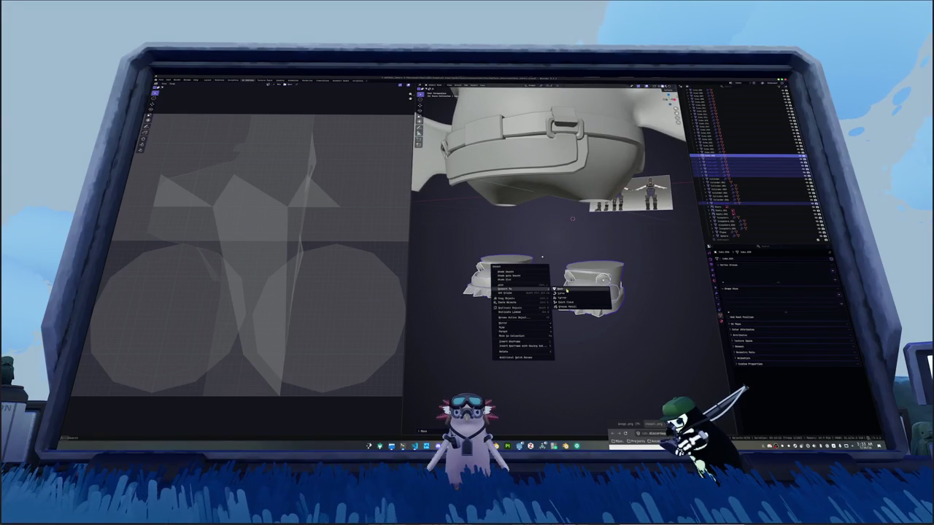
left_click(579, 289)
key("Tab")
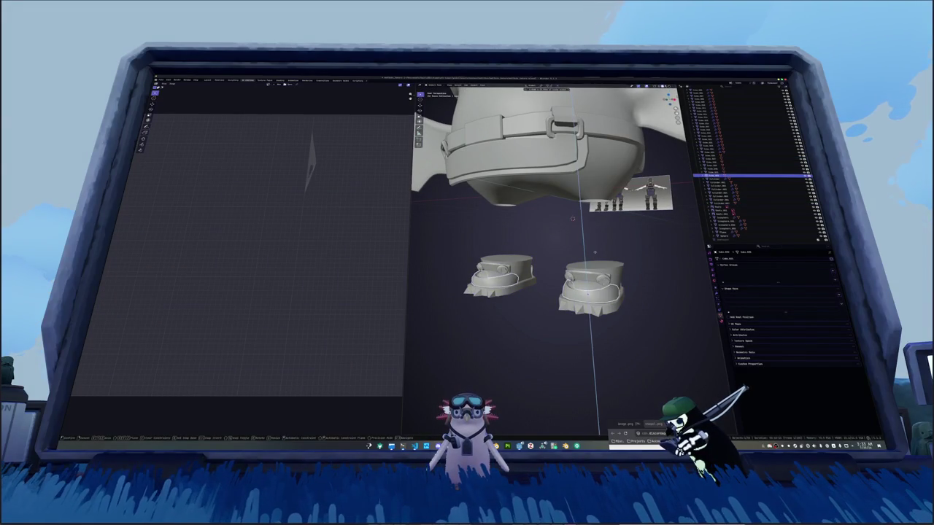
key("shift+d")
key("z")
left_click(595, 252)
middle_click_drag(595, 252, 554, 241)
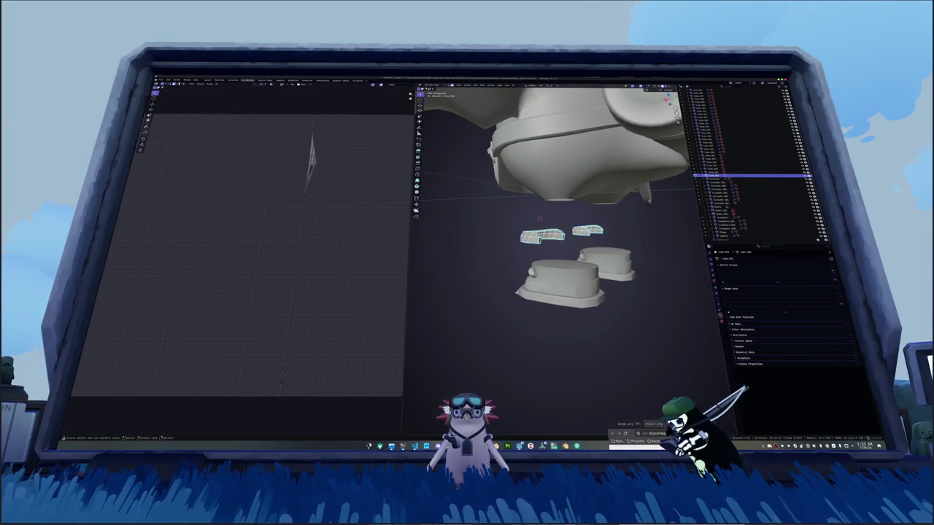
Select the linked duplicate piece, delete only its faces and fill the open edge loops.
key("ctrl+l")
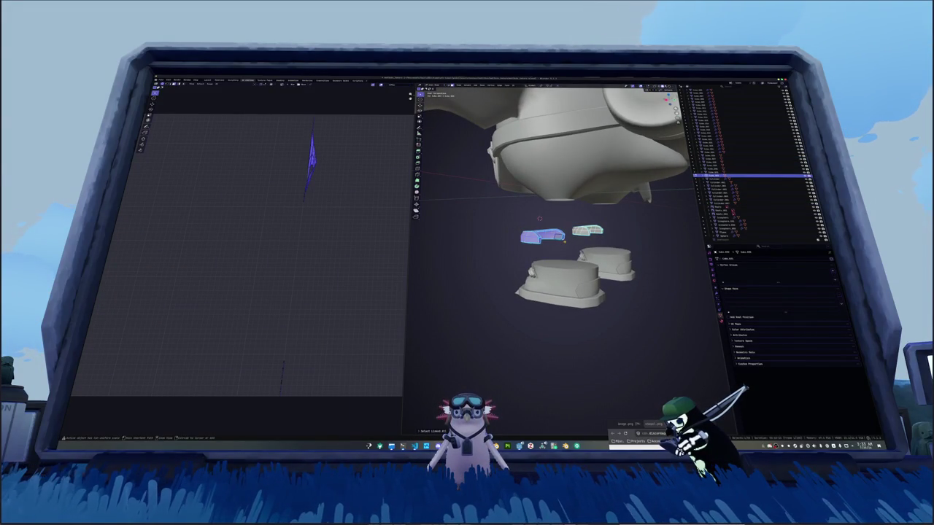
left_click(430, 431)
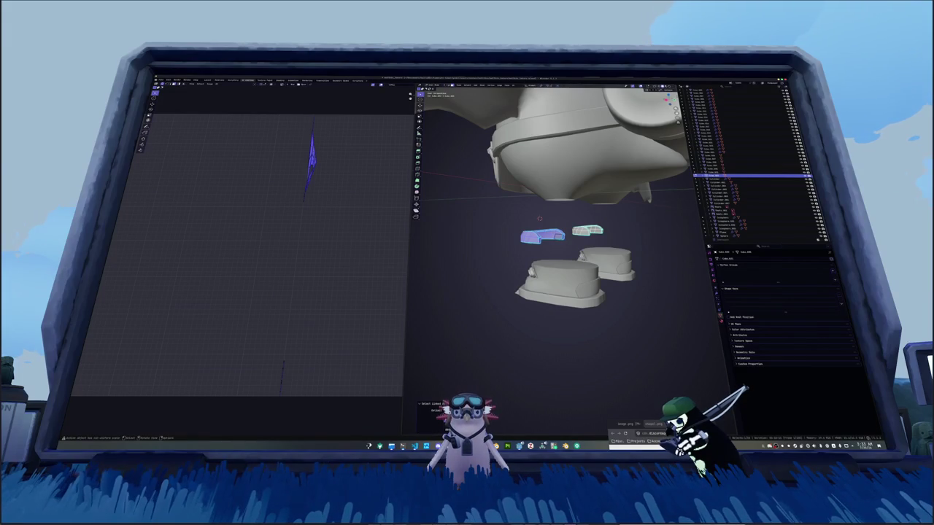
scroll(554, 234, "up", 2)
scroll(554, 234, "up", 2)
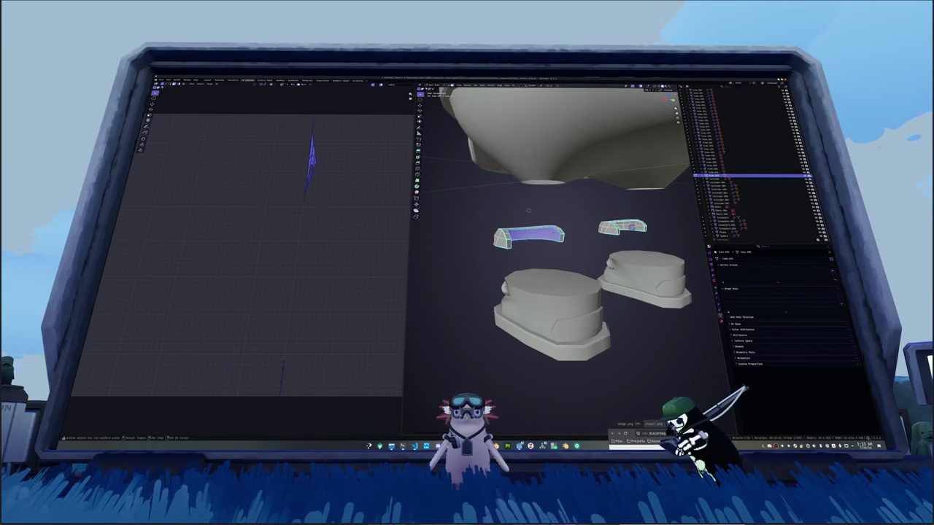
key("x")
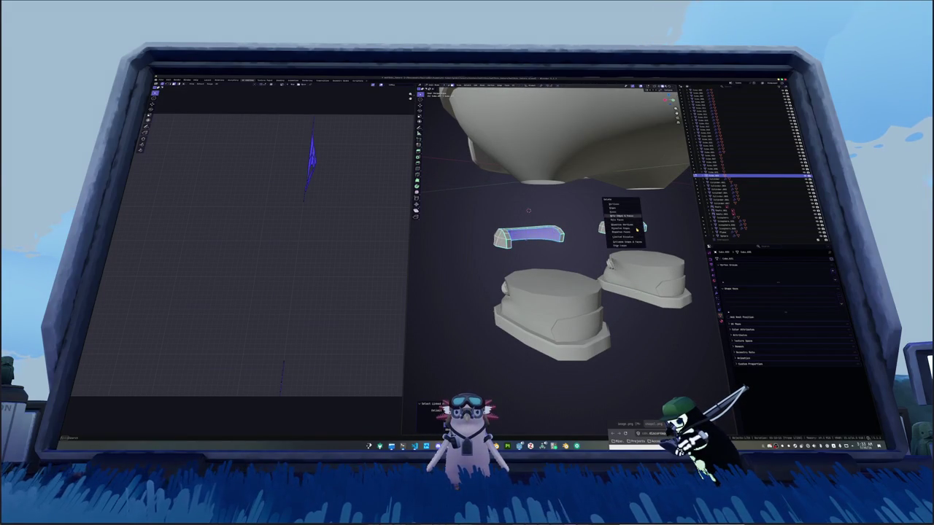
left_click(625, 218)
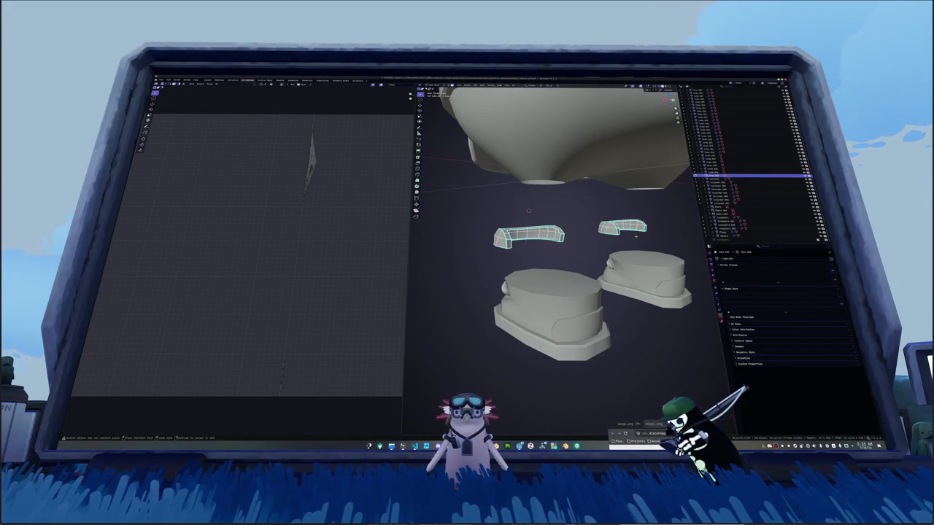
key("f")
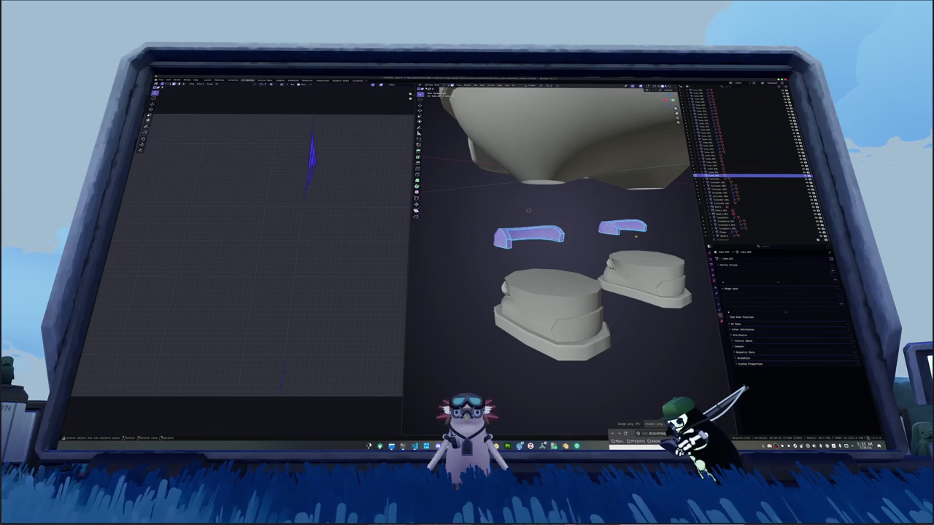
key("e")
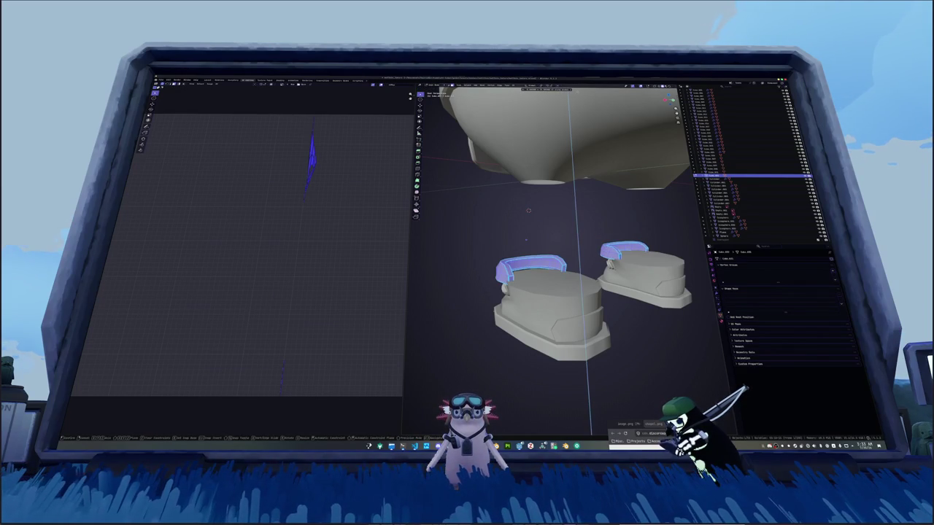
key("Escape")
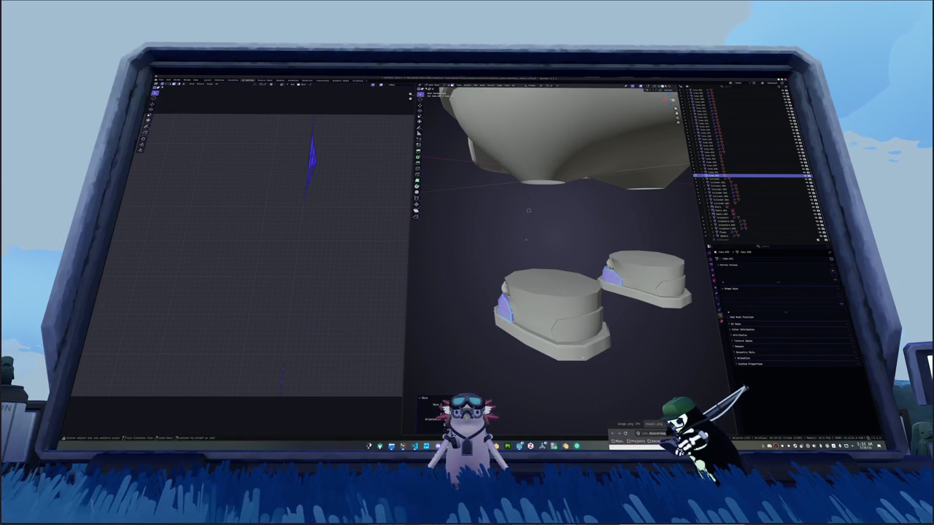
Raise the filled pieces further above the boots along Z.
middle_click_drag(574, 335, 584, 321)
key("g")
key("z")
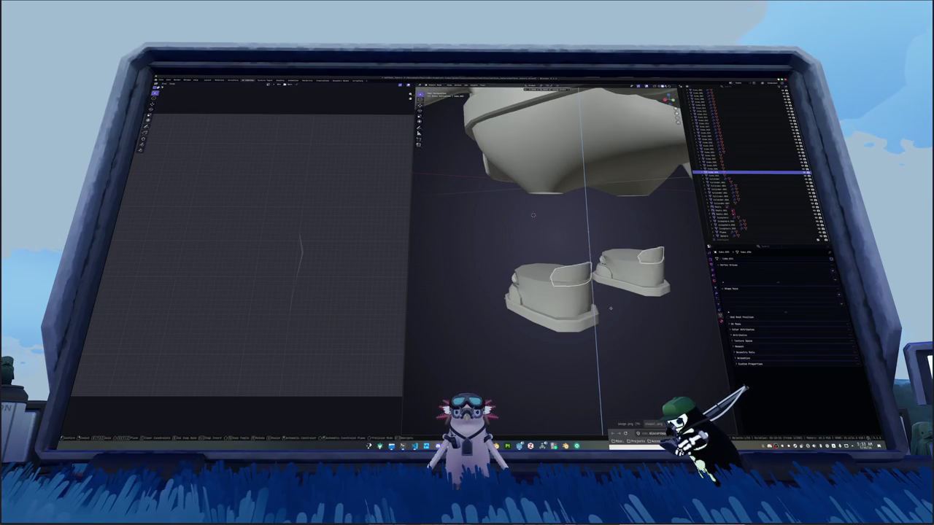
left_click(609, 282)
middle_click_drag(609, 282, 604, 249)
Select all geometry of the lifted trial strap pieces and delete it.
key("Tab")
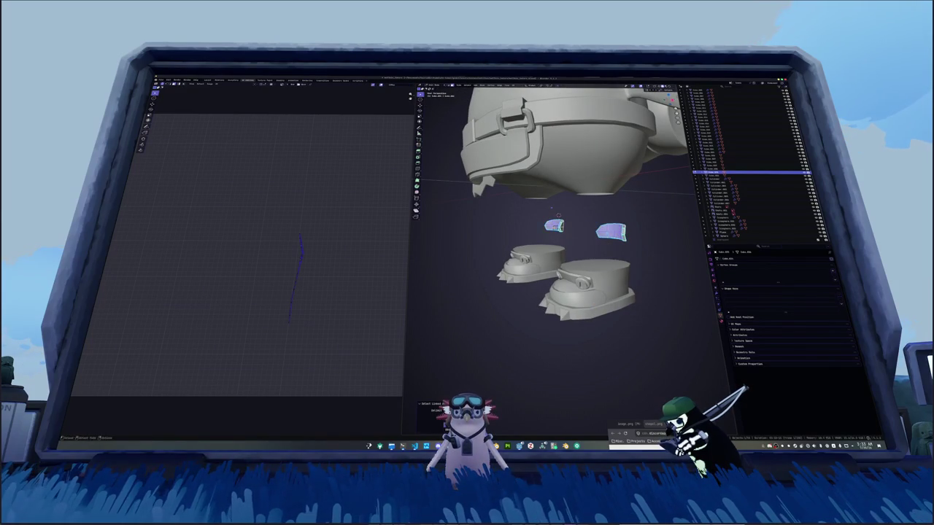
right_click(529, 219)
key("Escape")
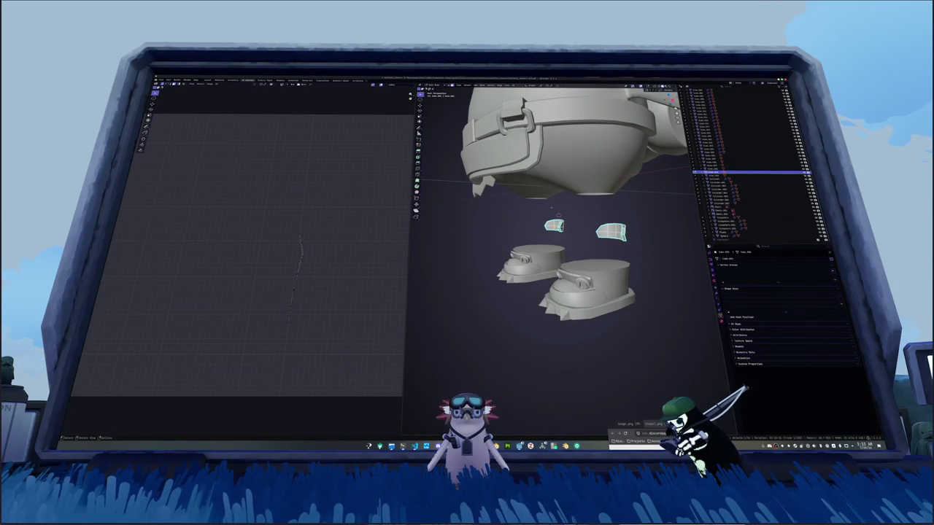
key("a")
key("Delete")
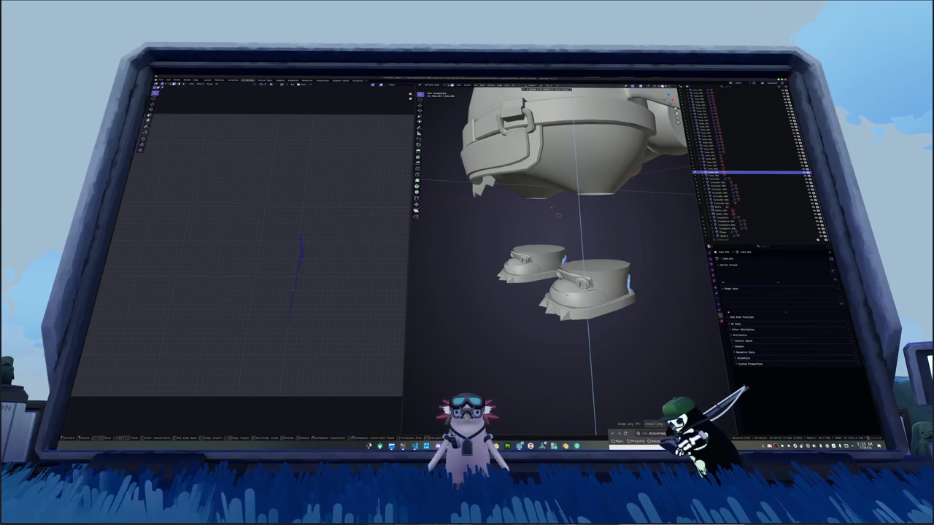
key("Tab")
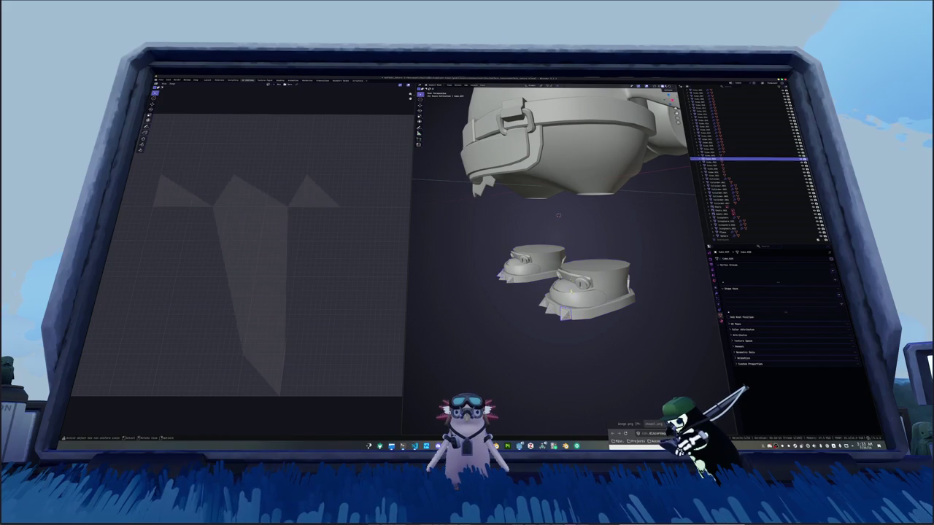
Select the small cylinder piece and its connected disc in Edit Mode.
scroll(558, 240, "up", 2)
middle_click_drag(558, 204, 525, 219)
left_click(548, 254)
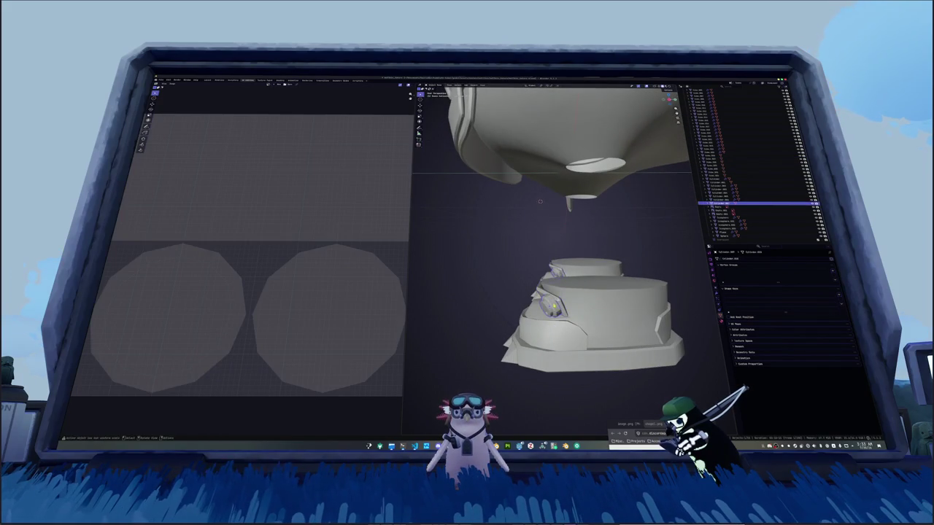
key("Tab")
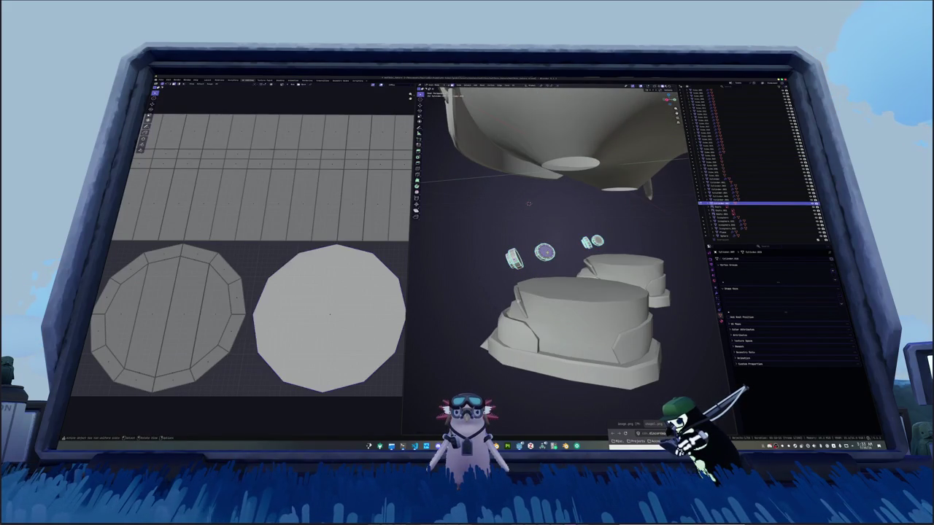
key("KP_Decimal")
middle_click_drag(525, 245, 568, 245)
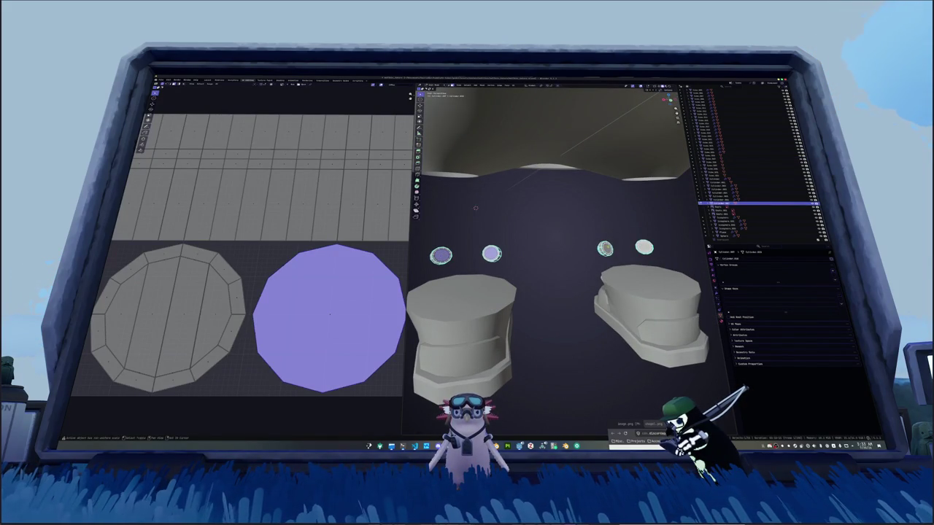
key("ctrl+l")
right_click(645, 249)
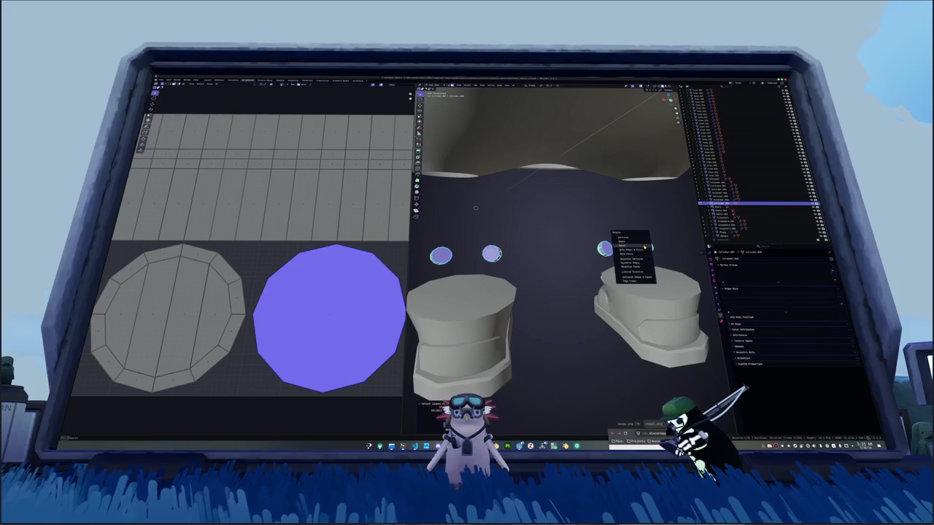
left_click(645, 249)
key("a")
key("g")
key("z")
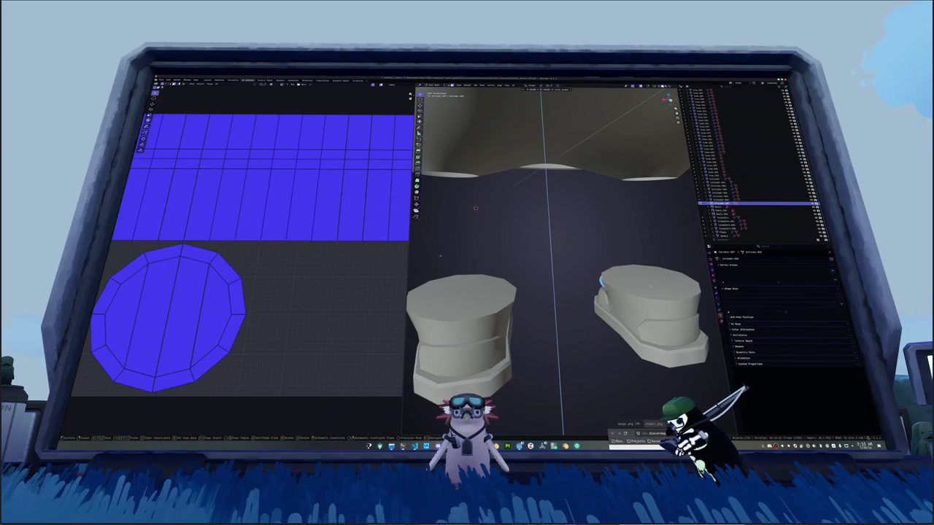
key("Return")
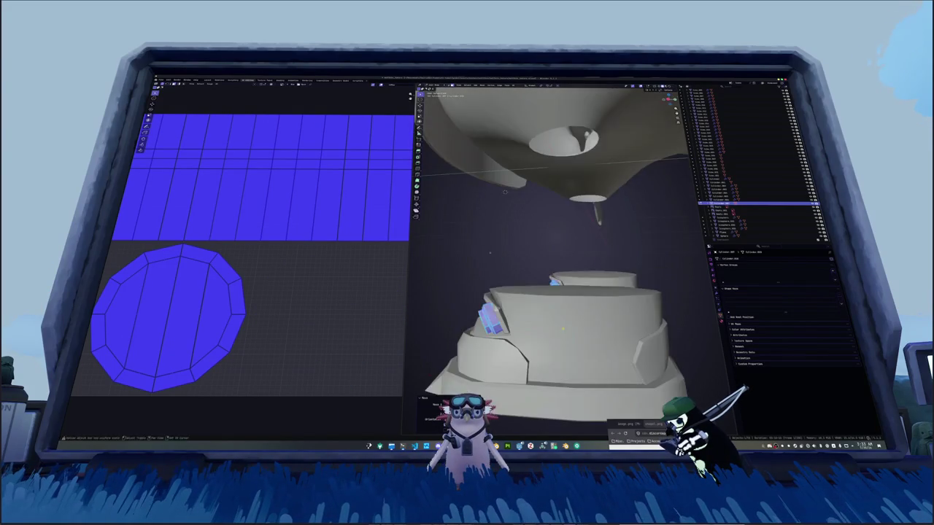
Turn on X-ray and delete the stray faces on the first boot piece.
mouse_move(646, 310)
middle_mouse_down()
mouse_move(578, 291)
mouse_move(510, 295)
middle_mouse_up()
key("ctrl+Tab")
key("Tab")
key("alt+z")
left_click(539, 294)
left_click(503, 293, "shift")
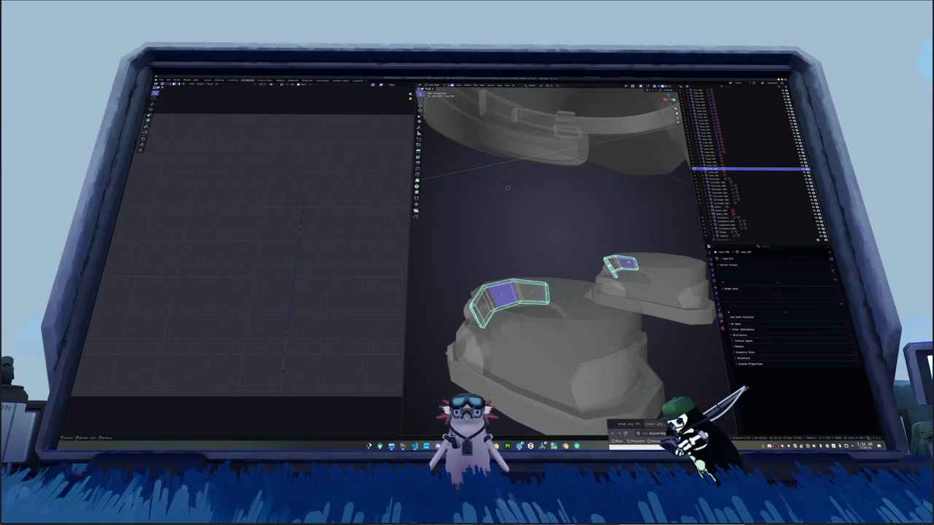
key("x")
left_click(616, 264)
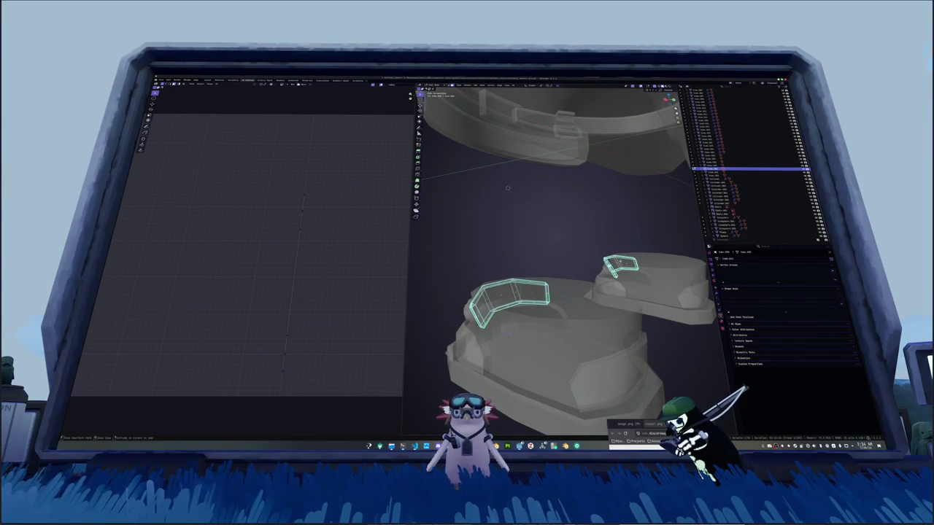
key("Tab")
Delete the stray face on the other boot object.
mouse_move(508, 187)
middle_mouse_down()
mouse_move(564, 328)
mouse_move(554, 277)
mouse_move(568, 291)
middle_mouse_up()
left_click(569, 256)
key("Tab")
left_click(569, 256)
key("Tab")
left_click(568, 291)
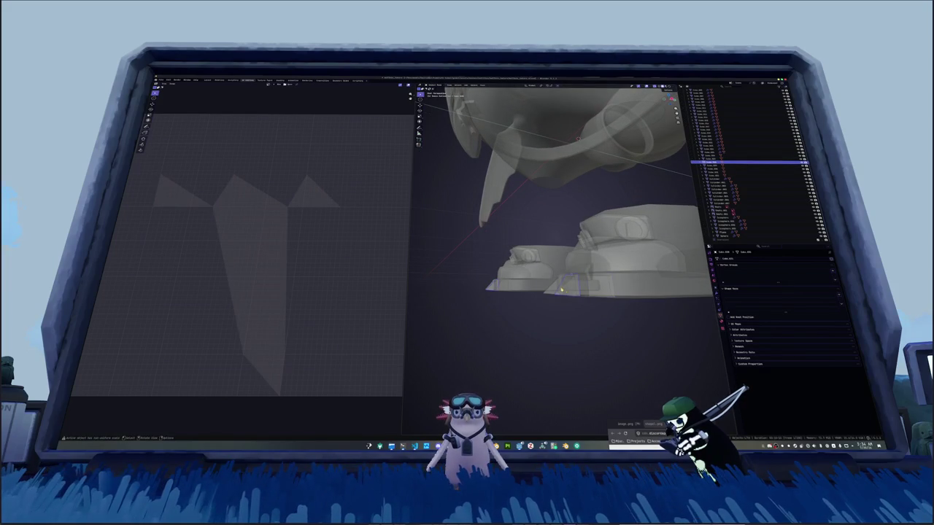
key("Tab")
mouse_move(561, 289)
middle_mouse_down()
mouse_move(601, 145)
mouse_move(630, 163)
middle_mouse_up()
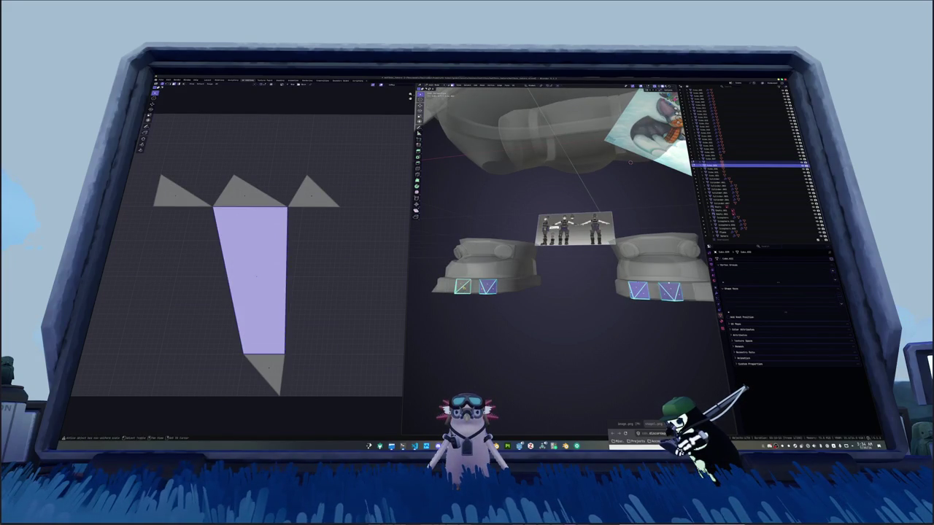
key("x")
left_click(449, 288)
key("Tab")
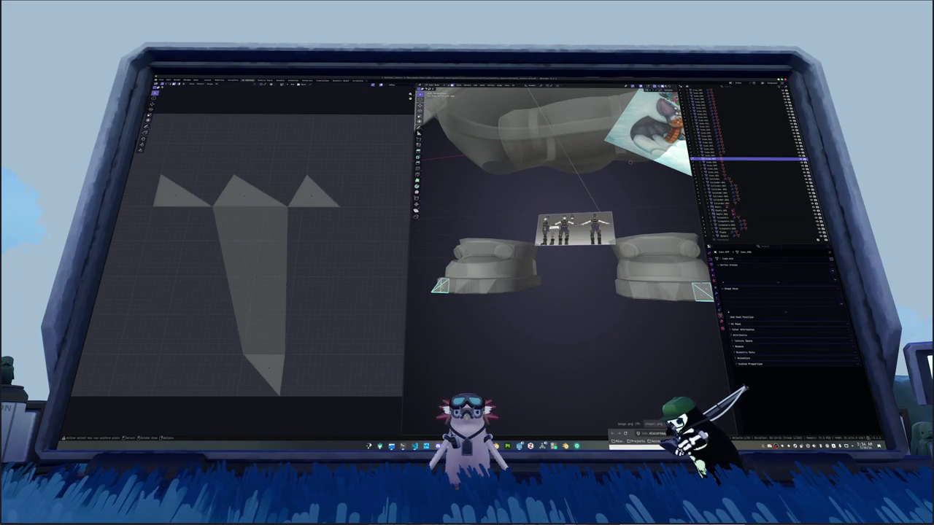
Turn off X-ray, return to Object Mode and bring up Apply transforms for the boots.
key("Tab")
key("x")
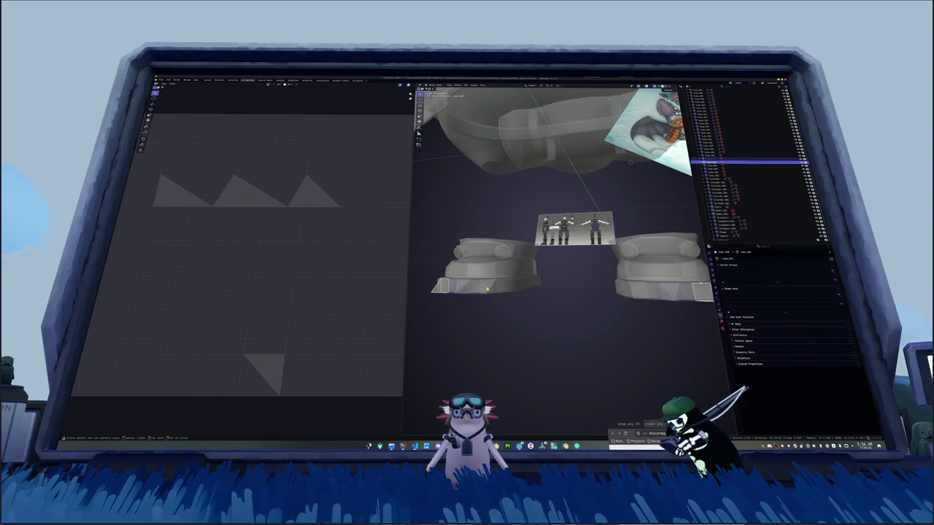
scroll(575, 296, "down", 2)
key("Tab")
key("alt+z")
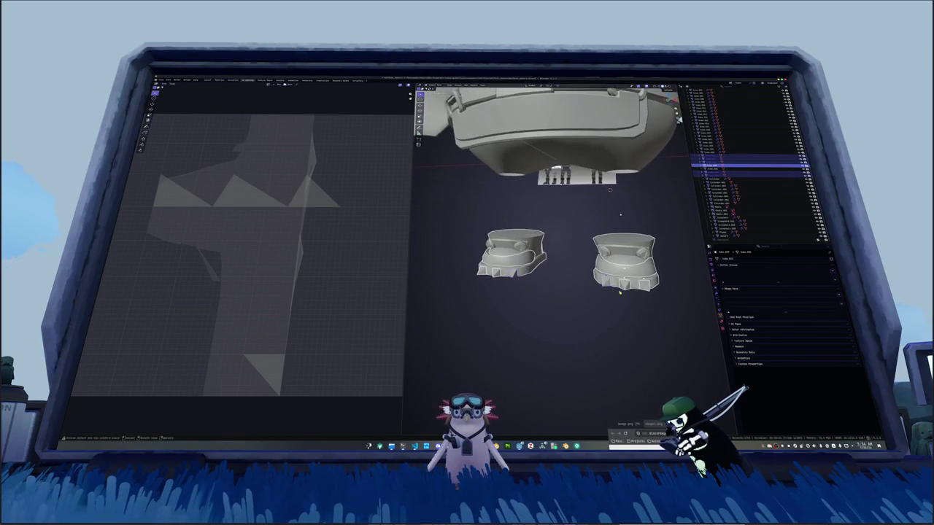
key("Tab")
middle_click_drag(619, 293, 611, 289)
key("ctrl+a")
Apply the boots' transforms and raise them along Z toward the body.
left_click(611, 289)
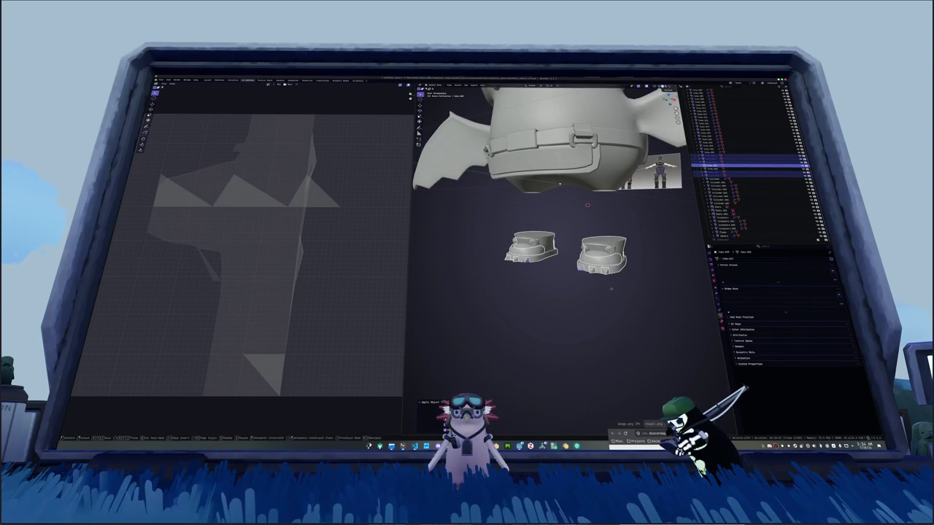
key("g")
key("z")
key("Escape")
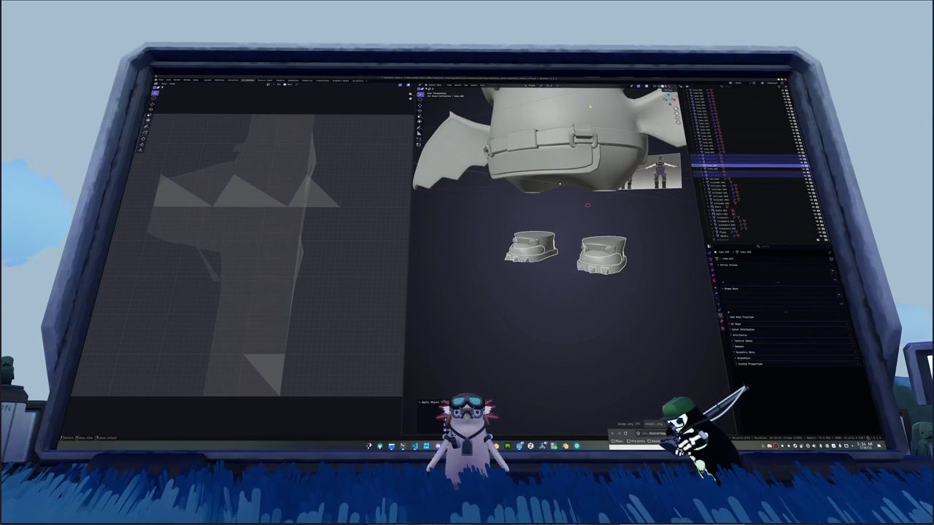
middle_click_drag(587, 212, 600, 234)
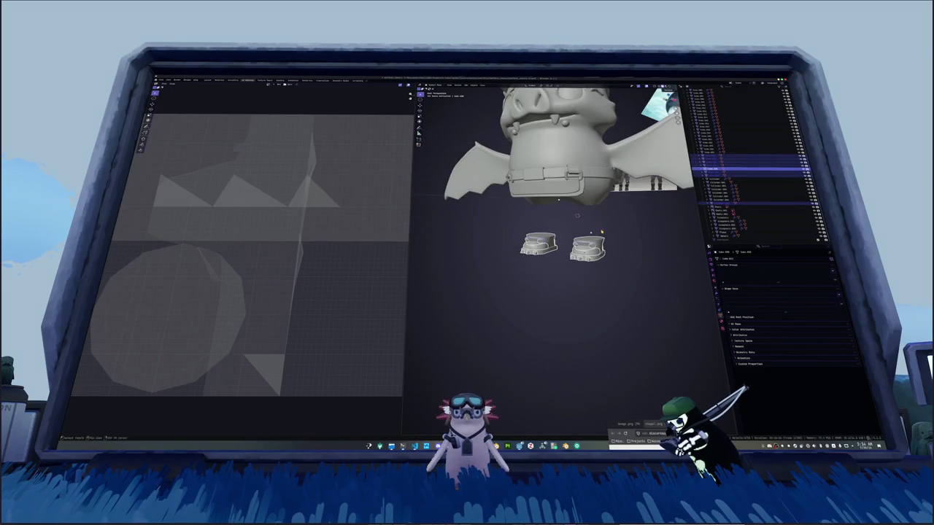
key("ctrl+a")
left_click(600, 234)
key("g")
key("z")
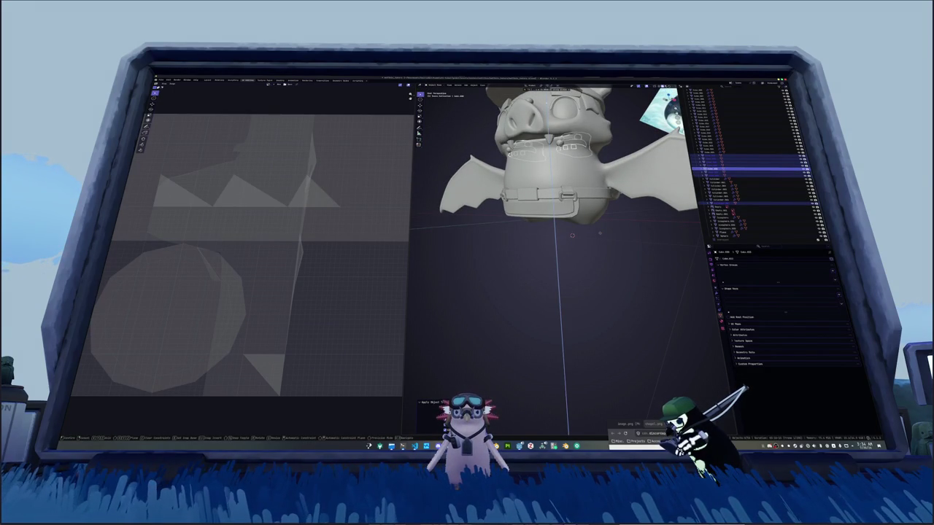
key("Return")
Check the front view, settle the boots against the body and reselect them.
key("KP_1")
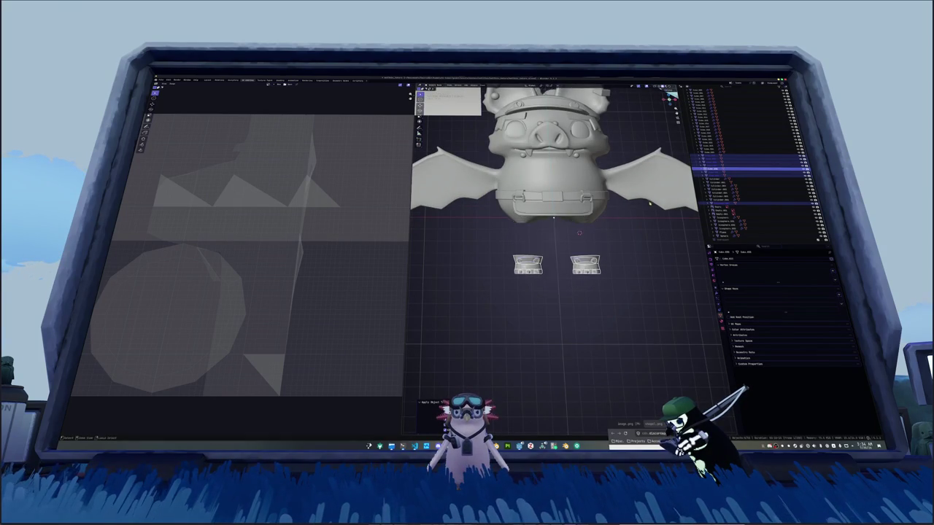
middle_click_drag(598, 248, 620, 214)
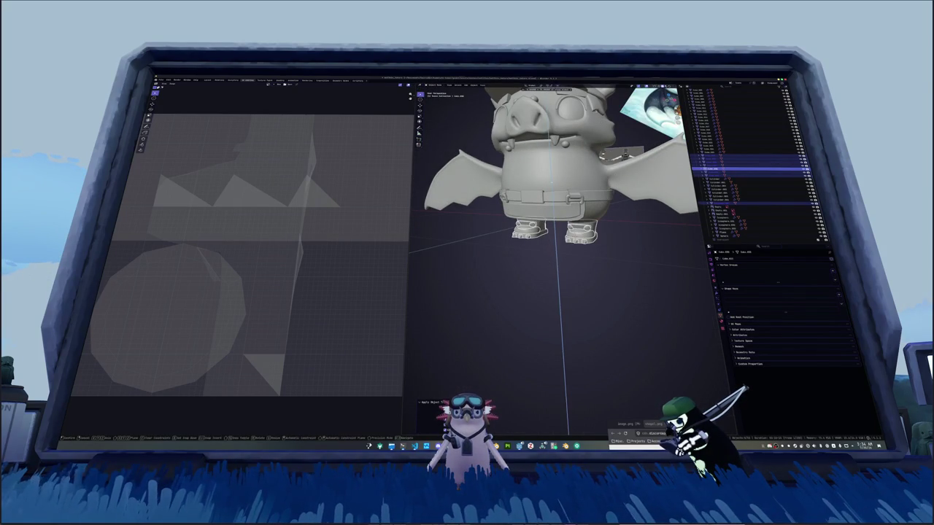
left_click(615, 245)
key("alt+a")
middle_click_drag(615, 245, 620, 244)
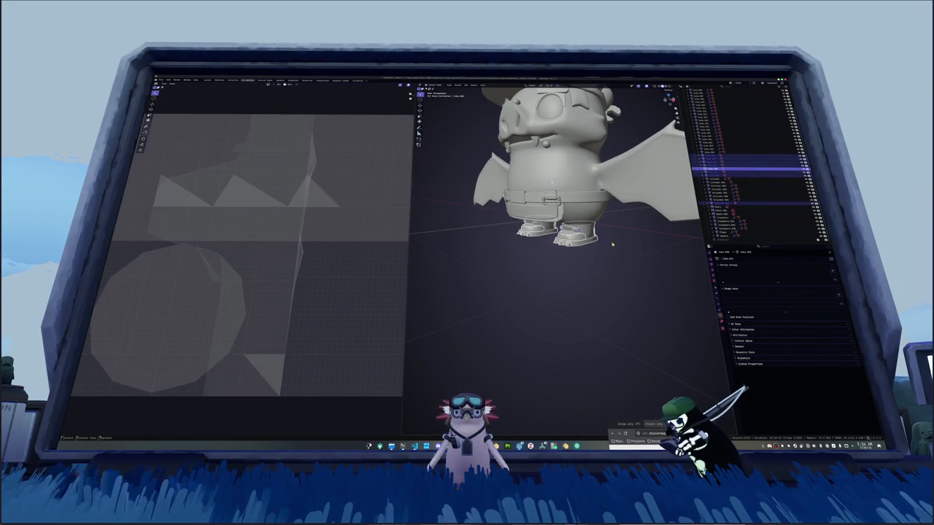
left_click(616, 245)
Convert the boots to meshes and select all their faces in Edit Mode.
right_click(616, 245)
left_click(644, 247)
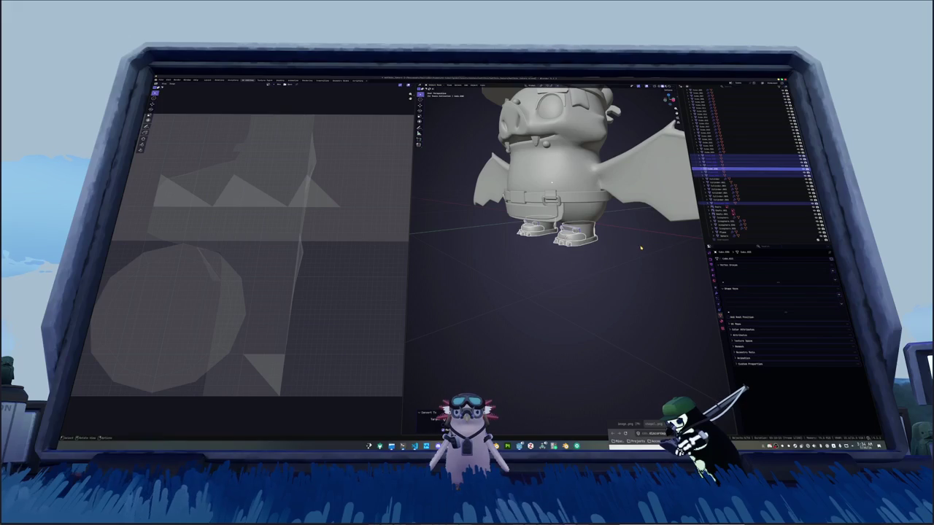
key("Tab")
key("KP_Decimal")
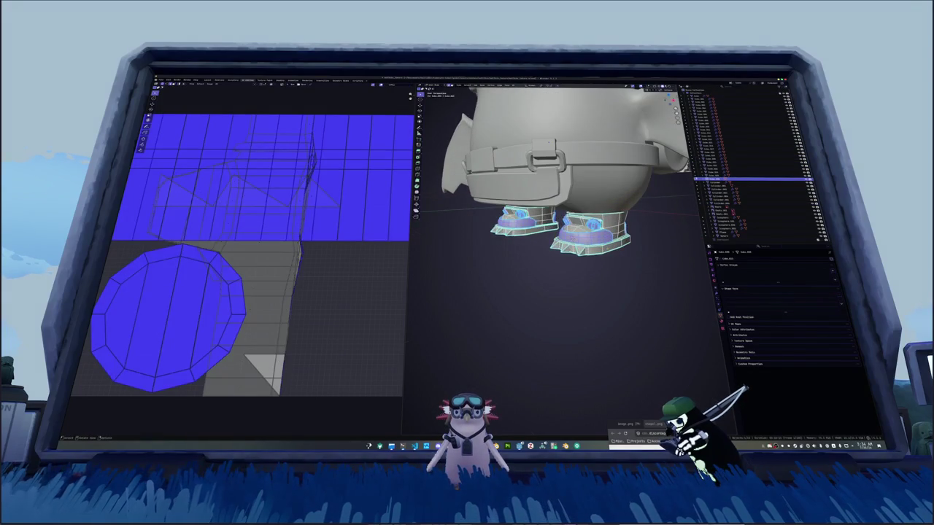
key("shift+g")
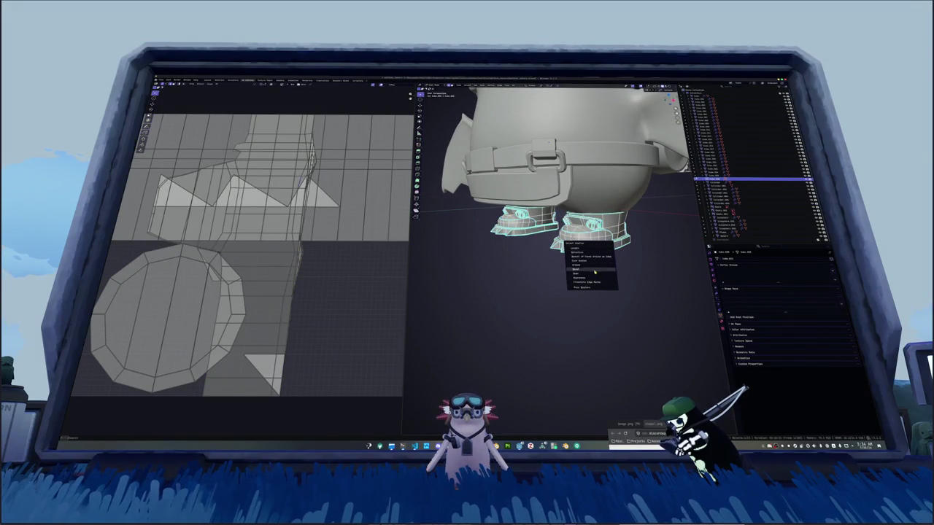
left_click(590, 278)
right_click(600, 270)
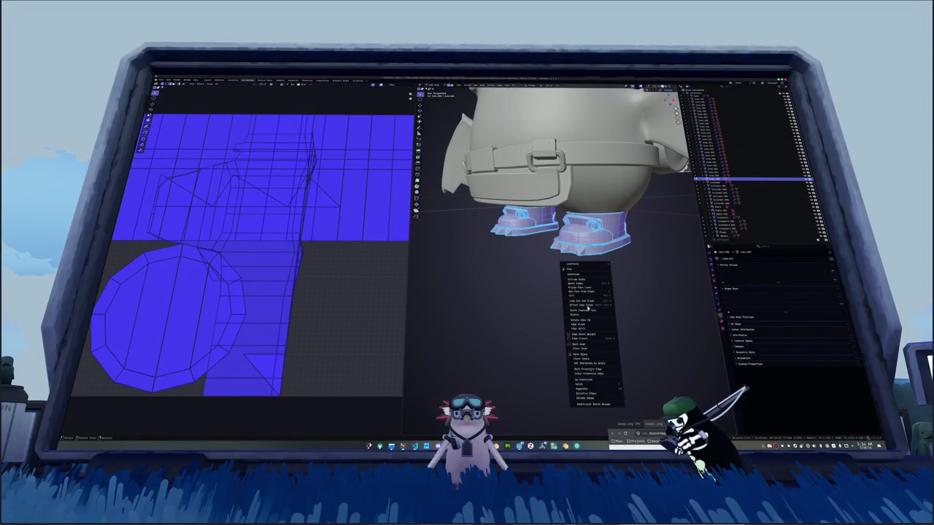
Mark seams on the boot edges and unwrap the boots into UV islands.
left_click(593, 345)
scroll(305, 260, "down", 3)
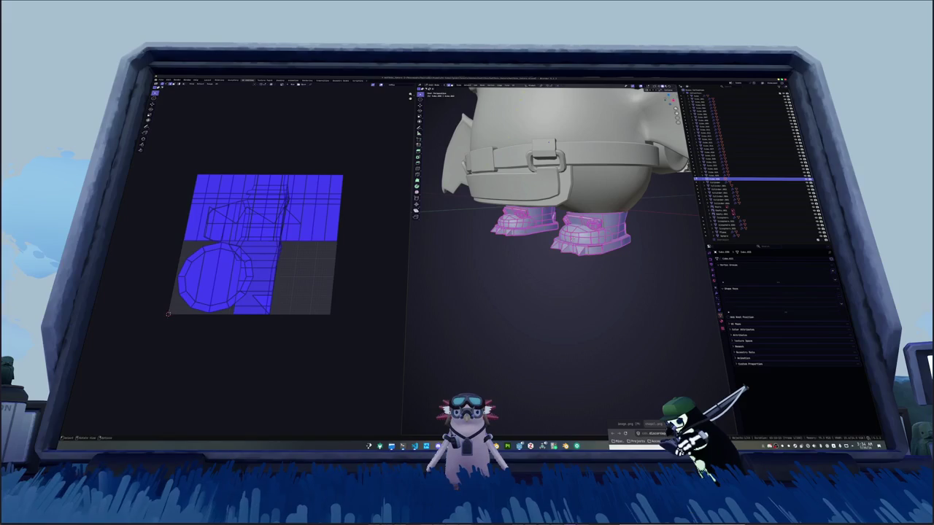
key("a")
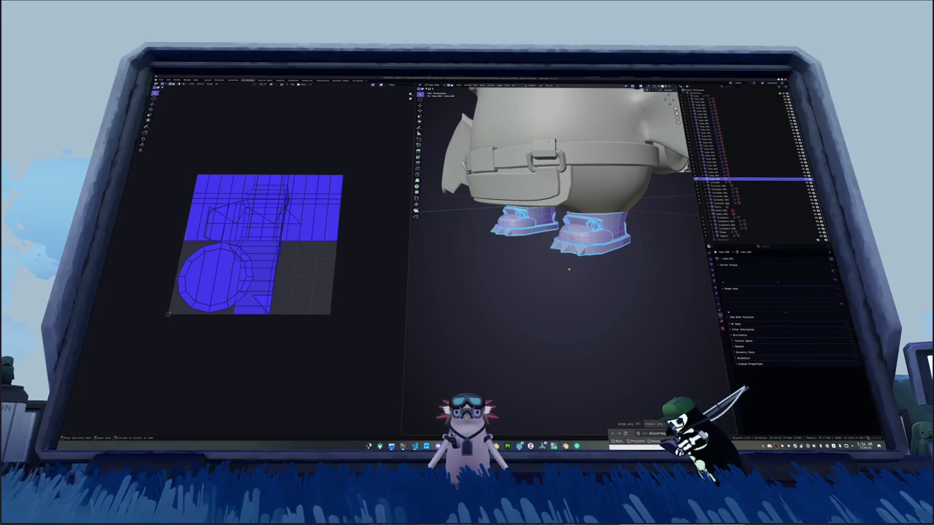
right_click(569, 269)
left_click(569, 271)
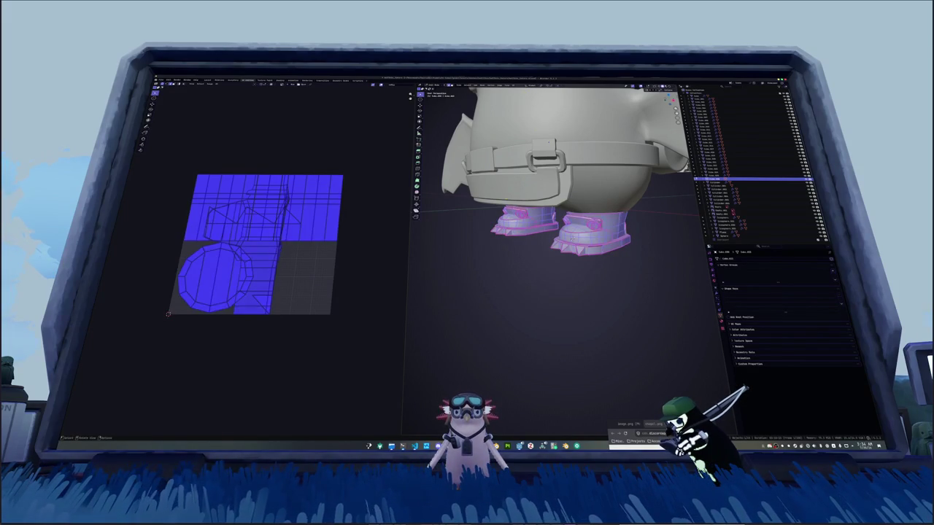
left_click(509, 86)
left_click(528, 94)
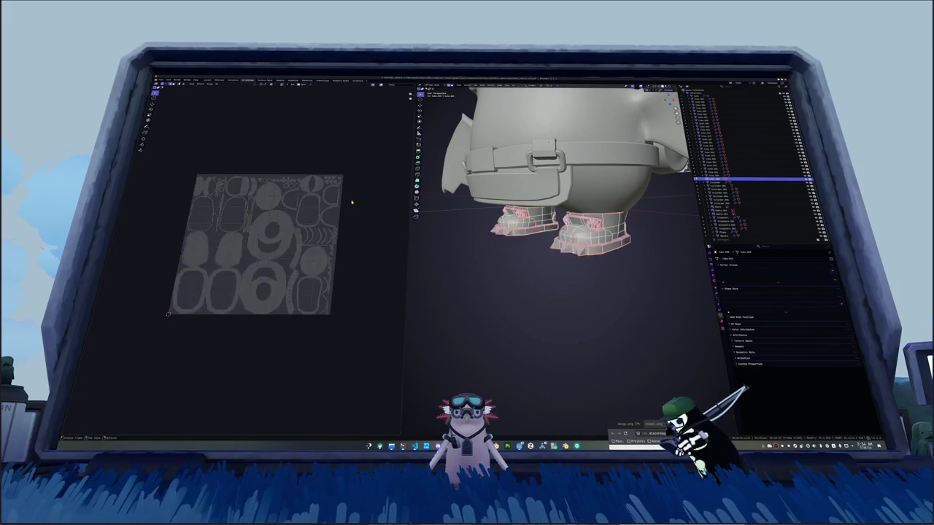
Pick a single boot edge loop as an extra seam, then reselect all boot geometry.
scroll(351, 209, "up", 2)
left_click(296, 235, "alt")
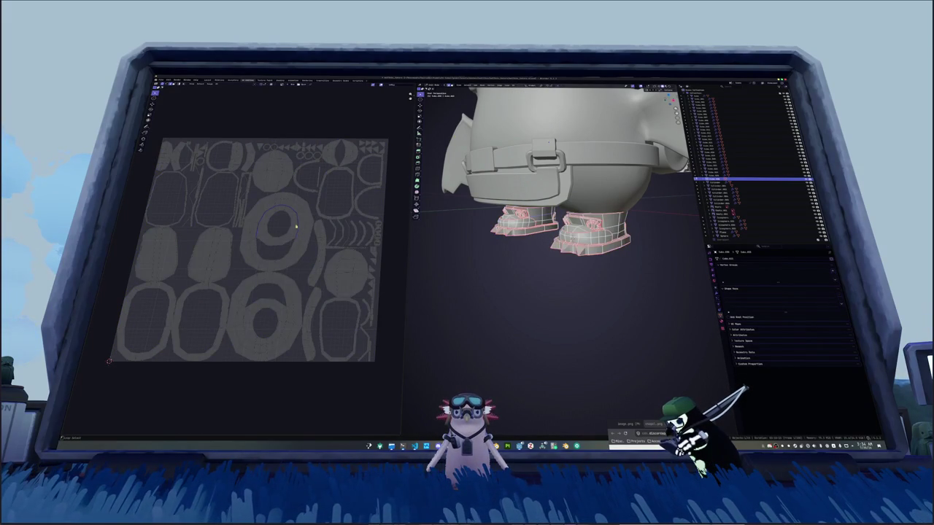
right_click(282, 327)
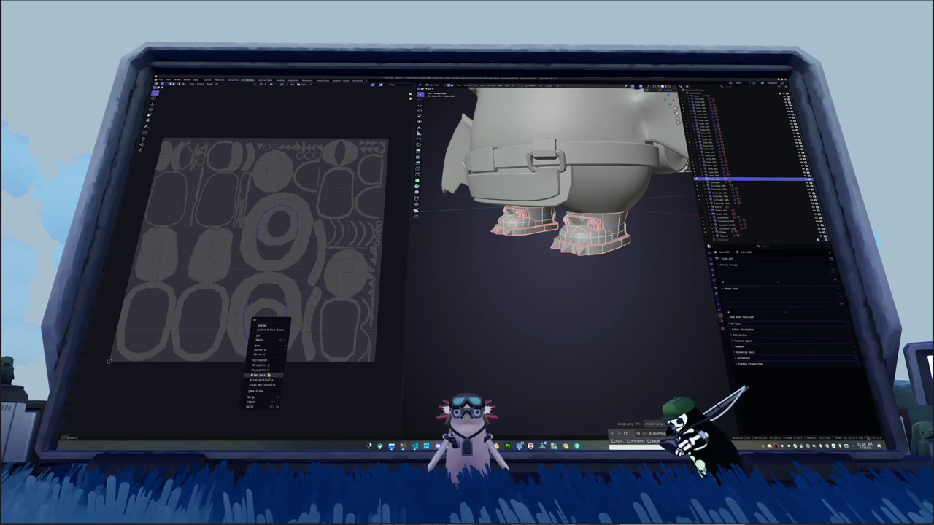
right_click(468, 292)
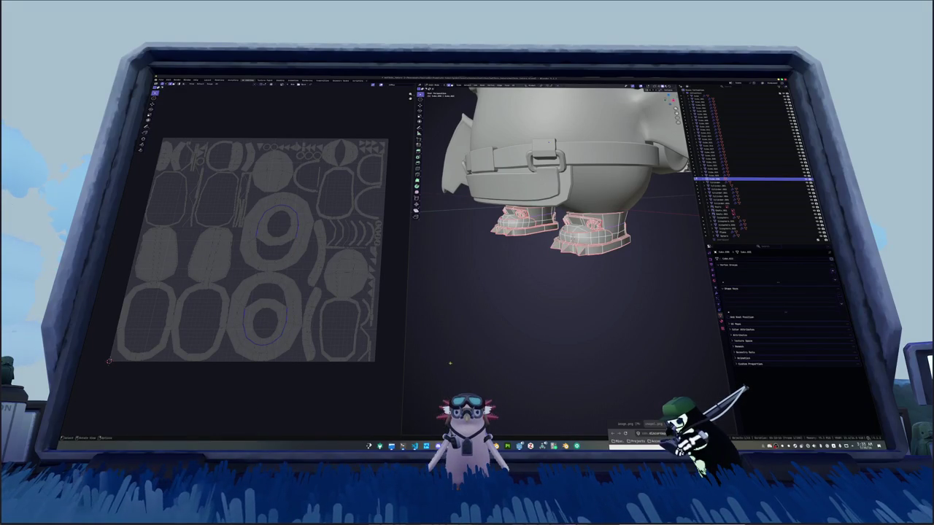
key("a")
left_click(517, 85)
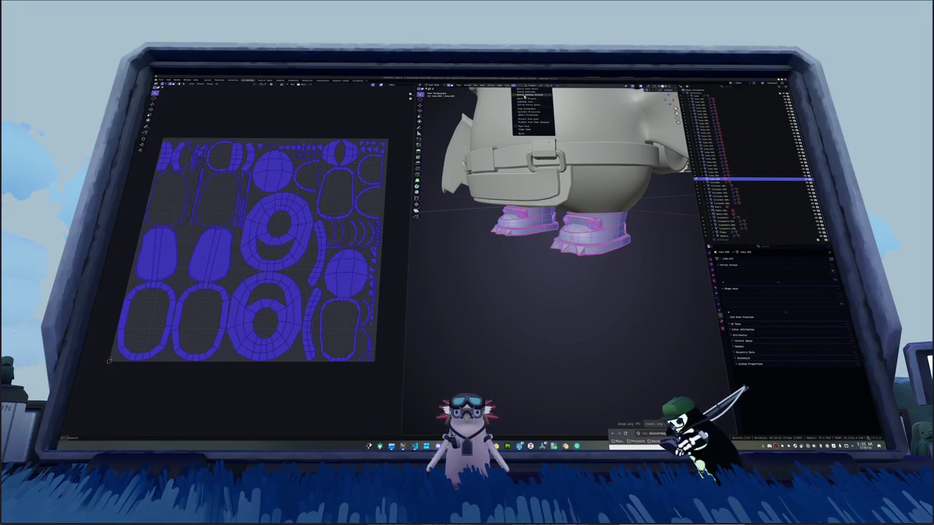
left_click(531, 95)
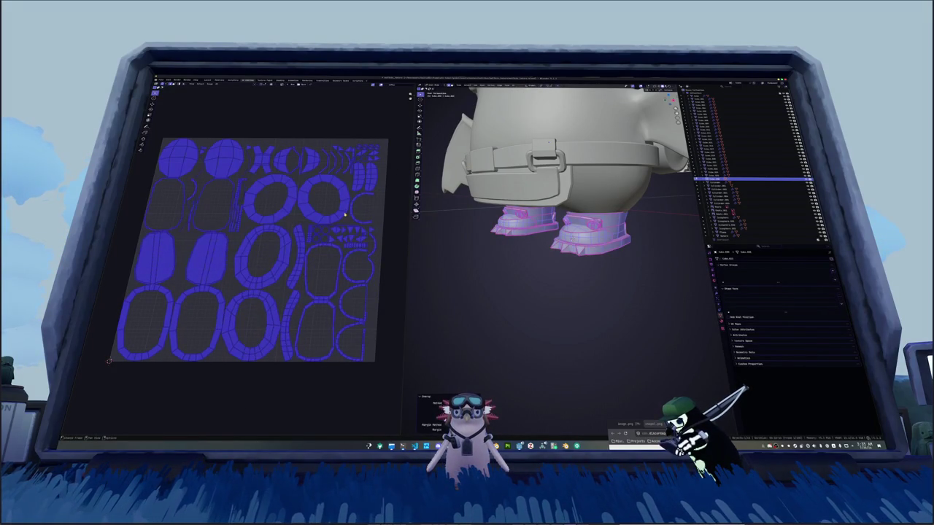
key("alt+a")
key("a")
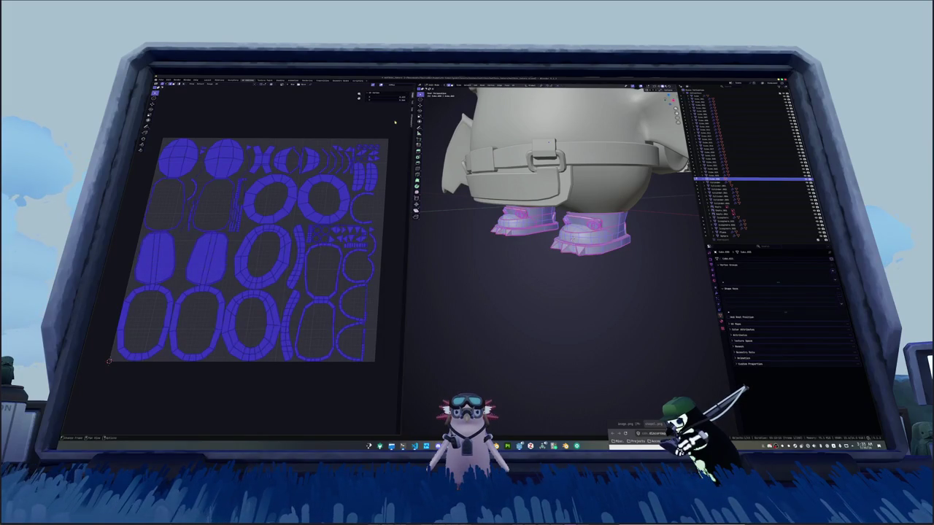
key("n")
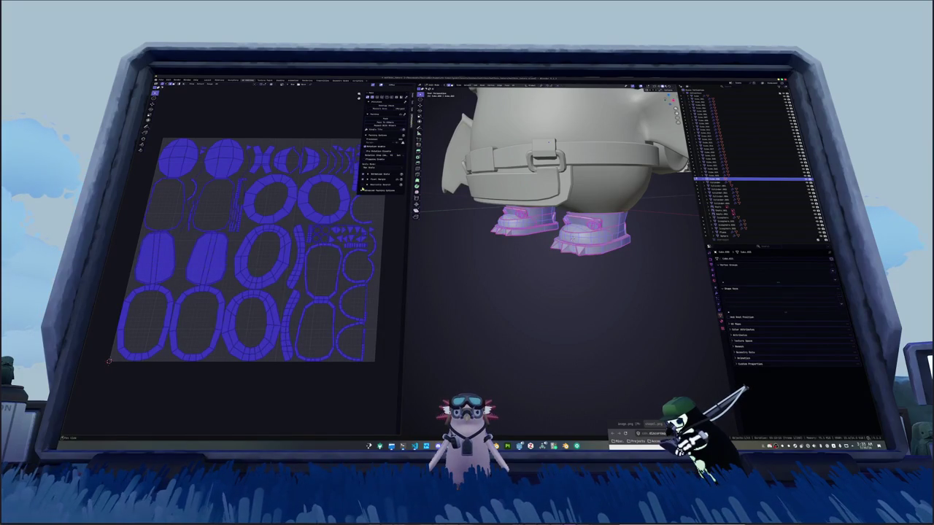
key("ctrl+p")
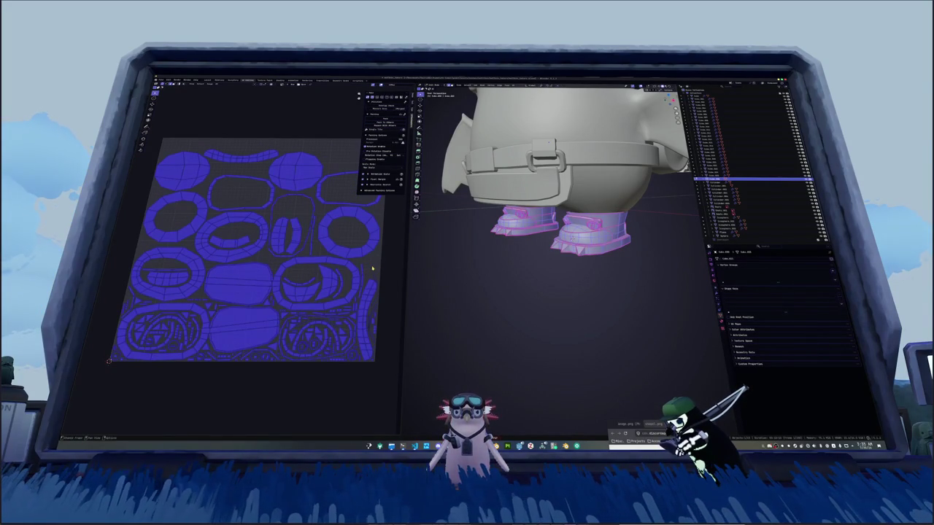
Select the connected spike pieces under both boots.
middle_click_drag(493, 292, 569, 248)
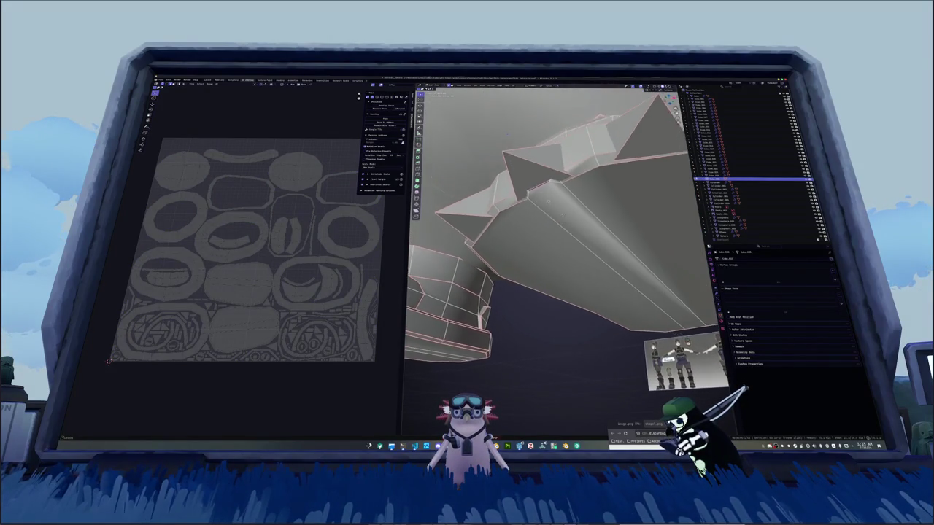
middle_click_drag(551, 188, 577, 242)
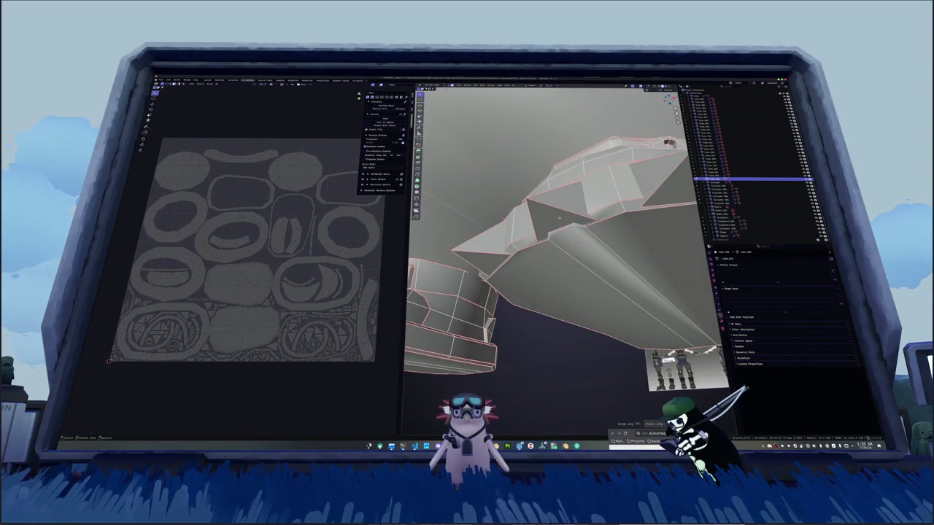
key("ctrl+l")
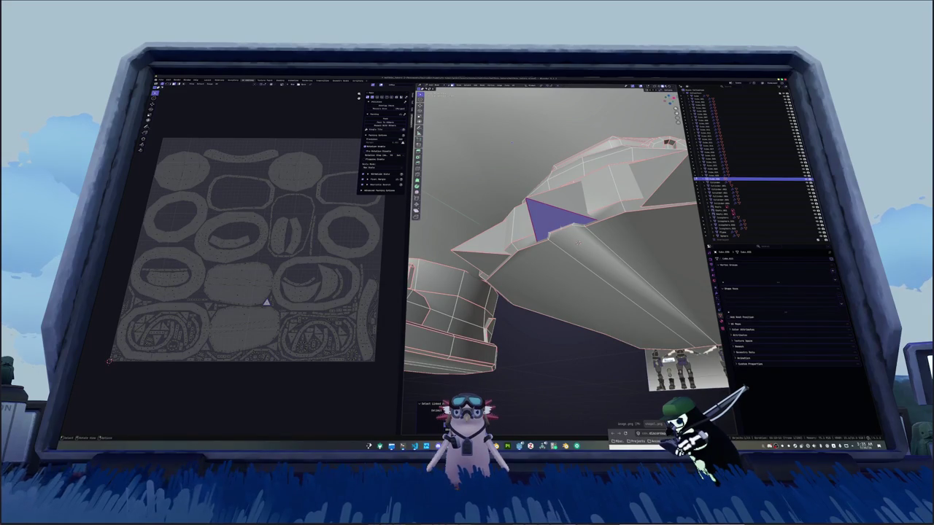
middle_click_drag(576, 242, 569, 232)
scroll(570, 233, "down", 3)
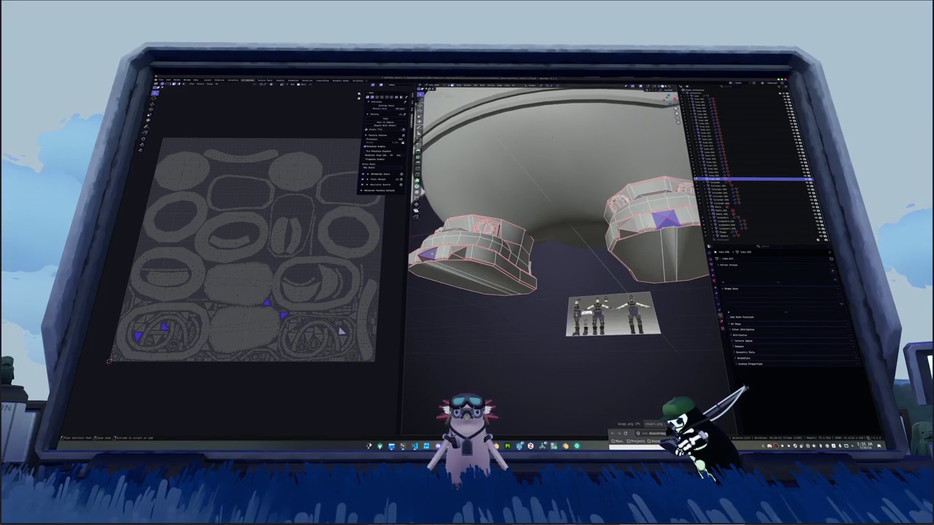
key("ctrl+l")
Move the spike pieces down along Z, clear of the boots.
key("g")
key("z")
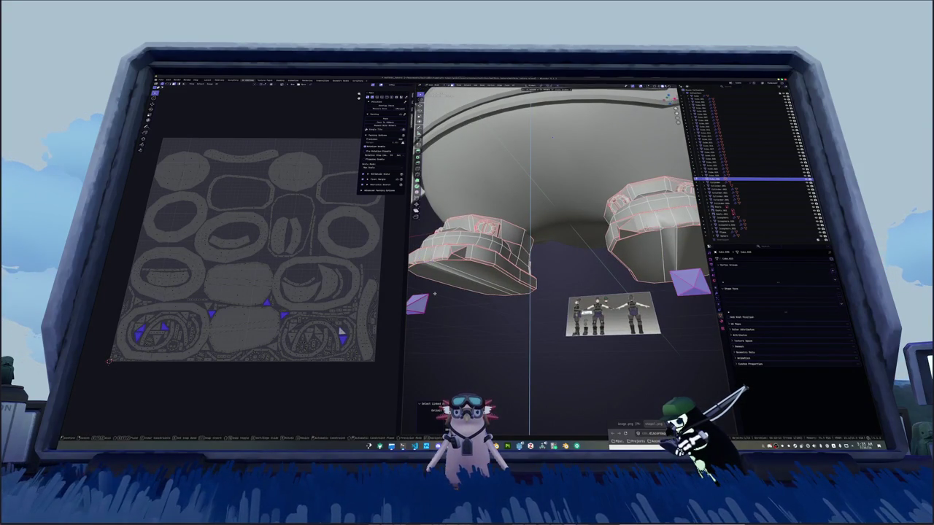
left_click(434, 294)
middle_click_drag(433, 293, 466, 277)
scroll(467, 277, "up", 3)
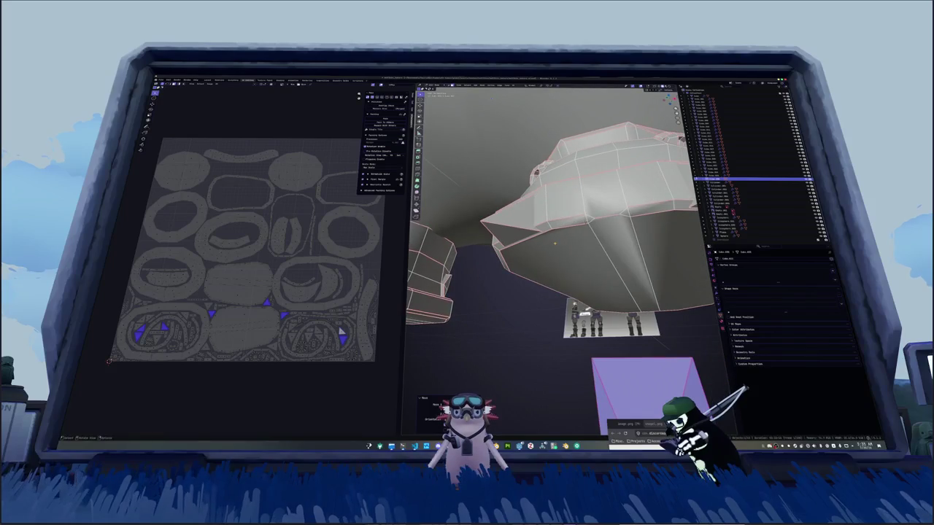
key("g")
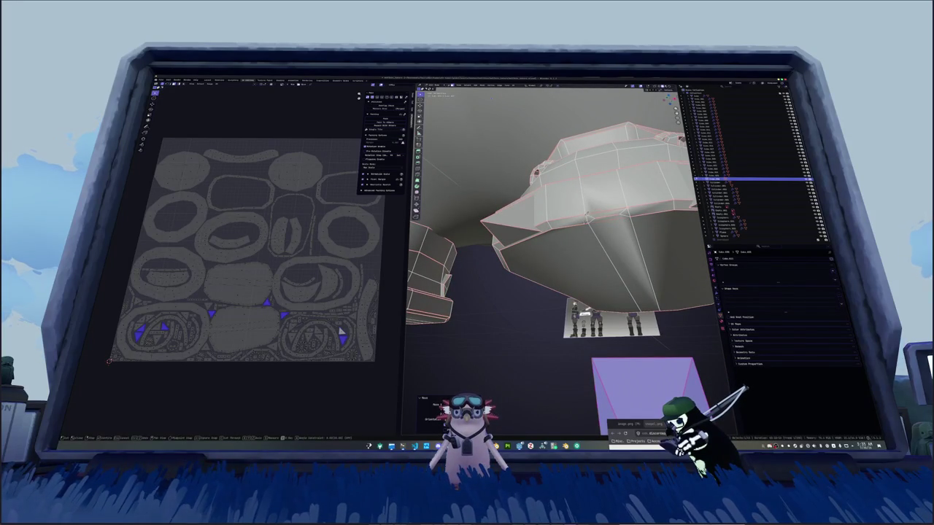
key("Return")
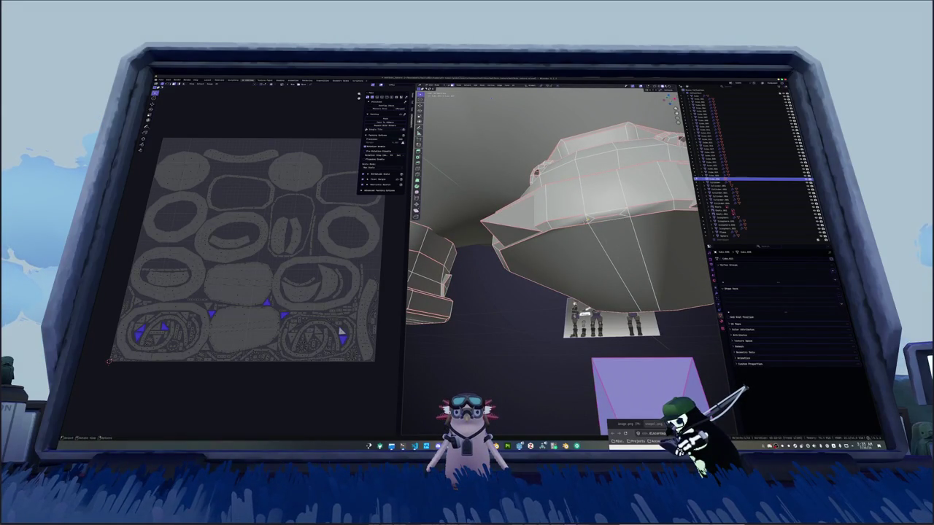
Dissolve the extra edges on the boot sole and mark the selected edges as a seam.
key("alt+a")
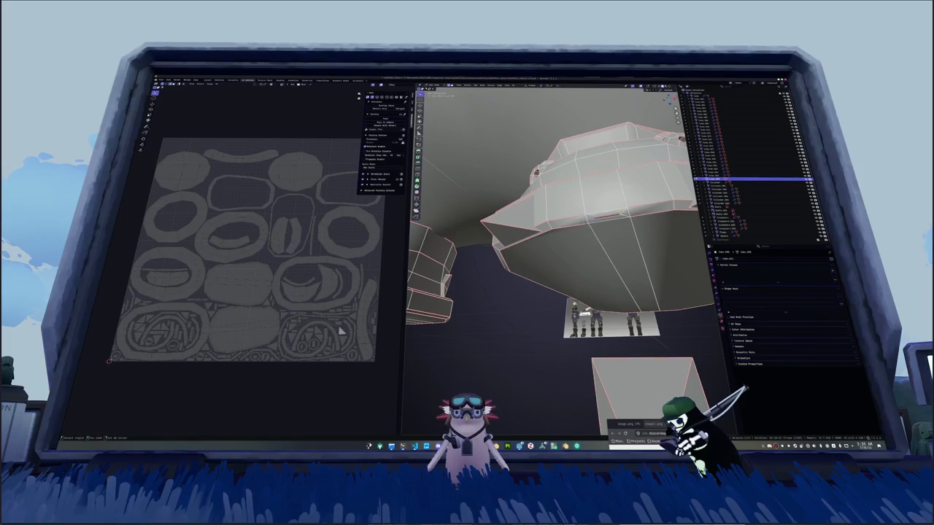
key("x")
left_click(615, 232)
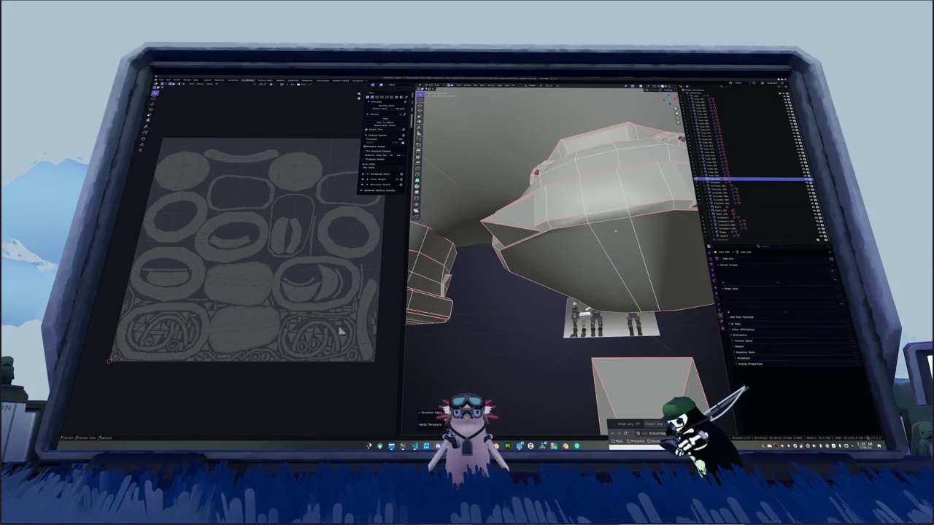
right_click(593, 216)
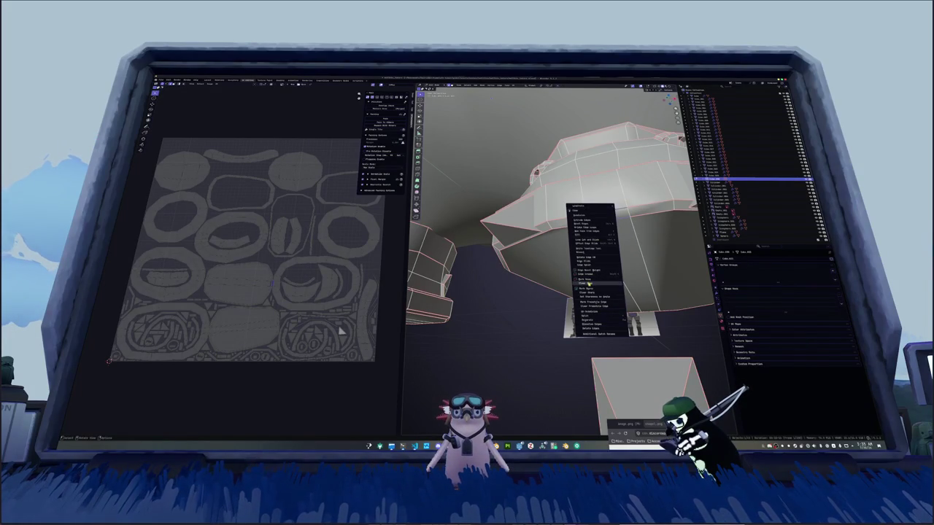
left_click(591, 270)
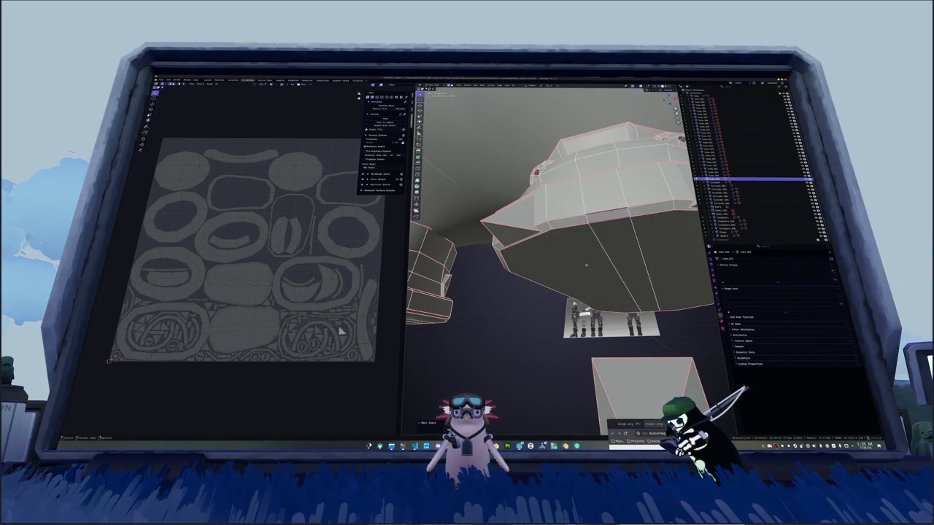
middle_click_drag(591, 269, 599, 278)
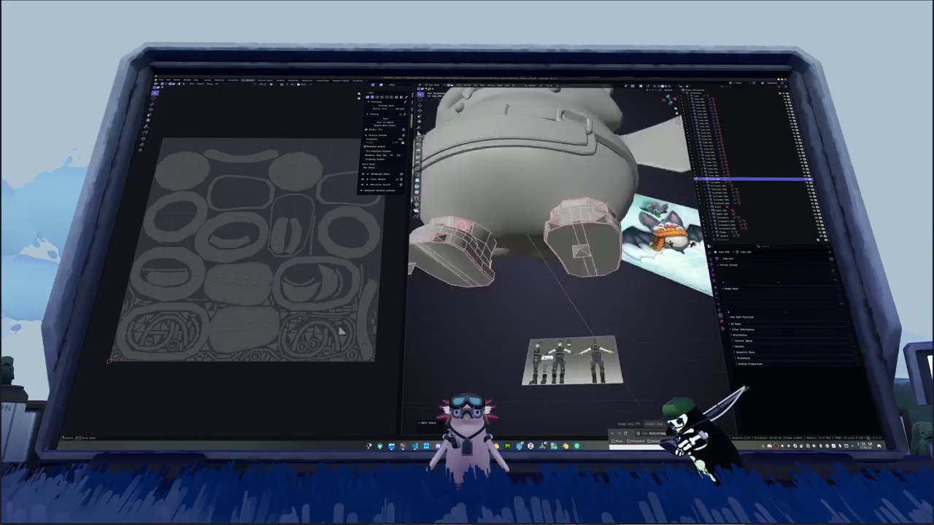
left_click(578, 267)
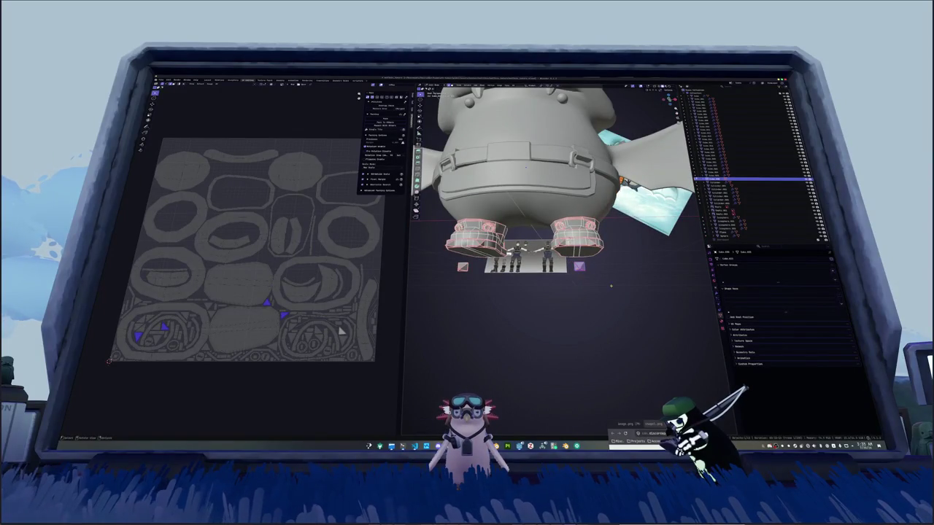
Move the small cube up along Z so it sits behind the boot.
middle_click_drag(599, 277, 603, 290)
key("g")
key("z")
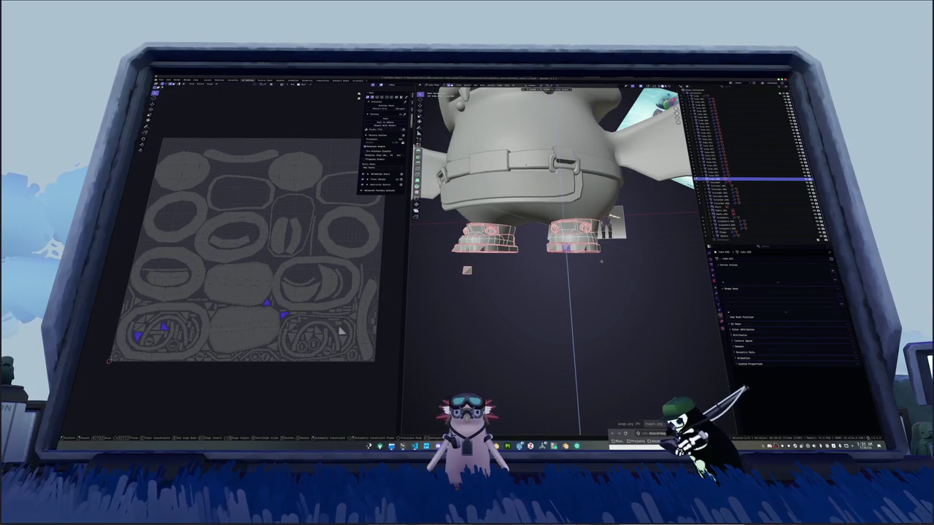
left_click(611, 274)
Select all the pieces and unwrap them into new UV islands.
key("a")
left_click(498, 86)
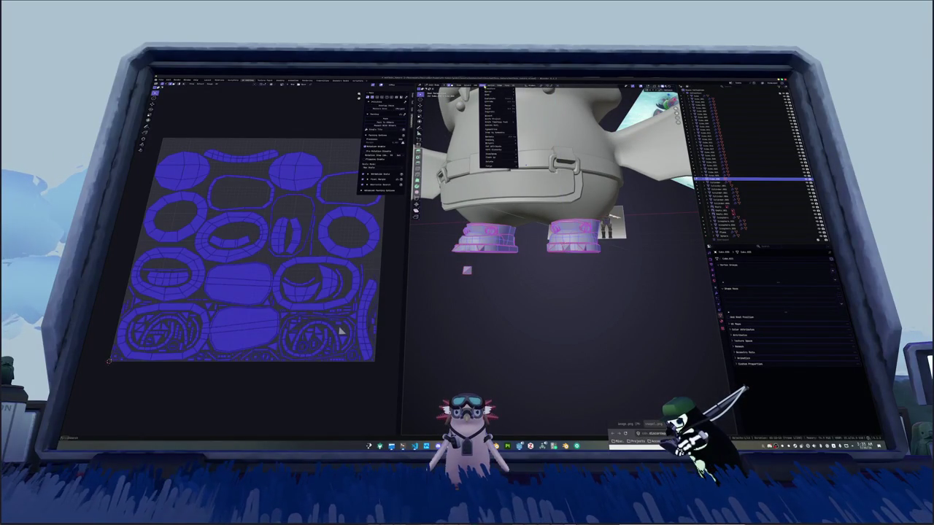
left_click(498, 130)
scroll(490, 368, "up", 2)
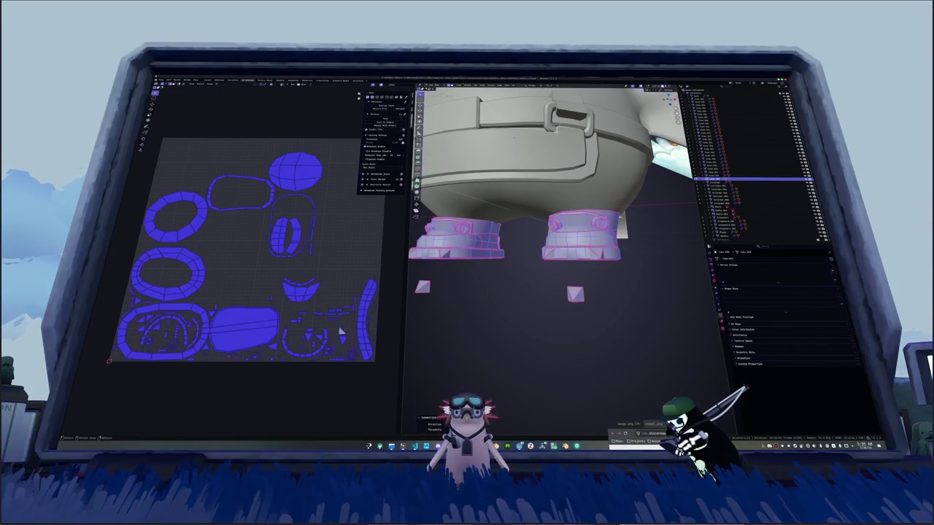
scroll(520, 272, "down", 3)
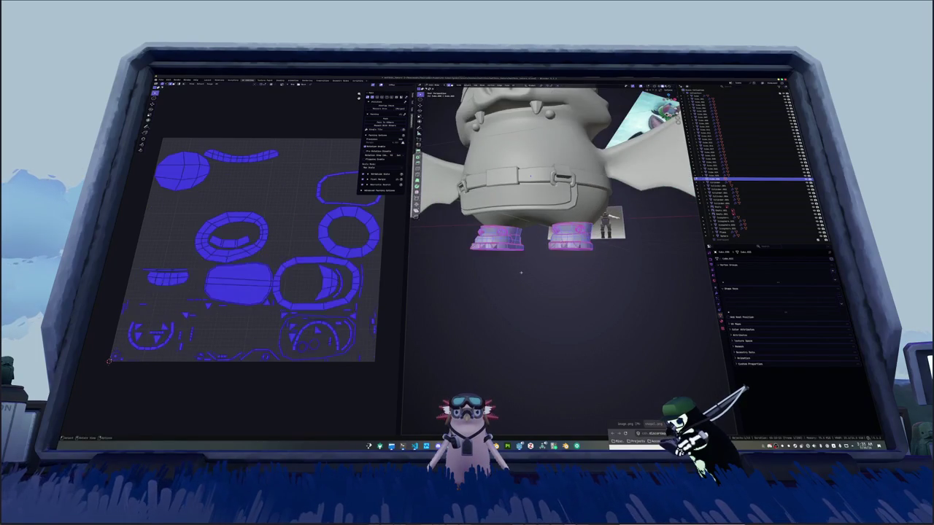
Pack the UV islands to fill the UV square and refine the packing result.
left_click(521, 86)
left_click(530, 123)
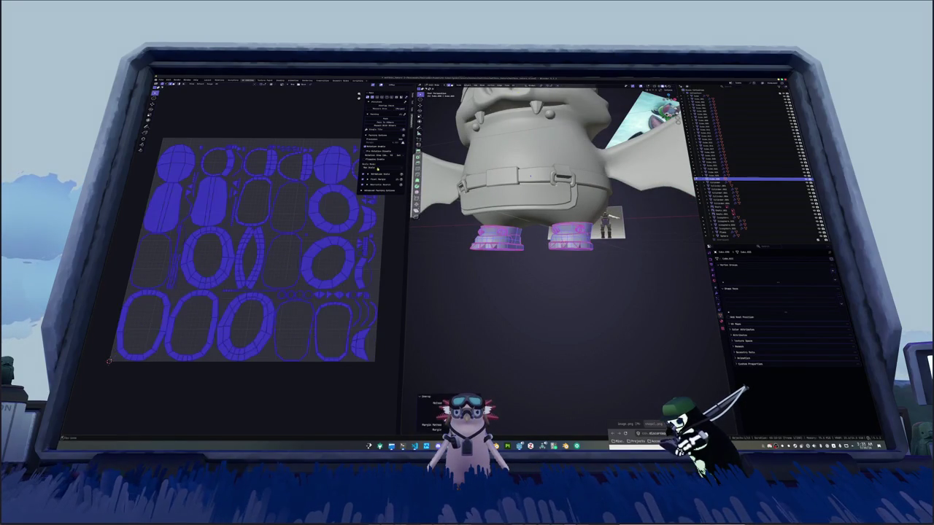
left_click(378, 168)
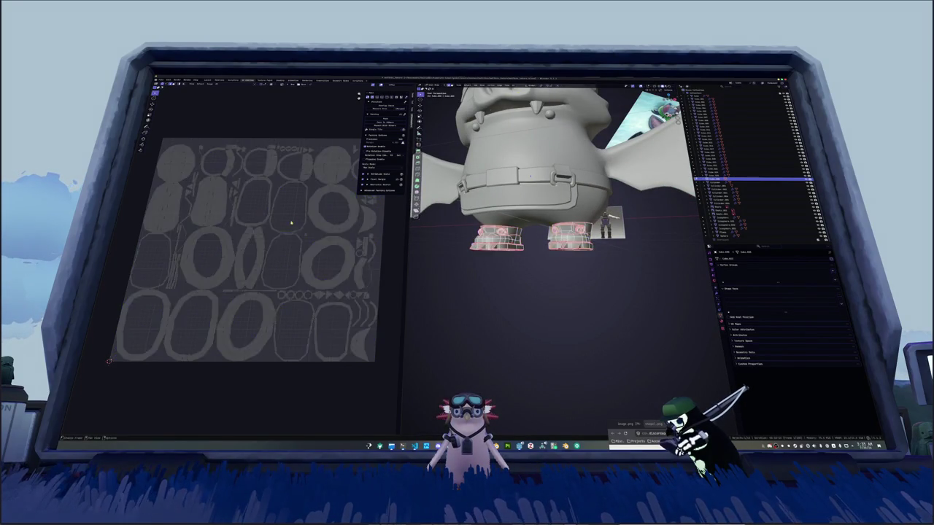
left_click(386, 117)
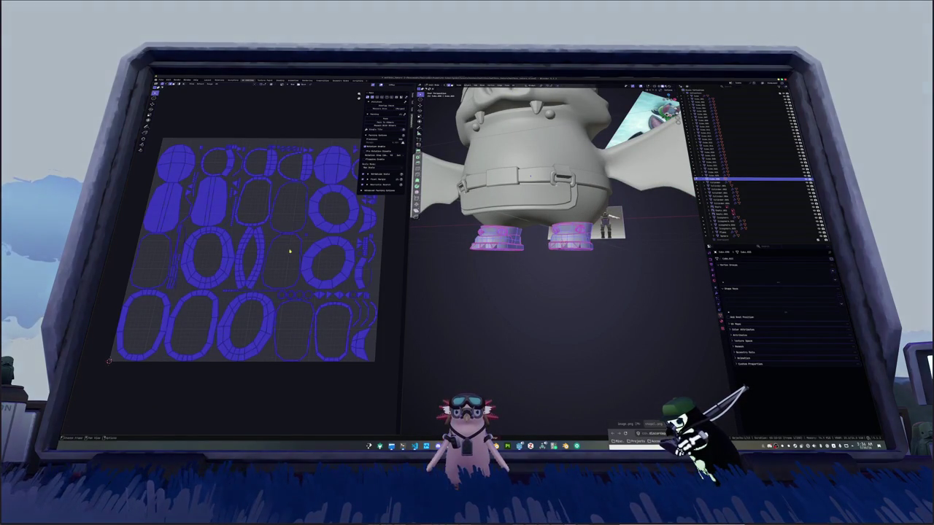
scroll(289, 250, "up", 2)
Orbit below and beside the bat to inspect the body and reworked boots.
mouse_move(511, 219)
middle_mouse_down()
mouse_move(533, 260)
mouse_move(452, 311)
mouse_move(673, 300)
middle_mouse_up()
scroll(533, 260, "up", 3)
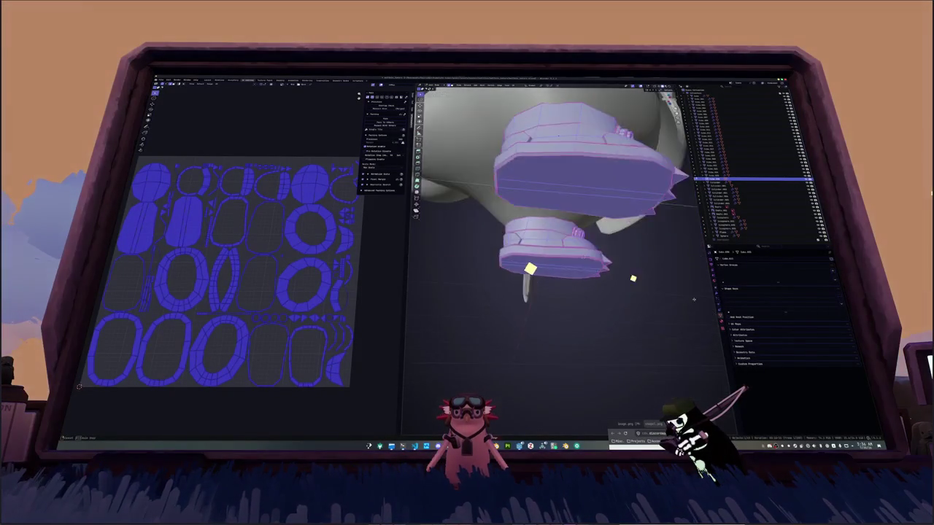
mouse_move(534, 270)
middle_mouse_down()
mouse_move(584, 292)
mouse_move(620, 334)
mouse_move(538, 271)
mouse_move(549, 262)
mouse_move(467, 272)
middle_mouse_up()
scroll(277, 261, "up", 5)
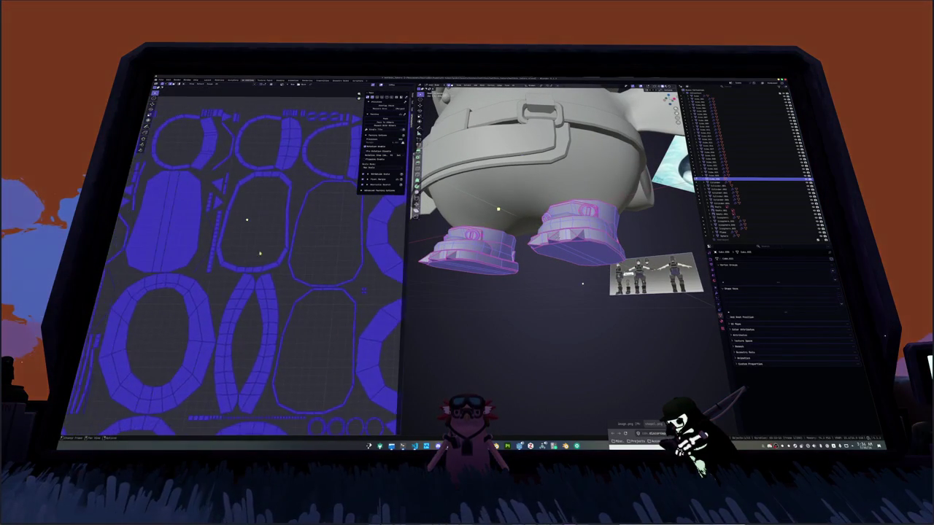
scroll(254, 244, "down", 2)
scroll(277, 212, "up", 4)
scroll(288, 196, "down", 3)
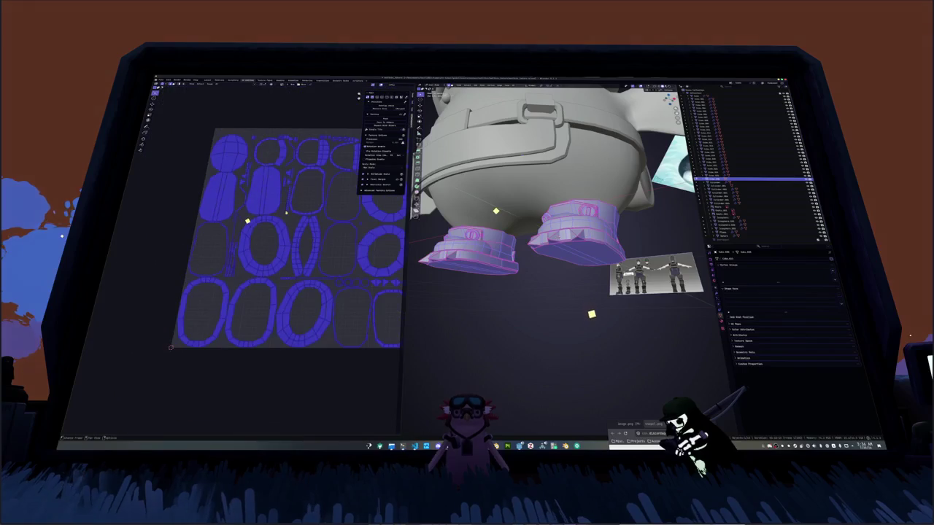
scroll(291, 221, "down", 1)
scroll(291, 222, "down", 1)
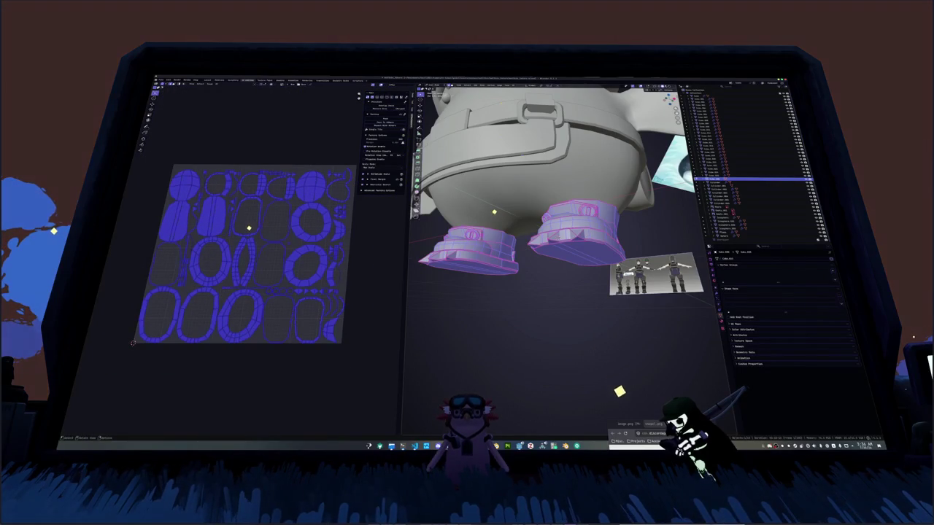
Apply Smart UV Project to the selected pieces, then check the engine error in the Info log.
left_click(522, 86)
left_click(531, 102)
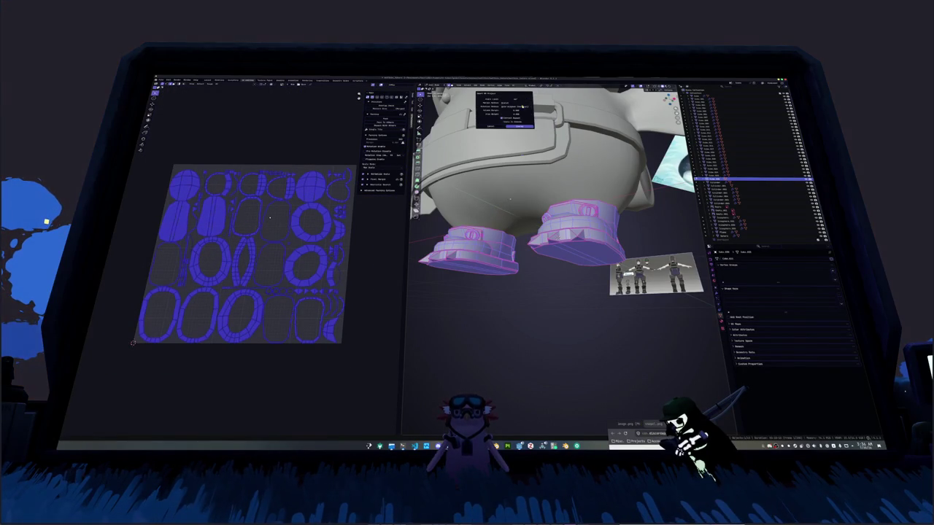
left_click(519, 127)
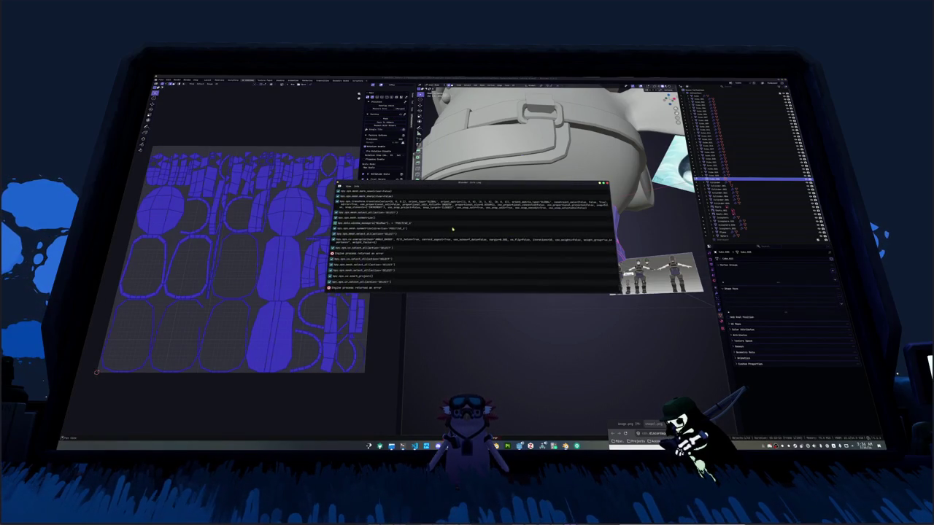
left_click(371, 288)
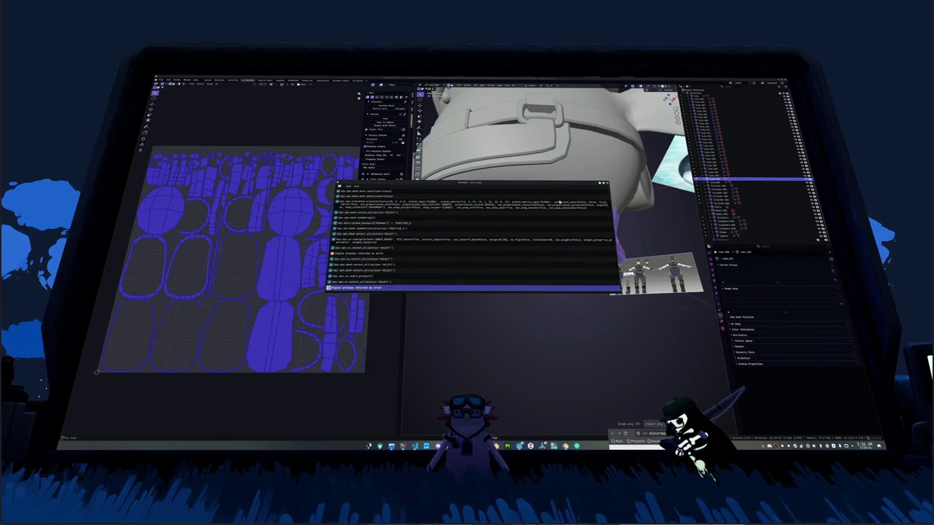
middle_click_drag(511, 306, 555, 276)
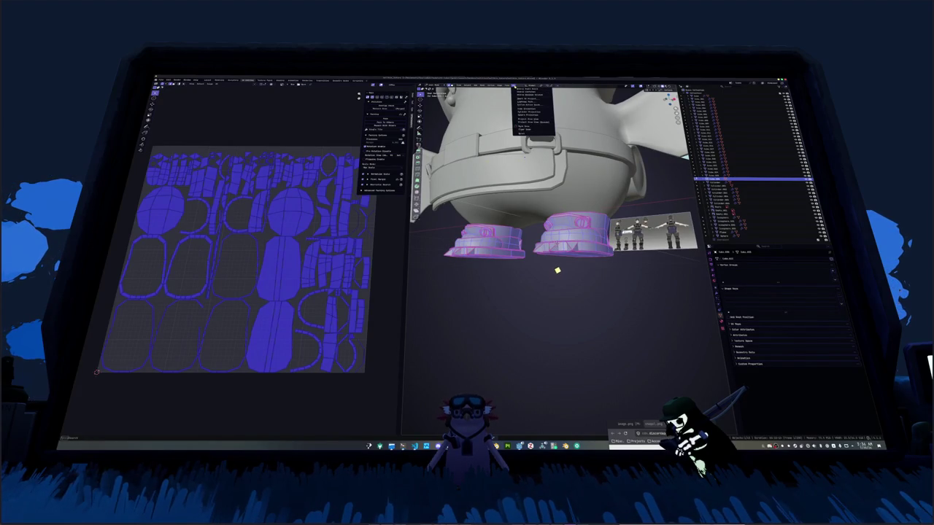
Select all boot UV islands and repack them repeatedly with adjusted packing settings.
key("F3")
left_click(515, 89)
left_click(329, 194)
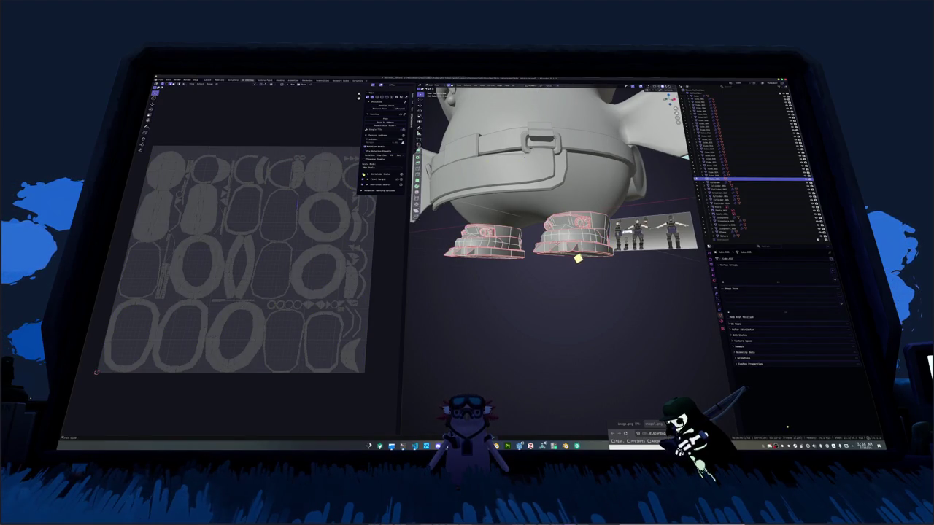
key("a")
left_click(383, 119)
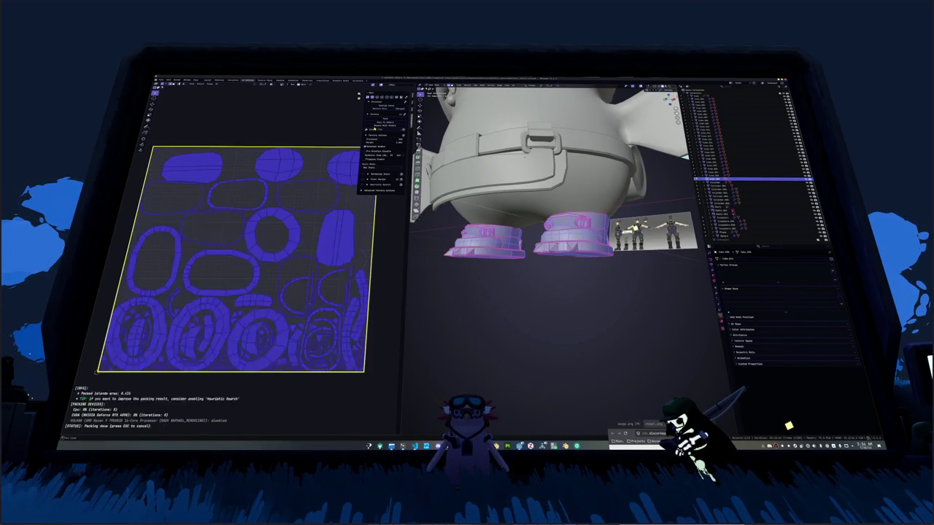
left_click(309, 191)
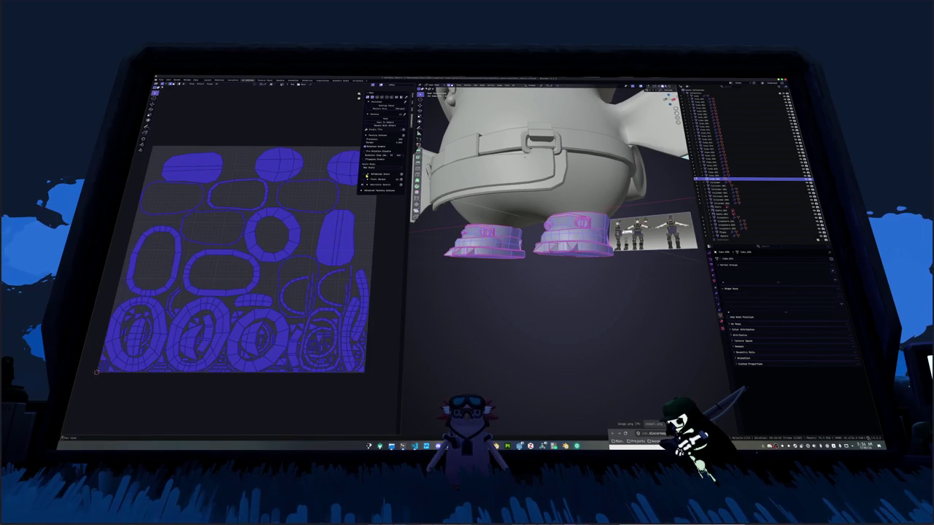
left_click(383, 119)
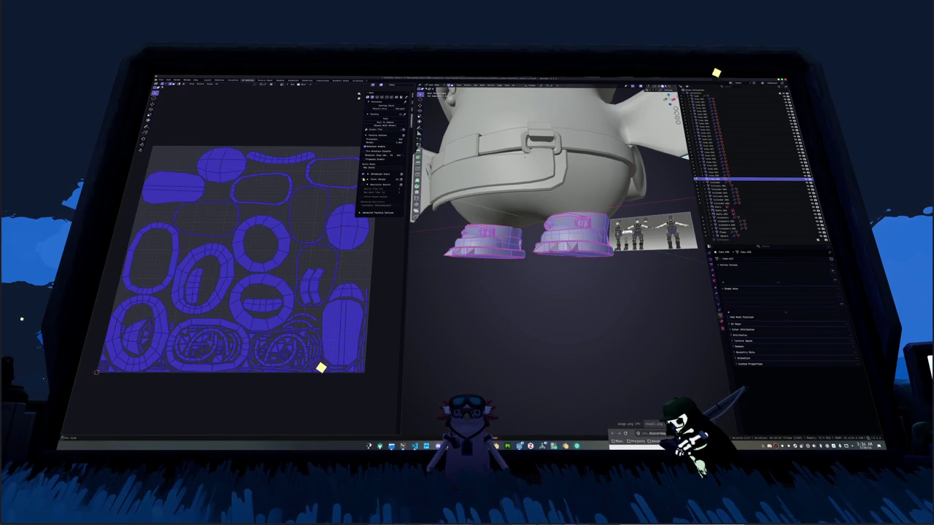
key("ctrl+p")
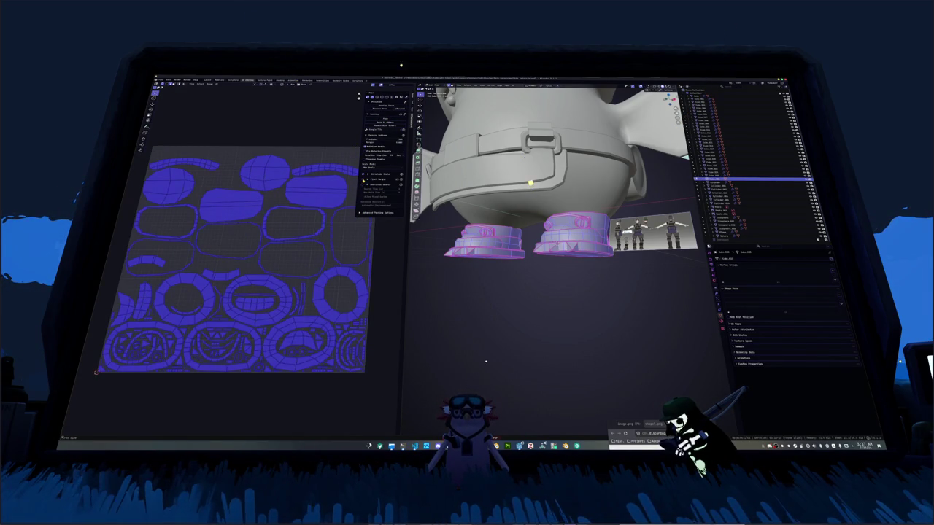
left_click(382, 121)
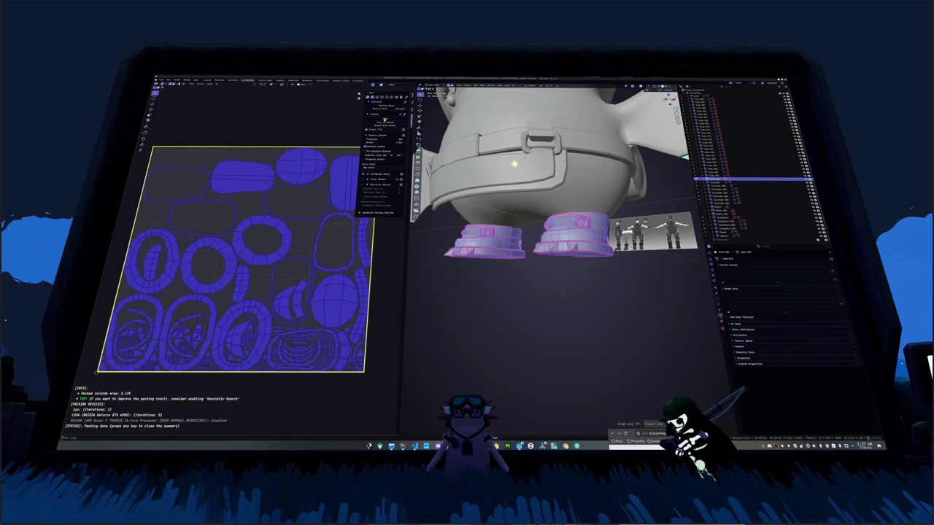
left_click(305, 210)
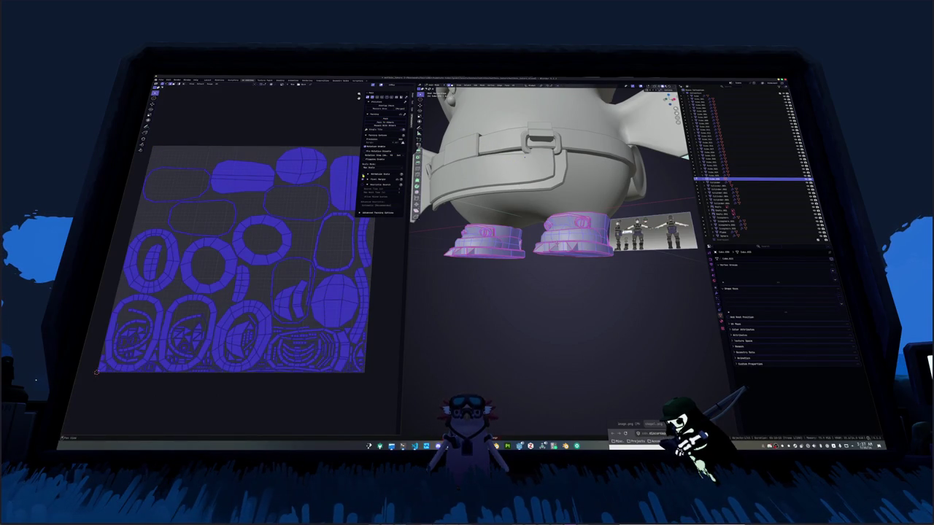
left_click(385, 121)
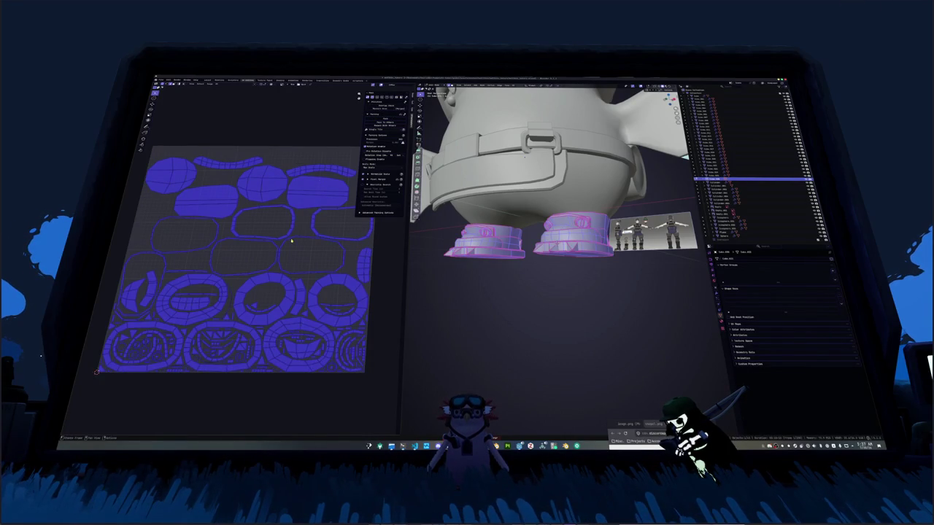
Deselect the UVs and pick an edge loop on the boot from below.
key("alt+a")
scroll(290, 241, "down", 2)
mouse_move(554, 205)
middle_mouse_down()
mouse_move(522, 171)
mouse_move(577, 241)
mouse_move(554, 219)
mouse_move(519, 124)
mouse_move(519, 315)
middle_mouse_up()
left_click(579, 252, "alt")
Mark the boot-leg edge loop as a seam, unwrap the boots and select all resulting islands.
right_click(519, 315)
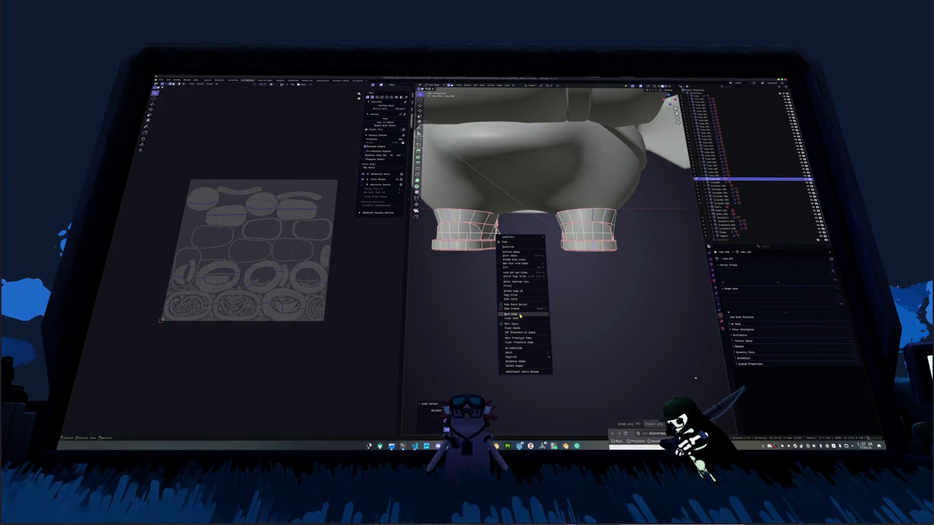
left_click(519, 315)
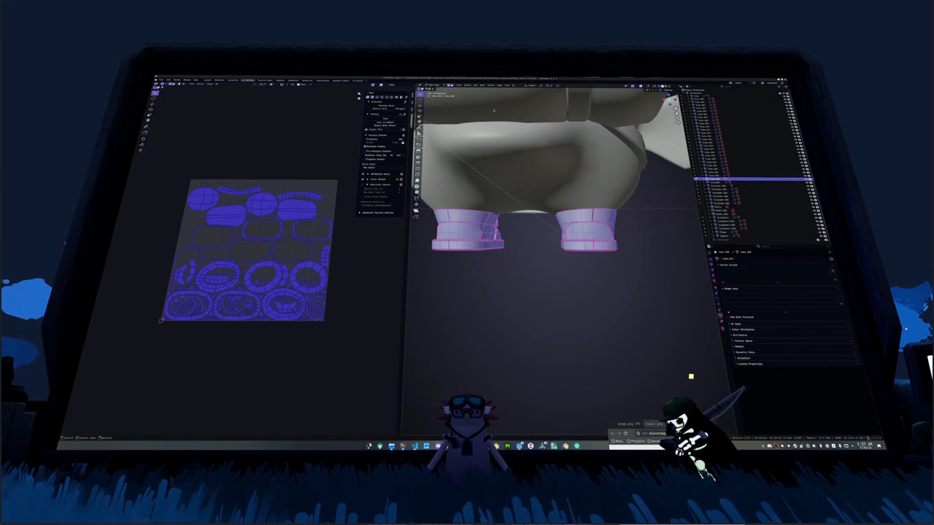
left_click(514, 85)
left_click(531, 117)
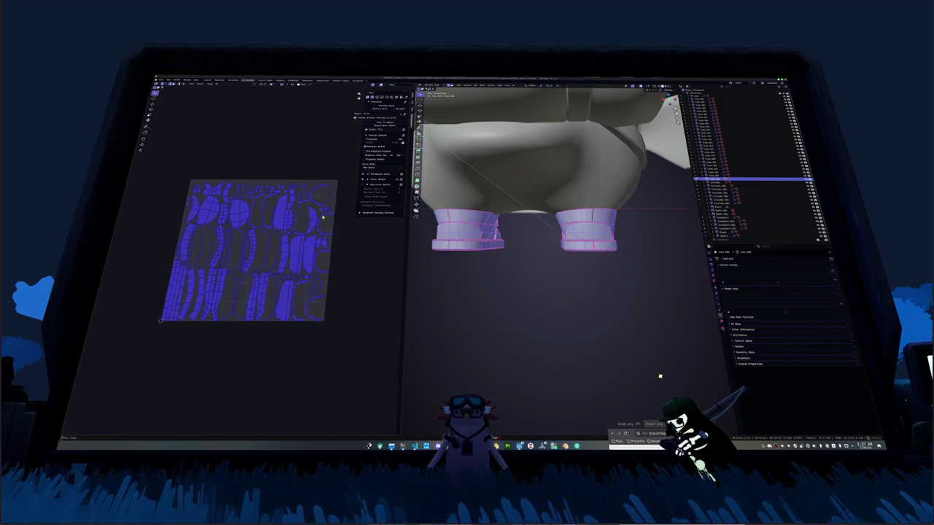
scroll(288, 263, "up", 3)
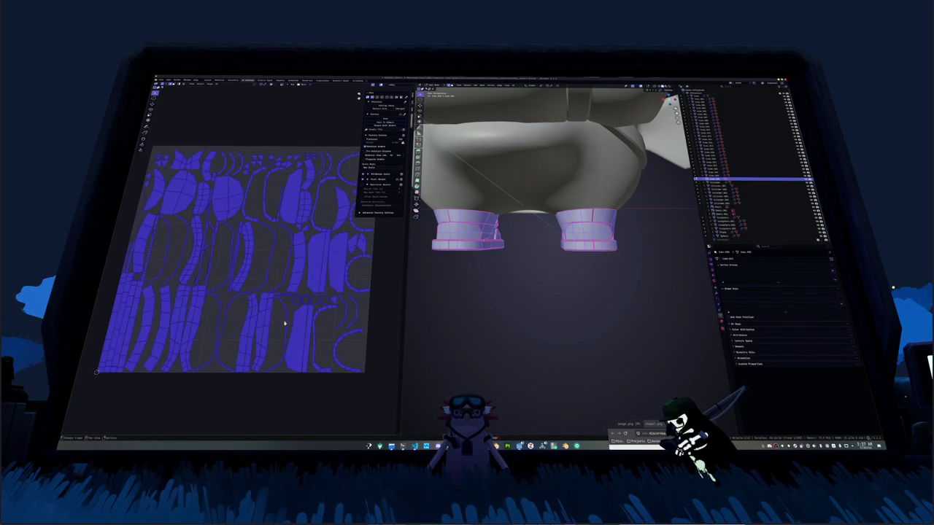
key("alt+a")
scroll(283, 314, "up", 2)
scroll(282, 307, "down", 1)
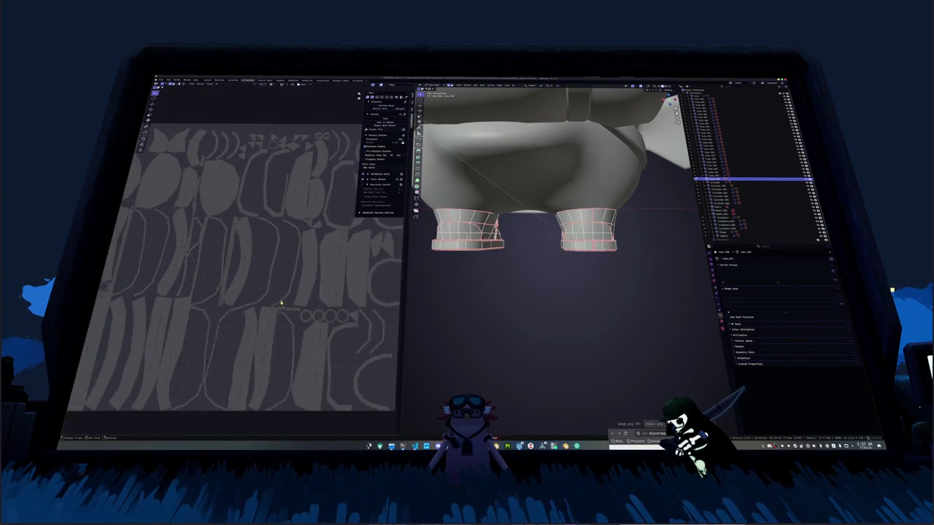
scroll(281, 302, "down", 2)
key("a")
mouse_move(467, 277)
middle_mouse_down()
mouse_move(489, 259)
mouse_move(502, 271)
middle_mouse_up()
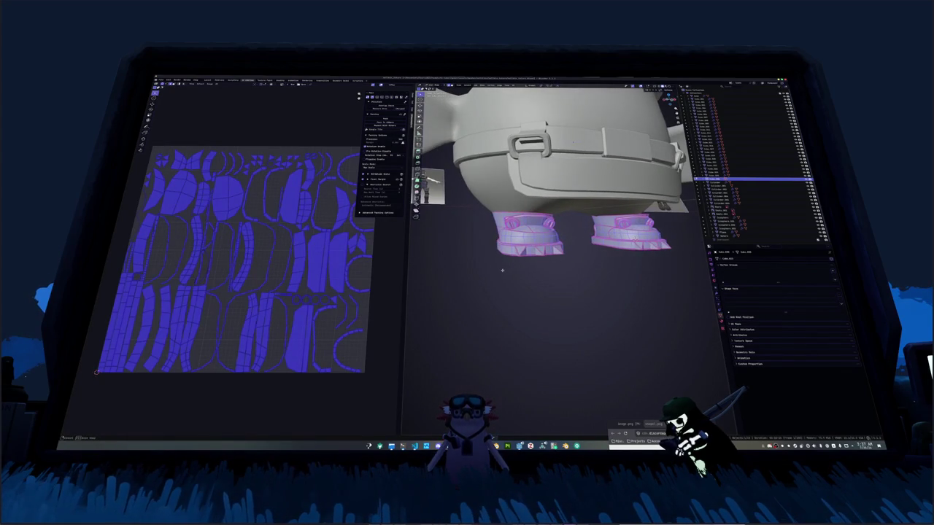
Pack the UV islands, adjust the margin to fill the square and expand Advanced Packing Options.
left_click(218, 85)
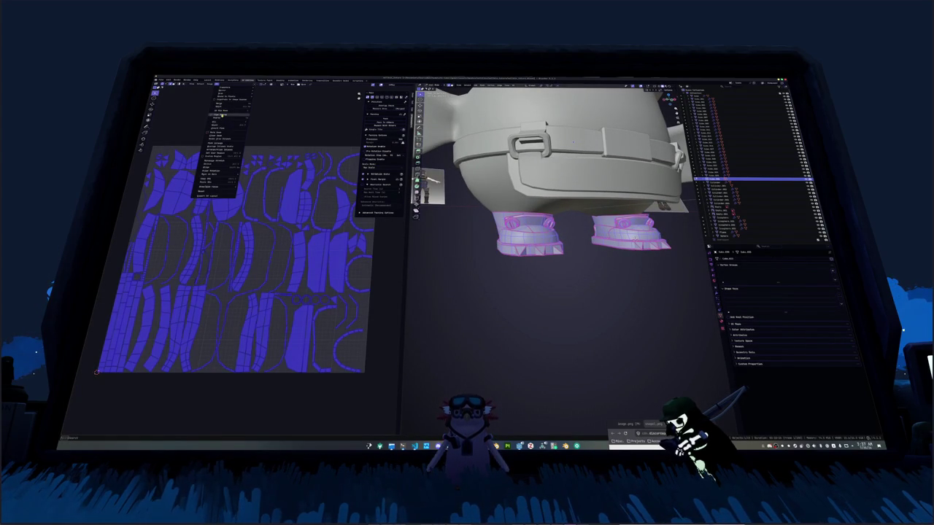
left_click(219, 143)
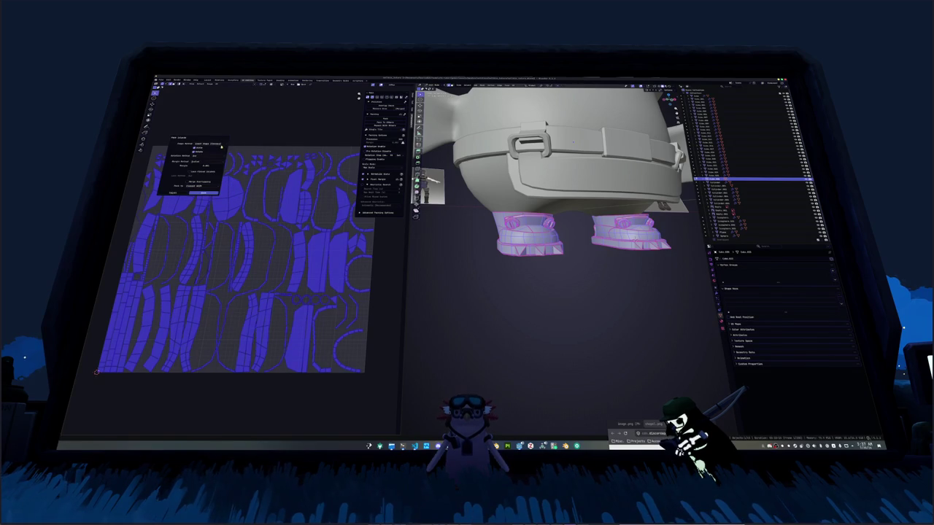
left_click(202, 192)
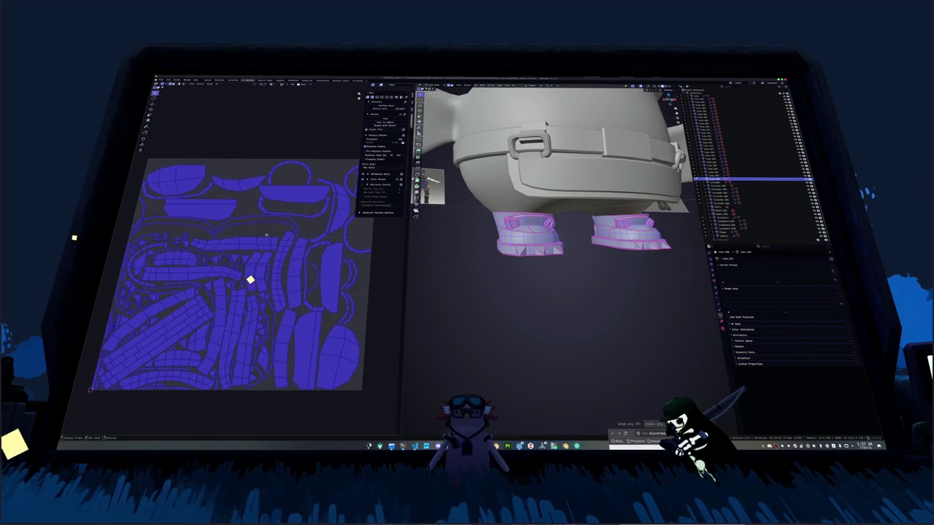
middle_click_drag(267, 216, 266, 235)
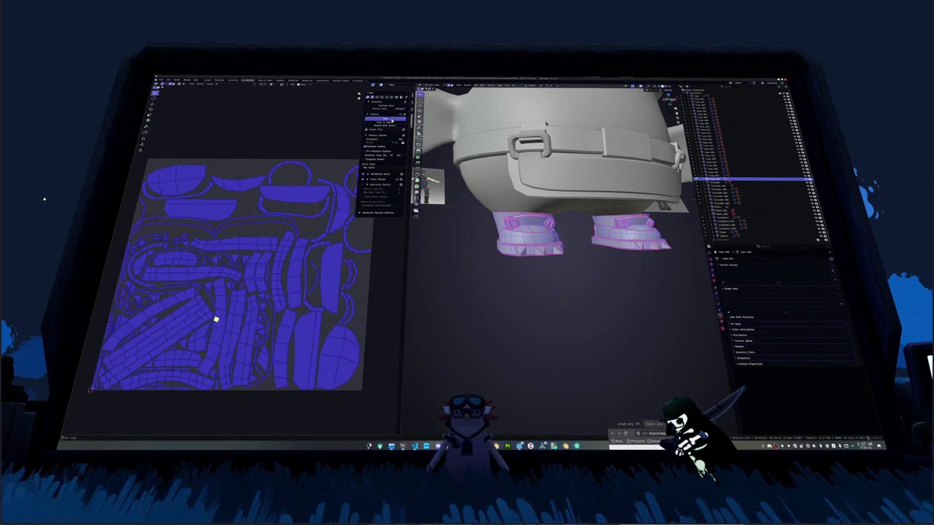
left_click(360, 212)
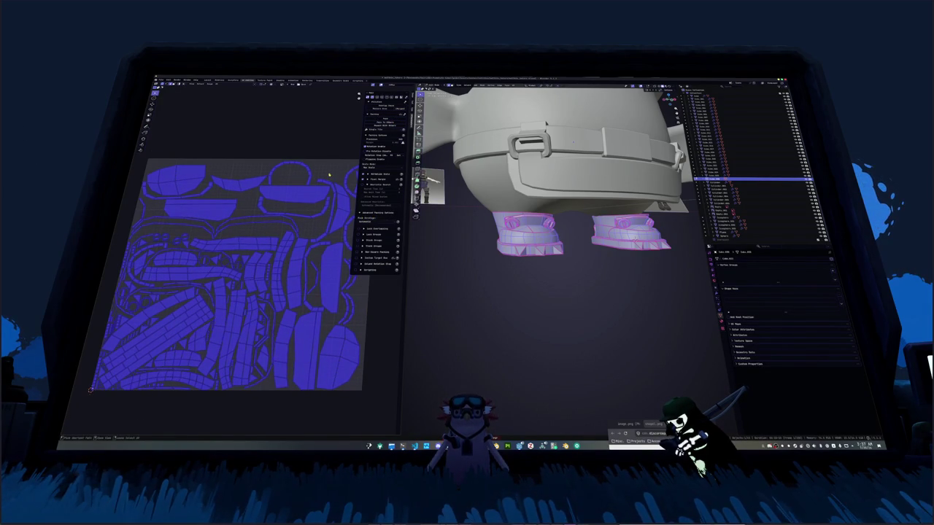
Open the File menu and quit Blender with Ctrl+Q.
left_click(159, 80)
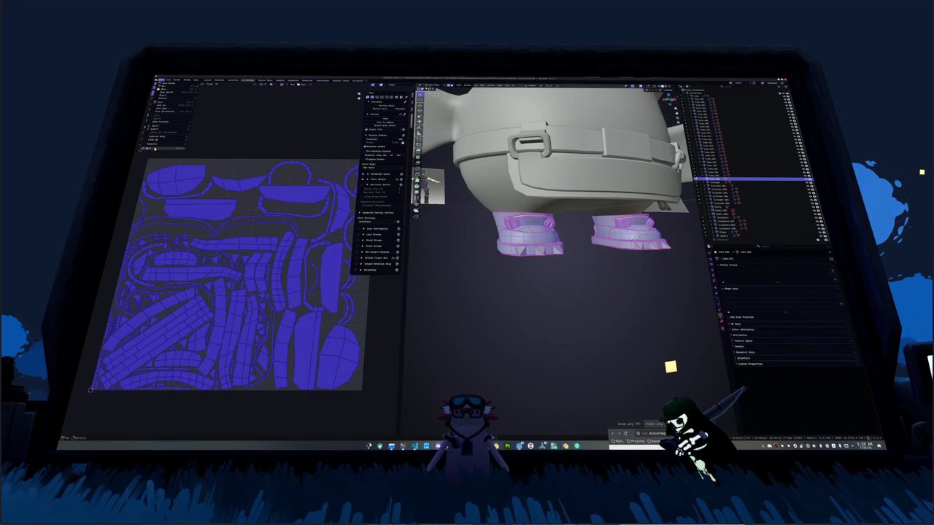
key("ctrl+q")
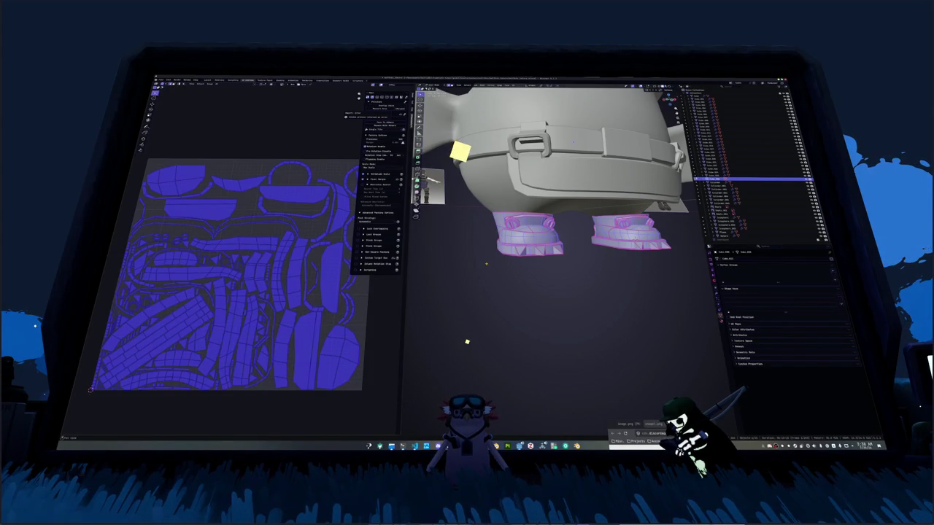
key("ctrl+z")
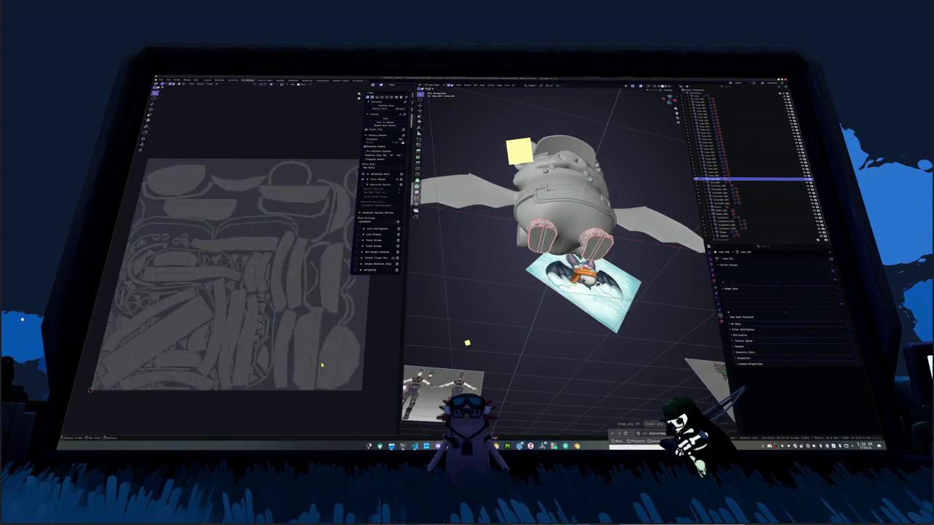
key("ctrl+z")
middle_click_drag(466, 277, 505, 250)
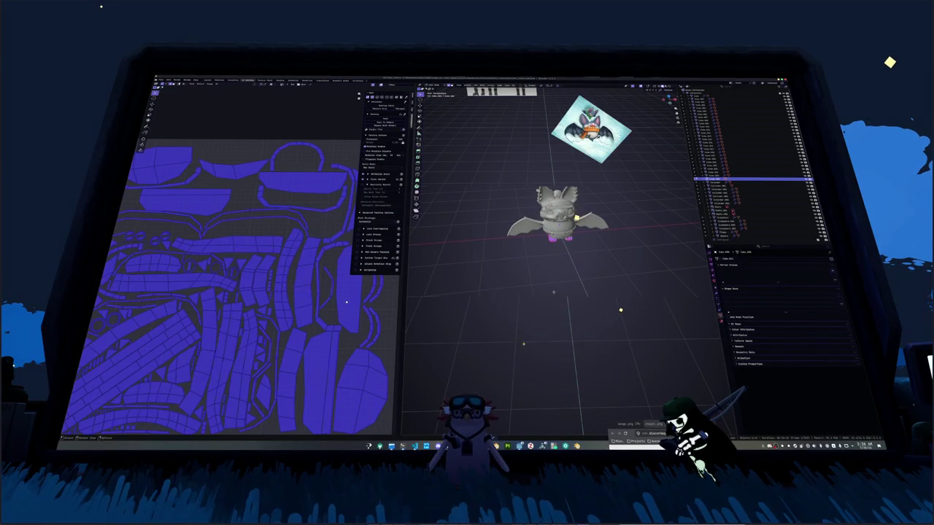
key("alt+Tab")
key("alt+Tab")
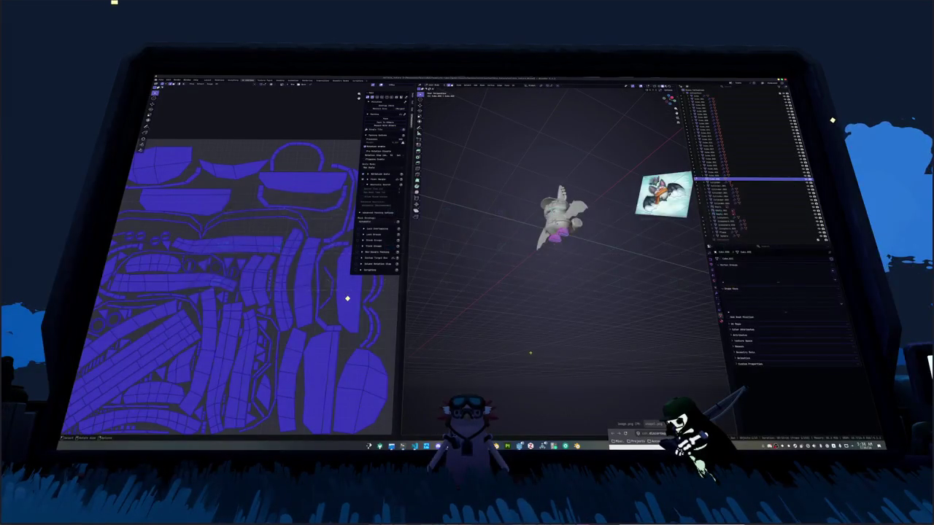
key("alt+Tab")
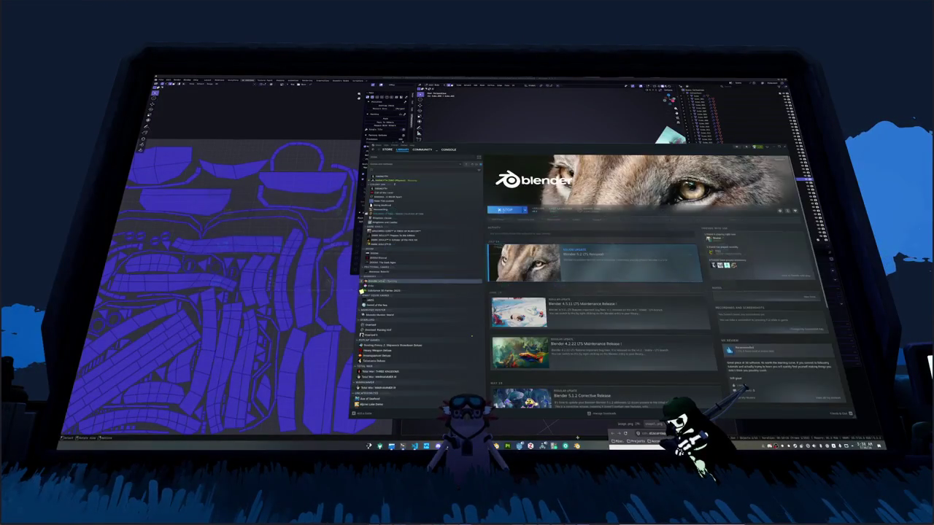
Switch from Steam to the system-monitor terminal, close the game window and bring up VS Code.
left_click(575, 436)
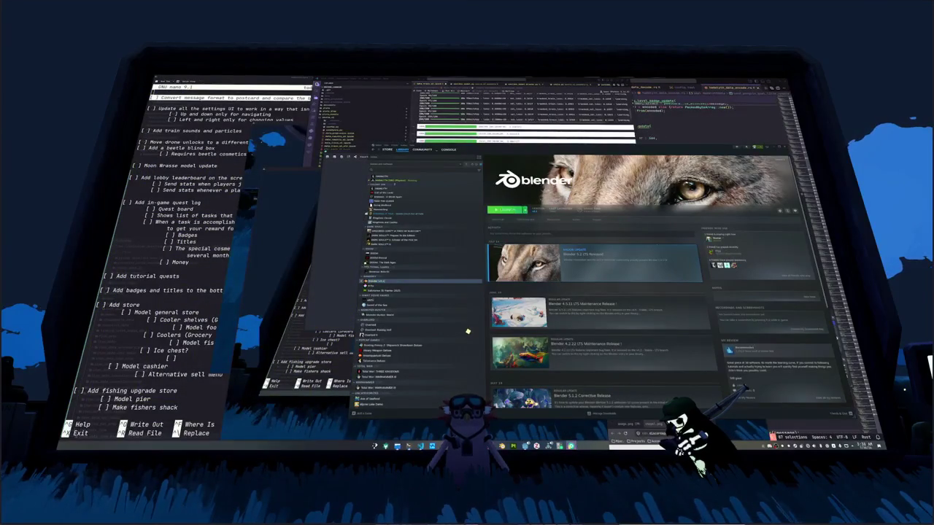
key("alt+Tab")
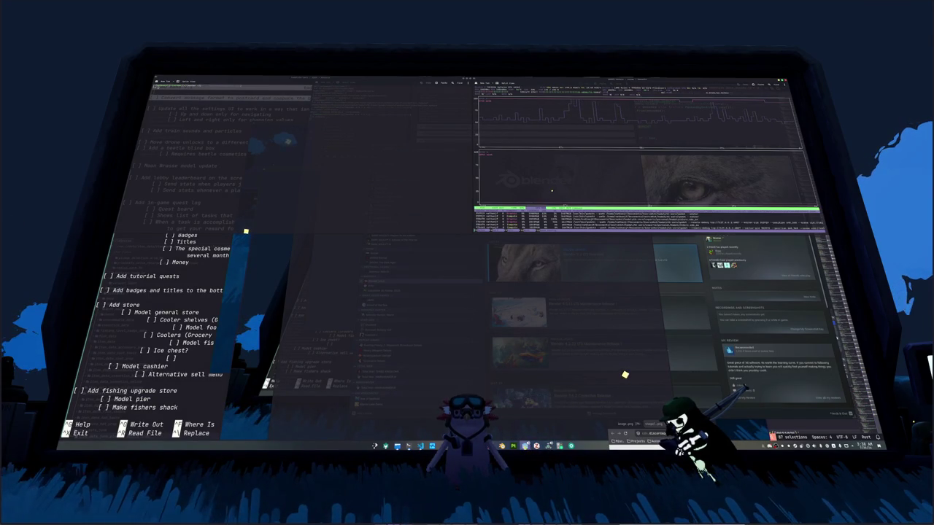
left_click(472, 246)
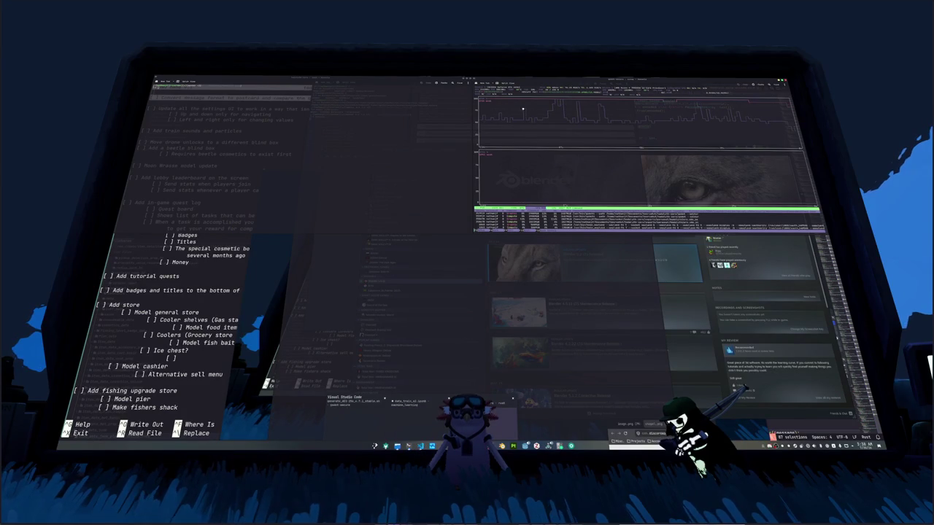
mouse_move(420, 446)
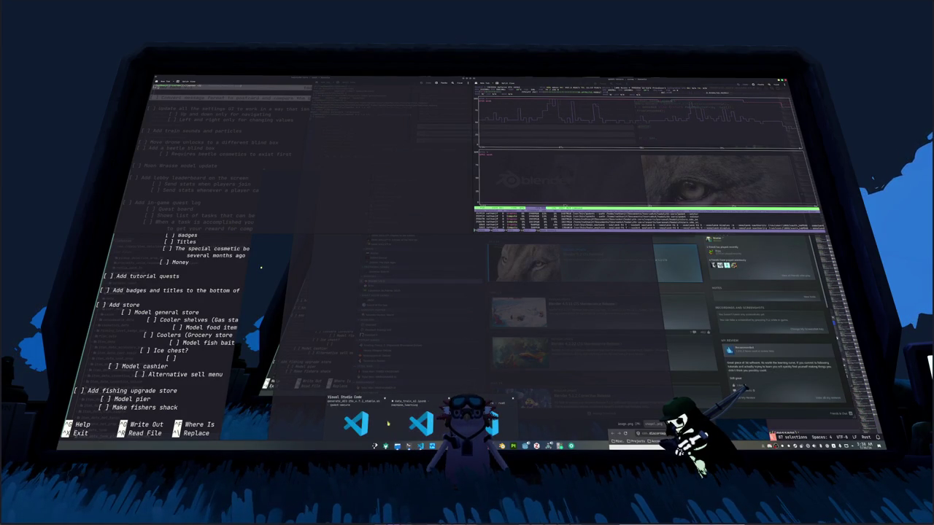
left_click(420, 422)
scroll(487, 292, "down", 5)
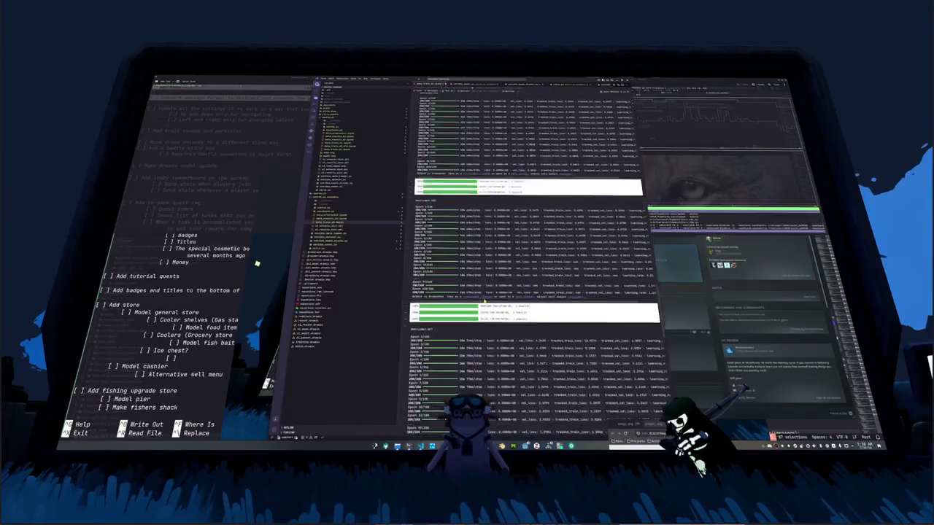
scroll(486, 292, "down", 5)
scroll(485, 295, "down", 5)
scroll(482, 300, "down", 5)
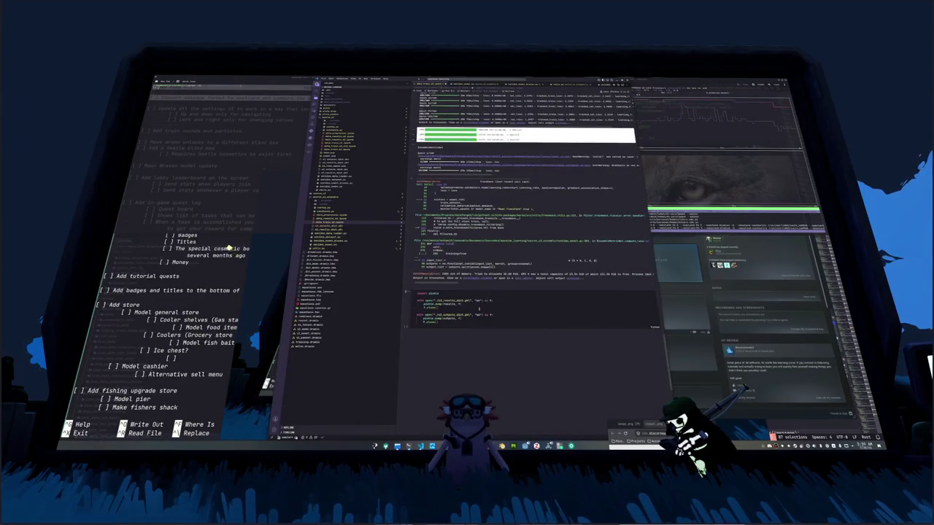
scroll(478, 309, "up", 3)
scroll(499, 283, "up", 2)
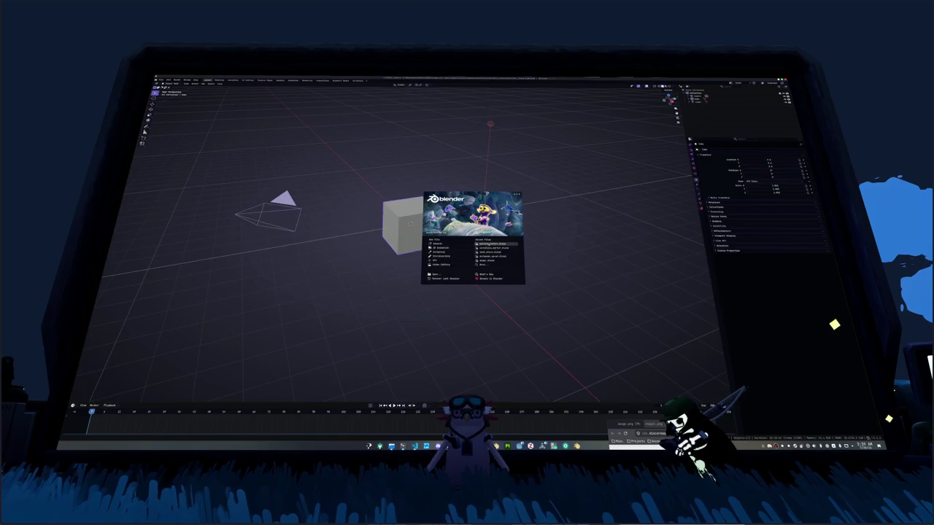
Reopen the bat project, pack all UV islands with UVPackmaster and leave edit mode.
left_click(489, 244)
scroll(521, 254, "up", 5)
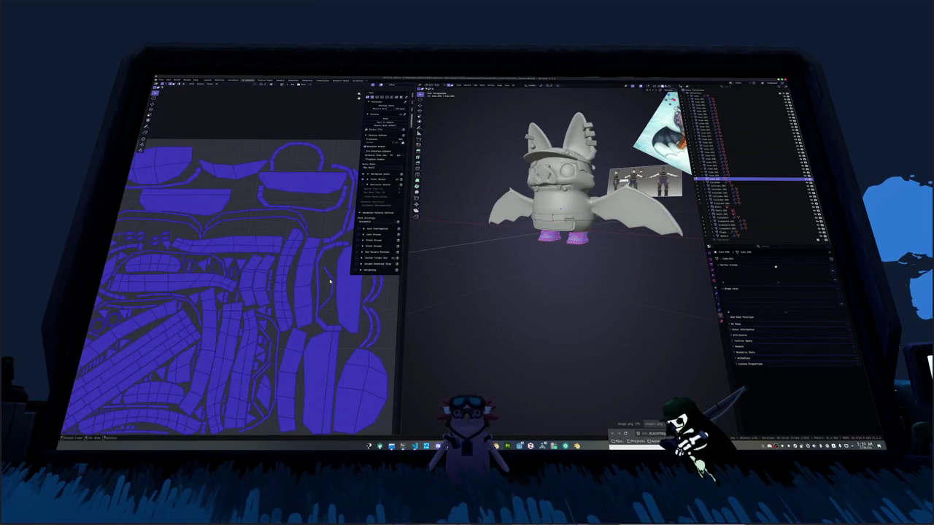
scroll(319, 285, "down", 4)
left_click(393, 121)
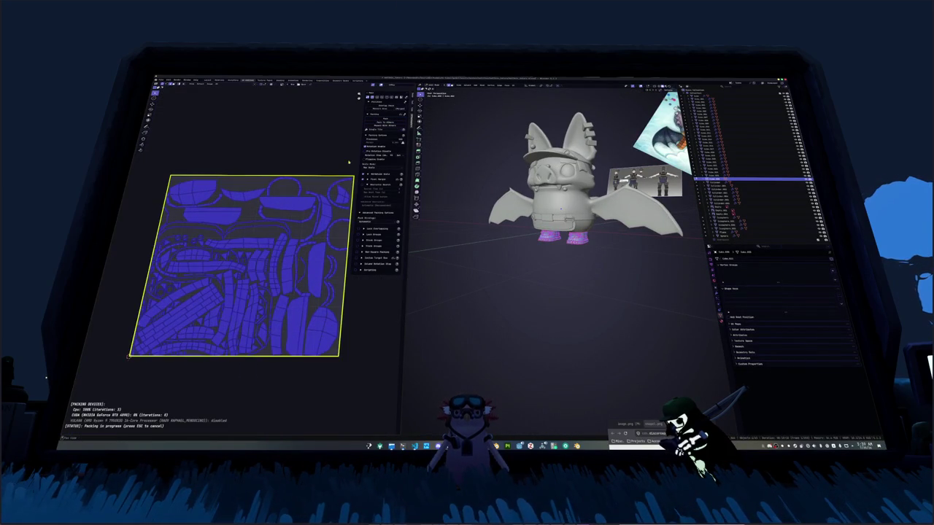
scroll(284, 255, "up", 3)
scroll(284, 255, "down", 3)
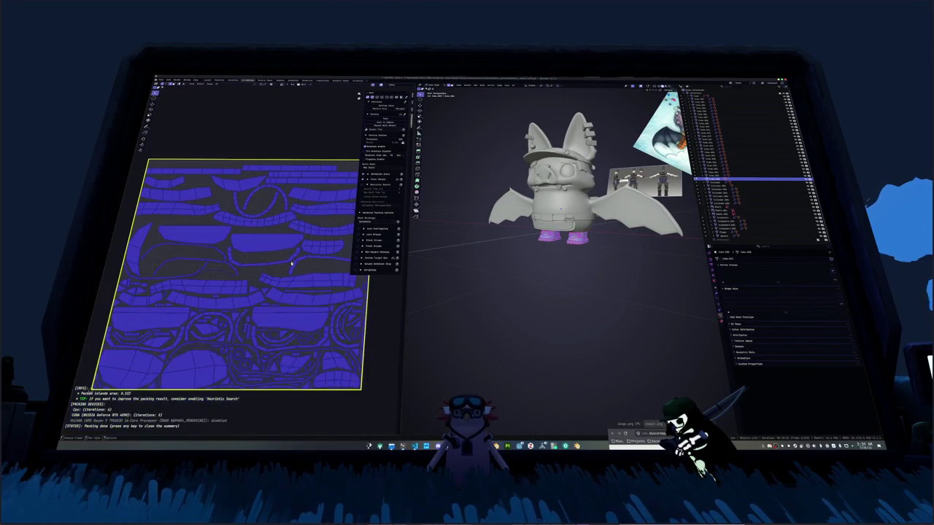
scroll(452, 291, "up", 3)
key("Tab")
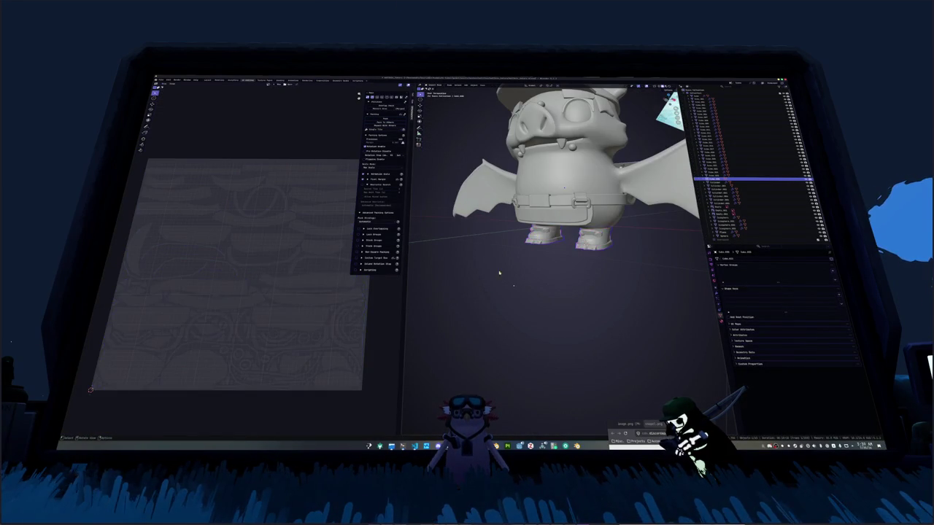
Select the belt and its second part on the bat.
middle_click_drag(531, 261, 586, 195)
left_click(730, 232)
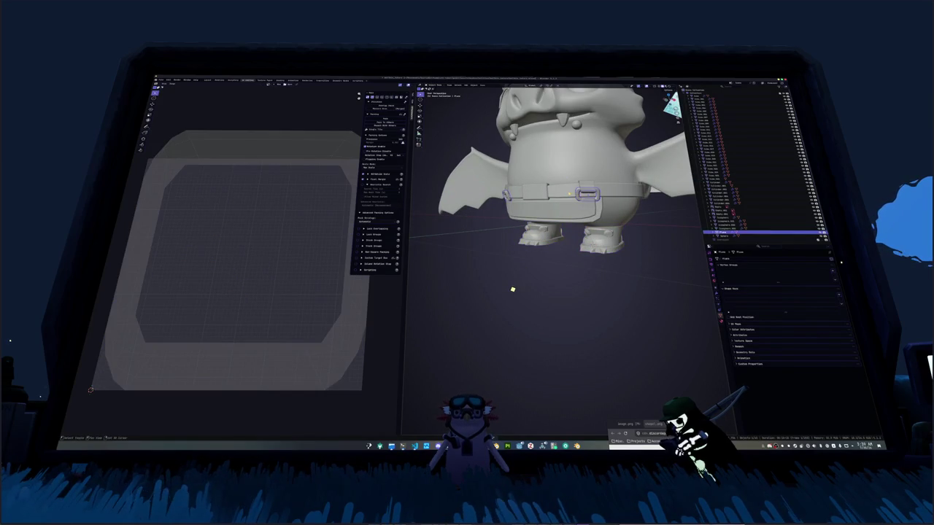
mouse_move(481, 219)
middle_mouse_down()
mouse_move(542, 213)
mouse_move(569, 182)
mouse_move(564, 175)
mouse_move(576, 172)
middle_mouse_up()
left_click(737, 203)
Convert the belt to a plain mesh, enter edit mode and frame it.
key("Tab")
key("Tab")
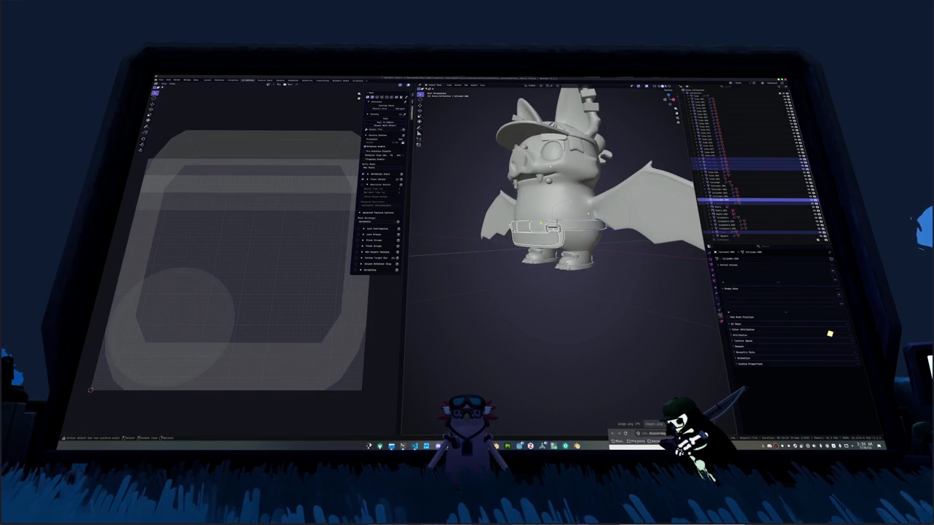
key("ctrl+a")
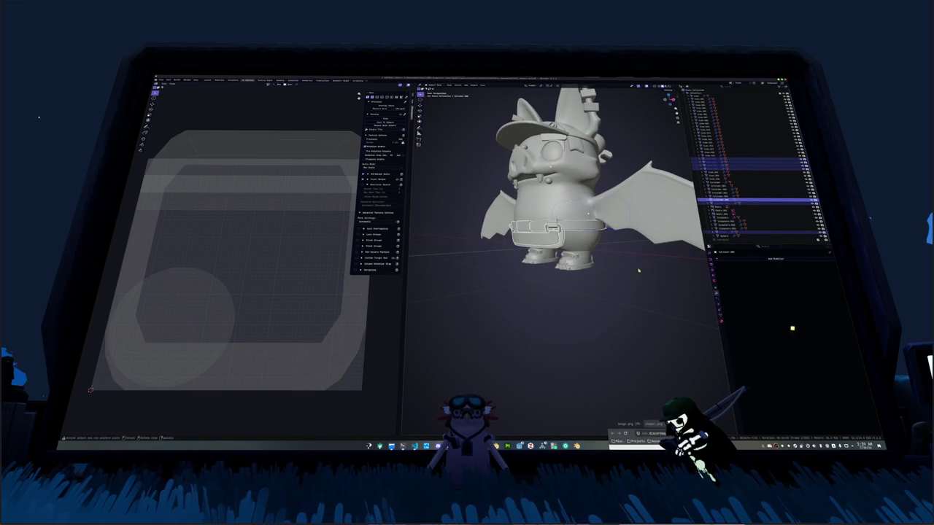
right_click(583, 262)
left_click(645, 281)
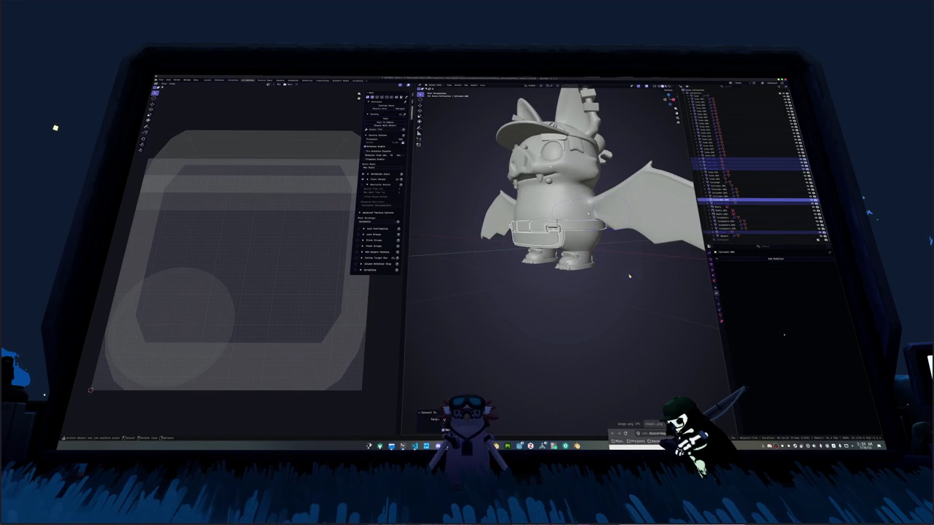
key("Tab")
key("KP_Decimal")
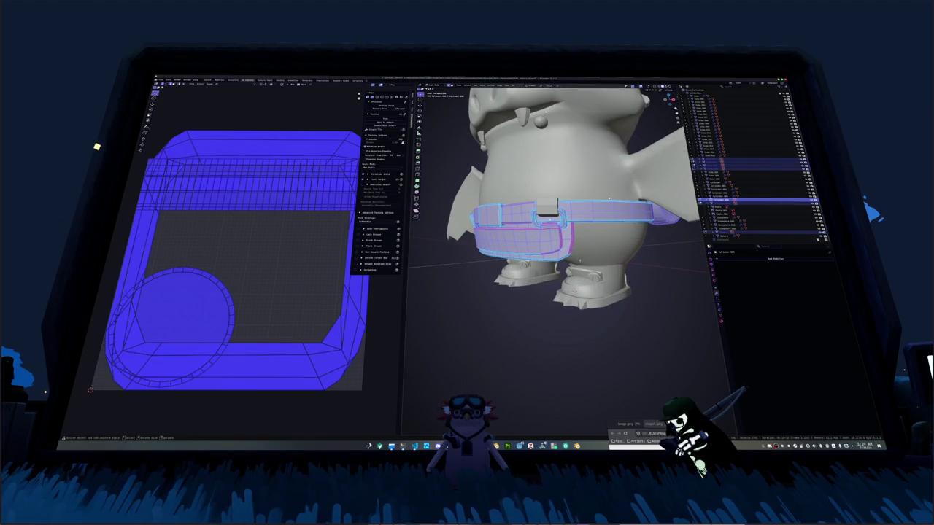
Deselect the belt, enable X-ray and run a boundary loop selection through the 'loop' search.
middle_click_drag(609, 198, 614, 197)
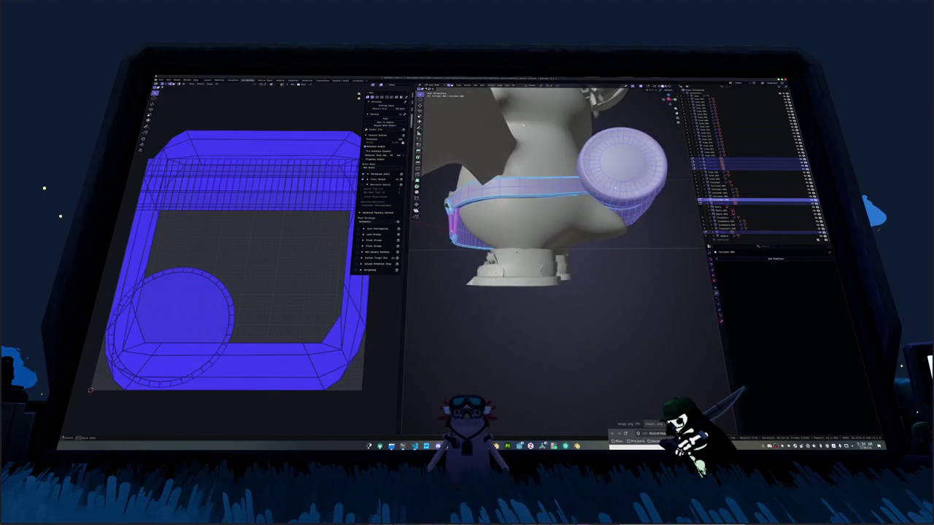
mouse_move(538, 115)
middle_mouse_down()
mouse_move(515, 117)
mouse_move(458, 283)
middle_mouse_up()
key("alt+a")
key("alt+z")
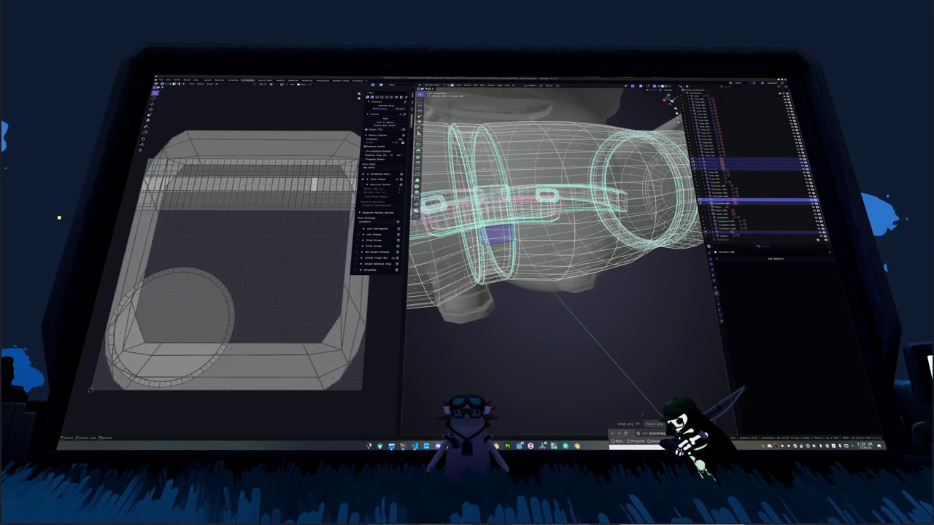
middle_click_drag(555, 219, 525, 219)
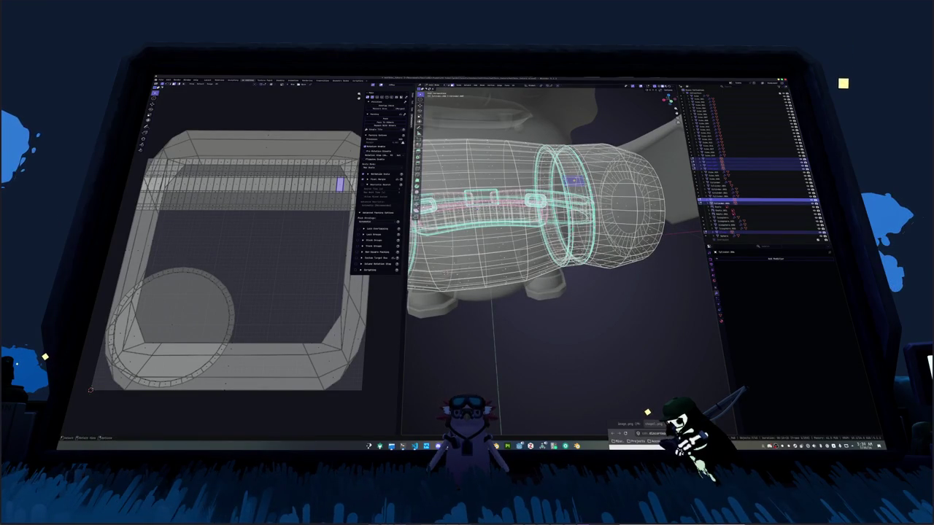
key("F3")
type("loop")
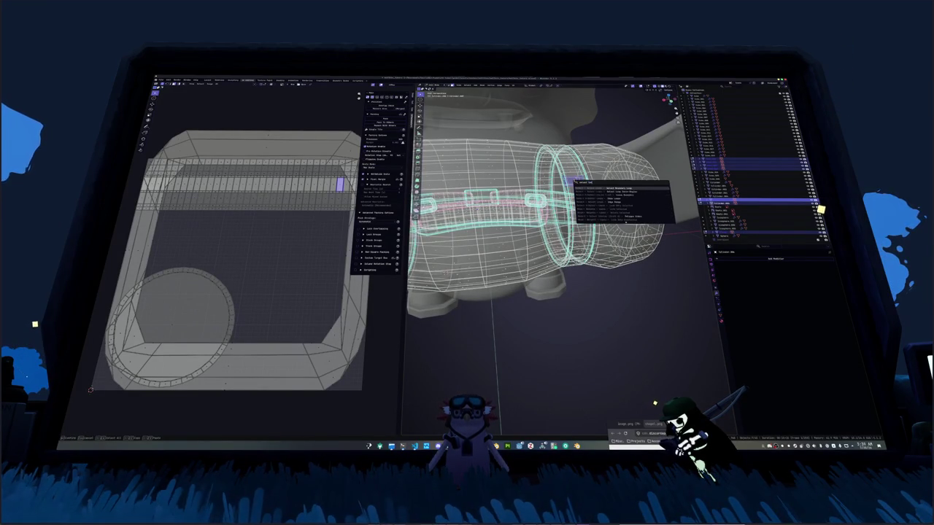
key("Return")
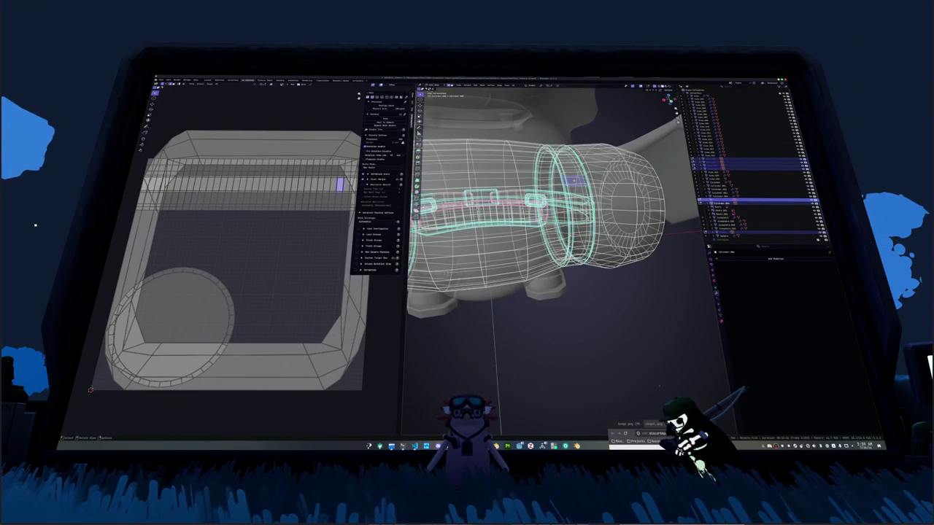
Select a loop via 'select loop', grow it to a face strip, delete it, then undo.
key("F3")
type("select loop")
key("Down")
key("Down")
key("Return")
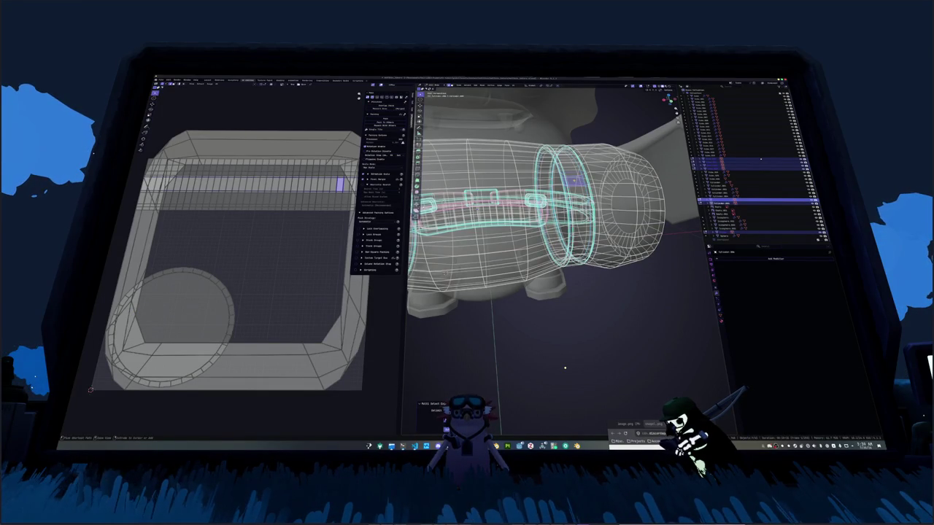
key("ctrl+KP_Add")
key("F3")
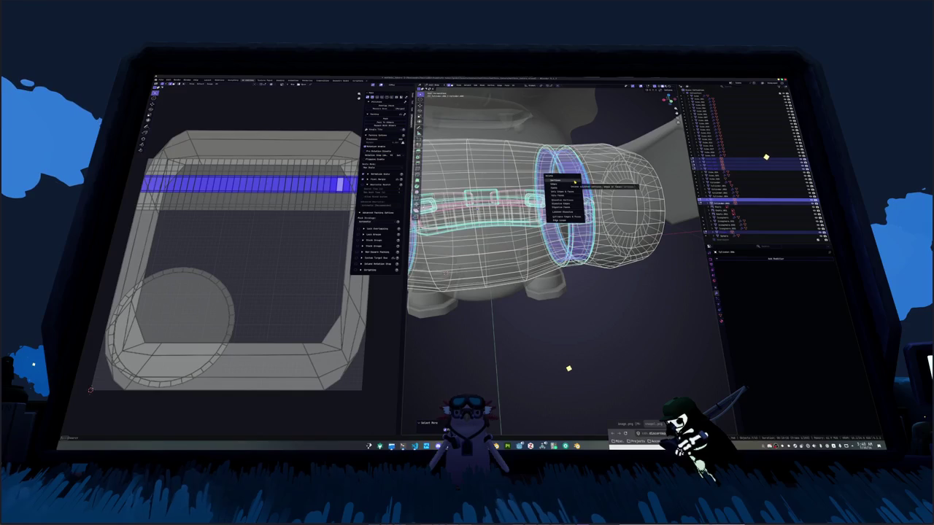
left_click(574, 182)
key("ctrl+z")
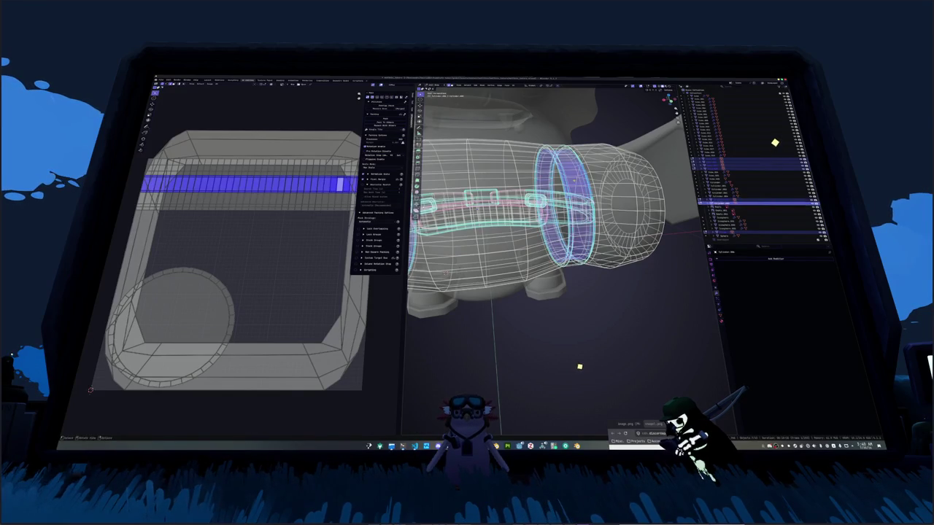
Select a face loop on the ring and delete it.
key("alt+z")
middle_click_drag(579, 366, 588, 371)
key("alt+z")
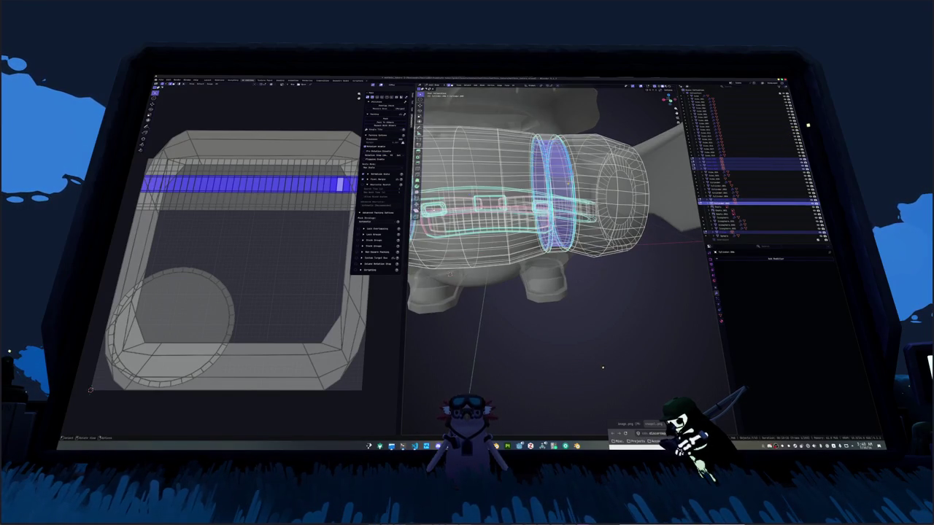
right_click_drag(604, 358, 510, 328, "ctrl")
mouse_move(511, 328)
middle_mouse_down()
mouse_move(452, 299)
mouse_move(430, 262)
mouse_move(438, 240)
middle_mouse_up()
scroll(426, 286, "up", 4)
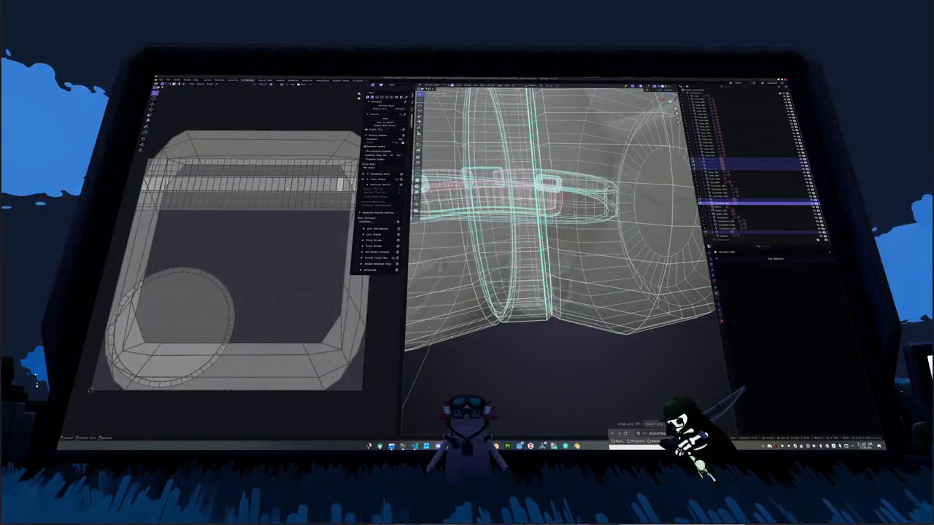
left_click(514, 306, "alt")
middle_click_drag(514, 307, 474, 267)
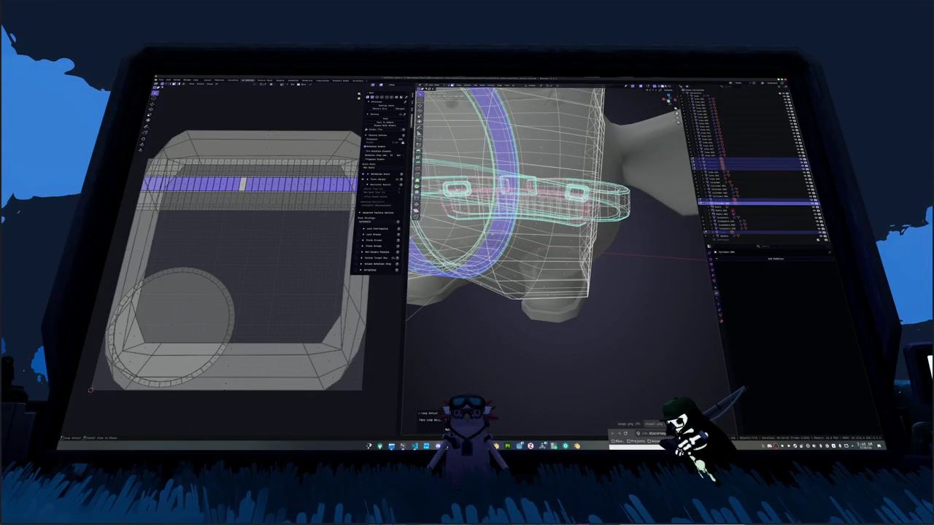
right_click(502, 231)
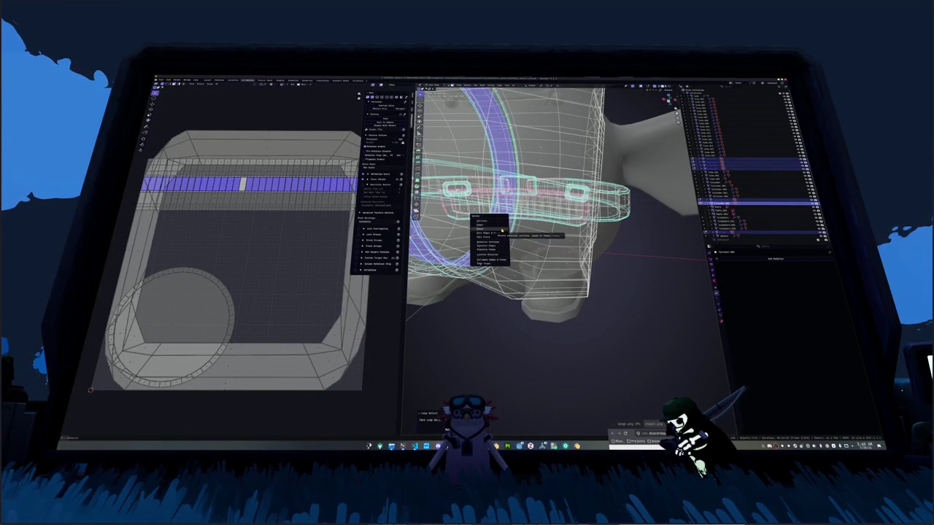
left_click(501, 229)
Select an edge loop on the ring and remove it.
middle_click_drag(501, 230, 529, 241)
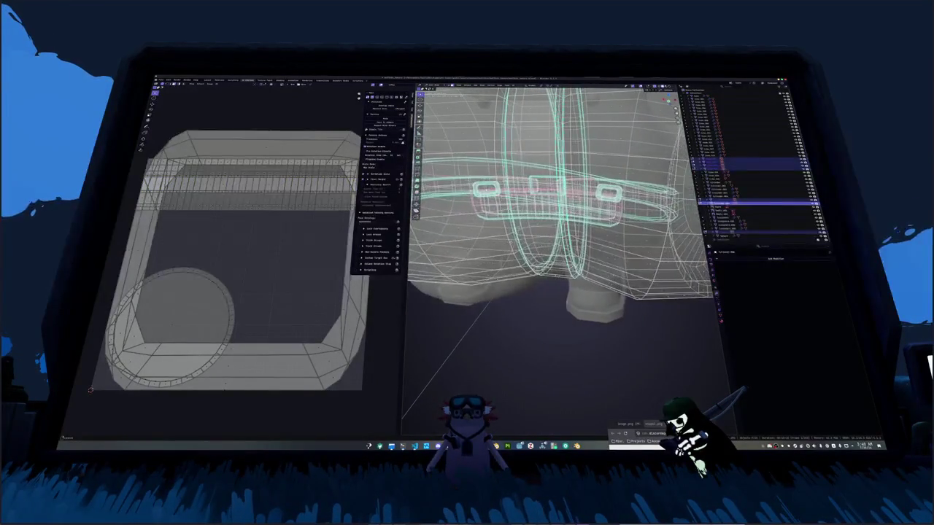
left_click(527, 241, "alt")
right_click(525, 240)
left_click(524, 243)
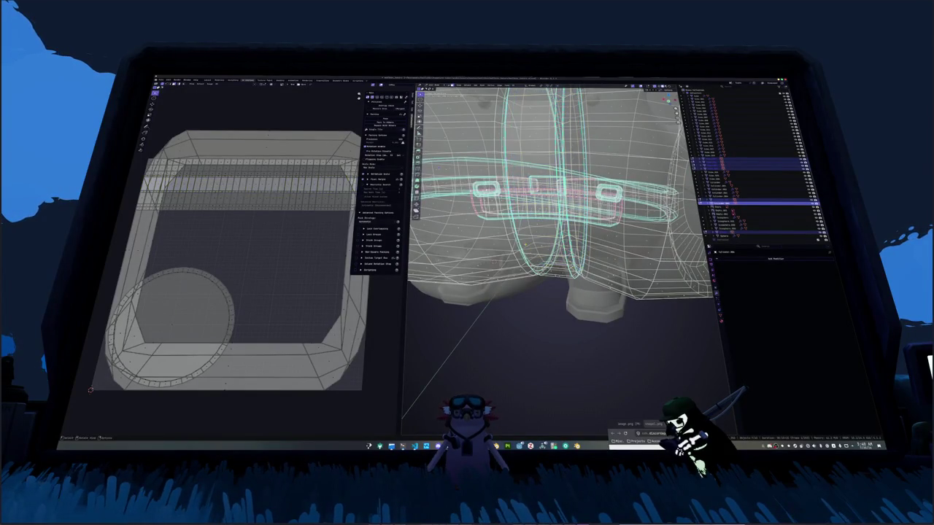
Select a ring face loop, scale it, grow the selection and delete those faces.
middle_click_drag(528, 241, 558, 244)
left_click(550, 242, "alt")
key("s")
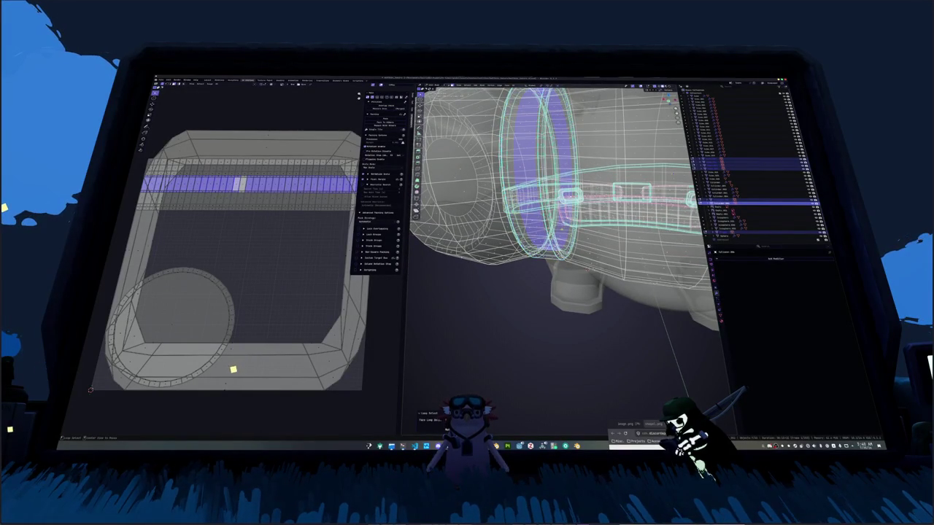
key("ctrl+KP_Add")
key("x")
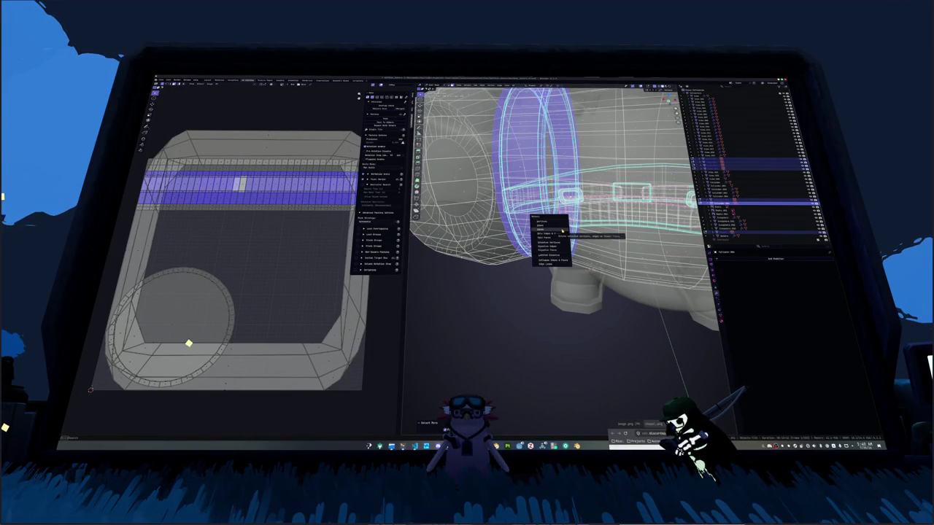
left_click(562, 231)
Delete the remaining ring of faces, leave edit mode, turn off X-ray and zoom out.
key("alt+z")
left_click(562, 230, "alt")
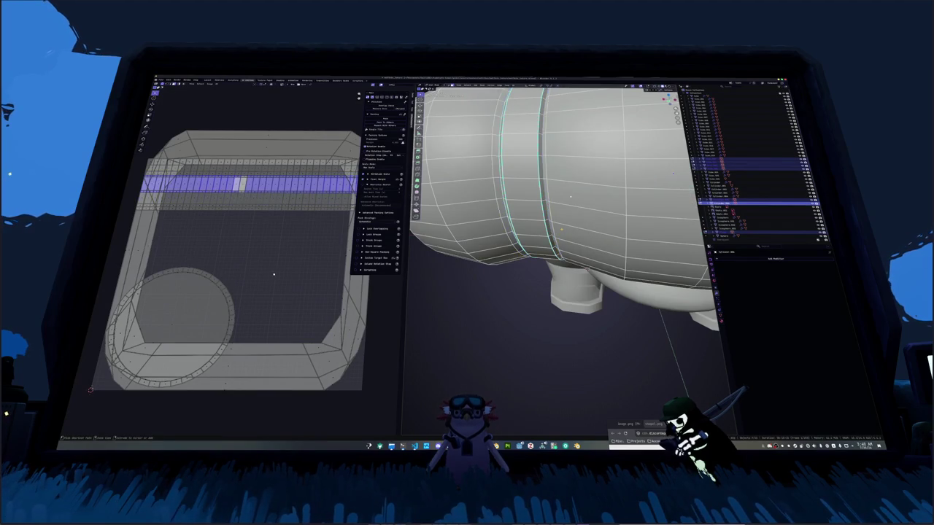
key("alt+z")
middle_click_drag(561, 230, 561, 229)
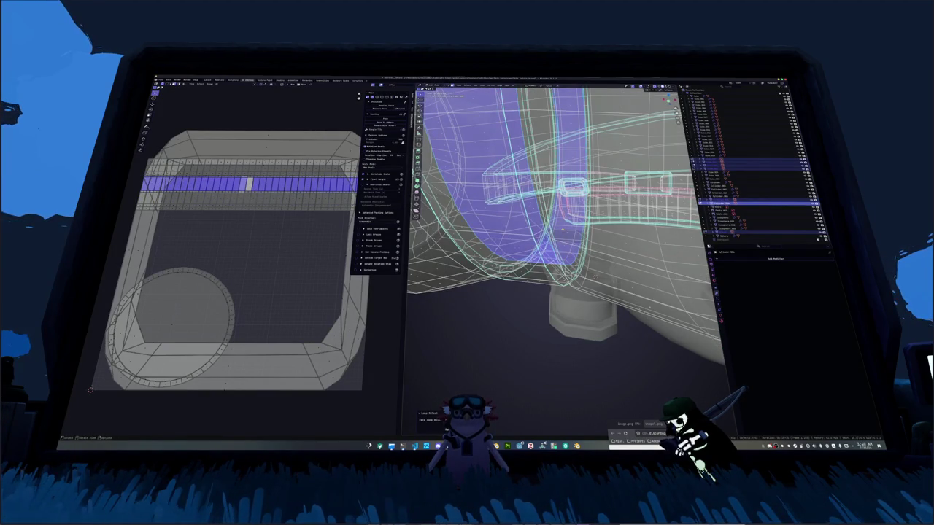
key("x")
left_click(562, 230)
key("Tab")
key("alt+z")
scroll(563, 231, "down", 3)
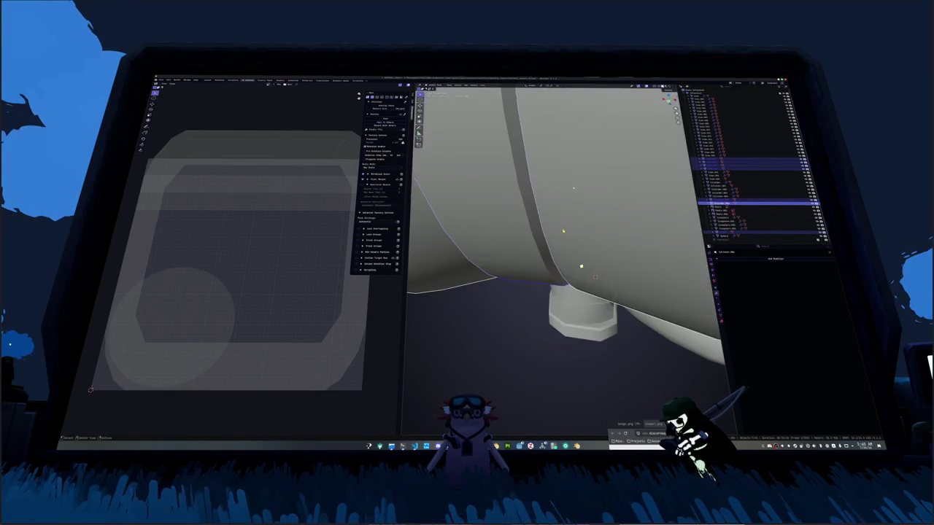
scroll(563, 231, "down", 3)
middle_click_drag(563, 231, 534, 233)
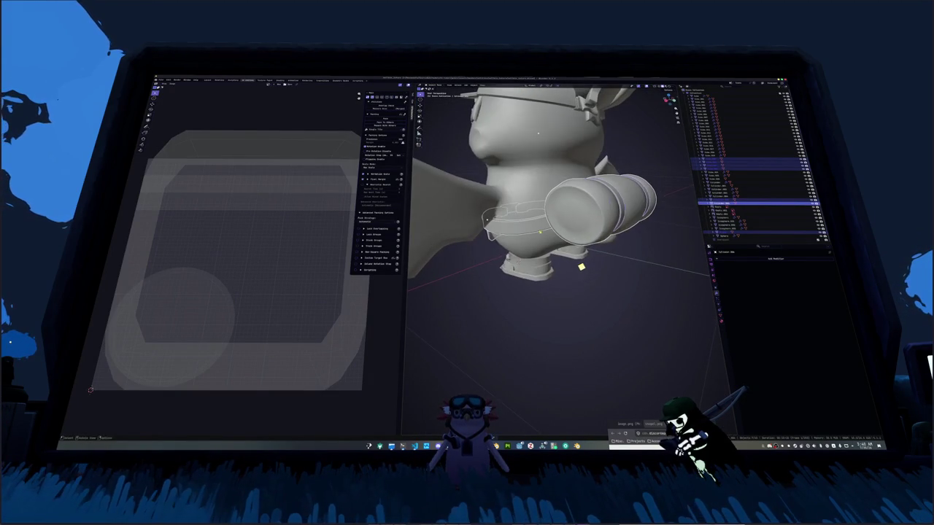
Mark the drum's ring loop and a second drum edge loop as UV seams.
key("Tab")
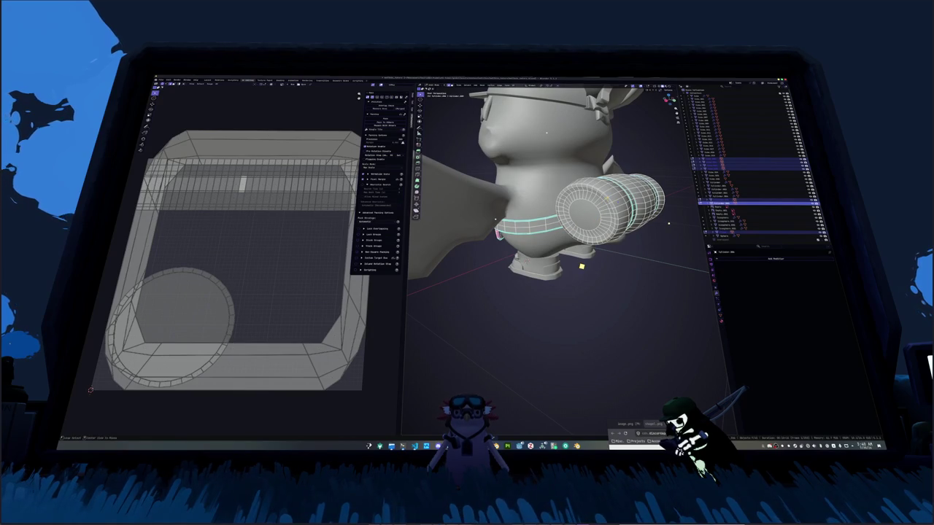
middle_click_drag(546, 132, 614, 122)
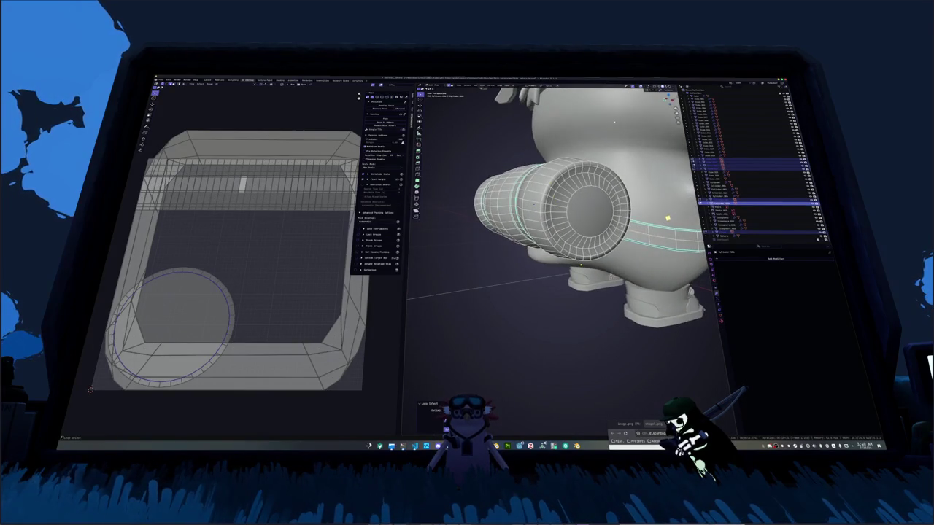
right_click(547, 235)
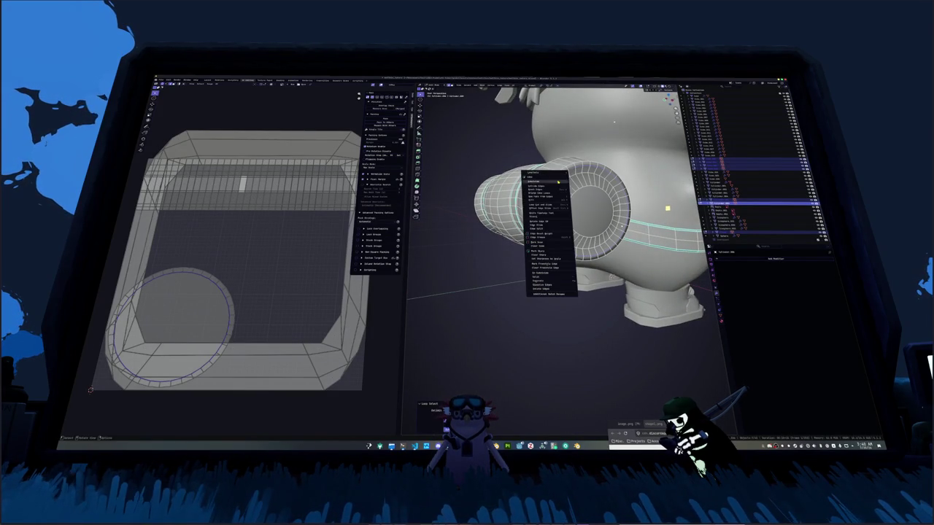
left_click(547, 235)
middle_click_drag(614, 122, 639, 236)
left_click(506, 170, "alt")
right_click(506, 170)
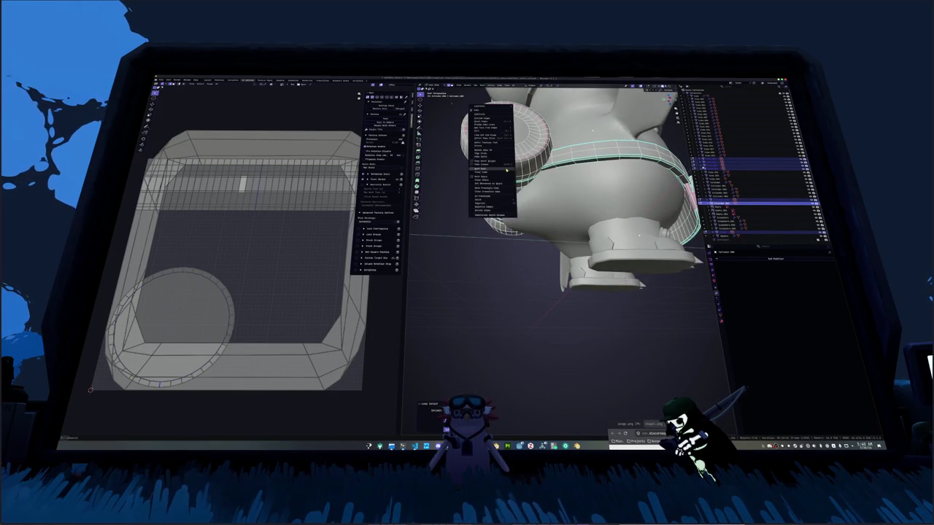
left_click(506, 170)
Select a third edge loop on the drum and mark it as a seam.
middle_click_drag(506, 170, 707, 333)
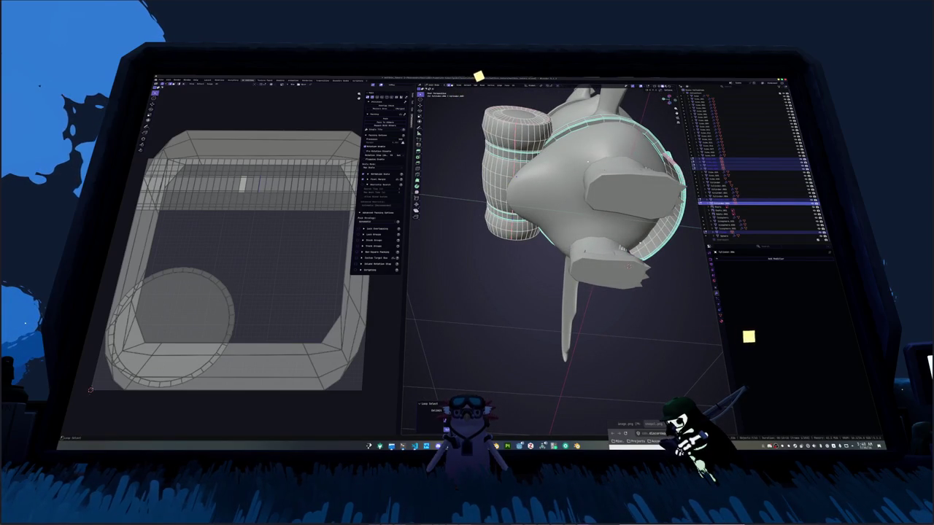
left_click(487, 81)
left_click(510, 98)
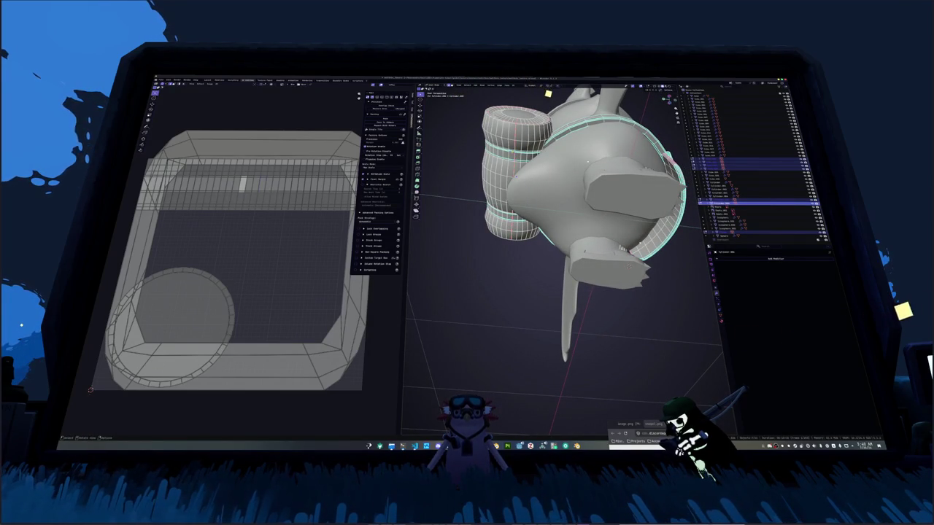
right_click(506, 169)
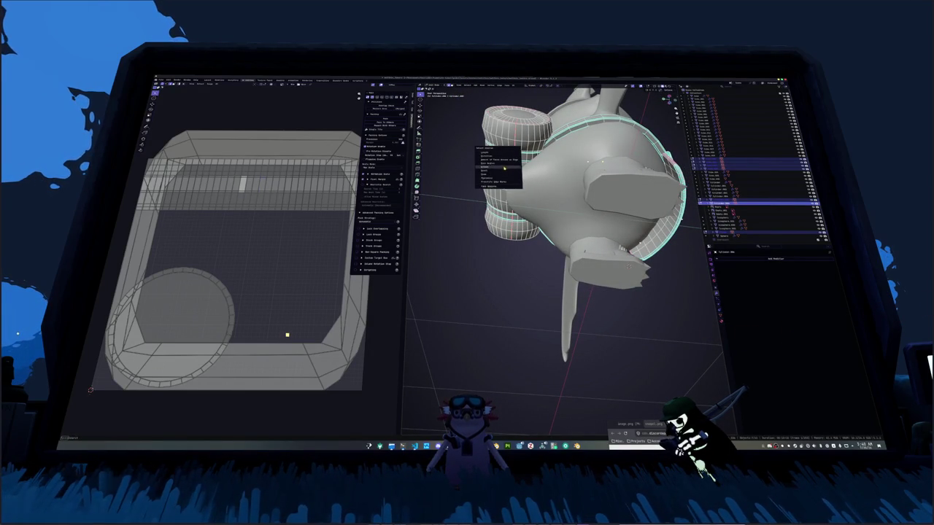
left_click(502, 178)
right_click(500, 178)
left_click(503, 179)
middle_click_drag(502, 180, 498, 161)
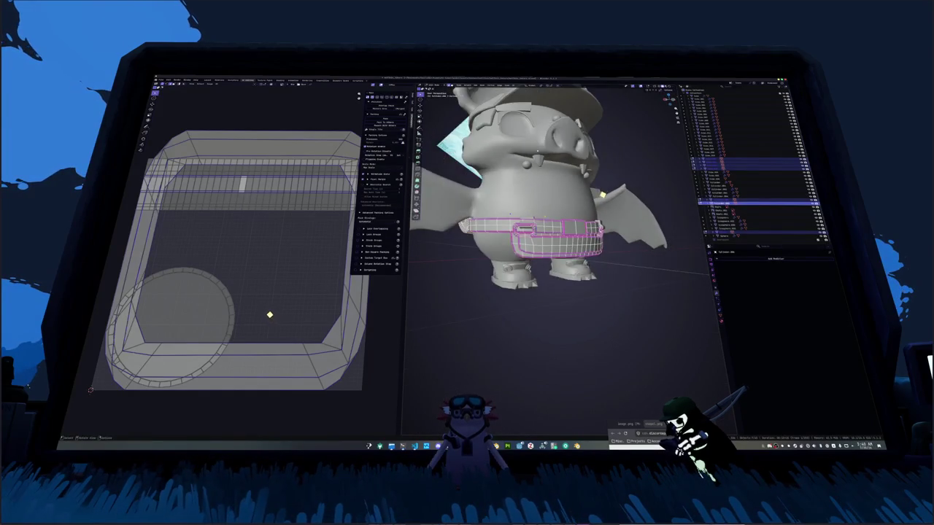
Apply all transforms on the belt strap loop.
middle_click_drag(602, 194, 576, 253)
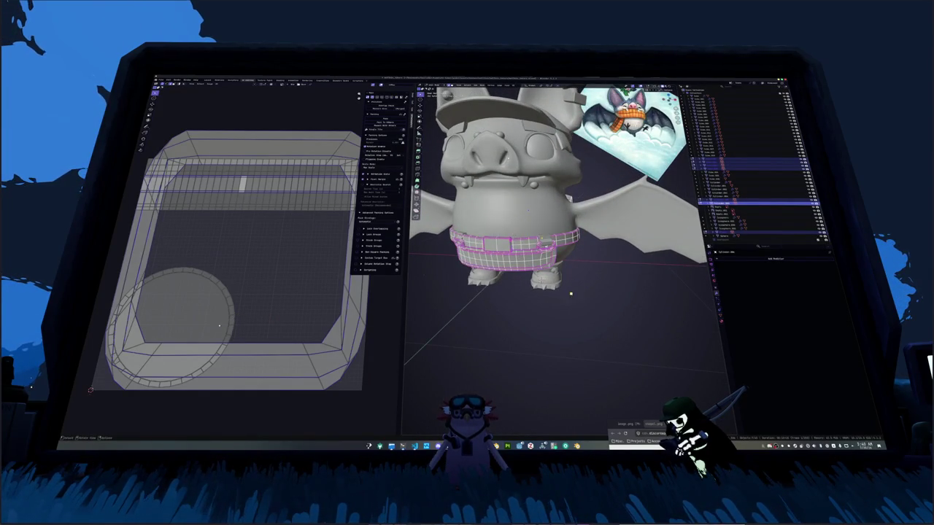
scroll(571, 290, "up", 5)
key("Tab")
right_click(520, 234)
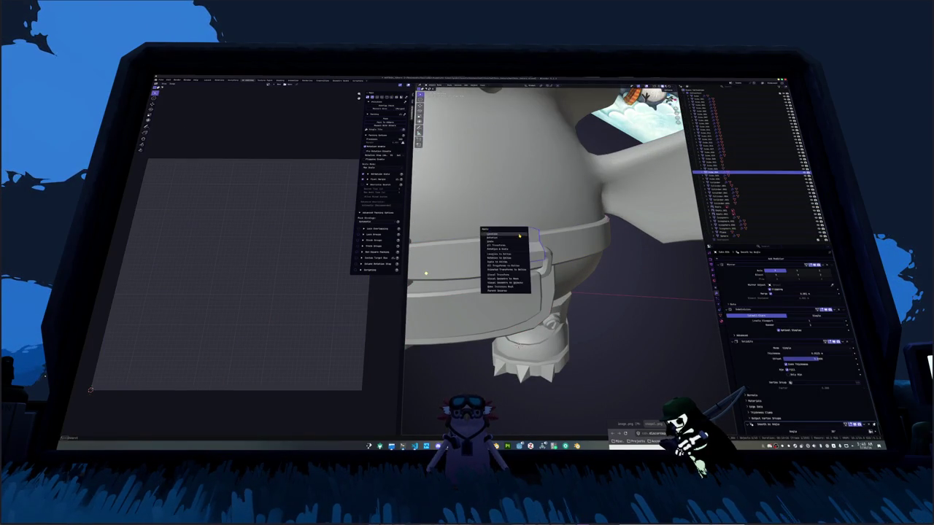
left_click(518, 242)
key("alt+z")
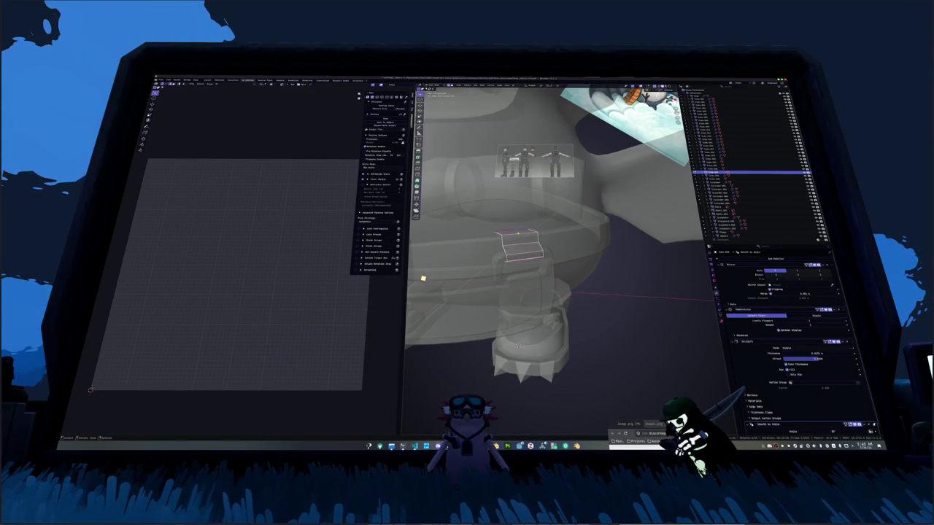
key("Tab")
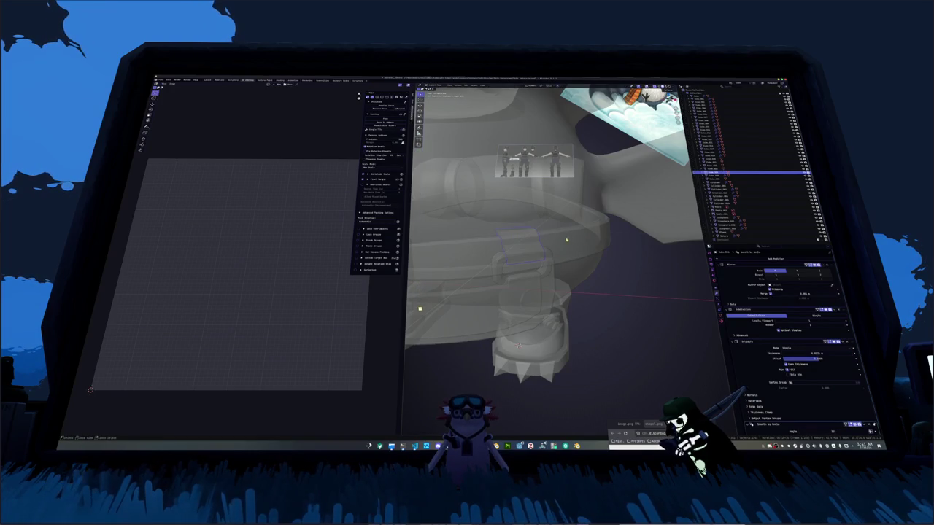
key("ctrl+a")
left_click(592, 248)
key("alt+z")
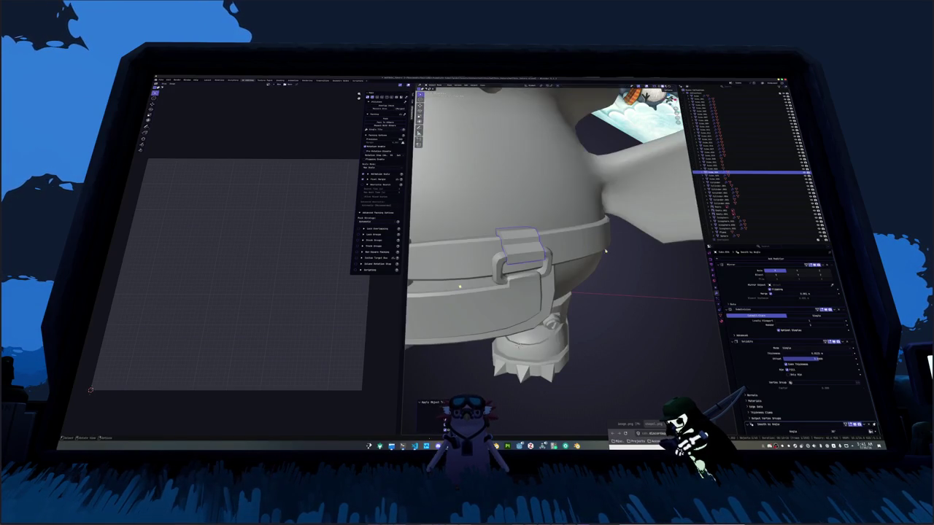
Apply the Mirror and Subdivision modifiers, try a Bevel with Smooth by Angle, then remove the Bevel.
key("ctrl+a")
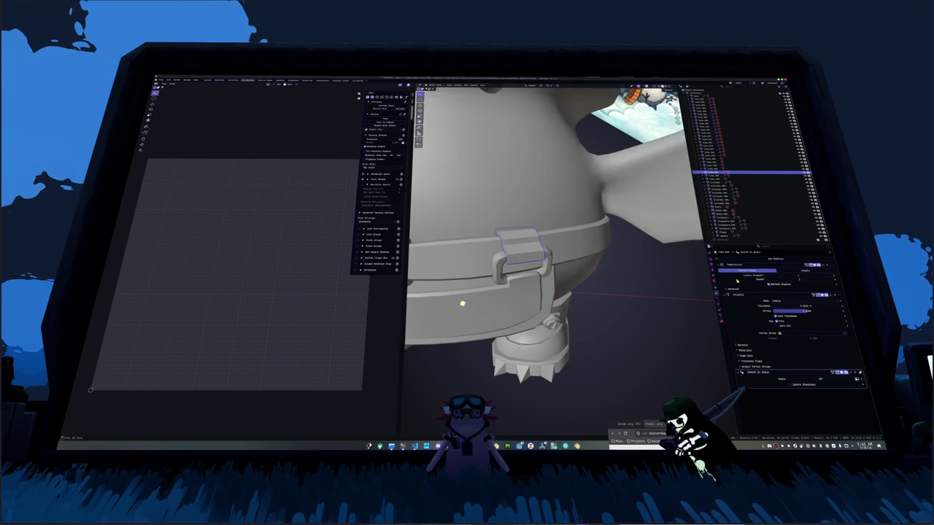
key("ctrl+a")
key("ctrl+a")
key("ctrl+a")
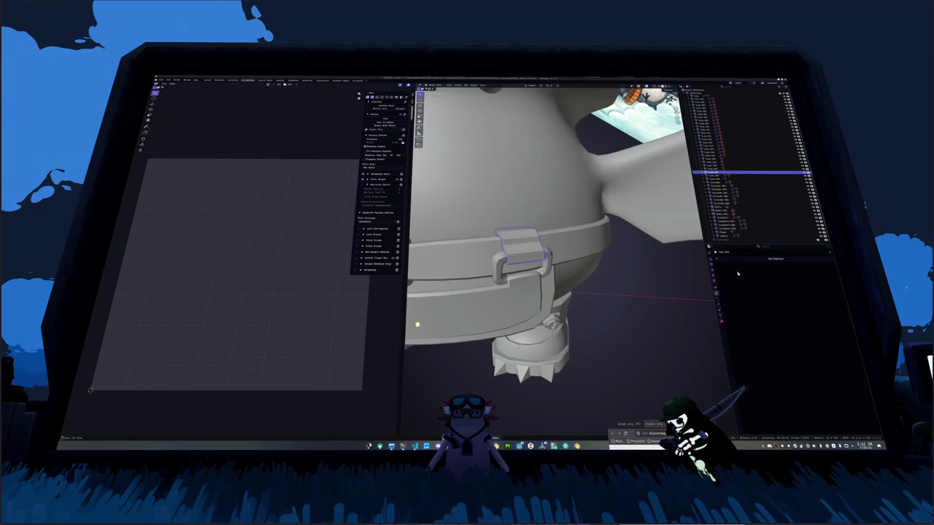
left_click(734, 260)
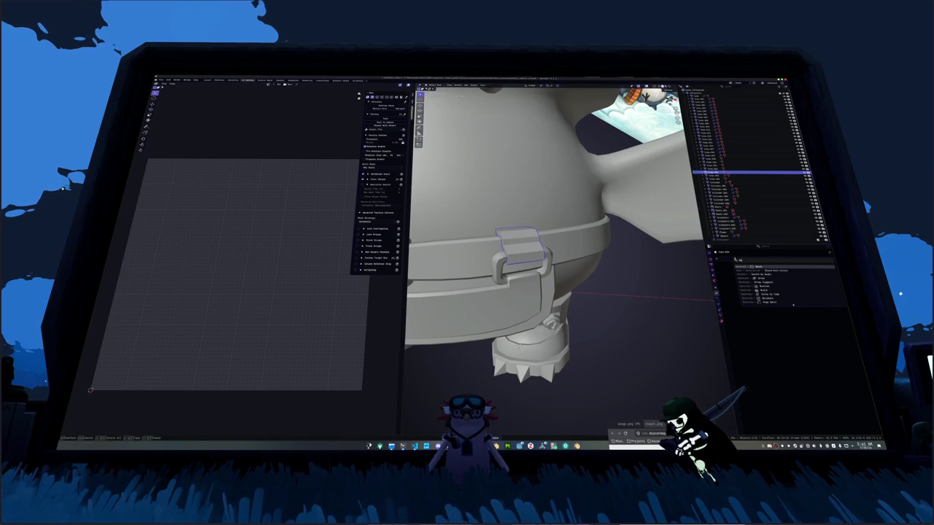
left_click(638, 259)
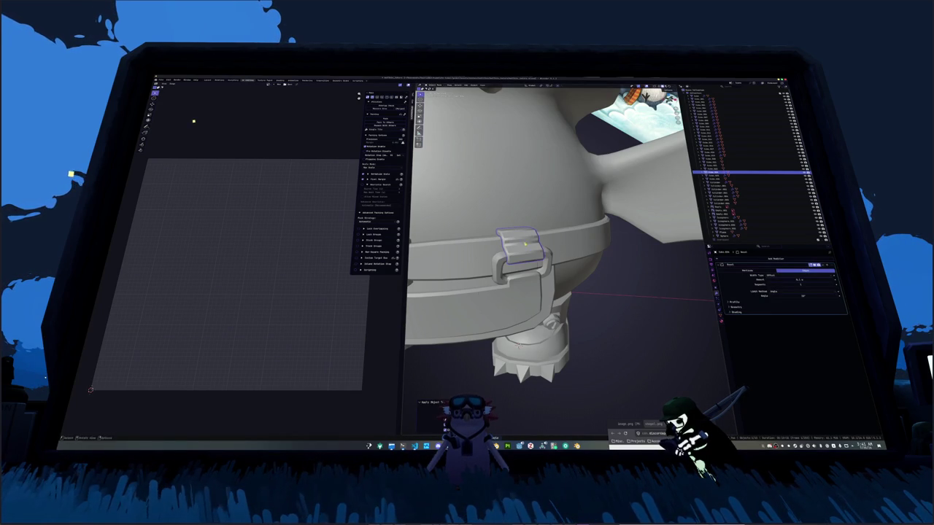
right_click(511, 235)
left_click(523, 236)
middle_click_drag(524, 235, 630, 245)
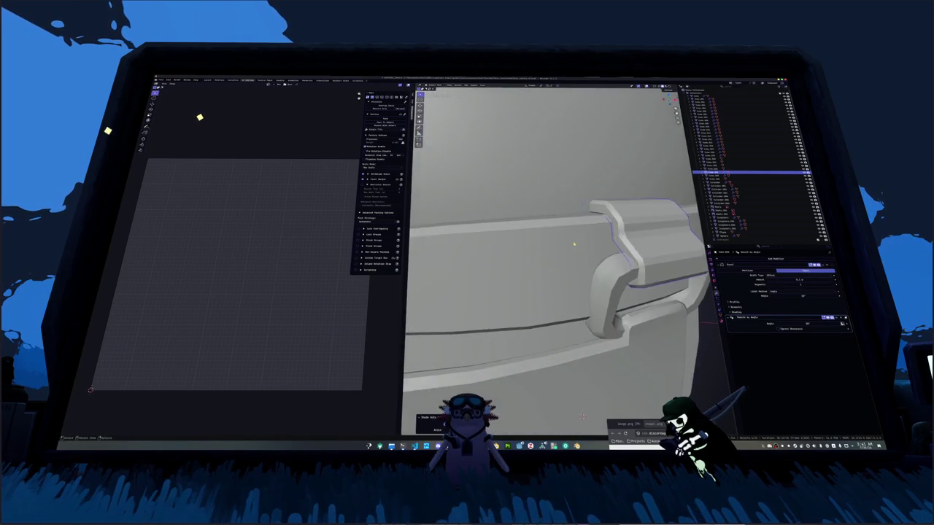
scroll(631, 245, "down", 2)
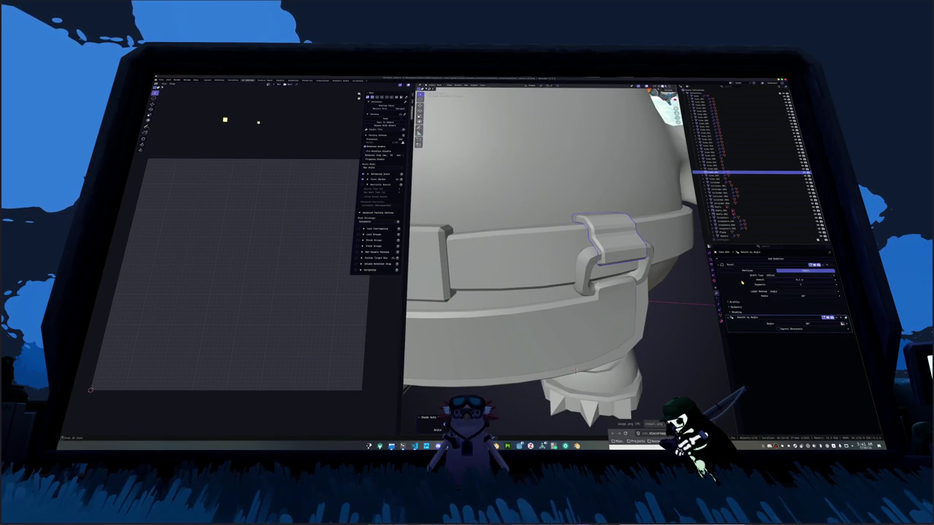
key("ctrl+x")
key("ctrl+x")
middle_click_drag(576, 262, 598, 250)
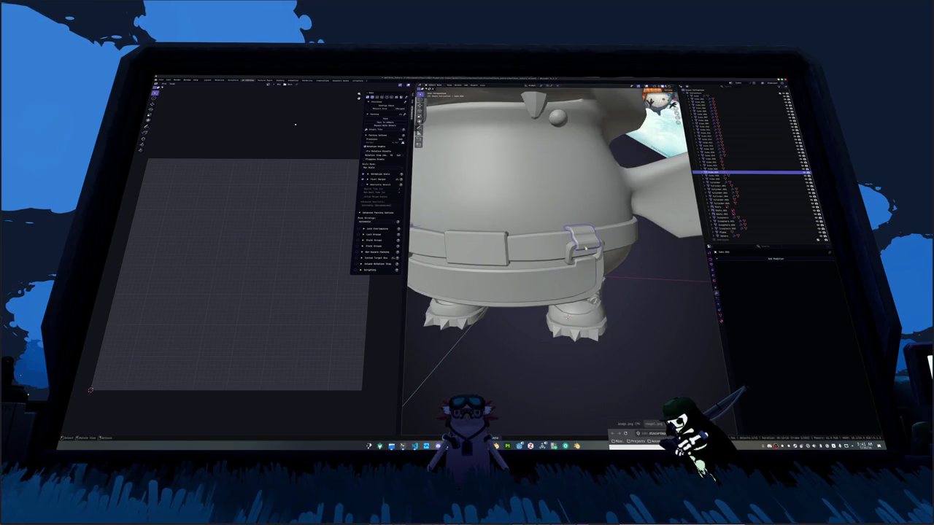
Select the belt object and enter its Edit Mode.
left_click(582, 243)
scroll(758, 172, "down", 1)
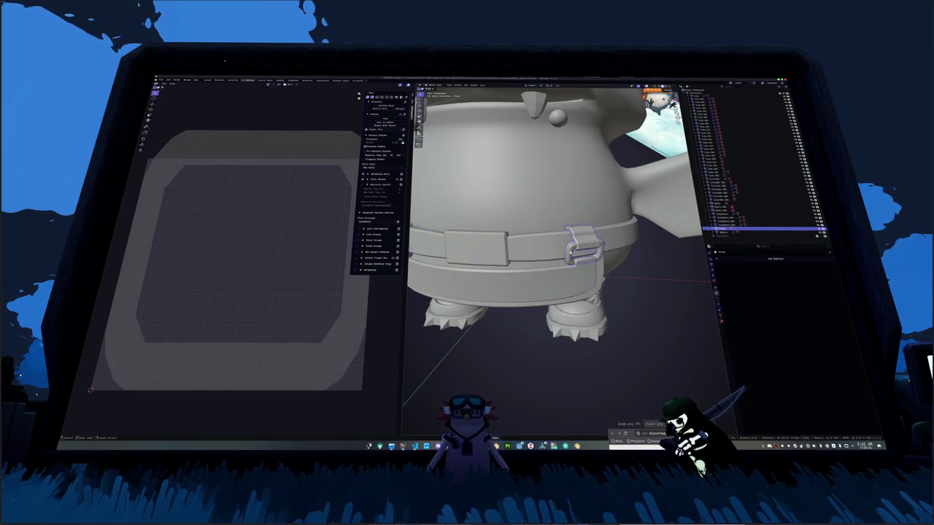
key("Tab")
key("Tab")
left_click(511, 245)
key("KP_Decimal")
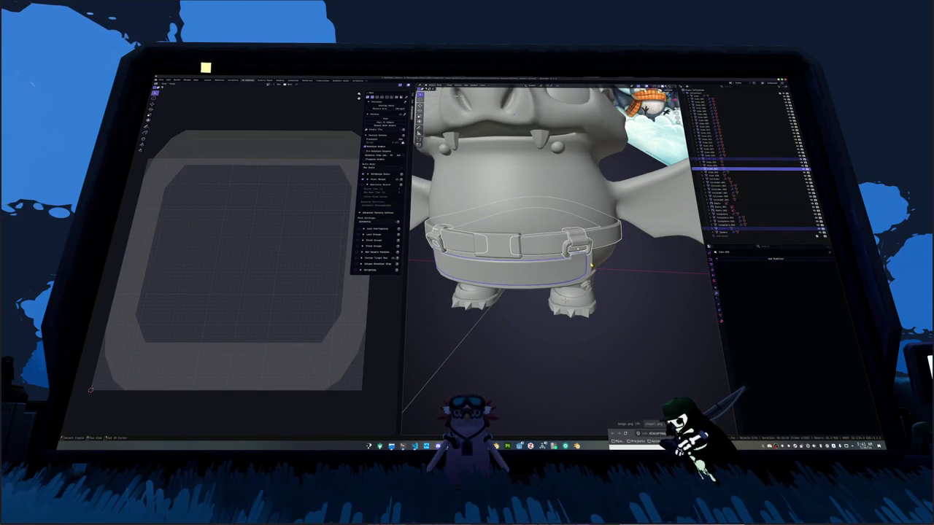
mouse_move(554, 189)
middle_mouse_down()
mouse_move(525, 147)
mouse_move(565, 227)
mouse_move(598, 231)
mouse_move(590, 219)
mouse_move(613, 199)
middle_mouse_up()
left_click(567, 228)
left_click(568, 237)
key("Tab")
scroll(613, 199, "up", 3)
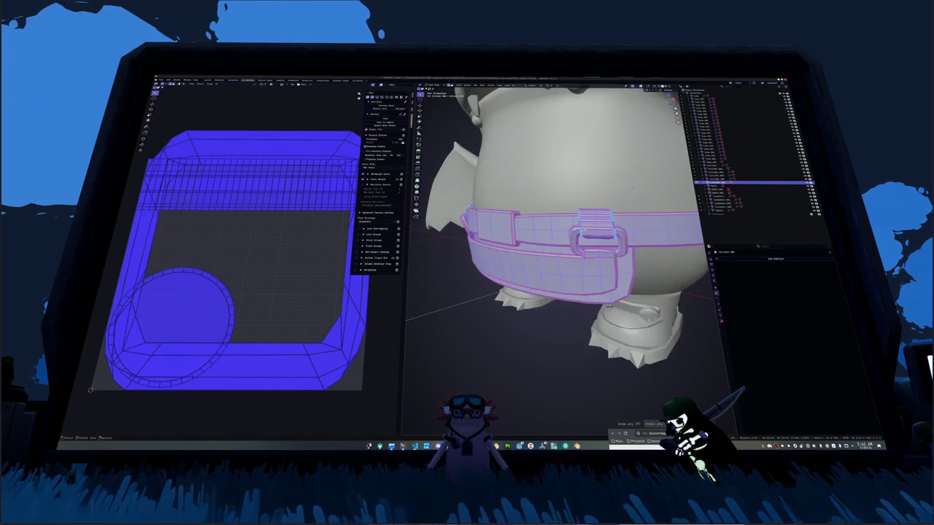
Mark the chosen belt edges as UV seams.
left_click(191, 179)
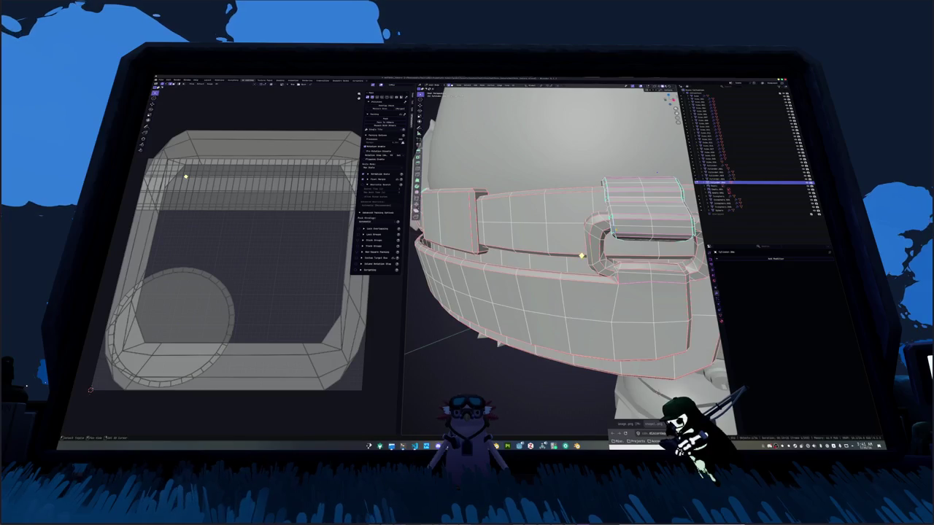
key("a")
key("ctrl+e")
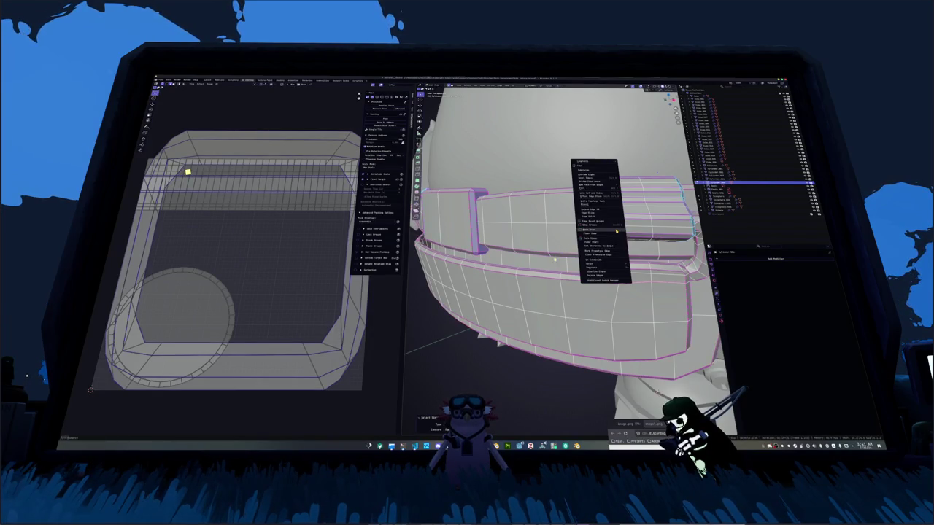
left_click(617, 231)
scroll(616, 231, "down", 3)
Unwrap the entire belt, pack its UV islands, and deselect everything.
key("a")
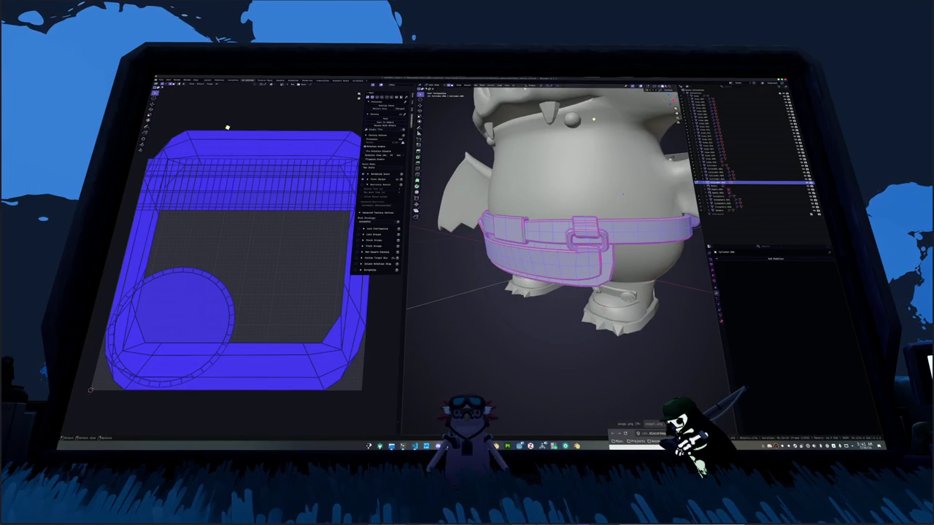
key("u")
key("Return")
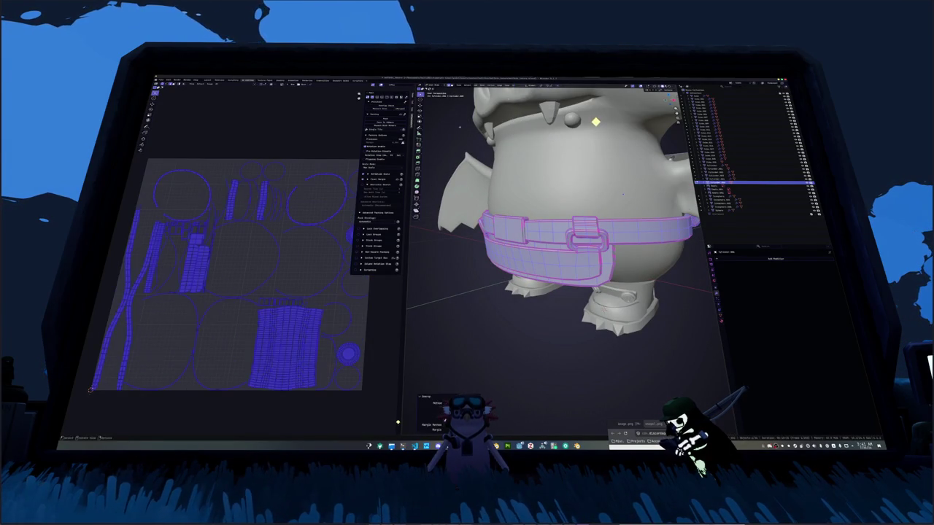
middle_click_drag(503, 146, 525, 90)
key("u")
left_click(520, 94)
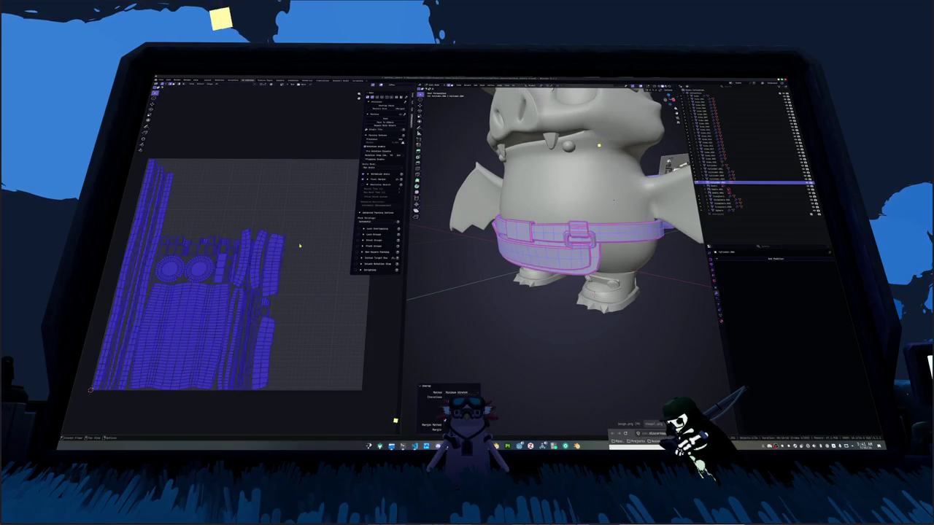
left_click(385, 120)
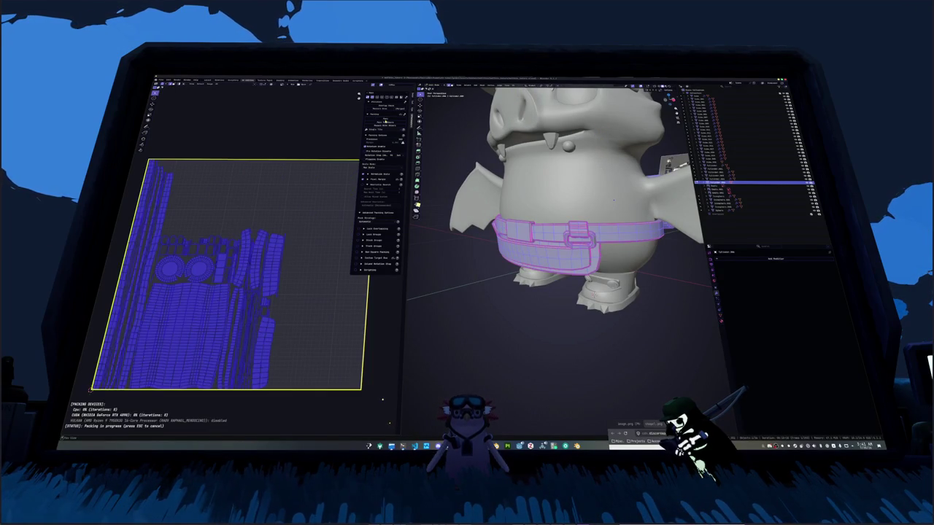
key("alt+a")
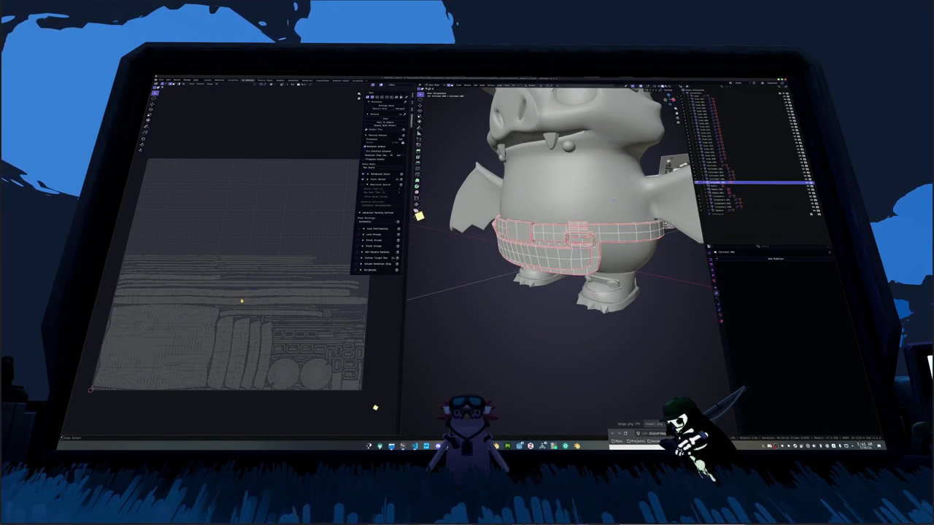
mouse_move(452, 306)
middle_mouse_down()
mouse_move(481, 321)
mouse_move(469, 300)
mouse_move(463, 324)
middle_mouse_up()
Mark a selected belt edge loop as a seam.
scroll(468, 297, "up", 3)
left_click(463, 324, "alt")
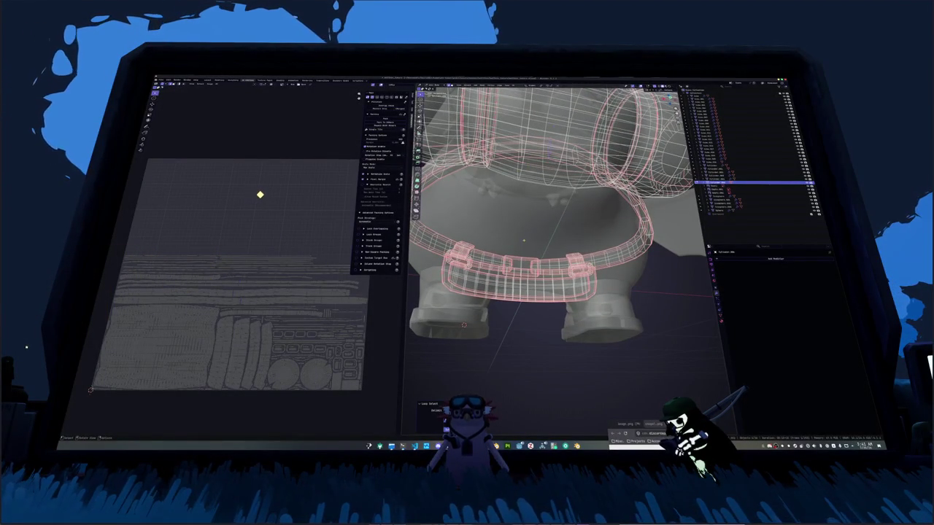
key("ctrl+e")
left_click(508, 310)
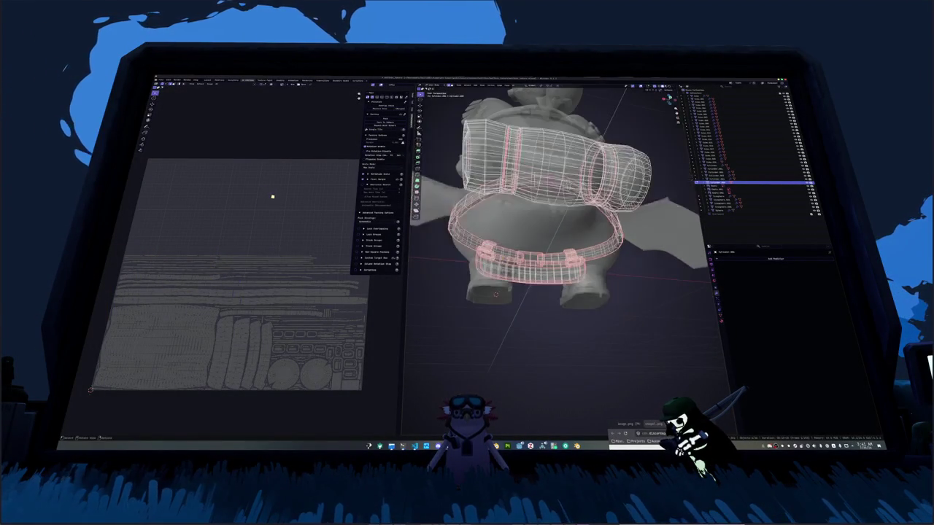
Select the whole mesh, unwrap it with the new seam, and deselect everything.
key("a")
left_click(513, 85)
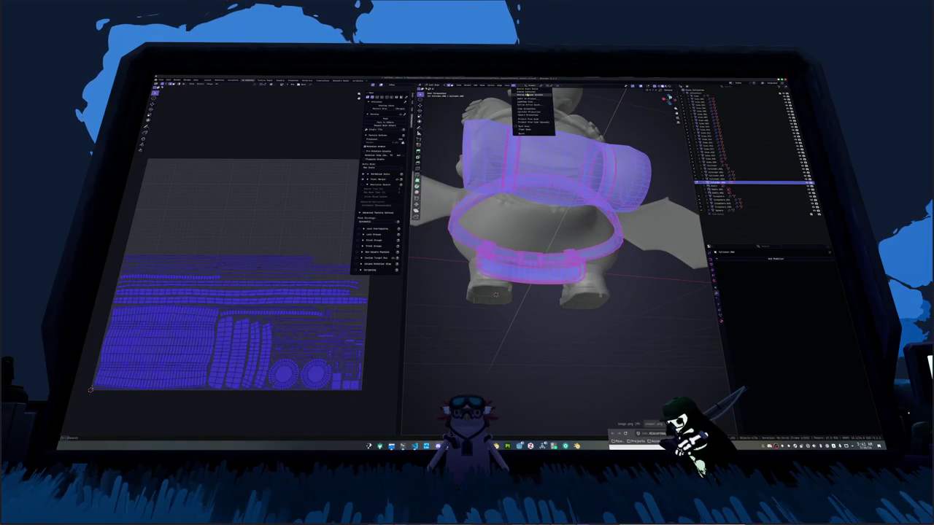
left_click(522, 92)
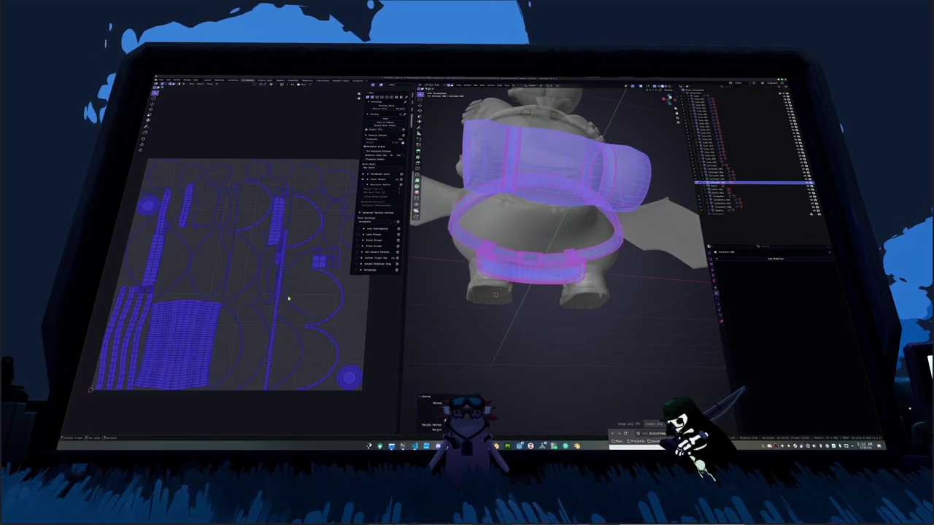
key("alt+a")
mouse_move(555, 219)
middle_mouse_down()
mouse_move(591, 213)
mouse_move(568, 197)
mouse_move(583, 182)
middle_mouse_up()
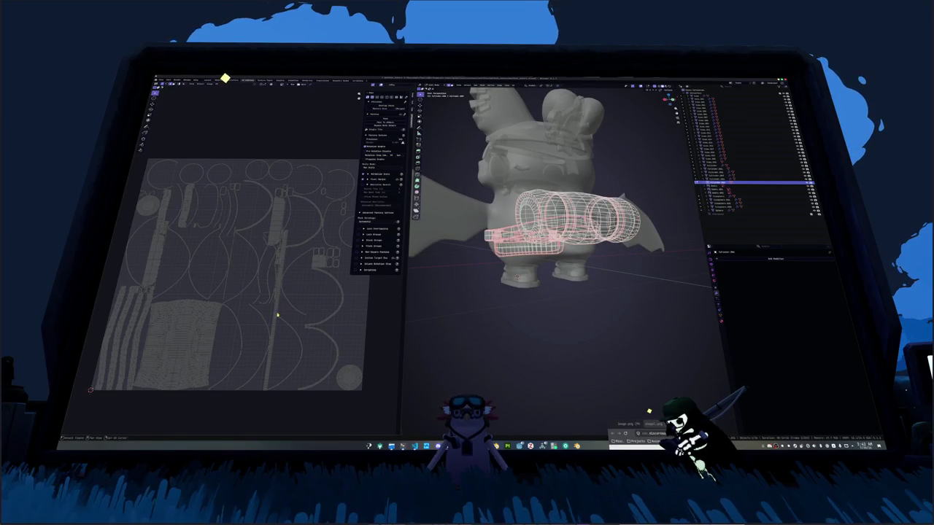
mouse_move(412, 292)
middle_mouse_down()
mouse_move(511, 311)
mouse_move(486, 273)
mouse_move(526, 273)
mouse_move(551, 299)
middle_mouse_up()
In wireframe shading, mark one edge loop around the drum cylinder as a seam.
scroll(452, 305, "up", 5)
key("shift+z")
key("shift+z")
middle_click_drag(547, 219, 528, 170)
left_click(514, 281, "alt")
key("ctrl+e")
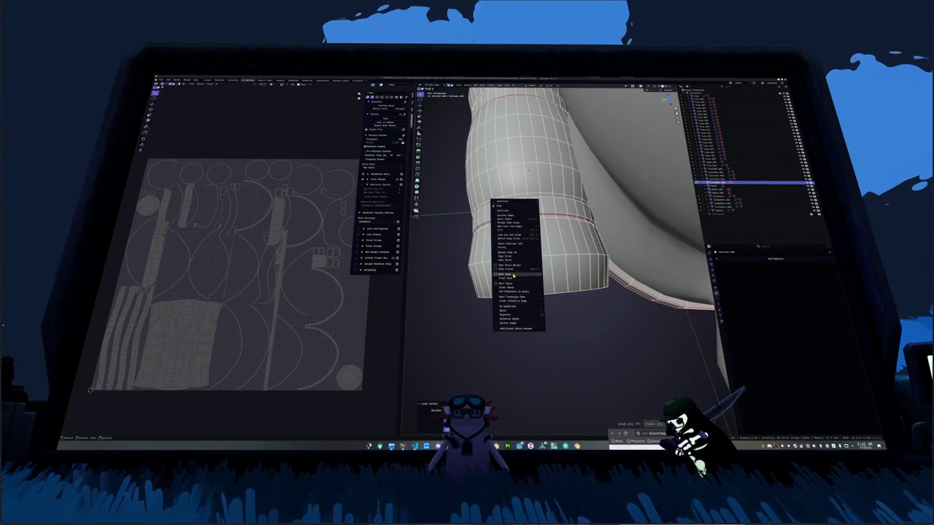
left_click(513, 275)
Mark a second cylinder loop and the cap edges as seams.
mouse_move(528, 170)
middle_mouse_down()
mouse_move(541, 252)
mouse_move(564, 232)
middle_mouse_up()
left_click(564, 232)
key("ctrl+e")
left_click(550, 219)
key("ctrl+e")
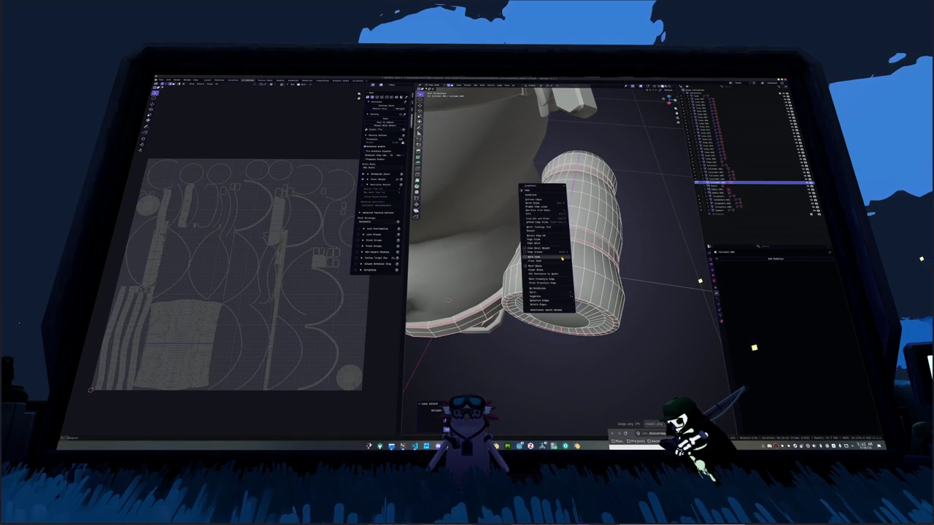
left_click(554, 223)
mouse_move(554, 222)
middle_mouse_down()
mouse_move(574, 196)
mouse_move(562, 191)
middle_mouse_up()
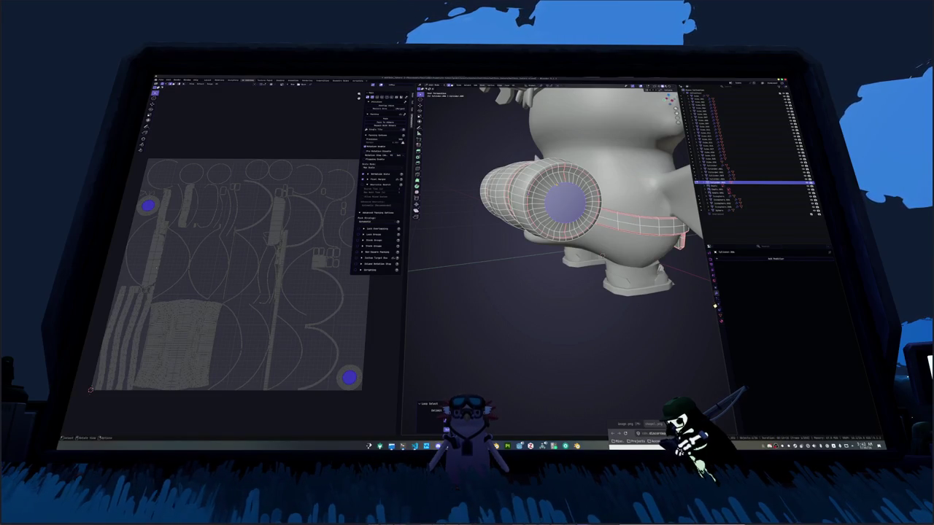
Select the whole cylinder and unwrap it with its new seams.
key("a")
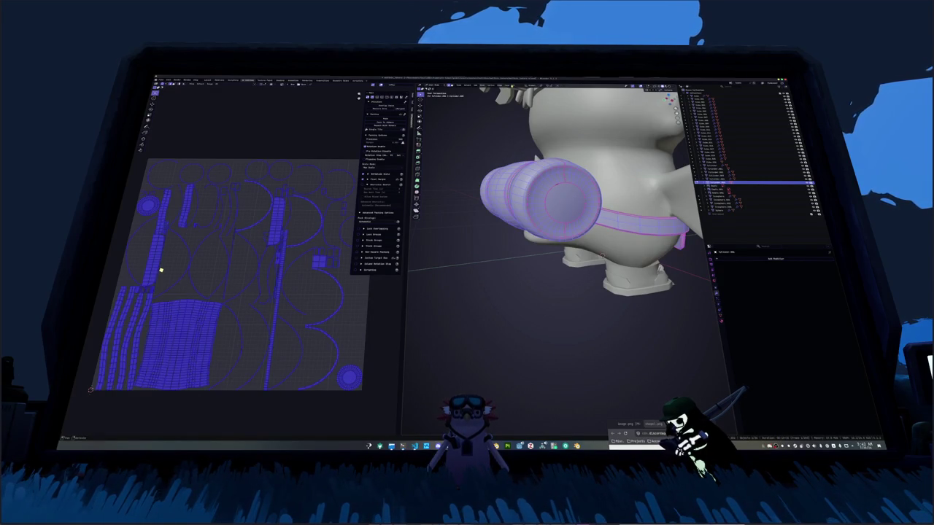
left_click(514, 85)
left_click(523, 95)
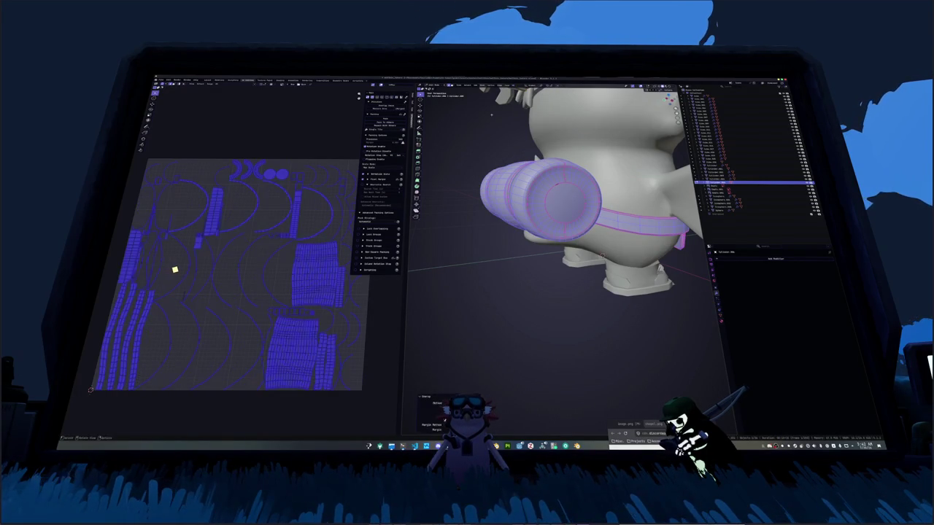
left_click(283, 272)
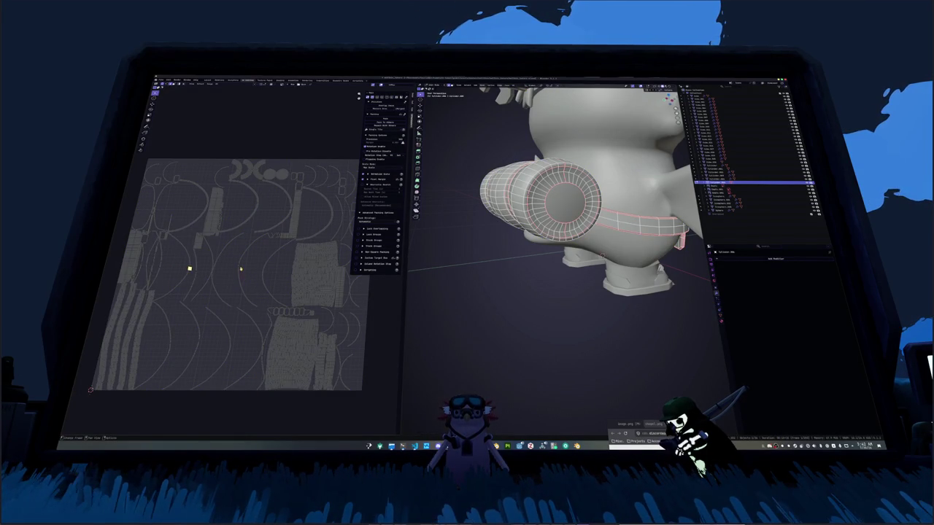
middle_click_drag(467, 277, 462, 248)
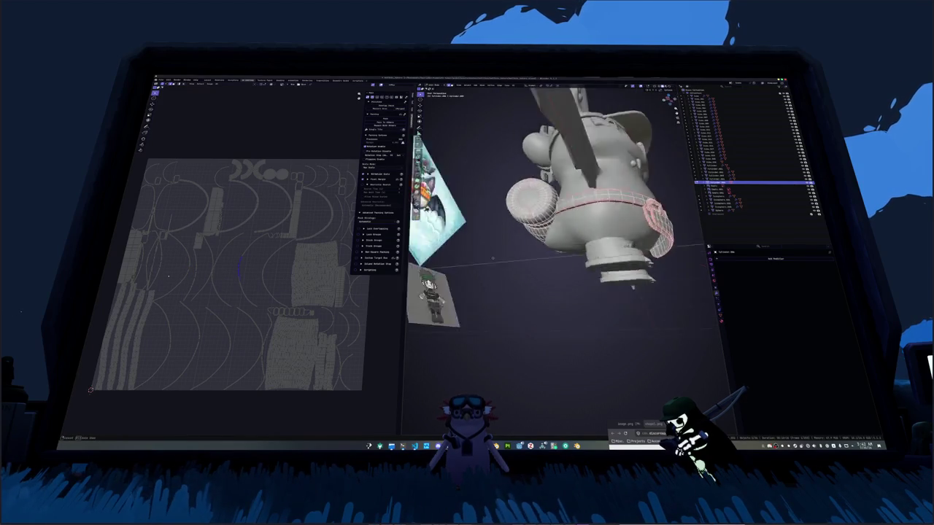
middle_click_drag(462, 248, 481, 233)
middle_click_drag(500, 278, 500, 267)
Select everything and pack all UV islands into the UV square, then deselect.
key("a")
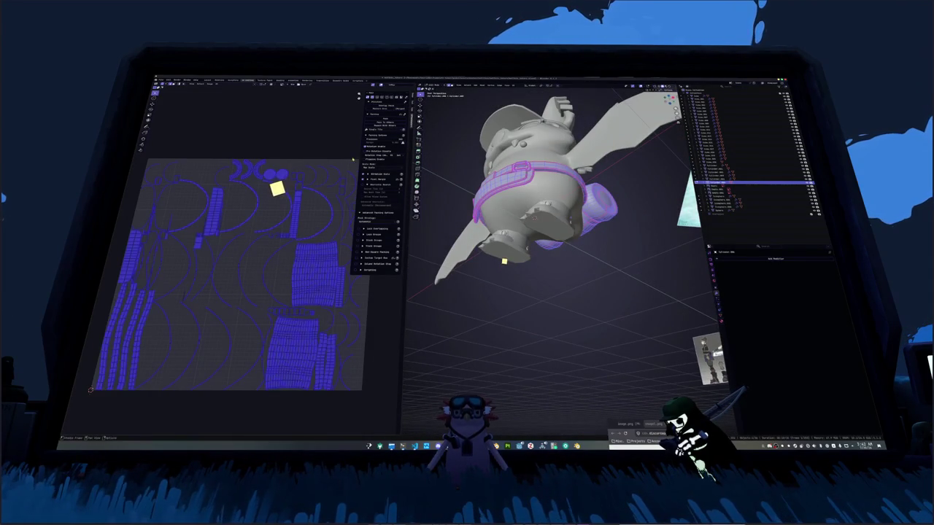
left_click(382, 119)
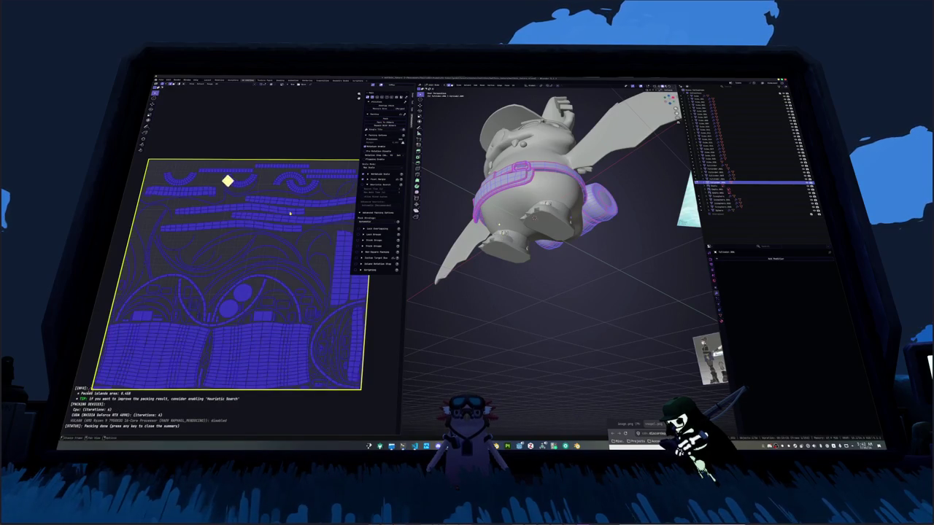
scroll(276, 242, "down", 1)
scroll(267, 255, "down", 1)
scroll(259, 268, "down", 2)
left_click(491, 298)
middle_click_drag(491, 297, 516, 295)
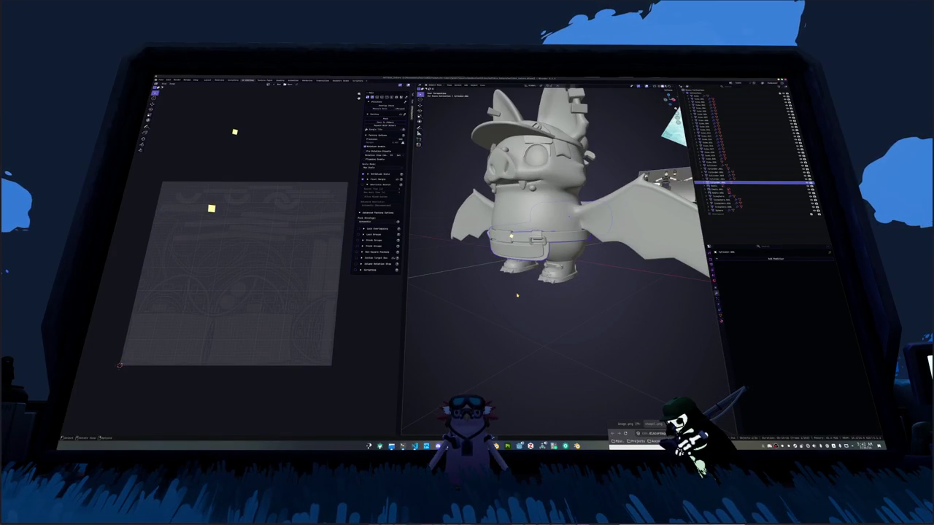
Hide the finished belt and move the feet to another collection.
key("h")
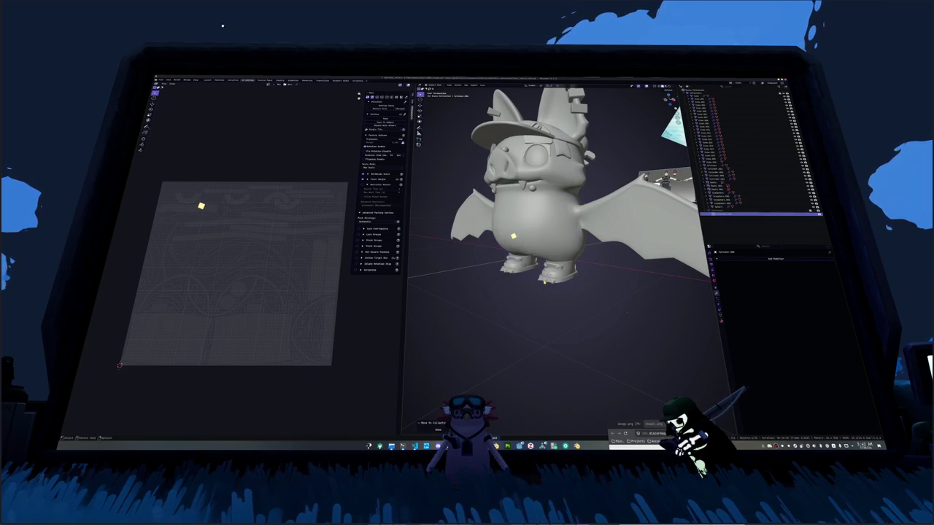
key("m")
left_click(533, 270)
middle_click_drag(532, 270, 558, 321)
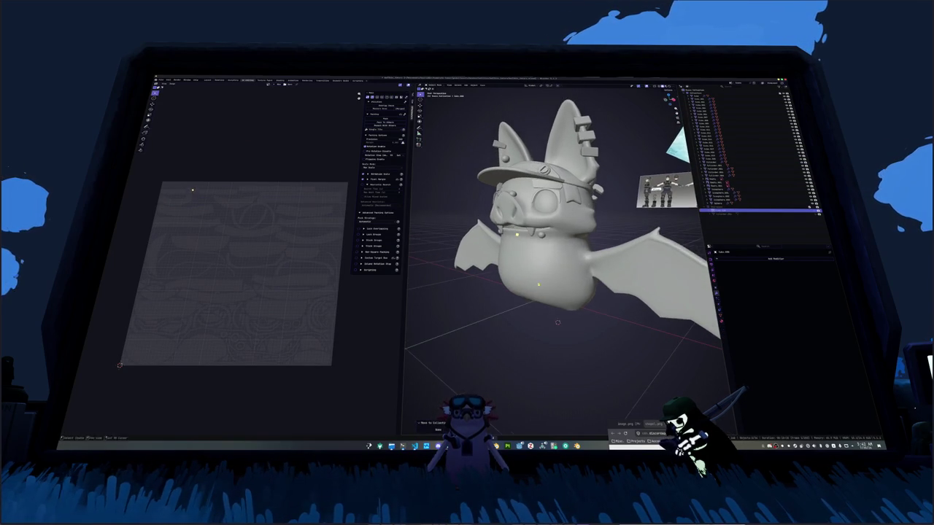
scroll(557, 322, "up", 6)
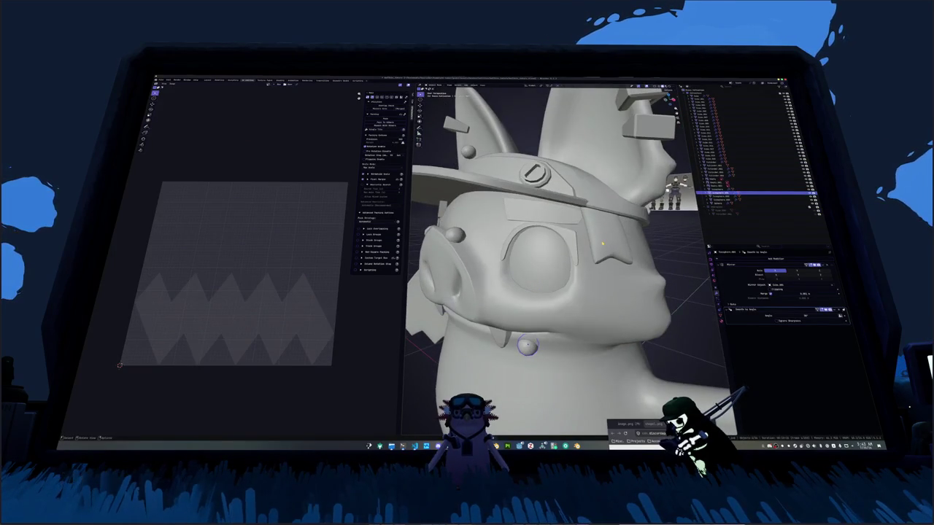
key("Tab")
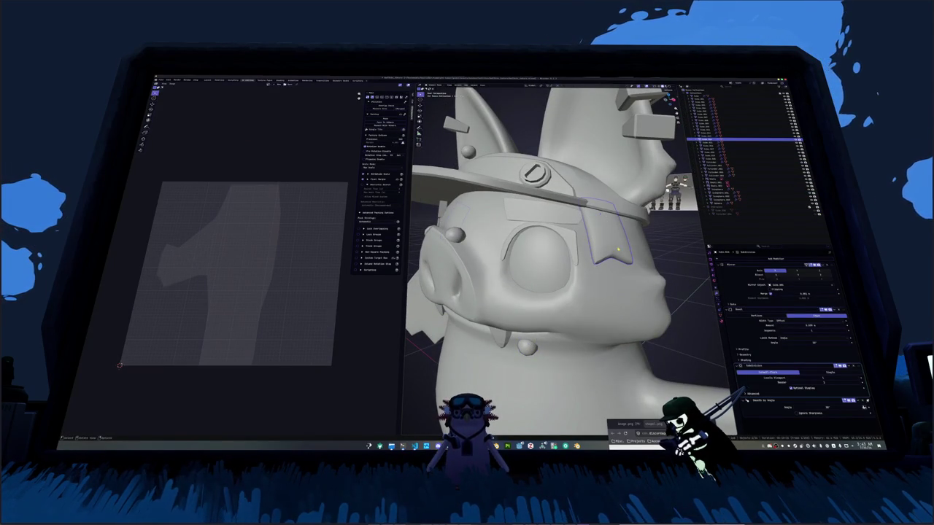
scroll(561, 255, "down", 3)
mouse_move(561, 255)
middle_mouse_down()
mouse_move(641, 248)
mouse_move(511, 270)
middle_mouse_up()
Inspect the modifiers on the ear, collar and nearby parts.
left_click(550, 198)
scroll(536, 259, "up", 4)
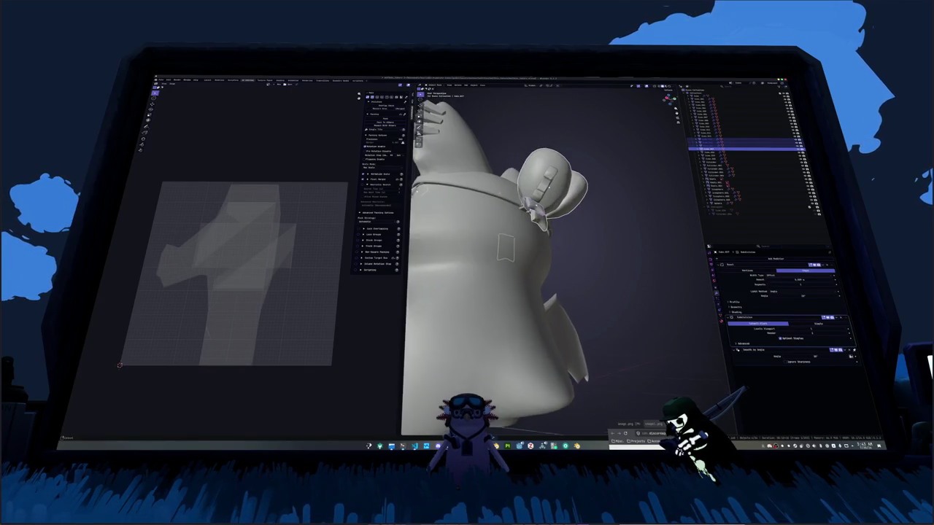
scroll(536, 259, "up", 3)
left_click(514, 219)
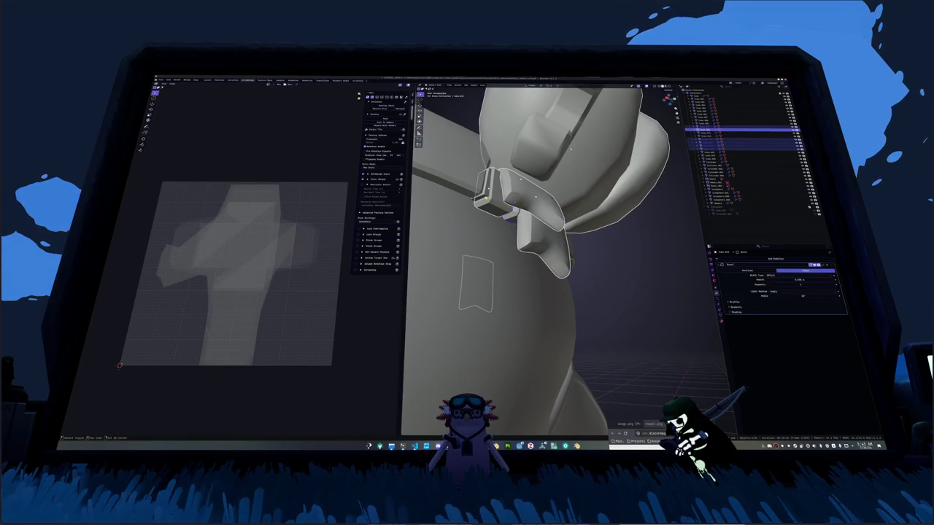
scroll(514, 219, "down", 2)
mouse_move(513, 219)
middle_mouse_down()
mouse_move(478, 190)
mouse_move(538, 191)
middle_mouse_up()
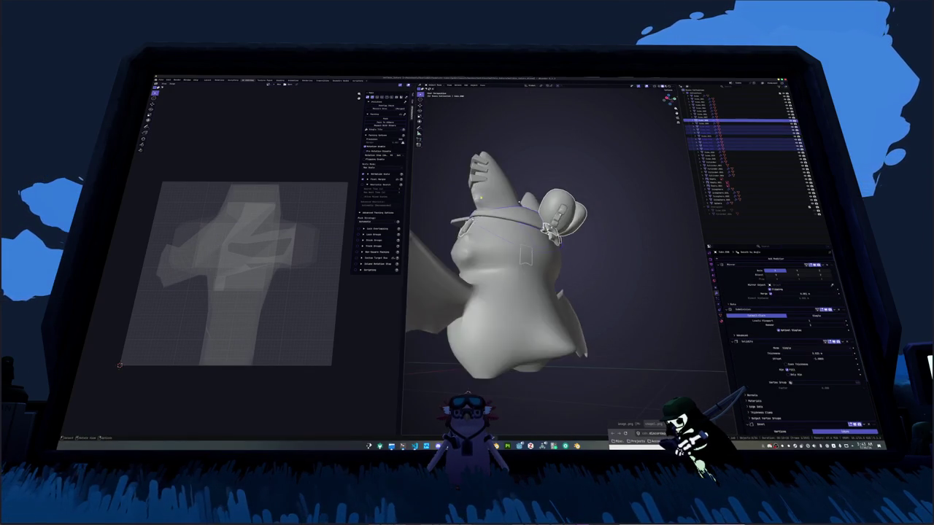
left_click(538, 192)
scroll(538, 192, "up", 3)
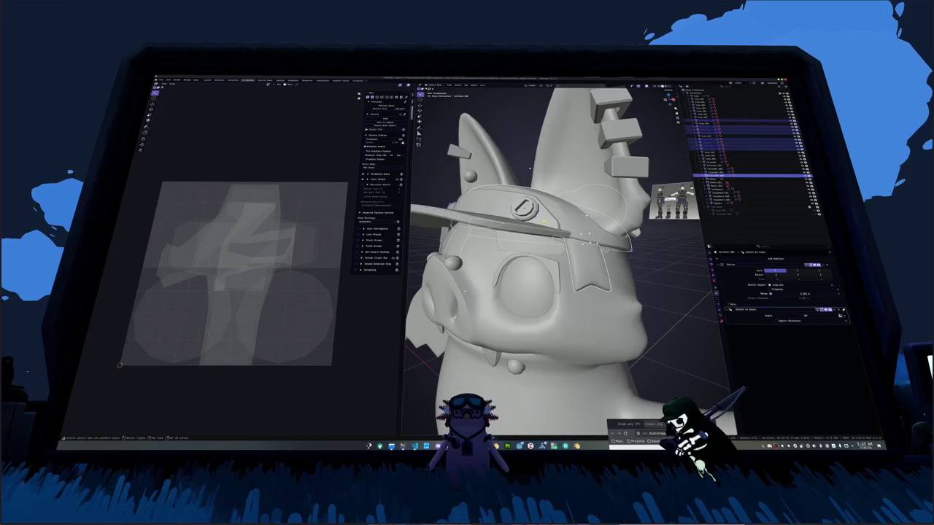
Convert the headband to a mesh, applying its modifiers, and enter Edit Mode.
left_click(540, 196)
scroll(541, 201, "down", 4)
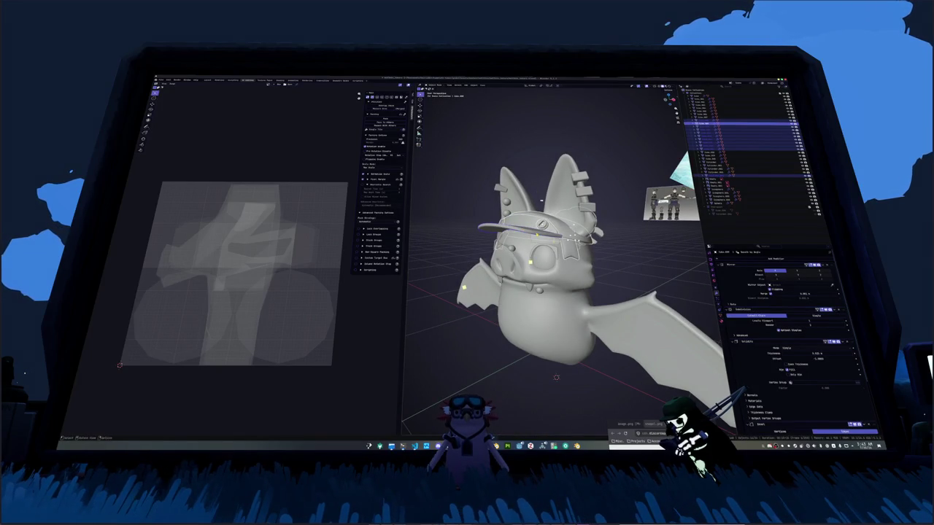
middle_click_drag(542, 201, 583, 263)
right_click(554, 240)
left_click(620, 256)
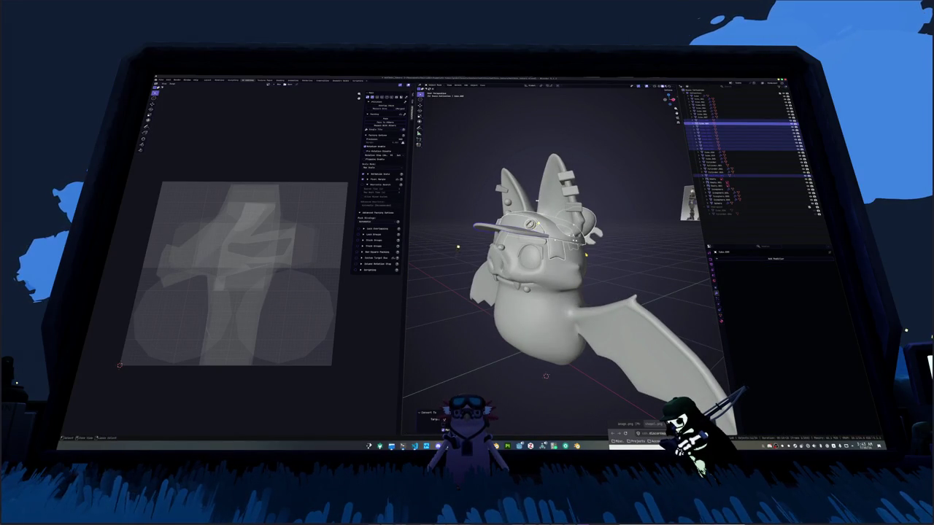
key("Tab")
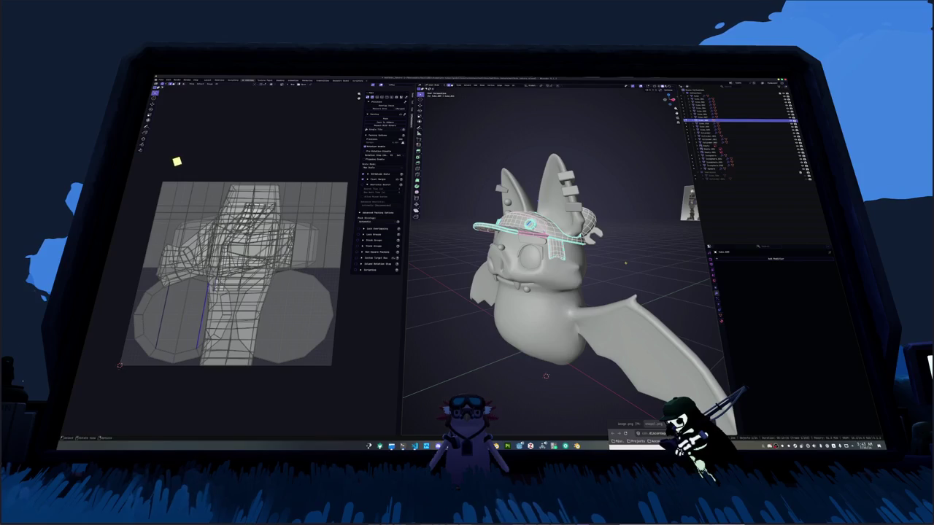
Select similar edges across the hat band and mark them as seams.
key("KP_Decimal")
scroll(554, 255, "up", 2)
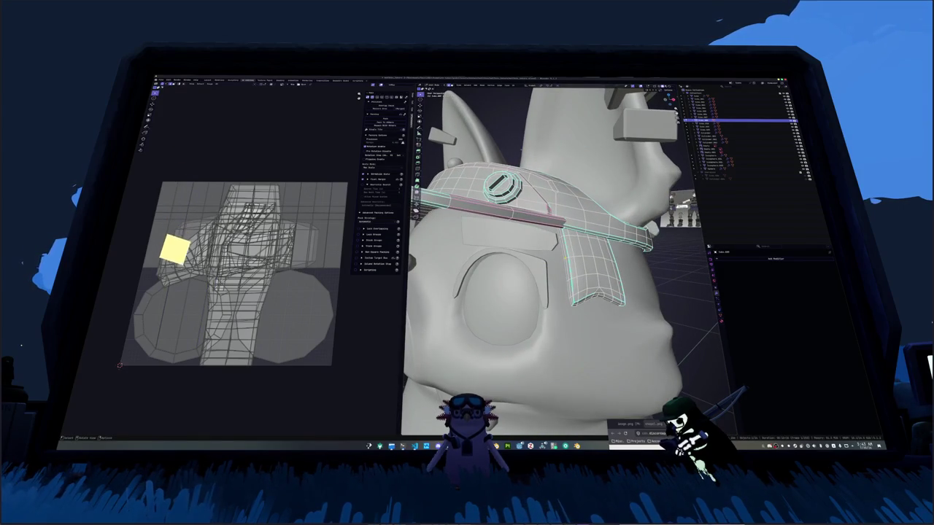
key("shift+g")
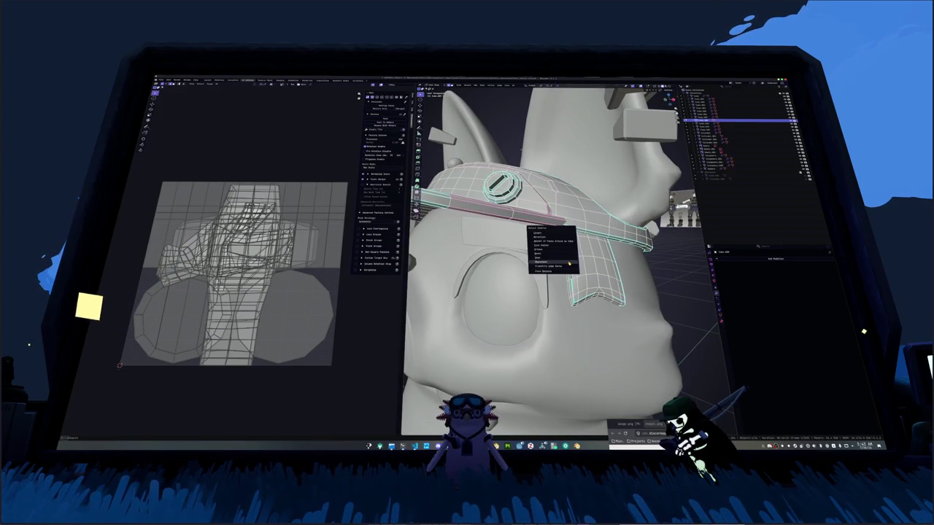
left_click(557, 252)
middle_click_drag(554, 255, 511, 218)
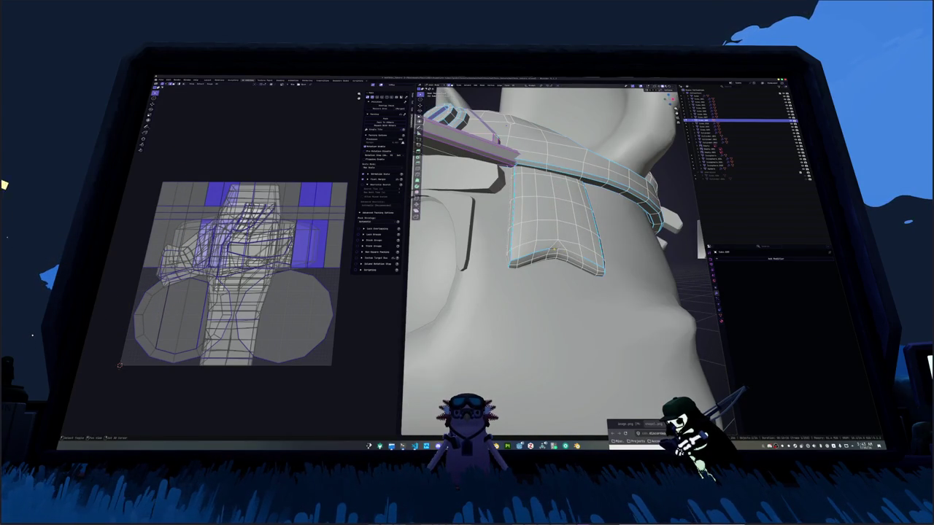
key("ctrl+e")
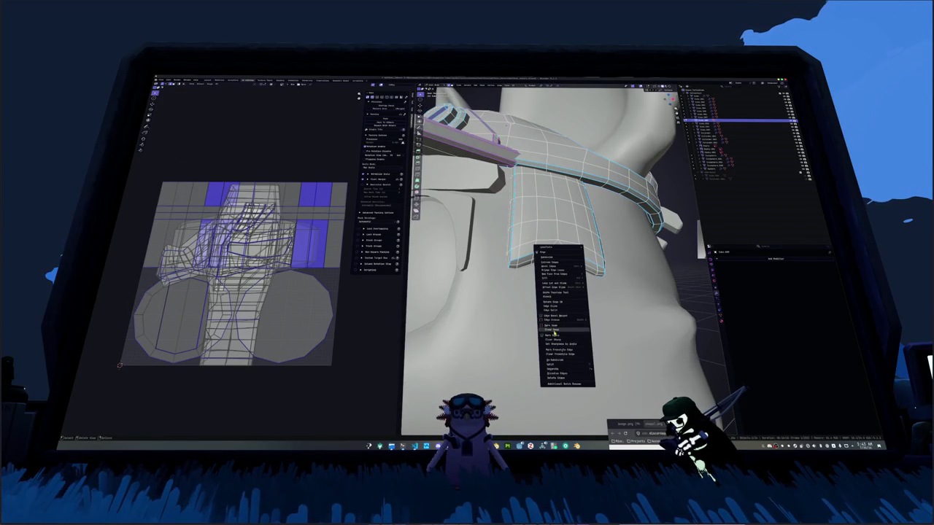
left_click(555, 335)
Mark further hat band edges on the head's side as seams.
middle_click_drag(555, 335, 438, 233)
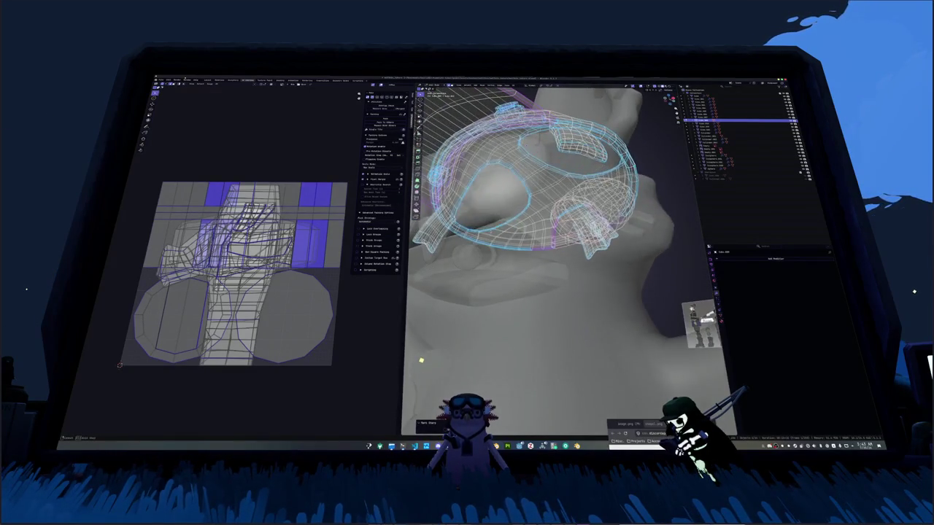
middle_click_drag(420, 362, 417, 386)
right_click(593, 223)
left_click(593, 223)
scroll(593, 223, "down", 5)
middle_click_drag(593, 223, 546, 219)
scroll(633, 253, "up", 2)
right_click(633, 253)
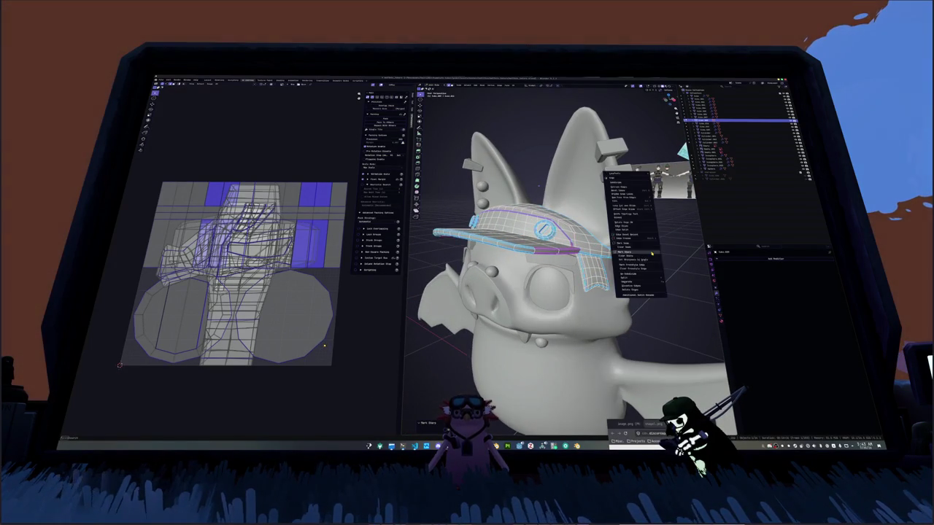
left_click(633, 246)
Select all of the hat band and unwrap it into new UV islands.
key("a")
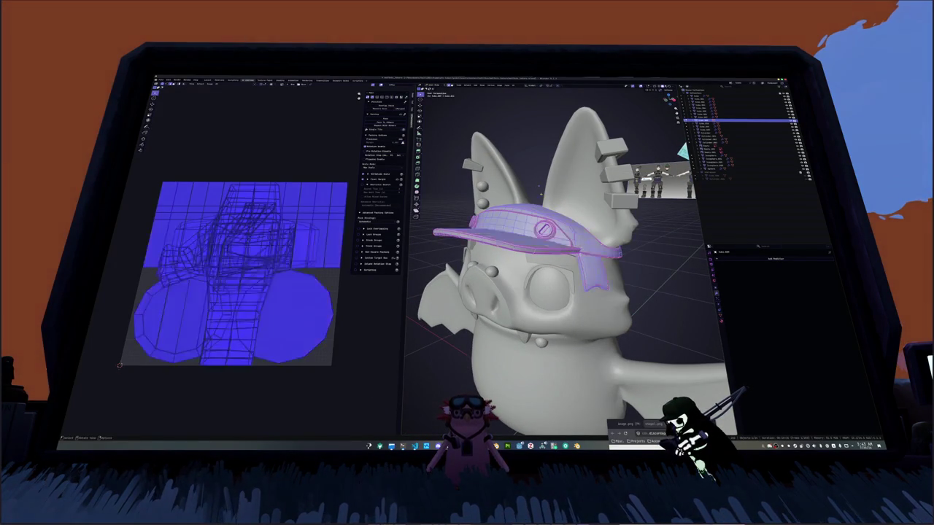
left_click(515, 86)
left_click(523, 90)
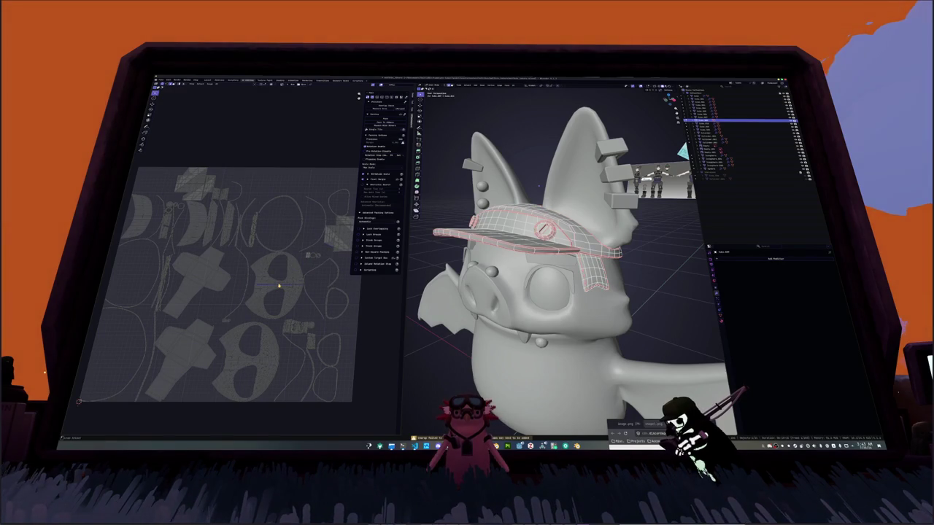
Viewing the bat from below, mark the chosen strap edges as seams.
scroll(299, 263, "up", 4)
mouse_move(555, 277)
middle_mouse_down()
mouse_move(511, 241)
mouse_move(496, 219)
mouse_move(503, 212)
mouse_move(526, 248)
middle_mouse_up()
right_click(487, 213)
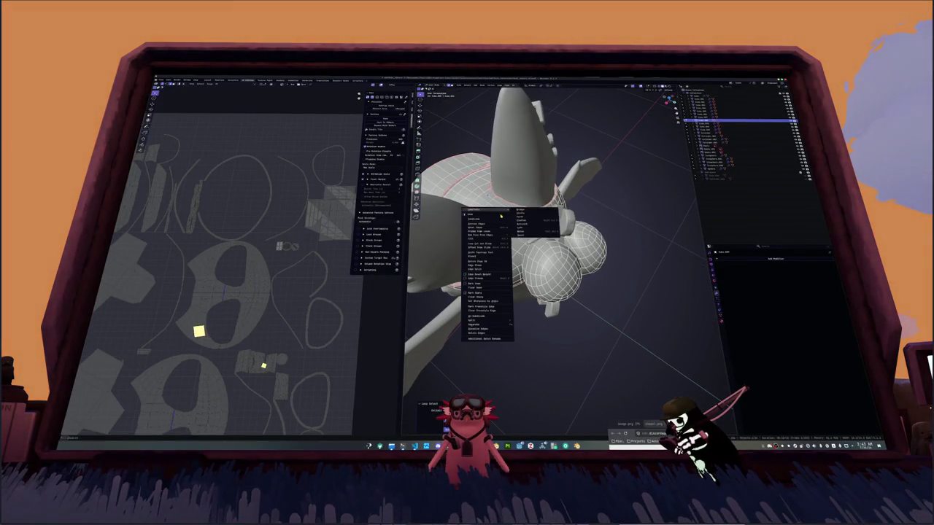
left_click(485, 285)
From a close side view, mark the collar edges as seams.
left_click(317, 219)
middle_click_drag(443, 246, 511, 246)
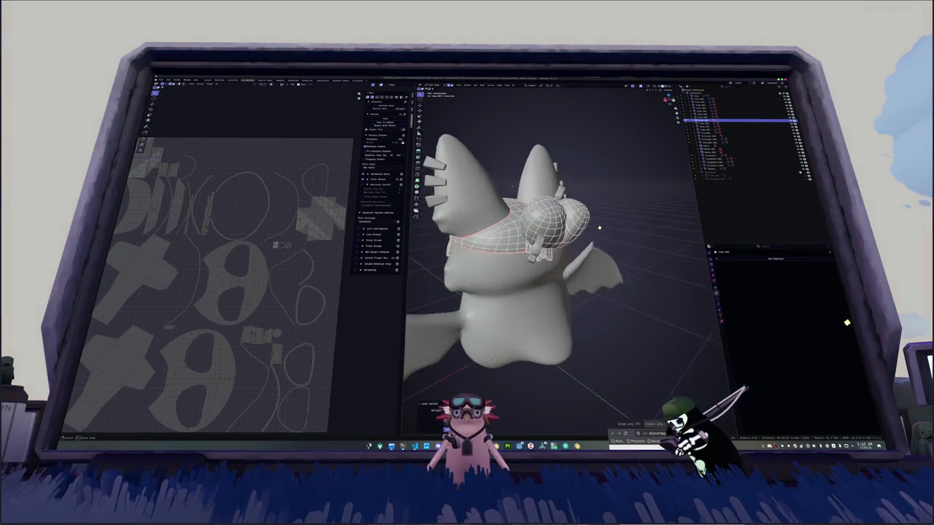
middle_click_drag(600, 227, 598, 230)
mouse_move(551, 332)
middle_mouse_down()
mouse_move(587, 364)
mouse_move(537, 188)
middle_mouse_up()
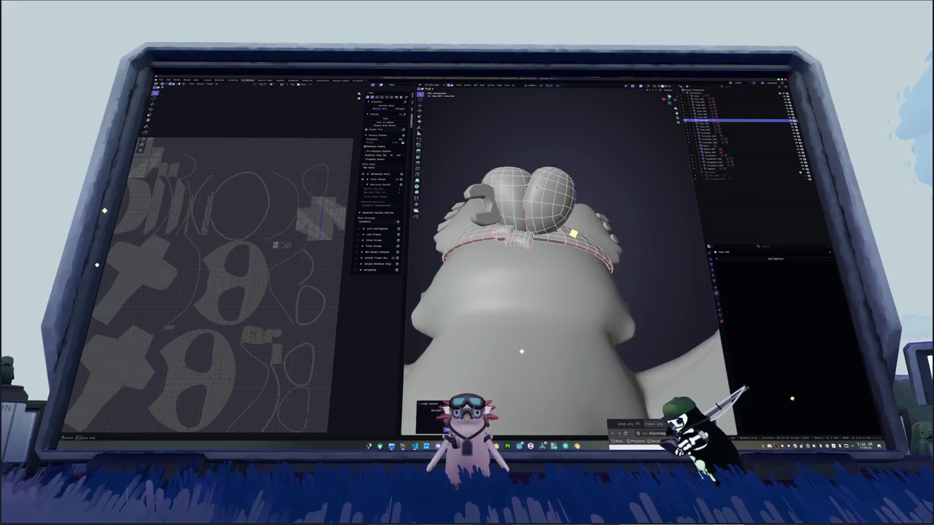
right_click(538, 188)
left_click(538, 188)
Mark an edge loop on the strap below the collar as a seam.
middle_click_drag(538, 188, 511, 241)
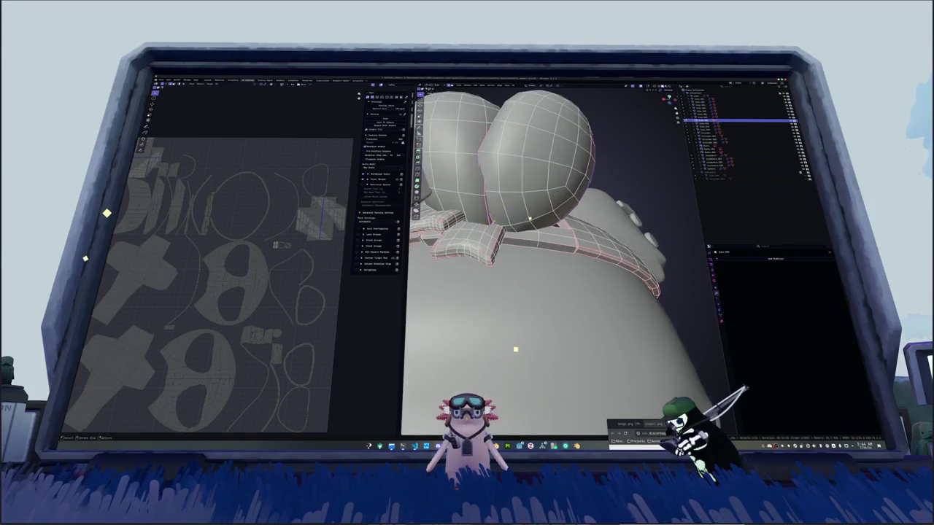
middle_click_drag(513, 351, 514, 352)
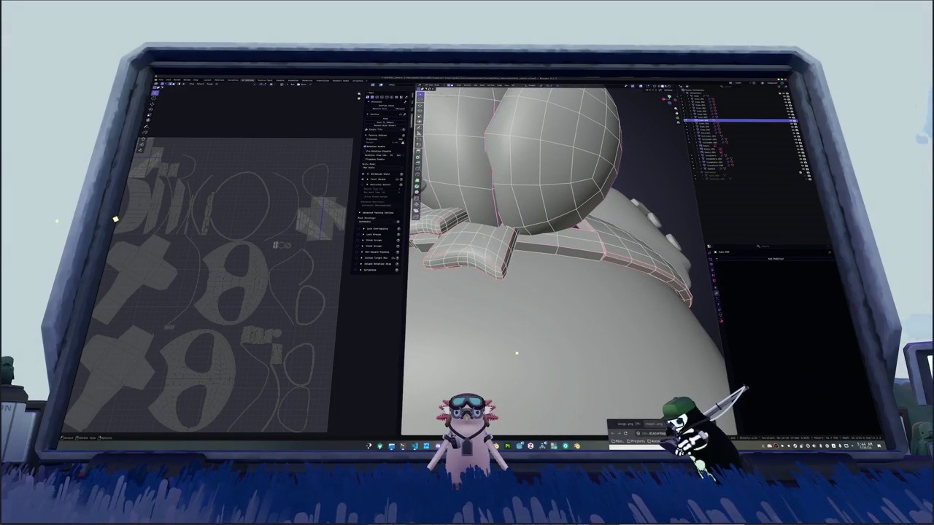
left_click(520, 354, "alt")
middle_click_drag(520, 355, 505, 337)
right_click(457, 223)
key("Escape")
mouse_move(457, 223)
middle_mouse_down()
mouse_move(466, 219)
mouse_move(460, 241)
mouse_move(470, 247)
mouse_move(510, 230)
middle_mouse_up()
right_click(457, 223)
left_click(449, 232)
With X-ray on, mark two more edge loops around the strap as seams.
key("alt+z")
key("alt+z")
key("a")
key("alt+a")
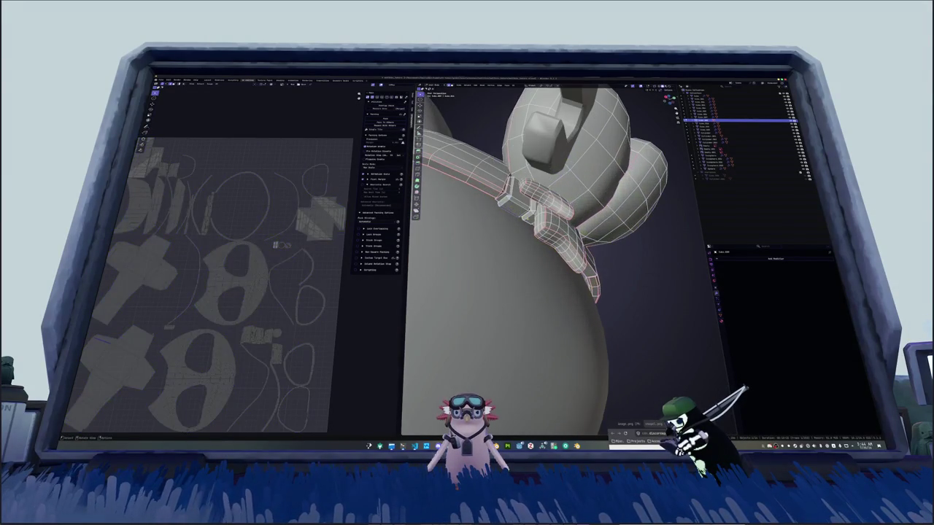
left_click(518, 203, "alt")
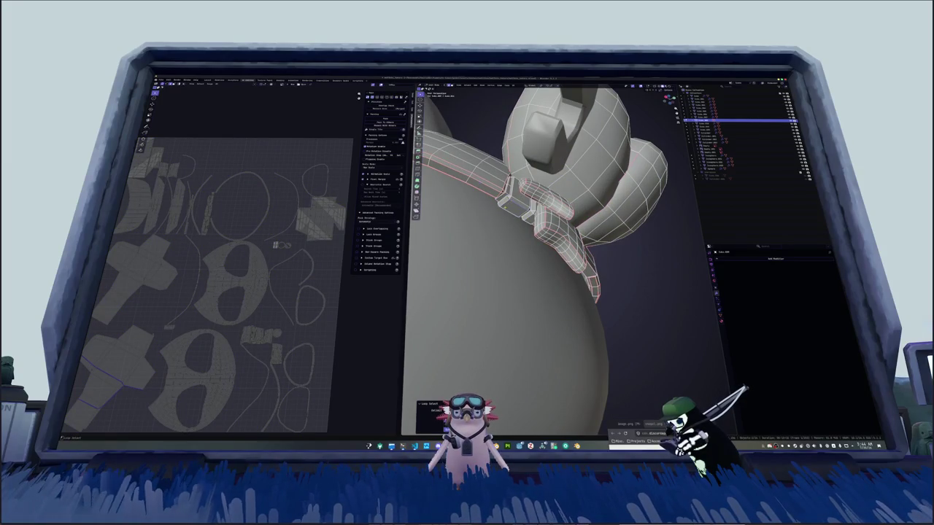
middle_click_drag(518, 202, 522, 200)
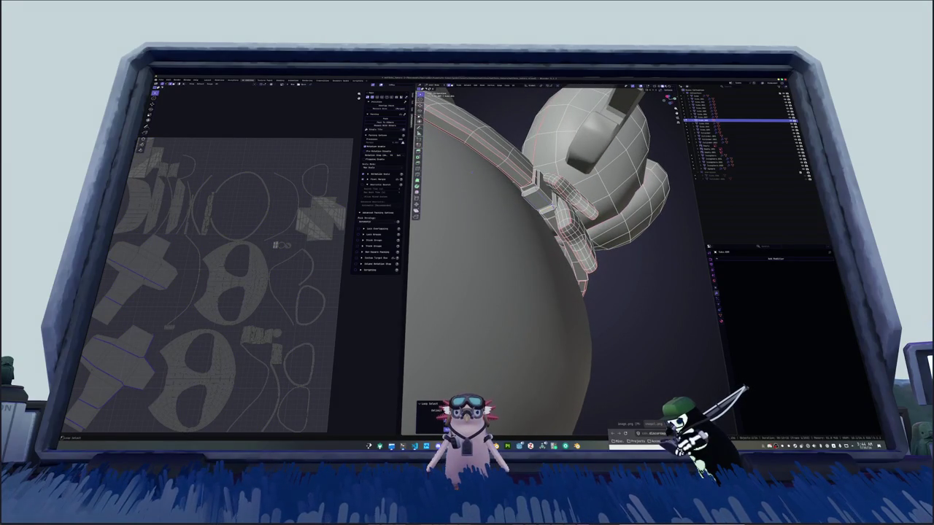
left_click(547, 211)
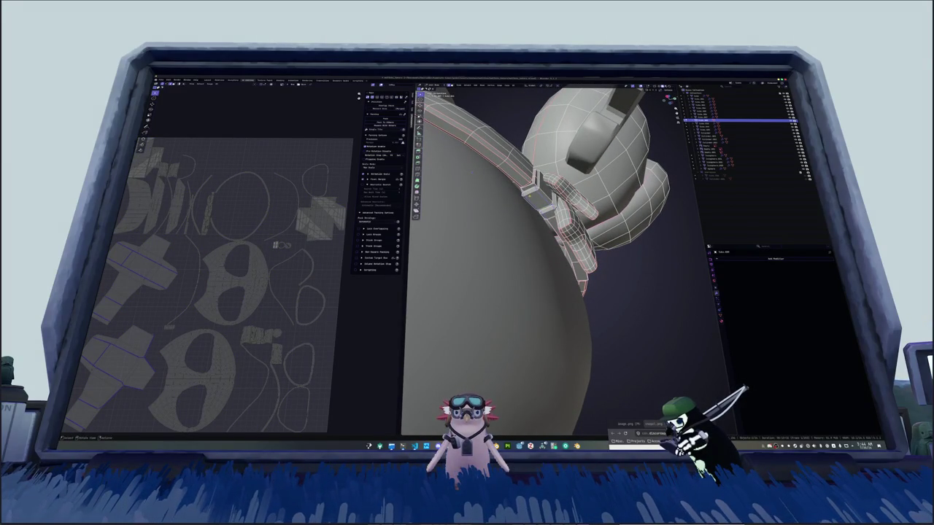
right_click(530, 198)
left_click(526, 189)
Select the whole mesh and unwrap it into a new UV layout.
middle_click_drag(527, 189, 554, 191)
key("a")
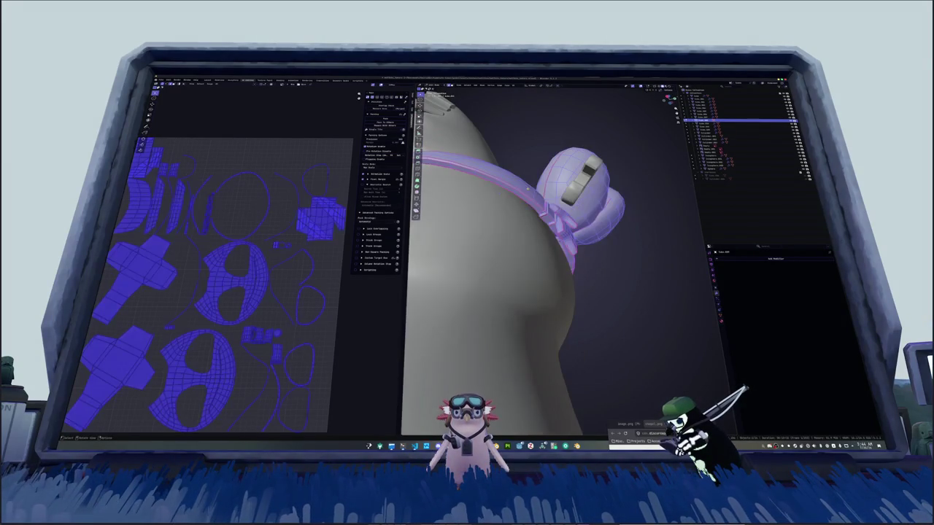
left_click(513, 86)
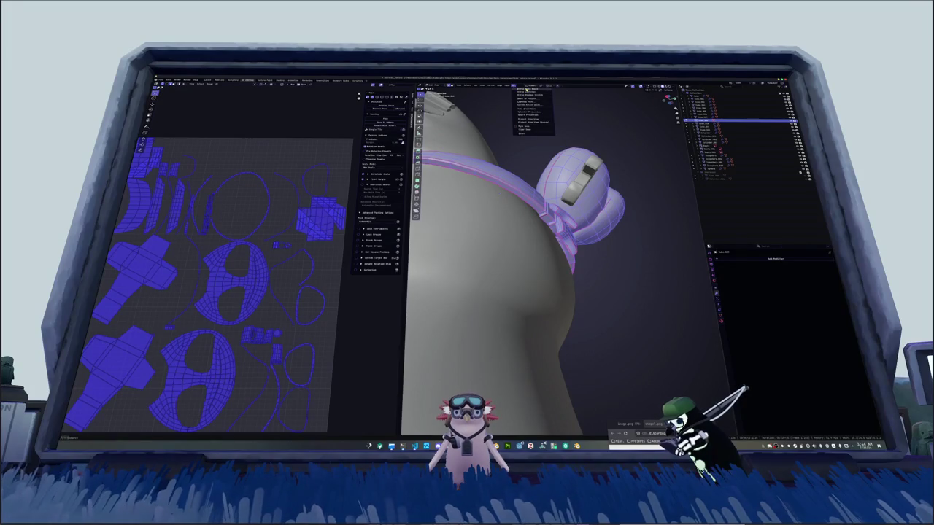
left_click(526, 90)
key("alt+a")
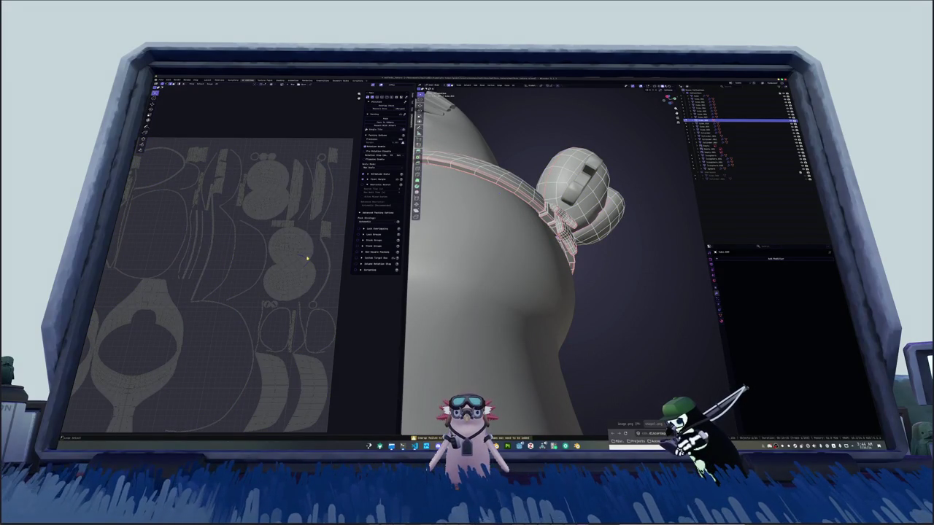
Mark one additional selected edge as a seam.
scroll(294, 258, "up", 2)
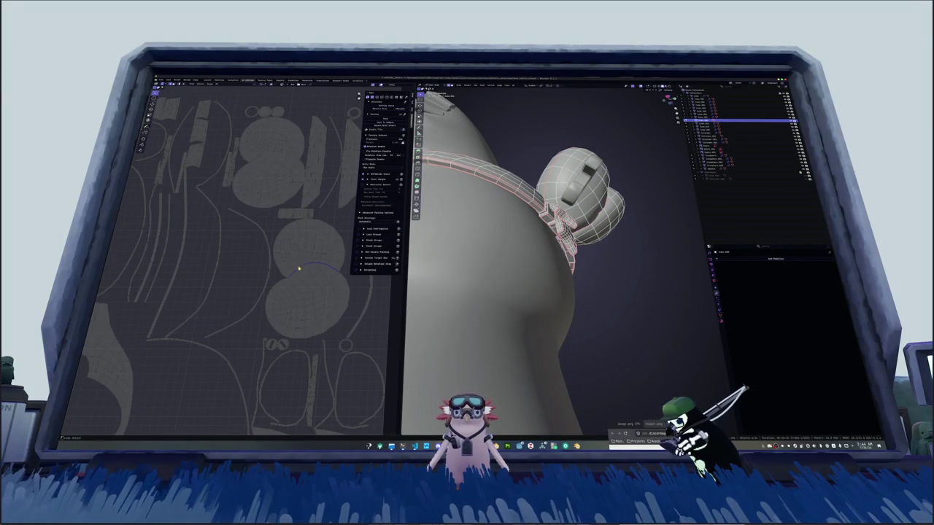
right_click(595, 169)
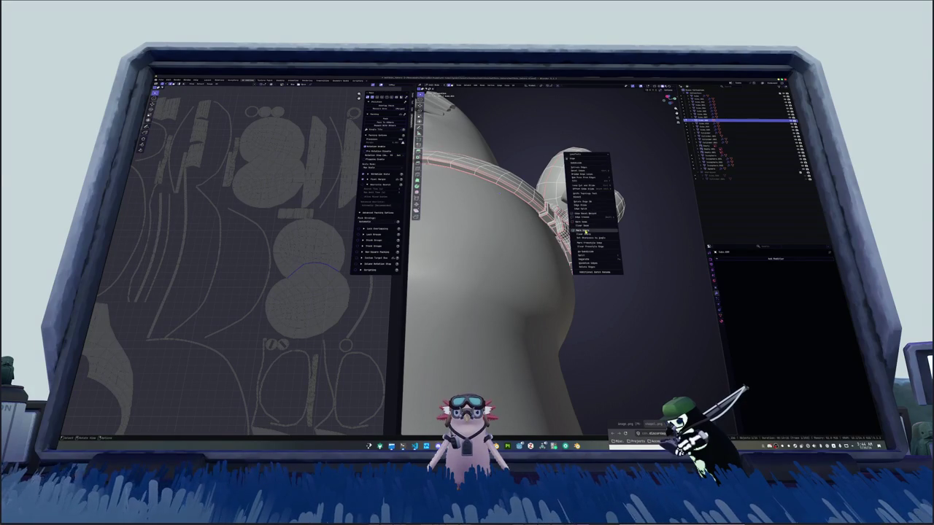
left_click(585, 223)
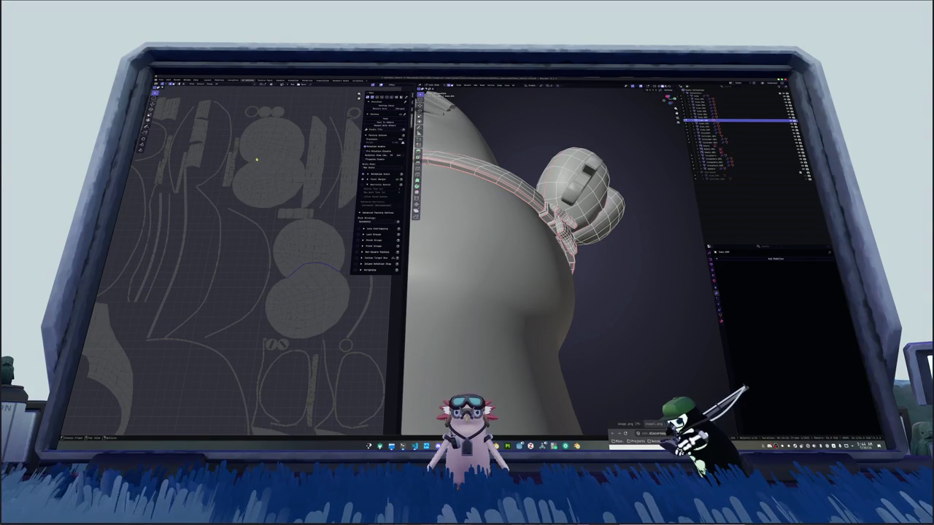
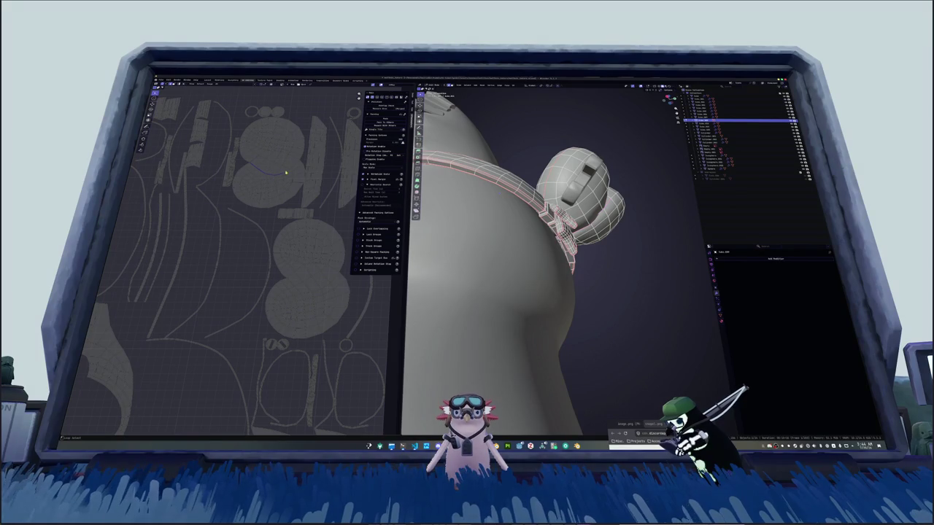
Frame the whole bat and zoom in on the hat.
key("ctrl+e")
scroll(248, 248, "up", 2)
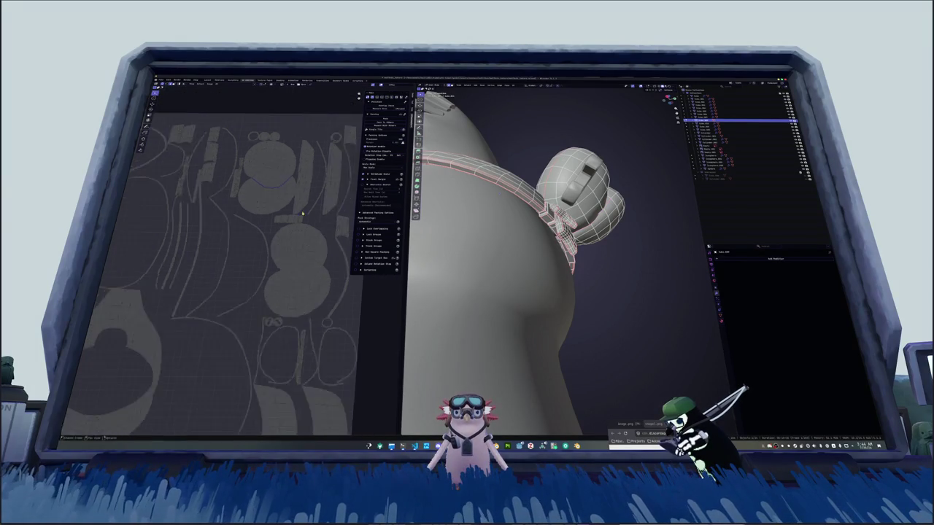
scroll(248, 248, "up", 2)
scroll(246, 250, "up", 2)
scroll(293, 277, "up", 2)
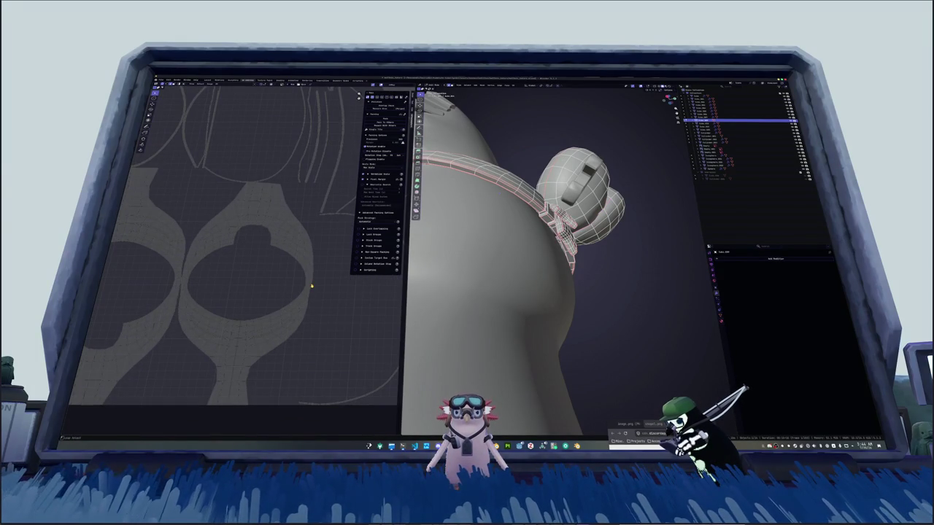
key("KP_Divide")
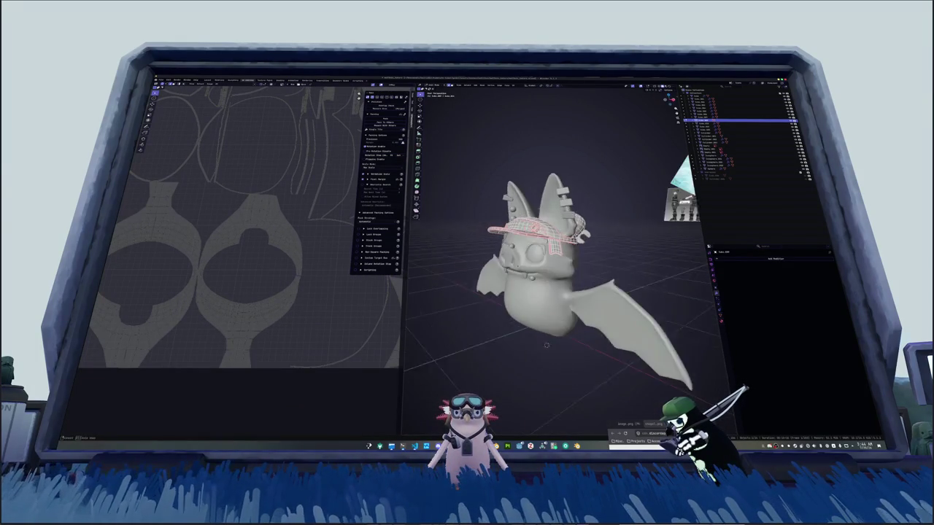
scroll(211, 278, "up", 2)
scroll(229, 281, "up", 1)
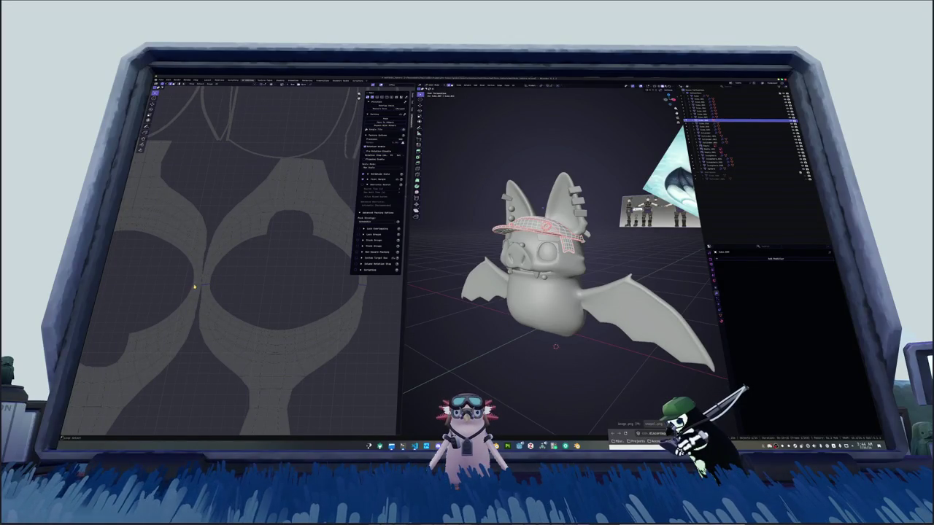
scroll(152, 291, "up", 3, "ctrl")
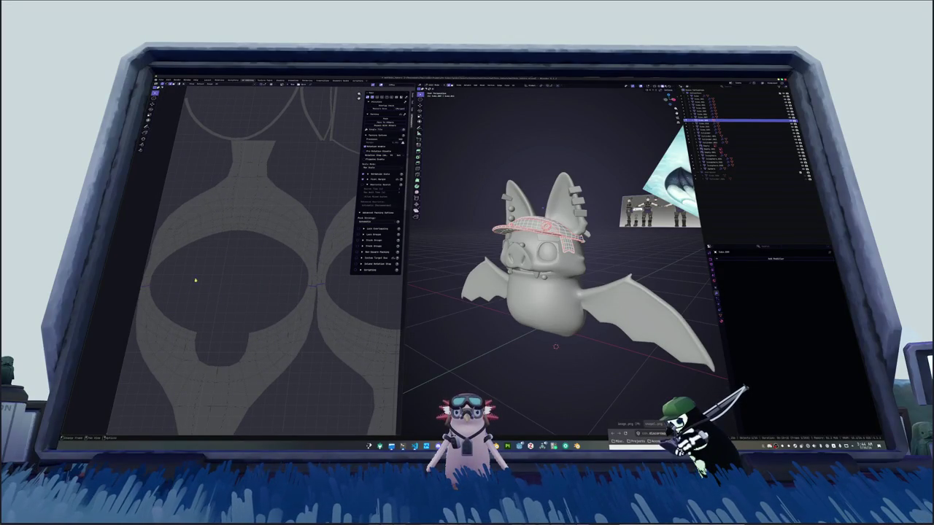
scroll(244, 250, "down", 2)
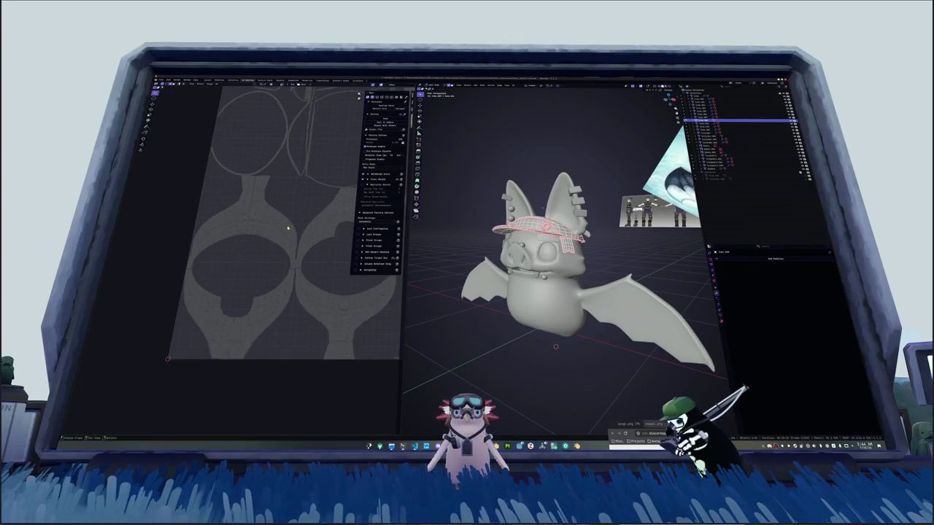
scroll(244, 250, "down", 1)
Select all of the hat's faces and unwrap its UVs.
key("a")
key("ctrl+e")
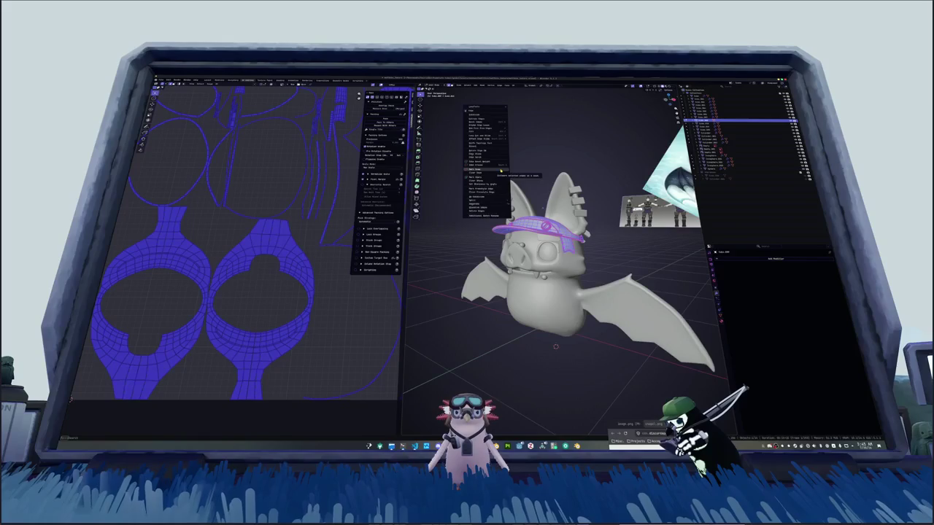
left_click(501, 170)
left_click(513, 87)
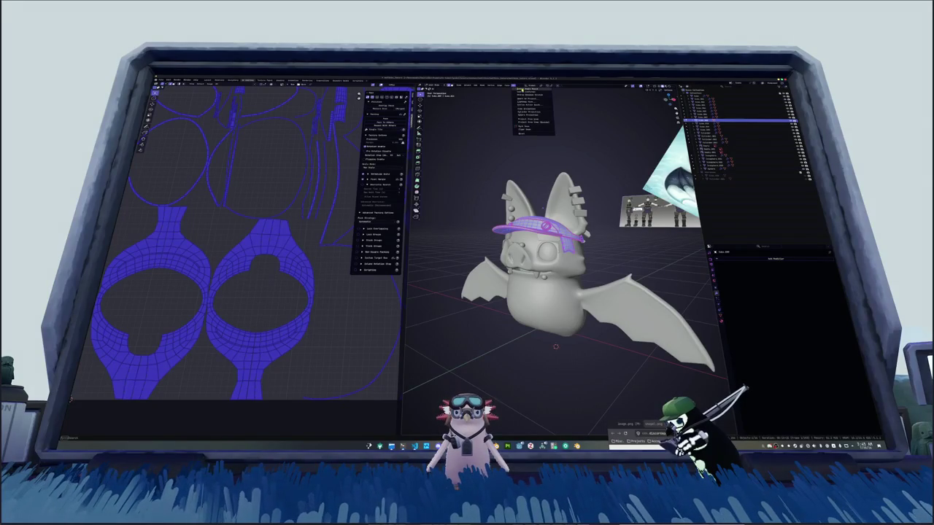
left_click(528, 95)
Pack the hat's UV islands to fill the UV space and dismiss the summary.
left_click(386, 120)
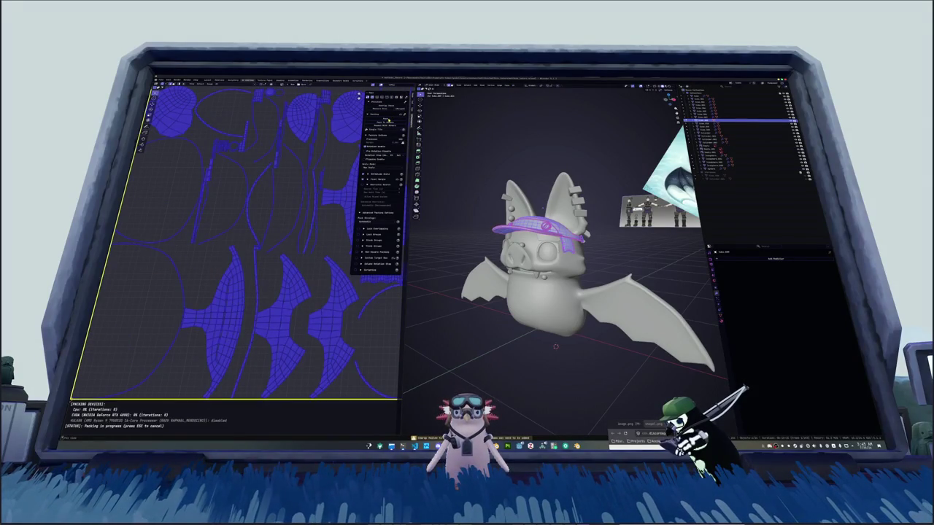
scroll(314, 214, "down", 3)
scroll(255, 270, "down", 2)
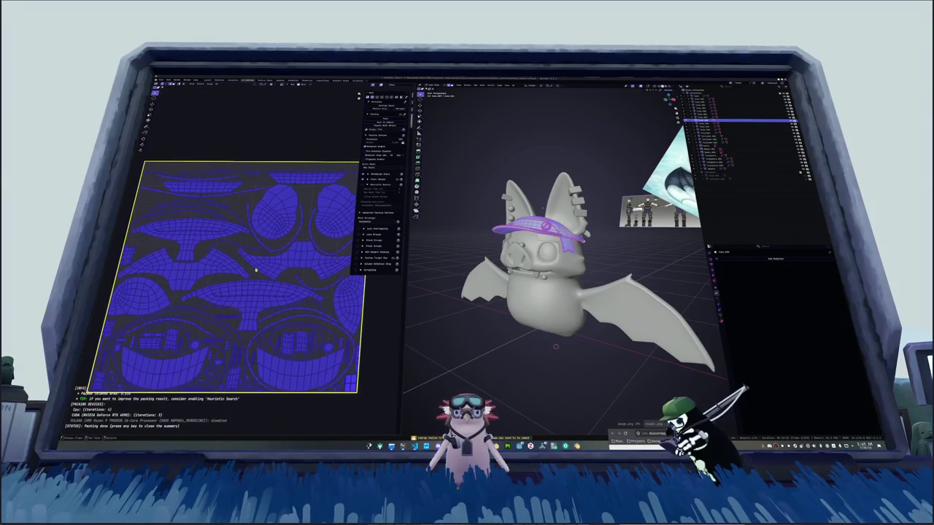
left_click(258, 292)
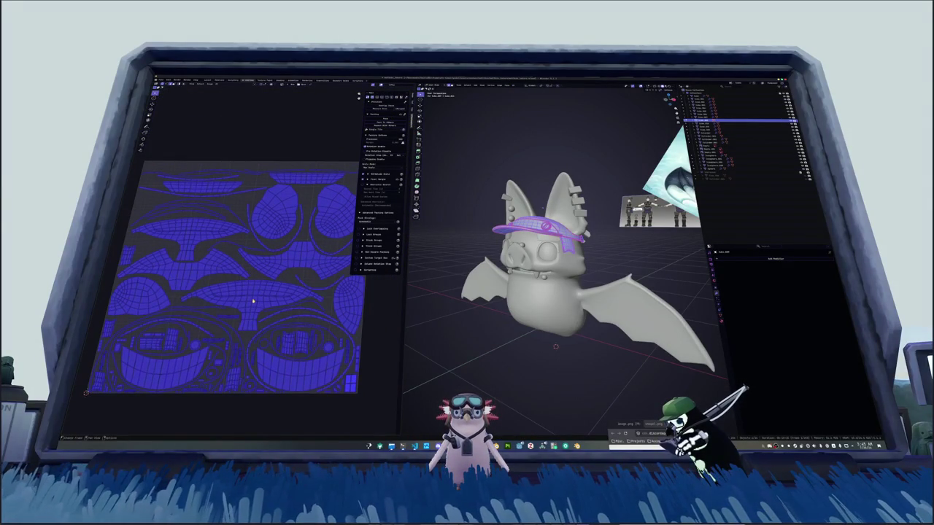
Clear the hat's selection, inspect it from several angles, and select one UV island.
scroll(539, 241, "up", 1)
key("alt+a")
scroll(539, 241, "up", 3)
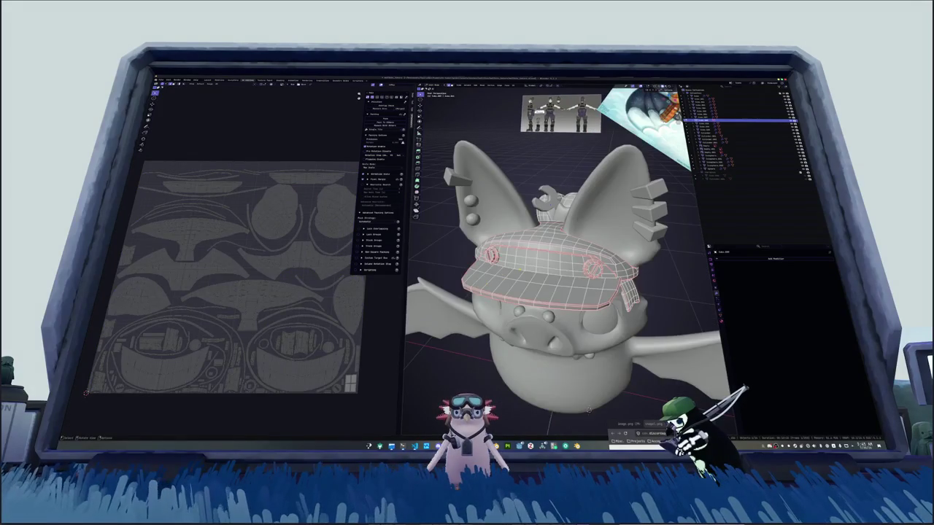
mouse_move(537, 261)
middle_mouse_down()
mouse_move(538, 275)
mouse_move(555, 281)
mouse_move(554, 259)
middle_mouse_up()
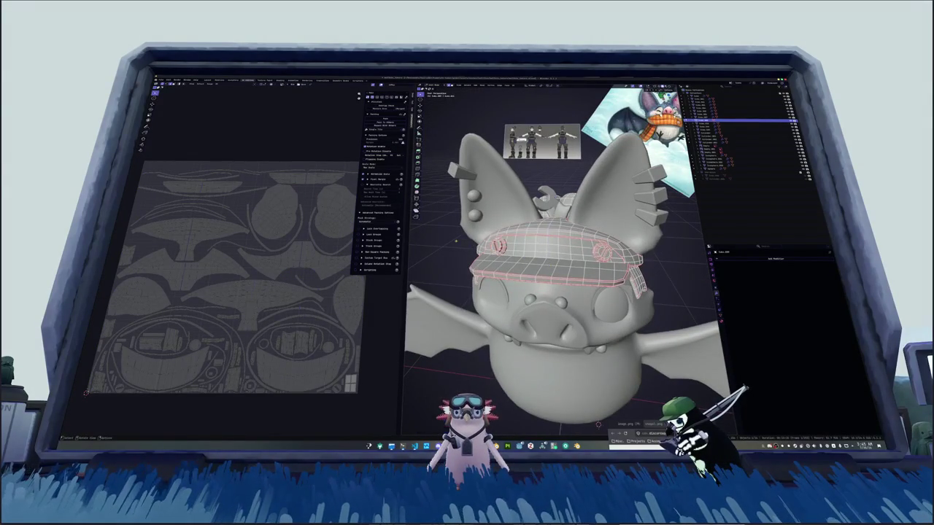
key("a")
middle_click_drag(455, 240, 418, 256)
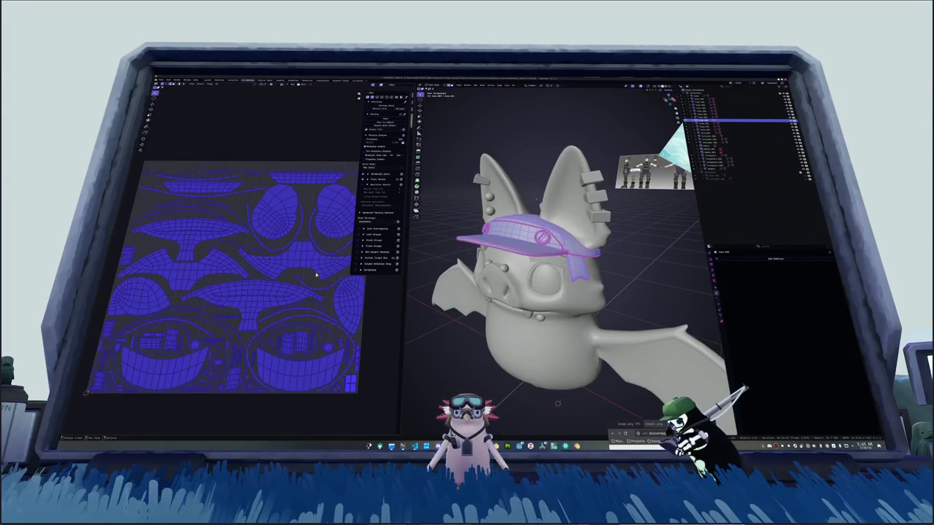
key("alt+a")
left_click(332, 206)
mouse_move(554, 292)
middle_mouse_down()
mouse_move(511, 281)
mouse_move(554, 291)
middle_mouse_up()
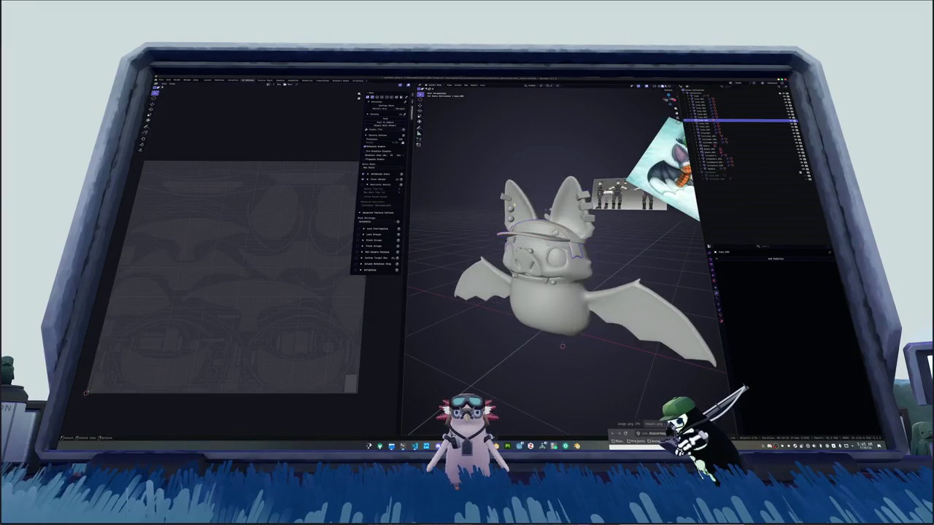
Move the hat to another collection, then select and frame the small head part.
key("m")
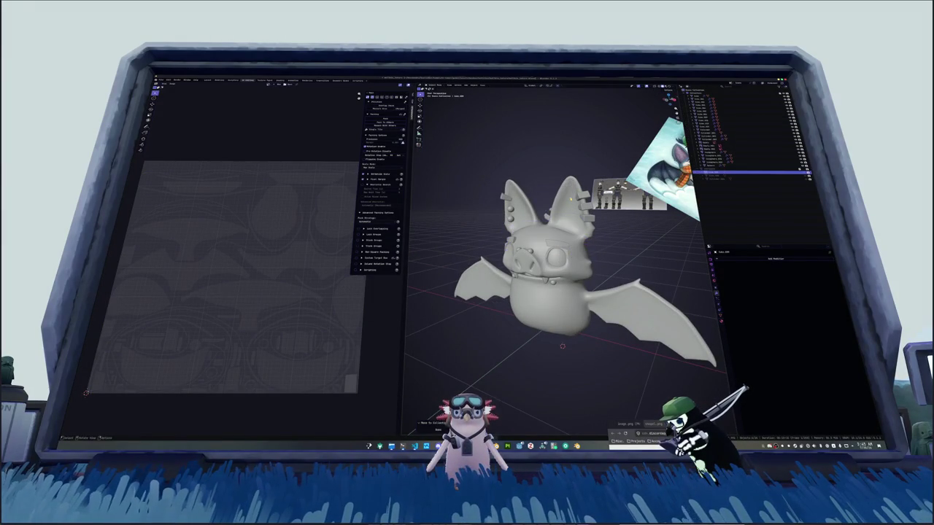
scroll(568, 211, "up", 2)
left_click(605, 208)
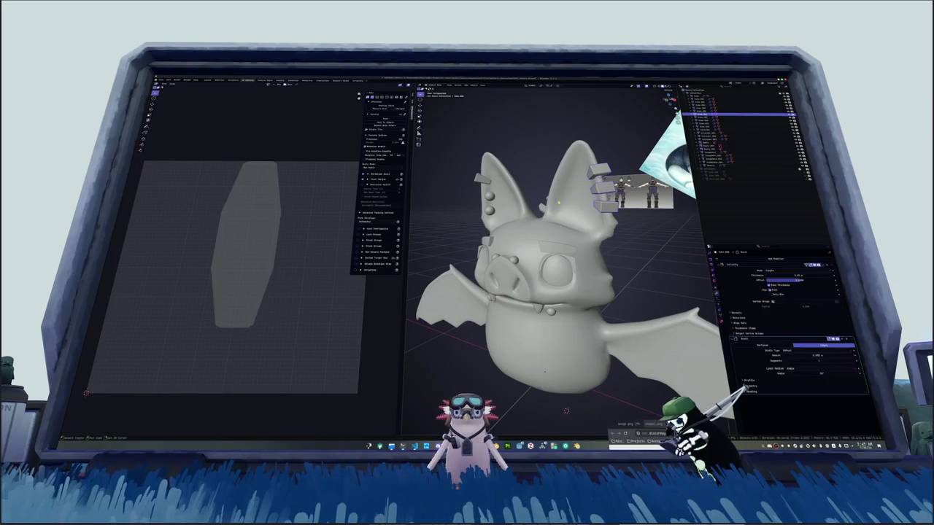
middle_click_drag(606, 207, 568, 248)
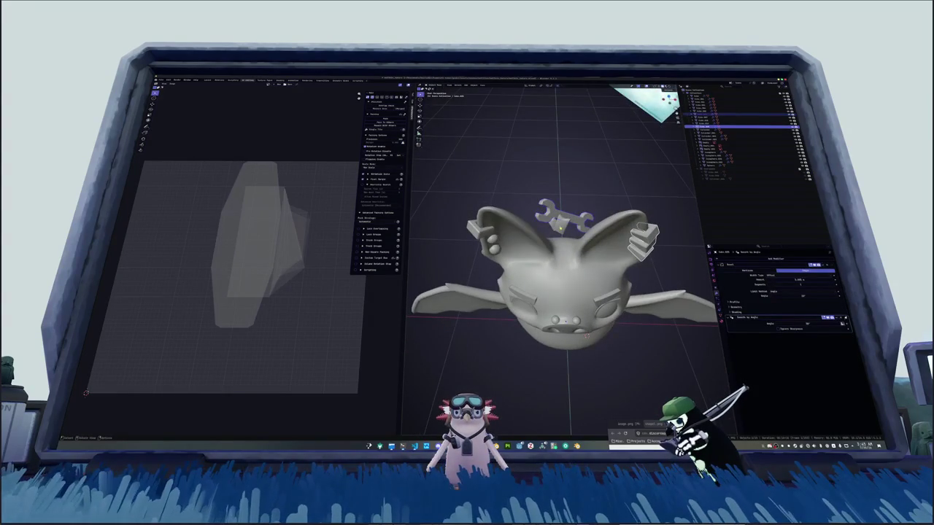
left_click(736, 120)
left_click(802, 120)
left_click(711, 125)
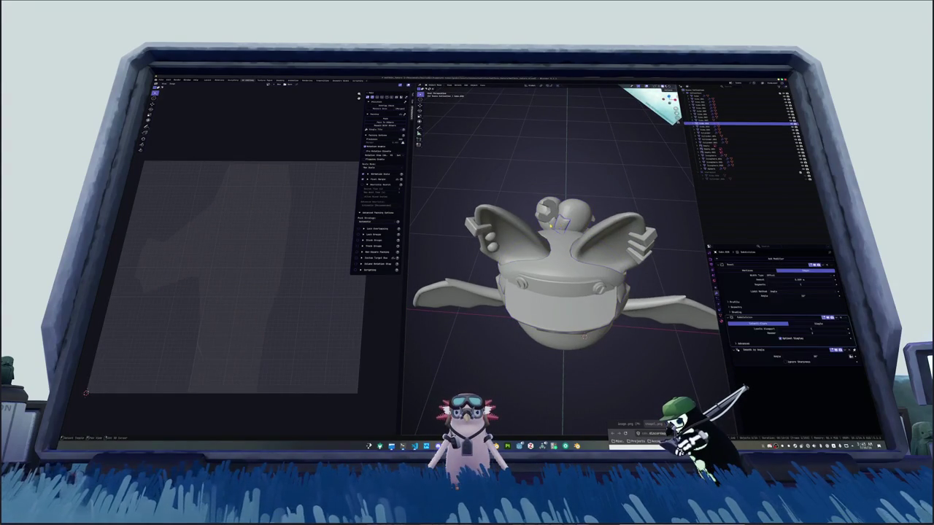
key("KP_Decimal")
Try subdivision smoothing on the head part, undo it, and enter edit mode.
key("Tab")
scroll(578, 214, "down", 3)
key("Tab")
key("ctrl+1")
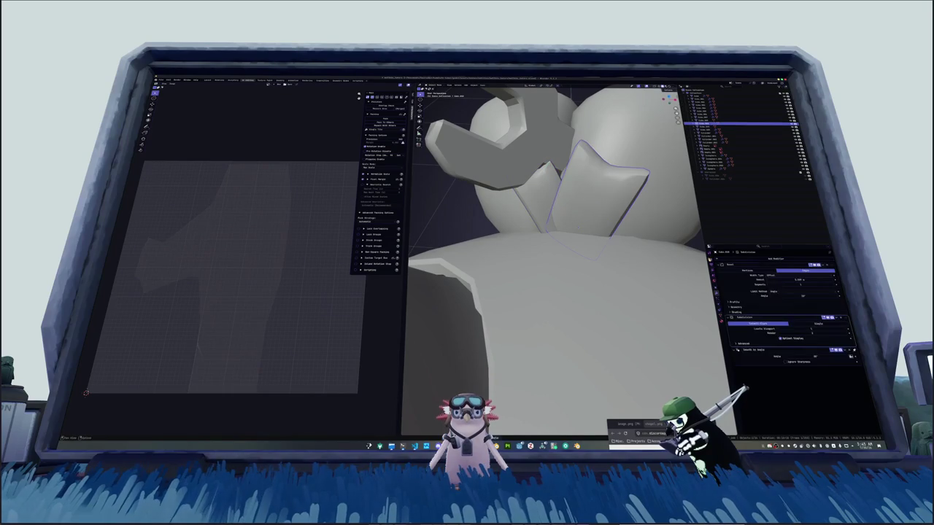
key("ctrl+z")
key("ctrl+z")
key("ctrl+z")
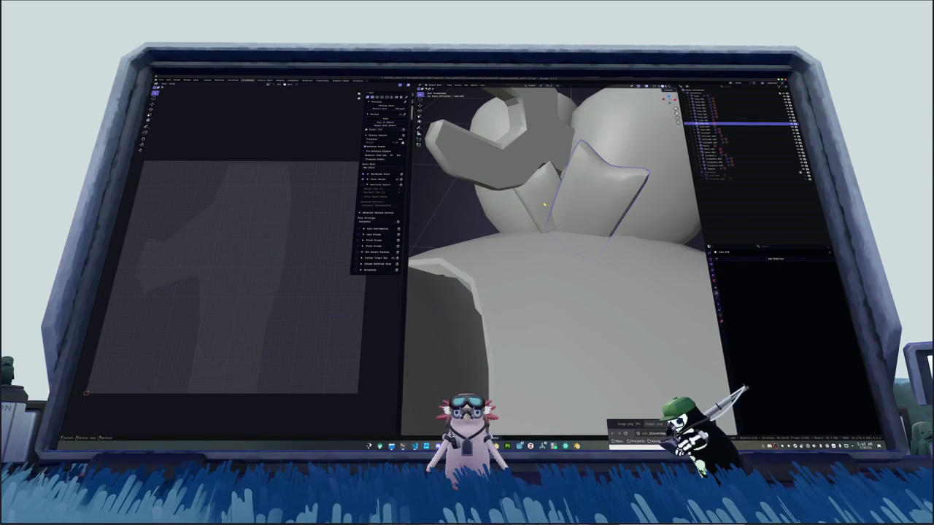
key("Tab")
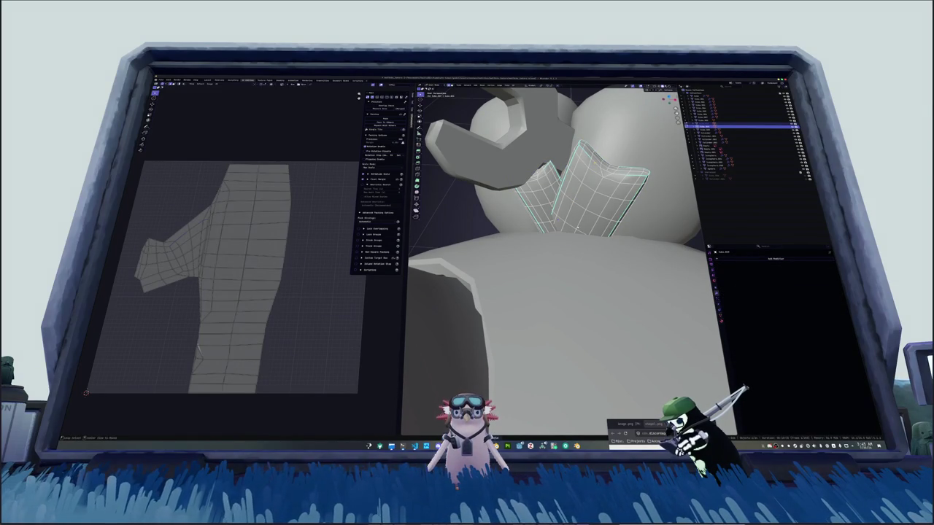
Mark an edge loop on the part as a UV seam using see-through view.
left_click(577, 228, "alt")
scroll(576, 228, "up", 3)
middle_click_drag(576, 228, 619, 294)
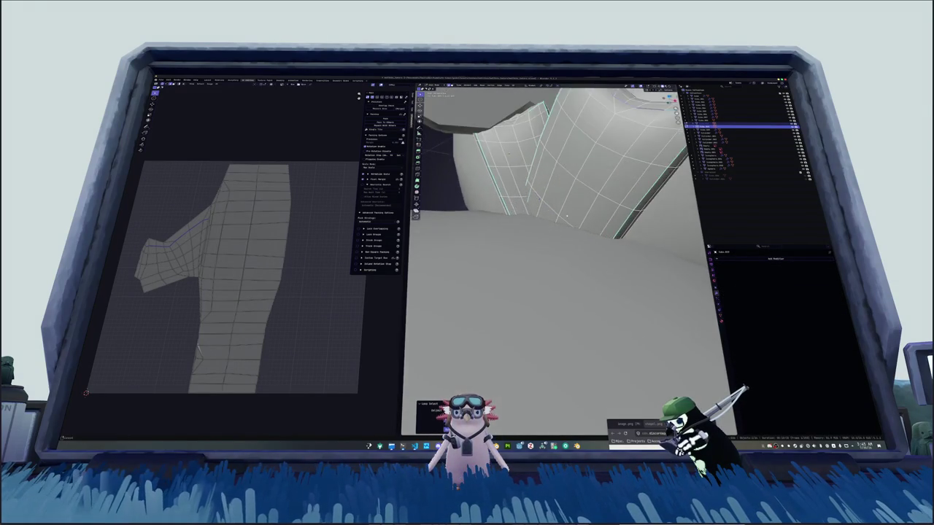
key("alt+z")
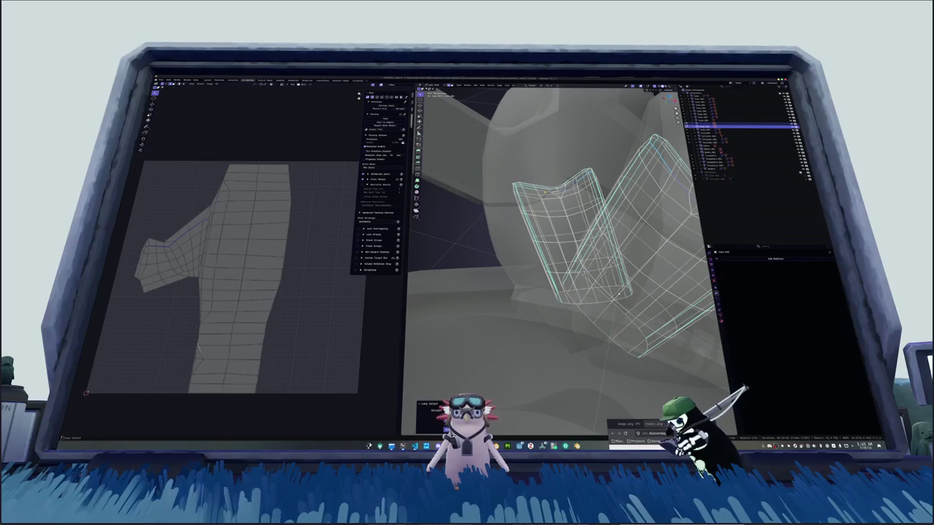
right_click(544, 192)
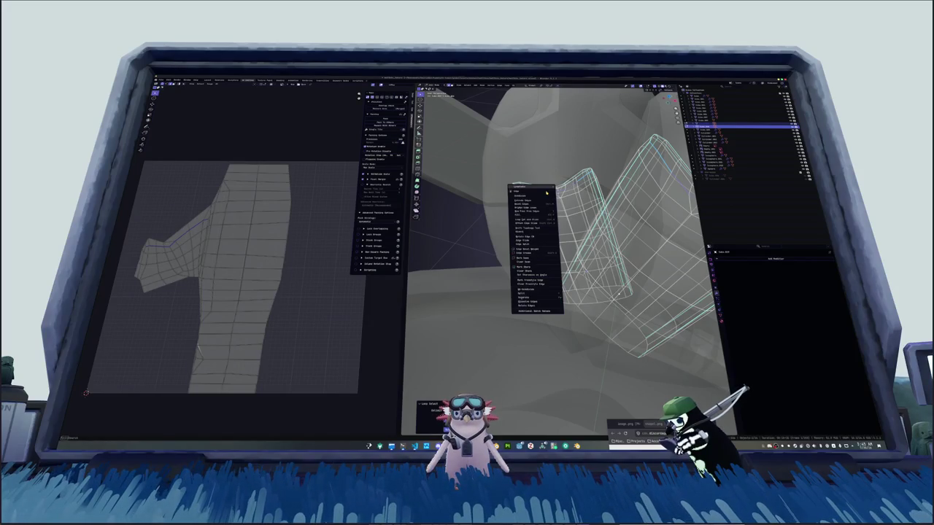
left_click(536, 266)
right_click(519, 251)
left_click(520, 251)
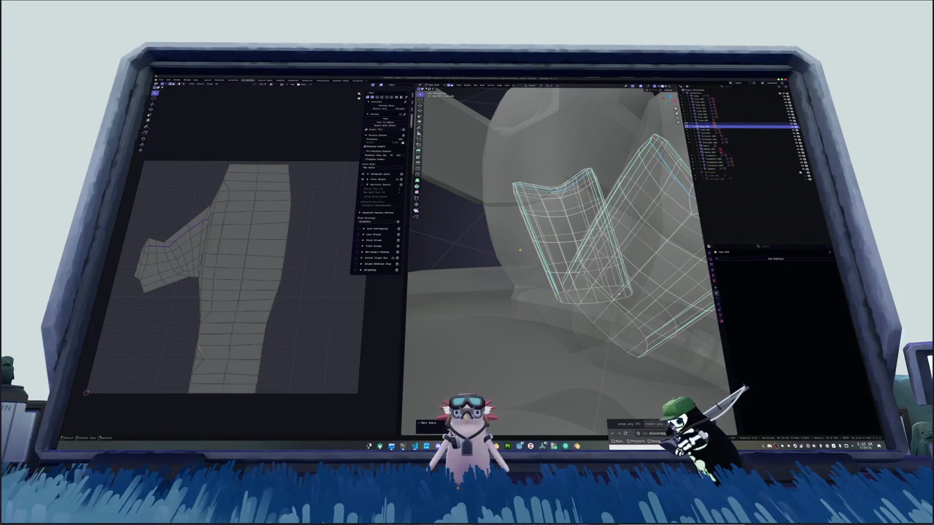
key("alt+z")
Select the whole angled plate, unwrap its UVs, and return to object mode.
right_click(540, 246)
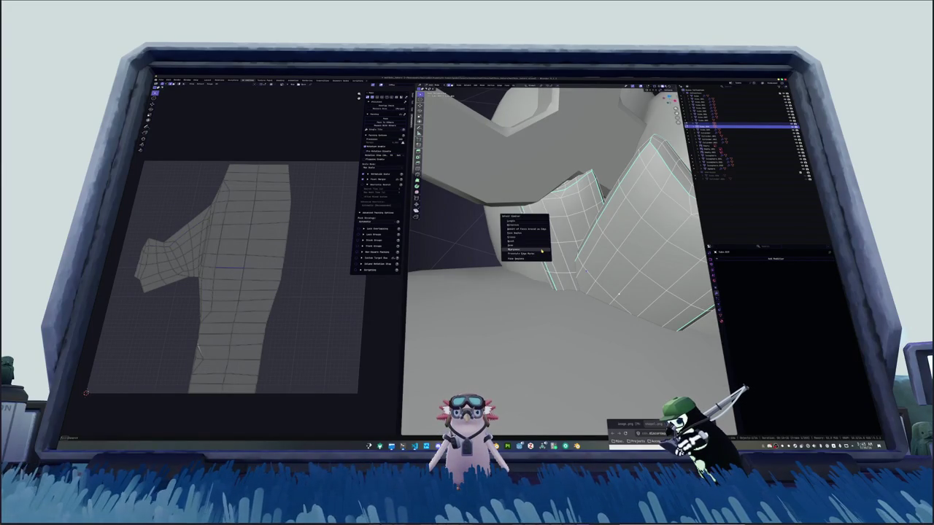
middle_click_drag(539, 246, 539, 241)
right_click(539, 240)
left_click(539, 240)
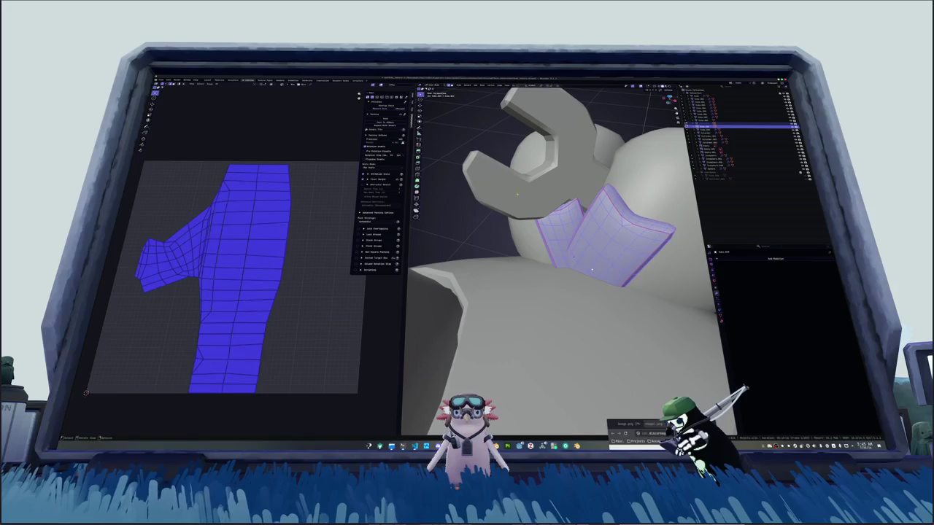
left_click(515, 85)
left_click(529, 95)
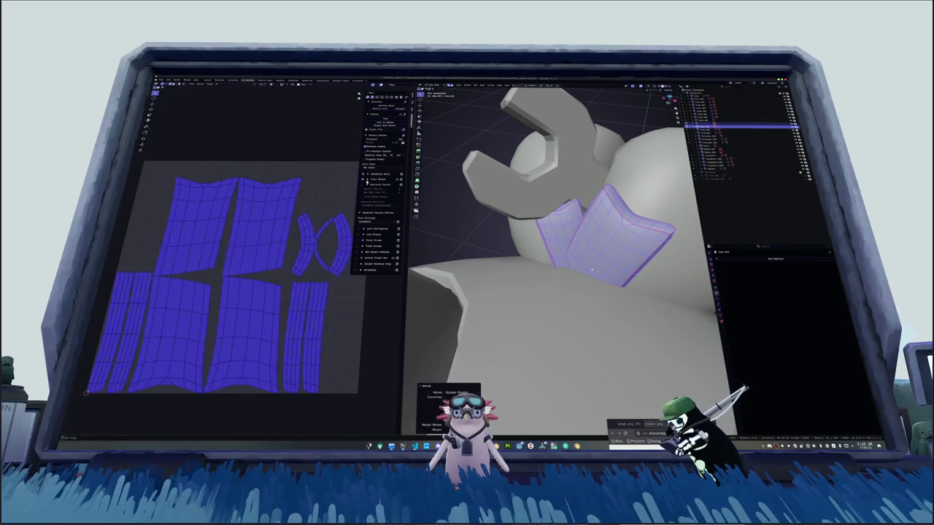
left_click(325, 217)
scroll(324, 218, "down", 2)
key("Tab")
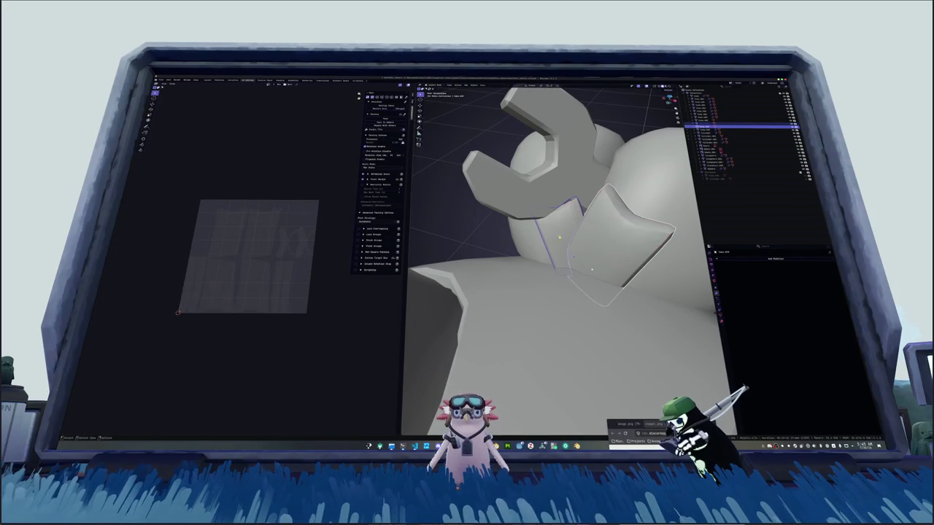
Select and frame the wrench, and enter its edit mode with nothing selected.
left_click(737, 121)
left_click(737, 125)
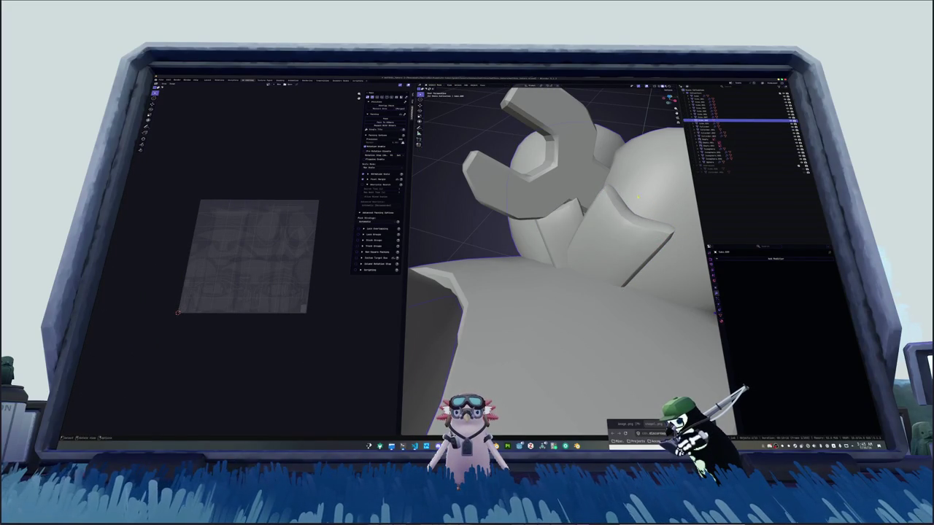
key("KP_Decimal")
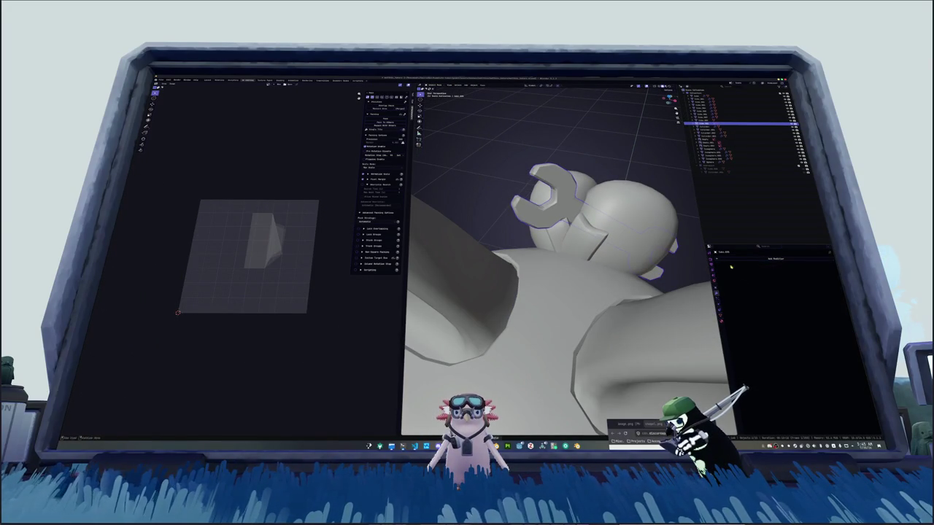
key("Tab")
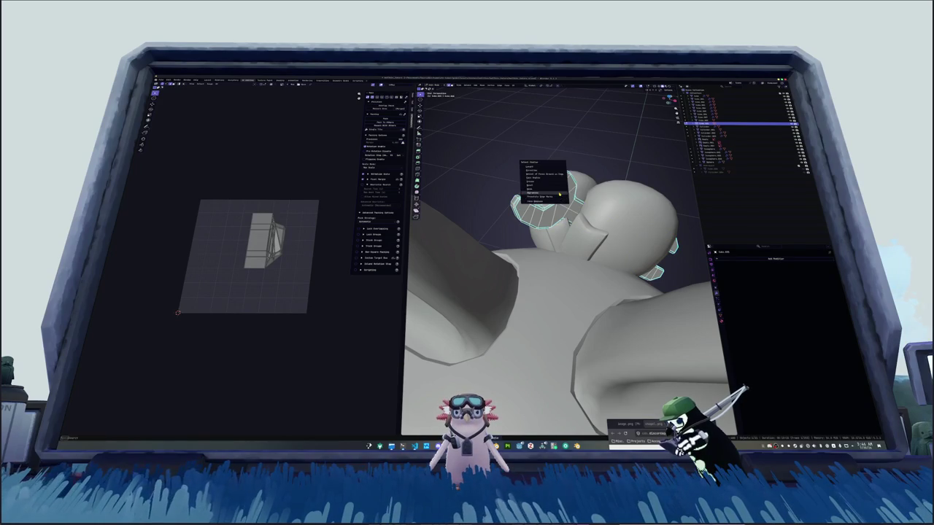
key("a")
key("alt+a")
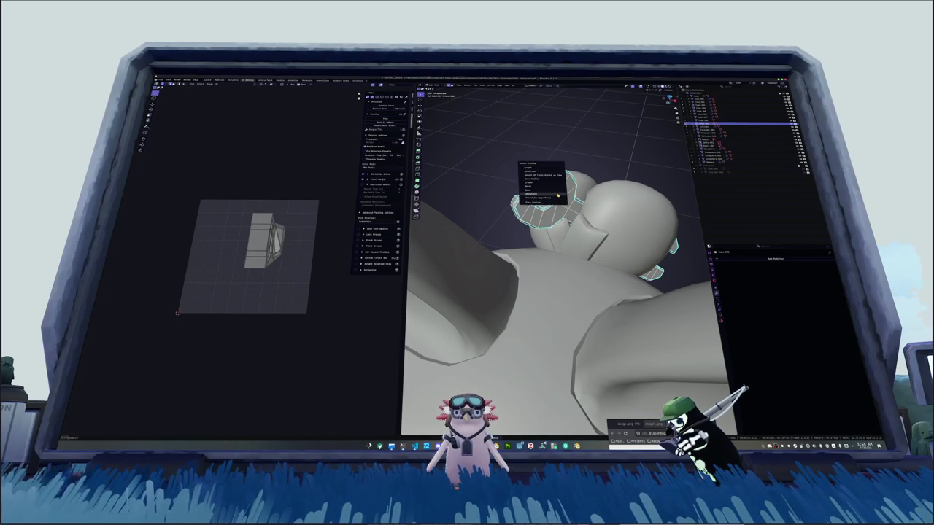
Mark an edge loop on the wrench as a seam.
left_click(544, 197, "alt")
right_click(576, 219)
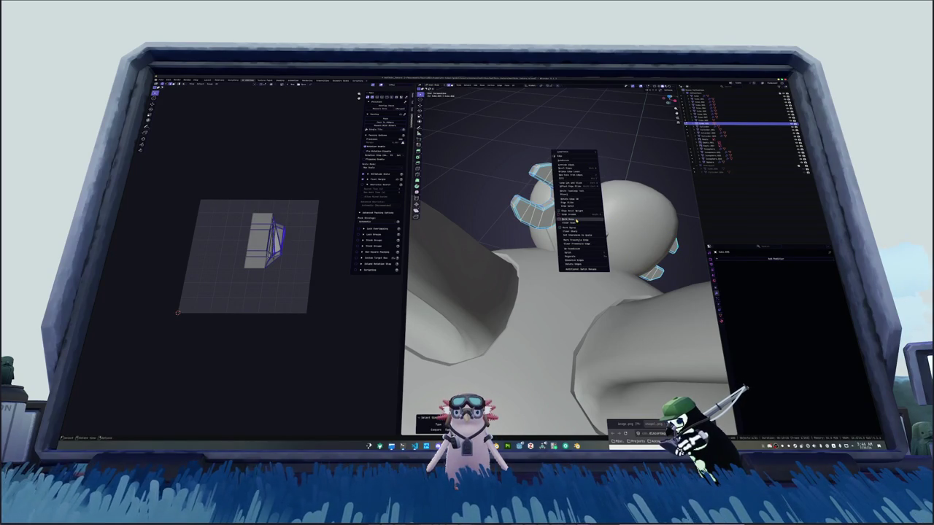
left_click(576, 219)
Select the whole wrench, unwrap it into flat islands, and return to object mode.
key("a")
left_click(514, 85)
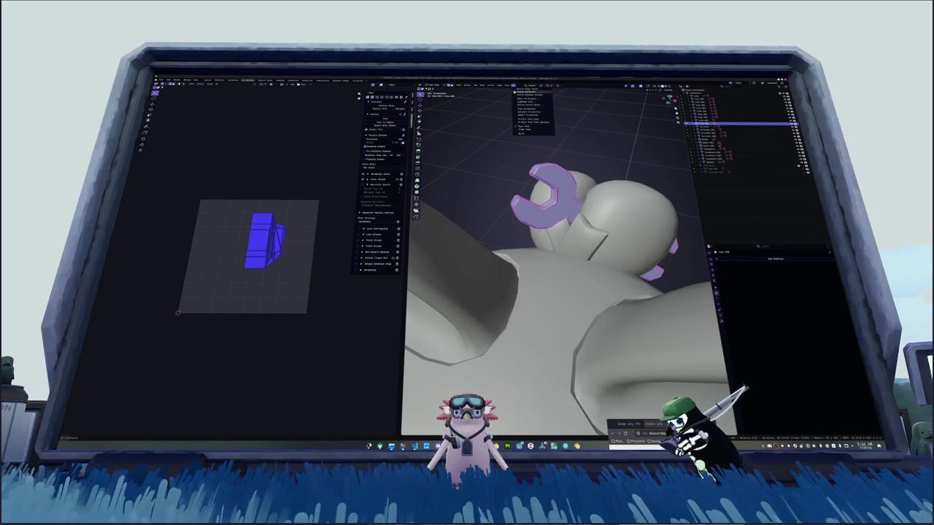
left_click(525, 127)
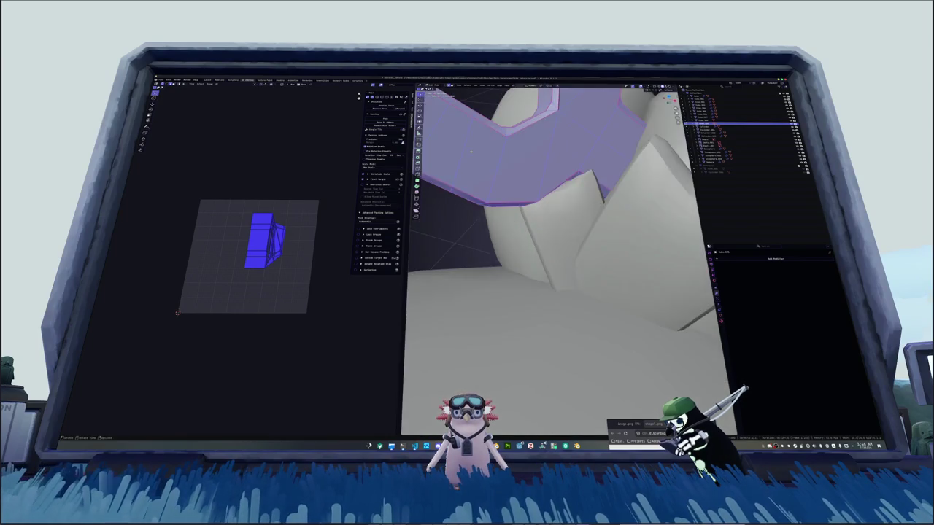
middle_click_drag(525, 219, 569, 204)
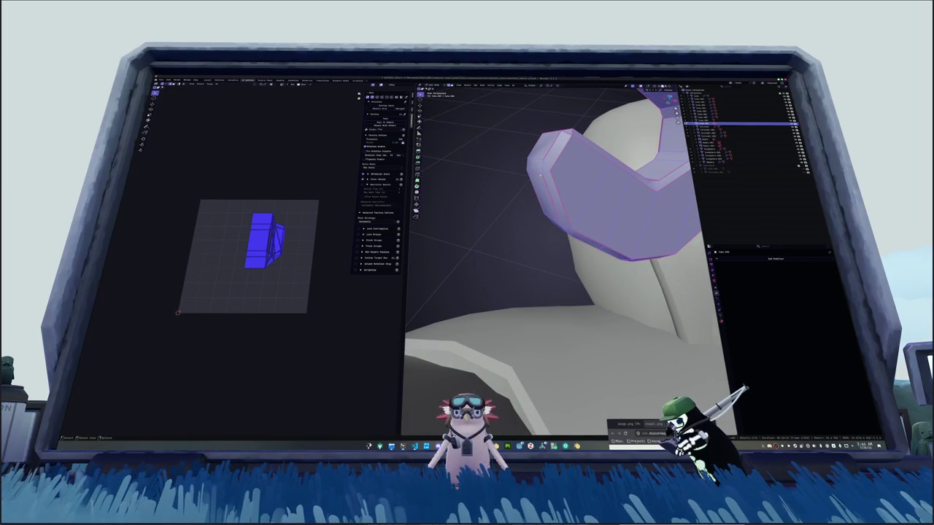
left_click(514, 86)
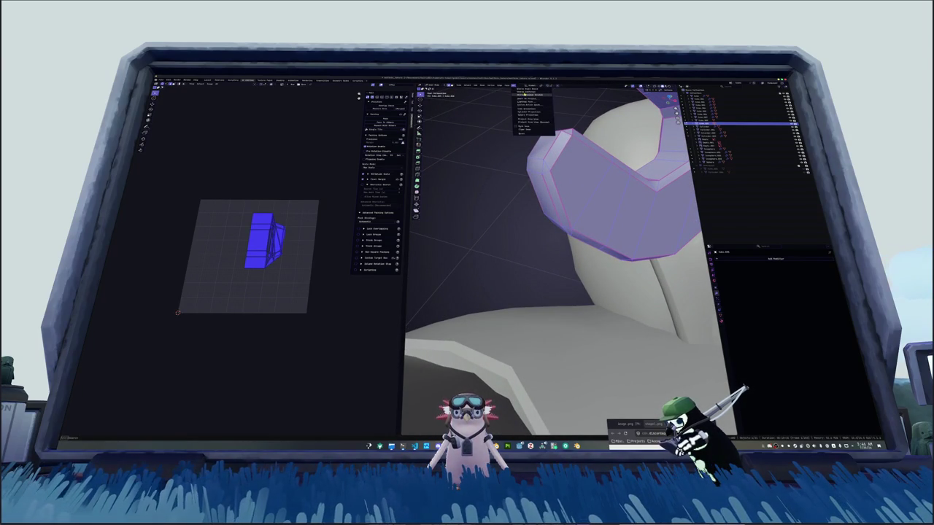
left_click(527, 91)
key("Tab")
scroll(275, 256, "up", 3)
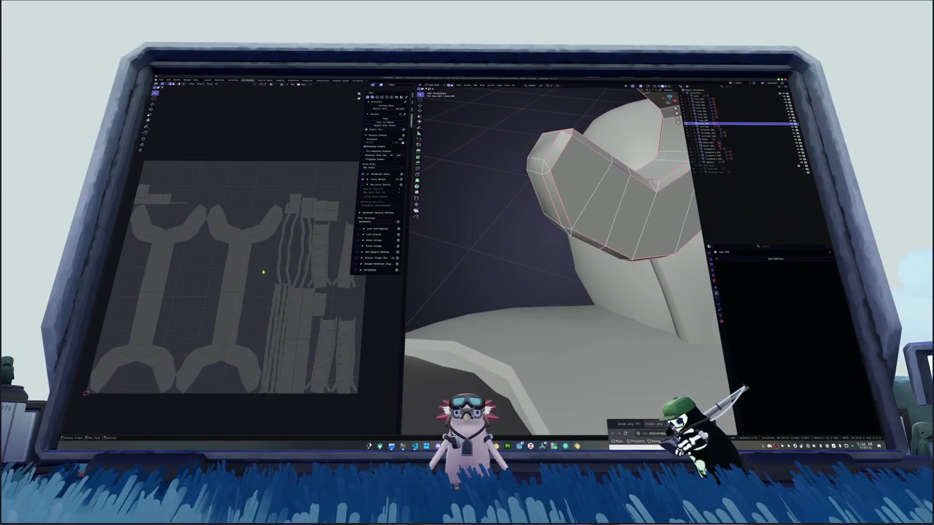
scroll(578, 406, "down", 6)
Enter edit mode on the bat's body and pack its UV islands.
left_click(552, 376)
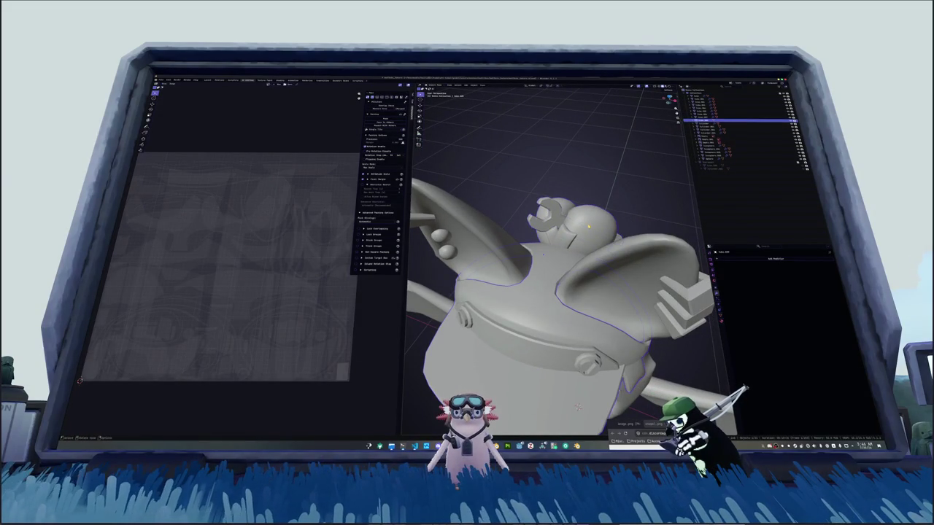
key("Tab")
left_click(384, 119)
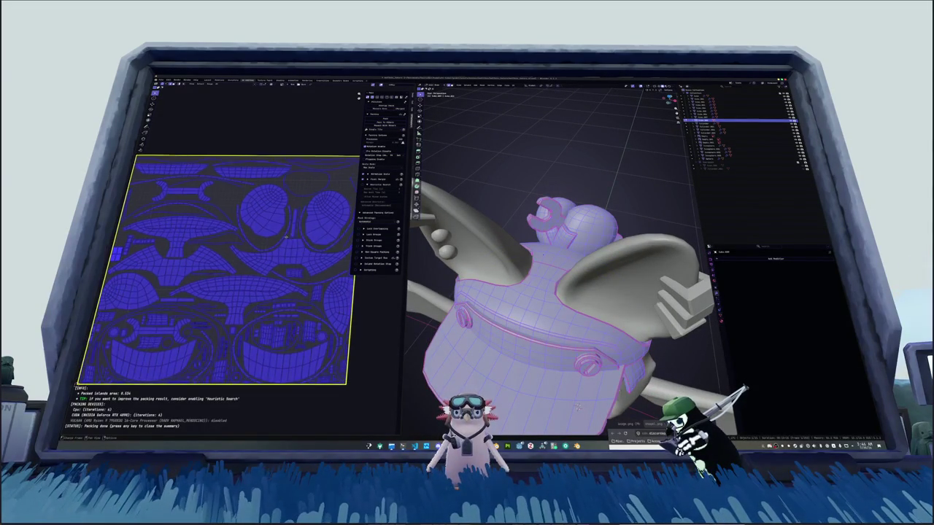
scroll(290, 231, "down", 2)
scroll(280, 240, "up", 1)
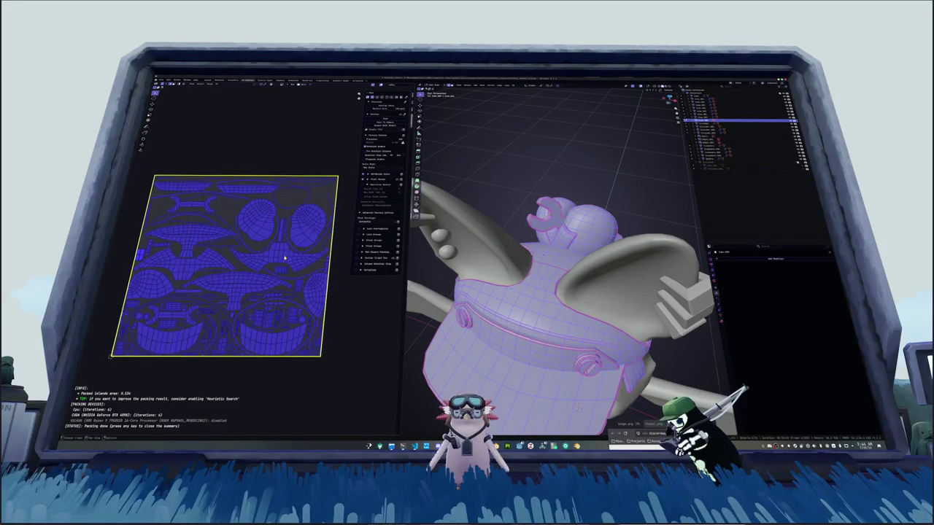
left_click(284, 254)
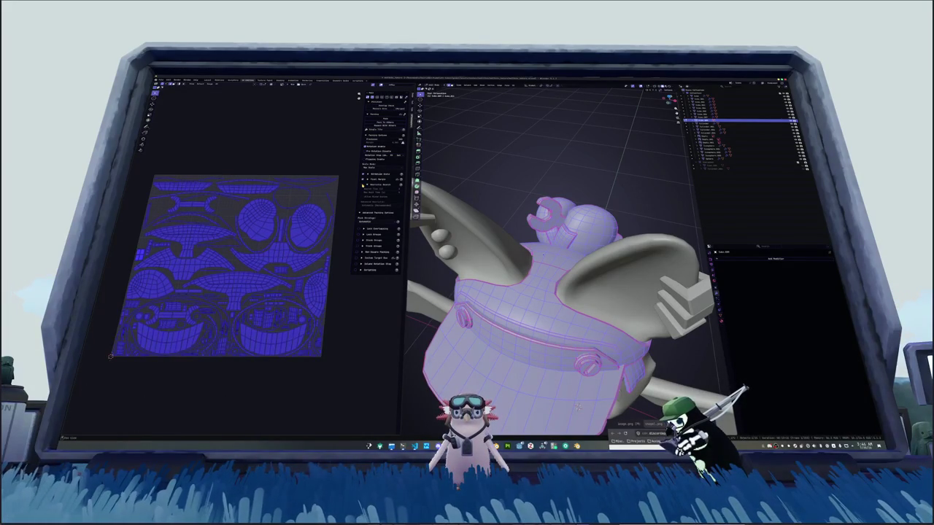
Repack the islands with a heuristic search, stop it, and return to object mode.
left_click(390, 119)
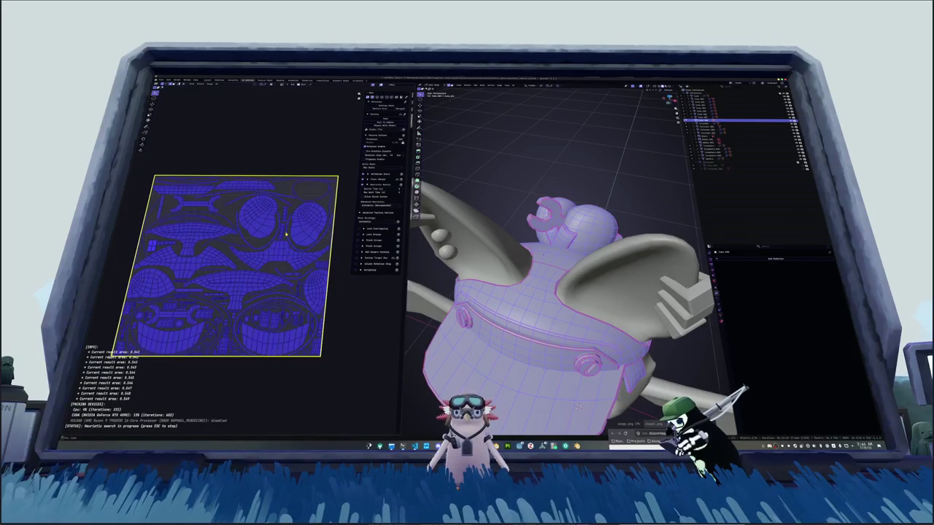
key("Escape")
key("Tab")
middle_click_drag(562, 291, 525, 328)
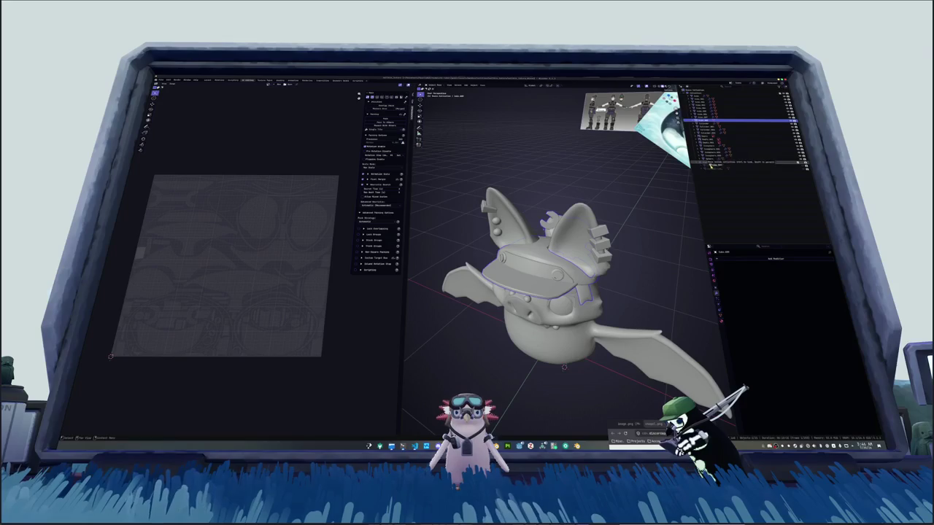
Select several accessory objects in turn, checking them briefly in see-through view.
left_click(711, 114)
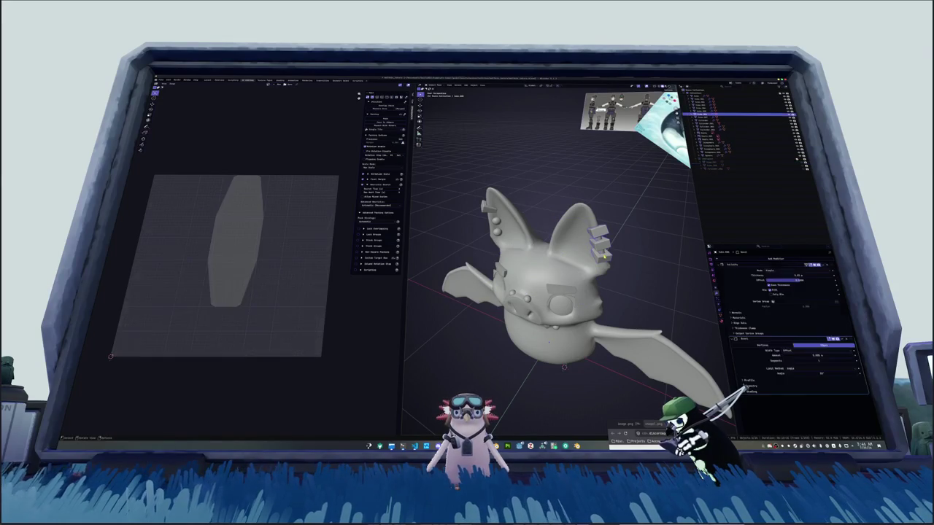
mouse_move(569, 292)
middle_mouse_down()
mouse_move(554, 284)
mouse_move(583, 277)
middle_mouse_up()
left_click(711, 152, "ctrl")
middle_click_drag(544, 225, 577, 229)
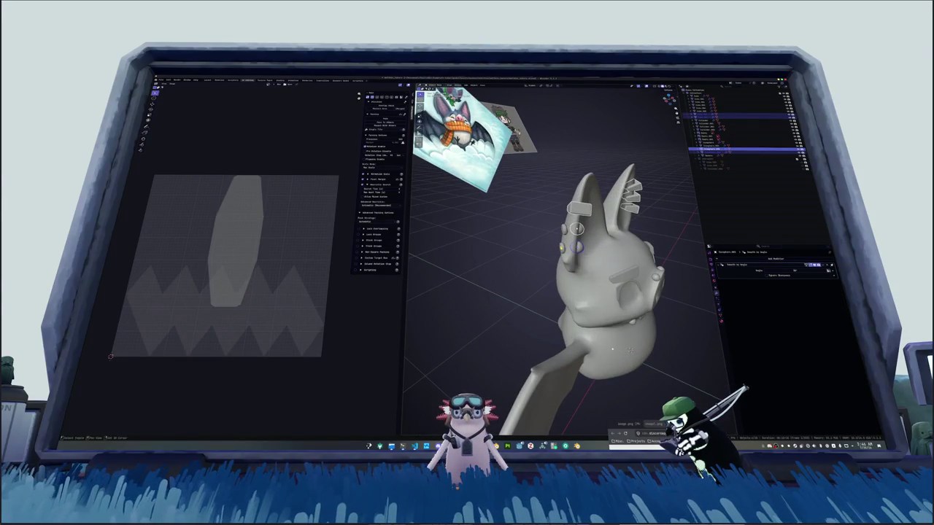
left_click(729, 126)
middle_click_drag(569, 278, 576, 248)
scroll(576, 262, "up", 3)
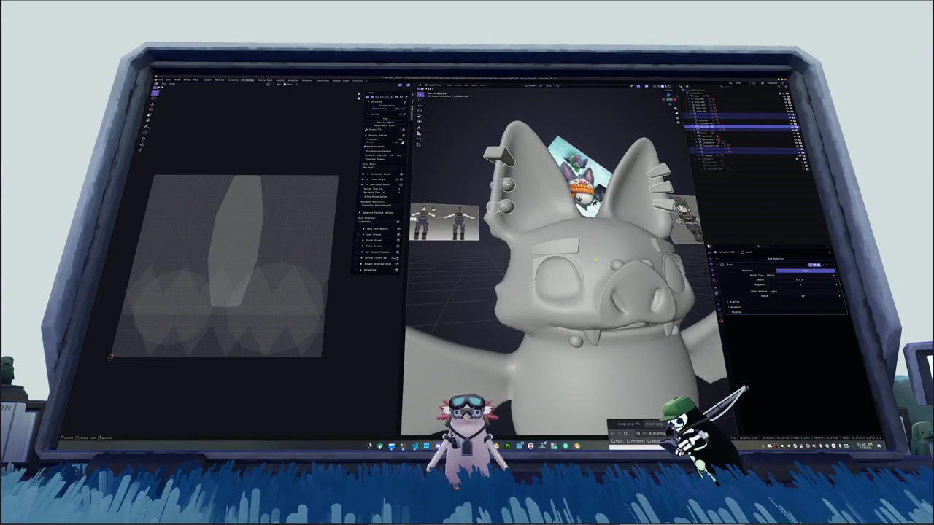
left_click(729, 142, "ctrl")
key("alt+z")
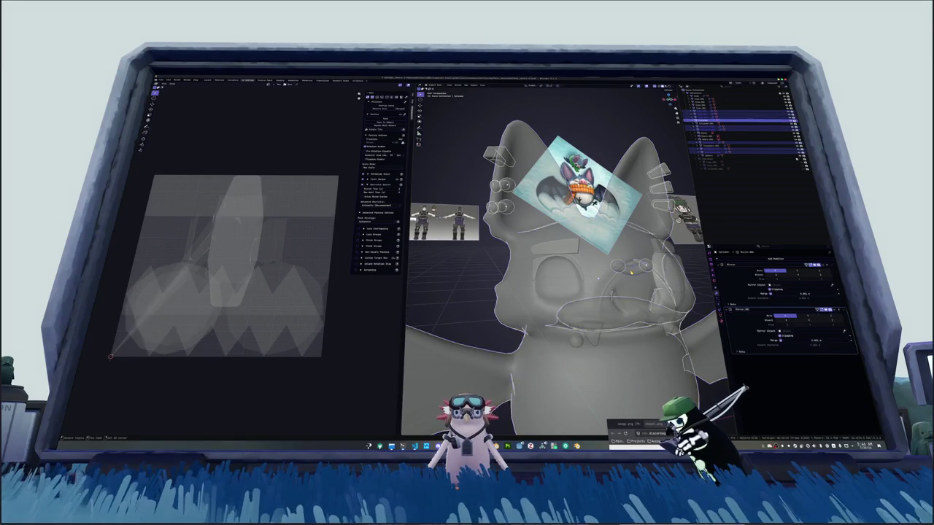
key("alt+z")
Convert the selected object to a mesh, baking its modifiers.
scroll(596, 277, "down", 4)
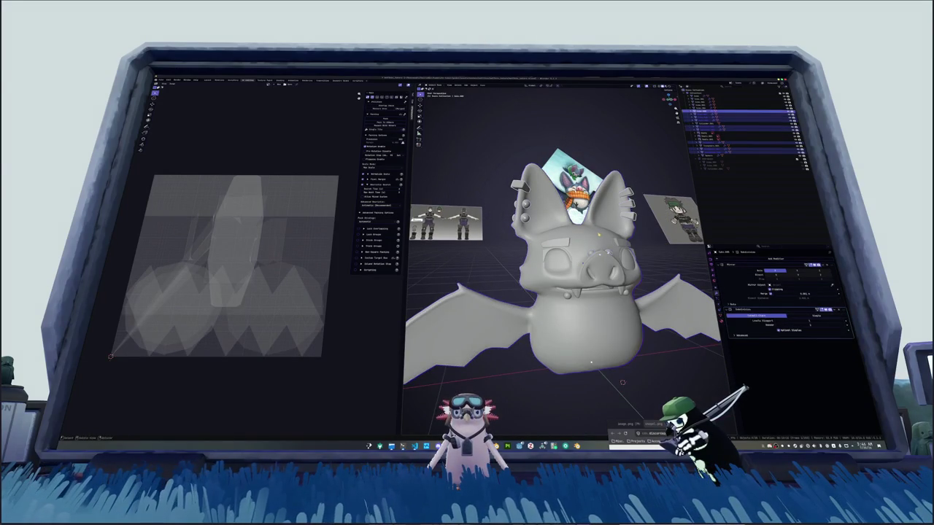
scroll(565, 262, "up", 4)
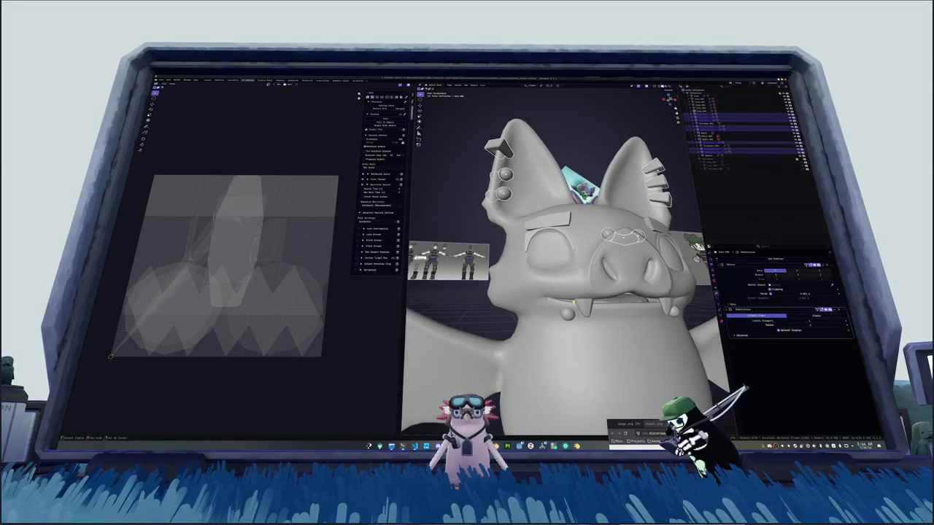
middle_click_drag(565, 313, 485, 267)
scroll(551, 307, "up", 4)
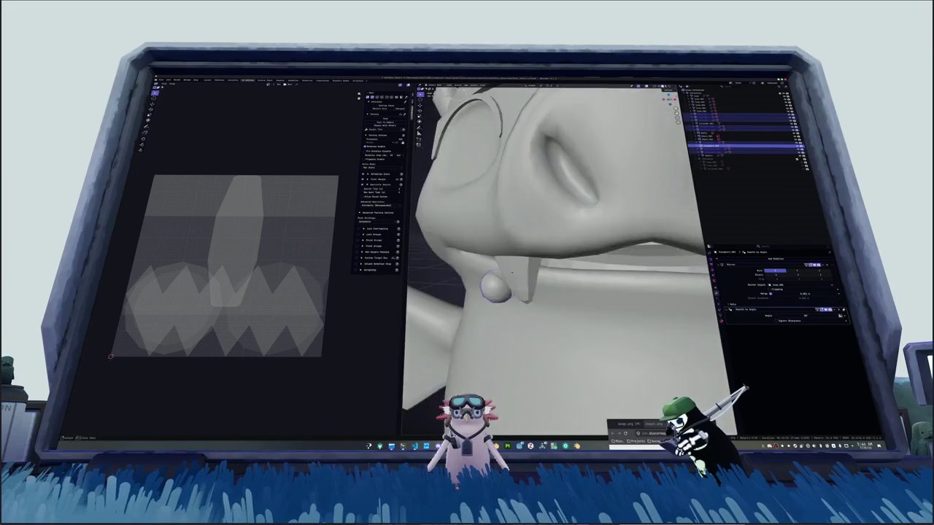
middle_click_drag(486, 265, 551, 389)
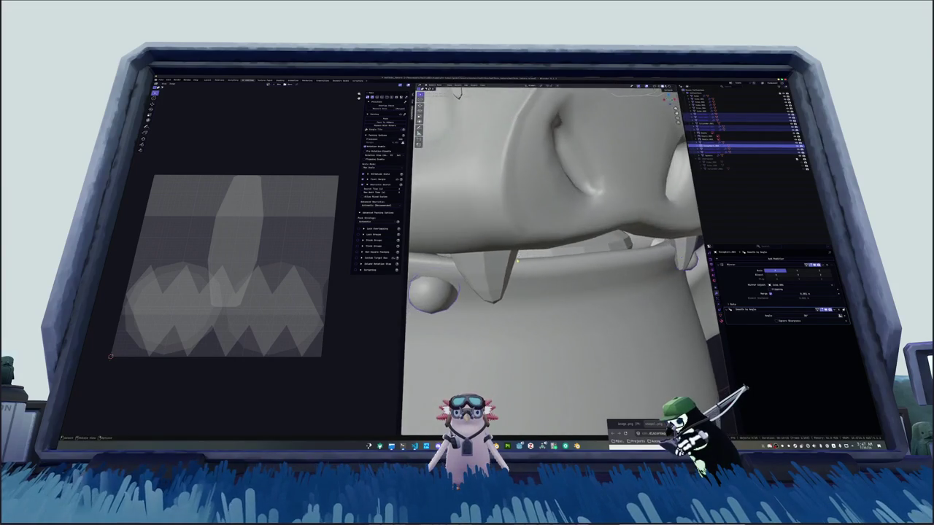
scroll(550, 389, "down", 3)
right_click(651, 240)
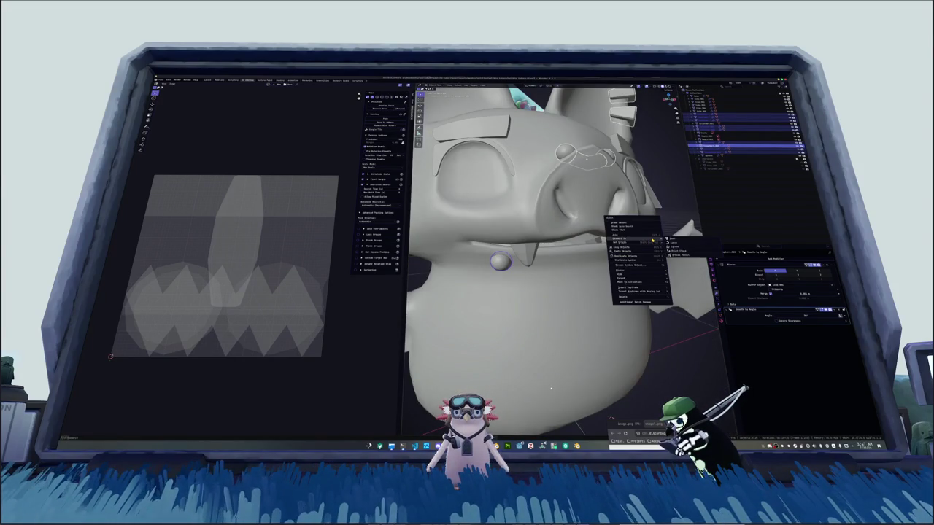
left_click(673, 240)
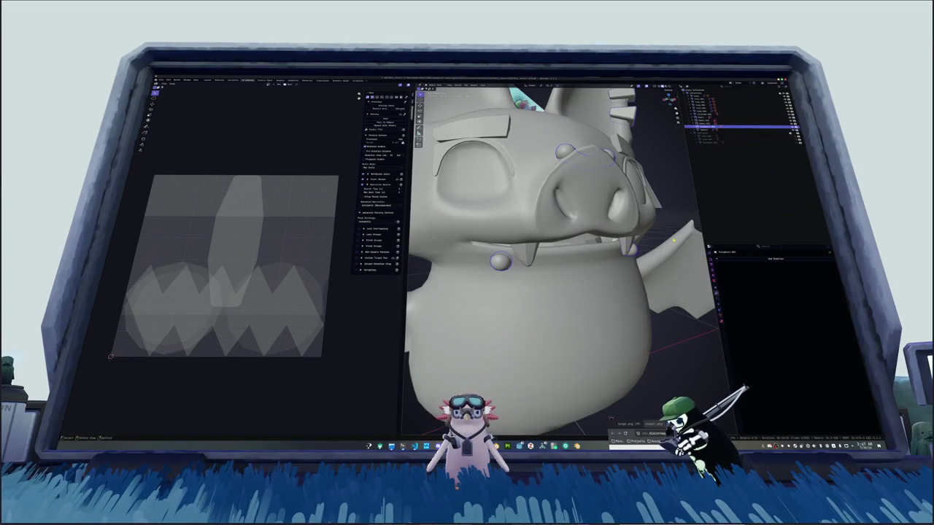
Add a Mirror modifier to the neighbouring part.
scroll(550, 389, "up", 4)
left_click(703, 114)
left_click(773, 258)
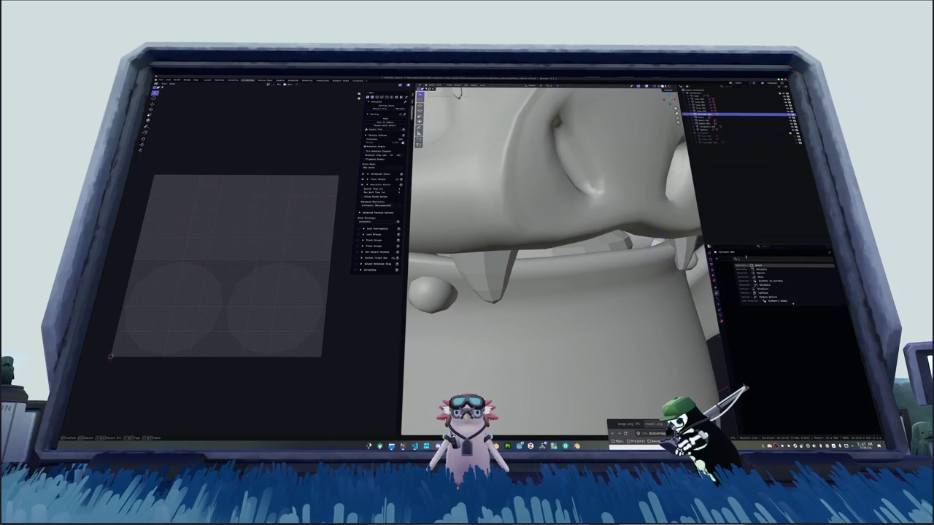
left_click(758, 272)
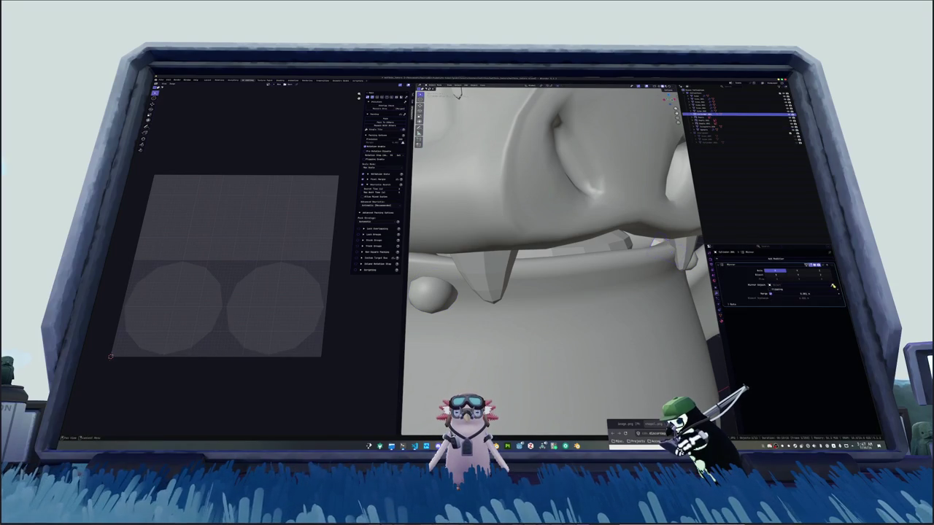
Select the eyeball and tooth object, view the bat frontally, and enter edit mode.
left_click(476, 274)
scroll(475, 273, "down", 2)
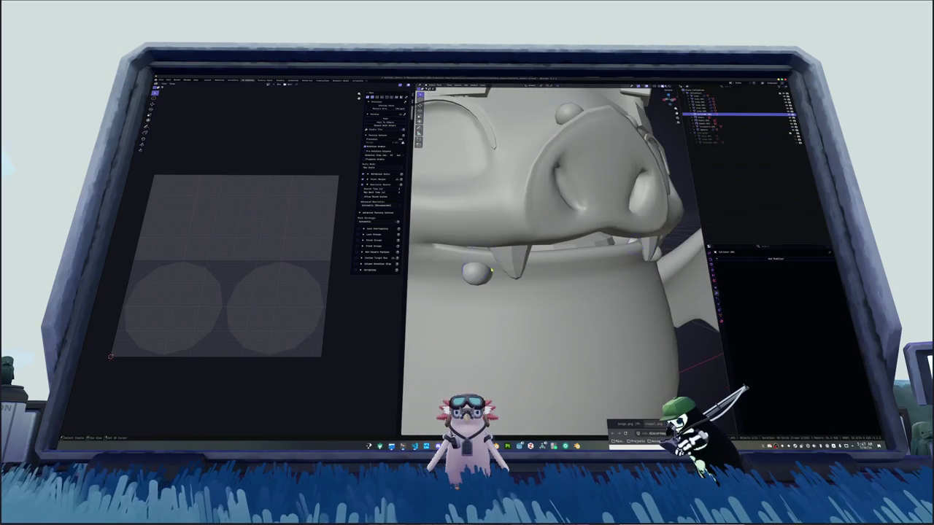
scroll(476, 277, "down", 3)
middle_click_drag(481, 277, 508, 261)
scroll(503, 272, "down", 3)
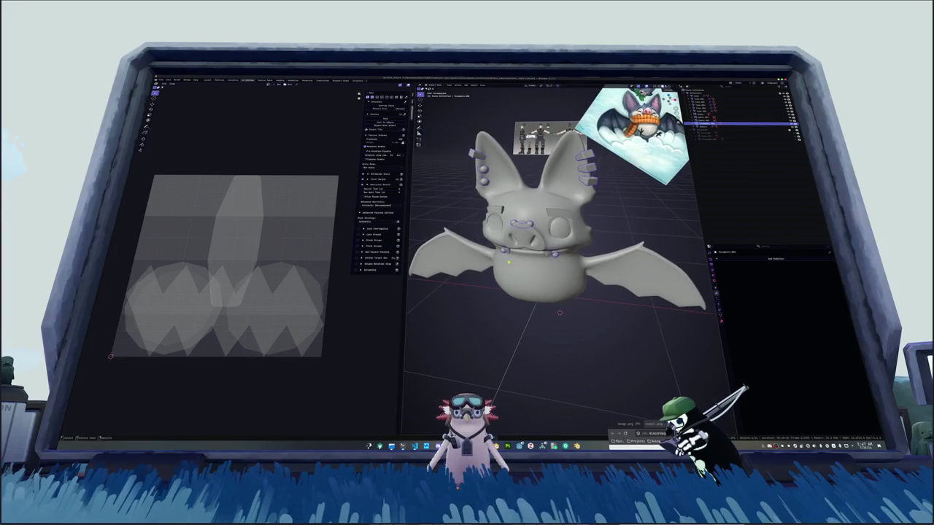
key("Tab")
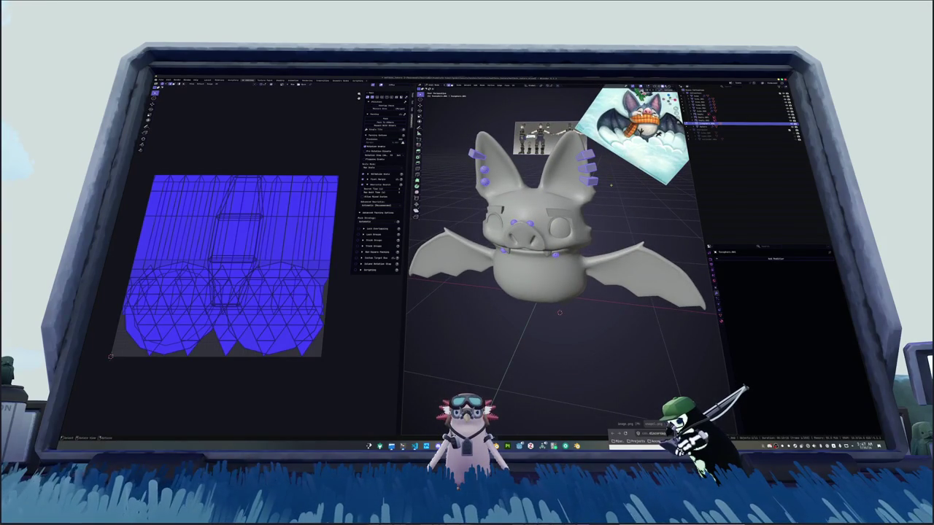
Give the accessories smooth shading by angle and convert them to a plain mesh.
key("Tab")
right_click(626, 200)
left_click(624, 193)
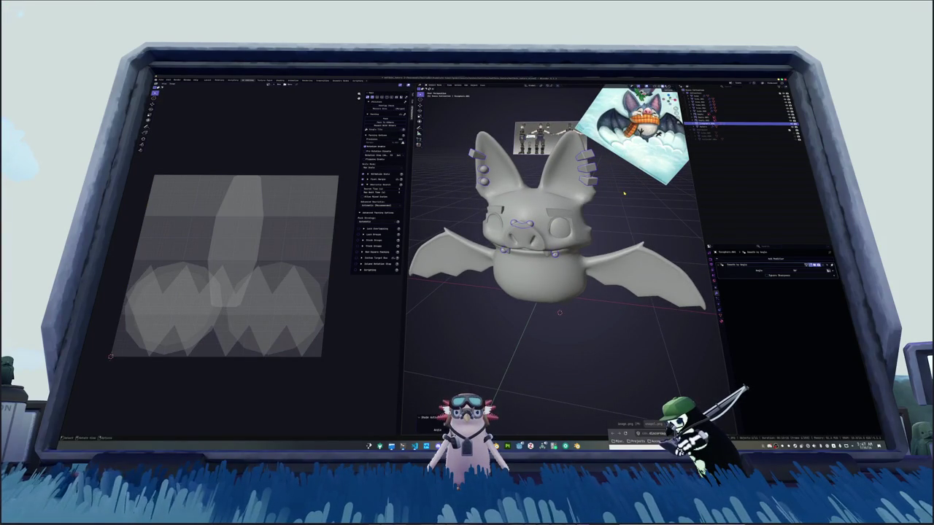
right_click(632, 222)
mouse_move(604, 228)
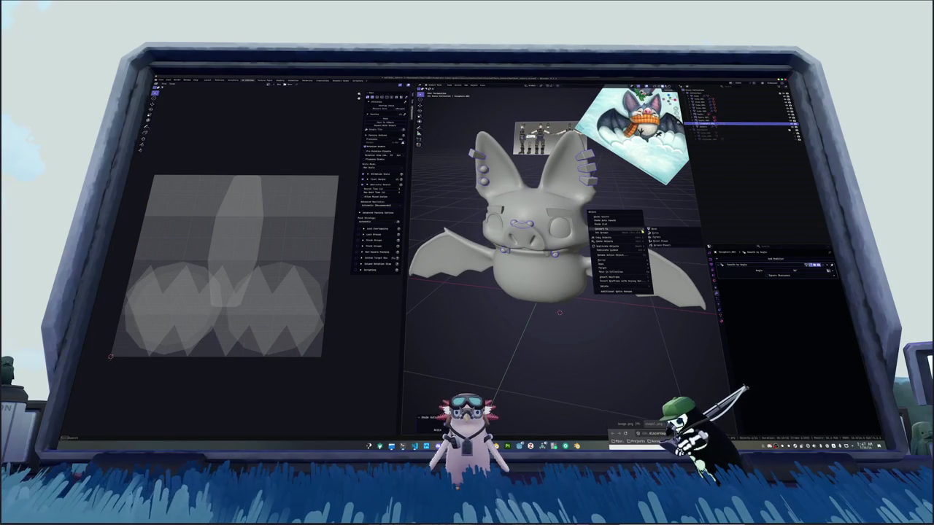
left_click(654, 230)
Do a first UV unwrap of the converted accessories in Edit Mode.
key("Tab")
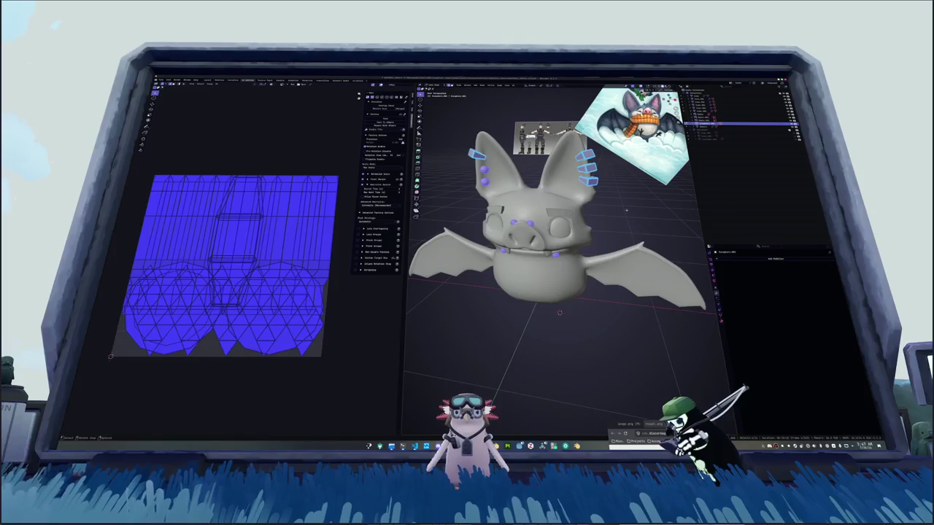
key("alt+a")
key("u")
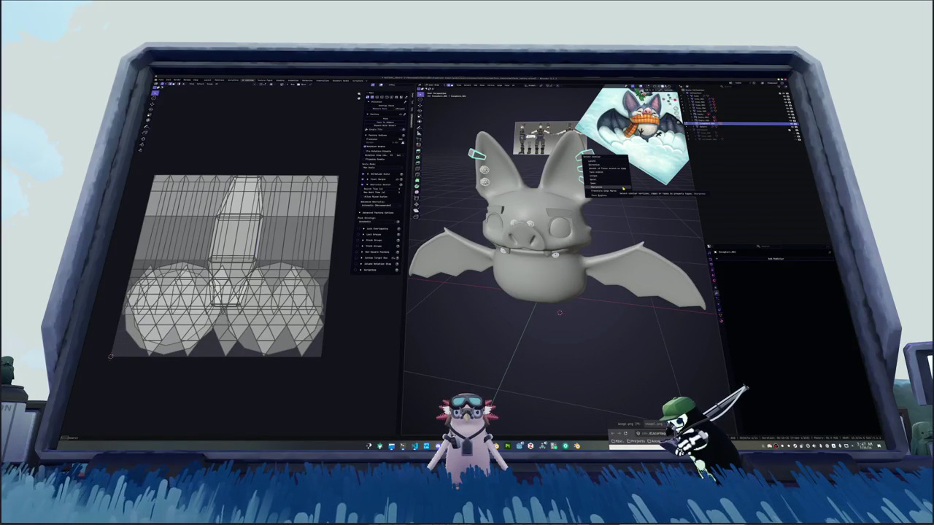
left_click(622, 189)
Mark seams on the selected edges of the ear piece geometry.
key("alt+a")
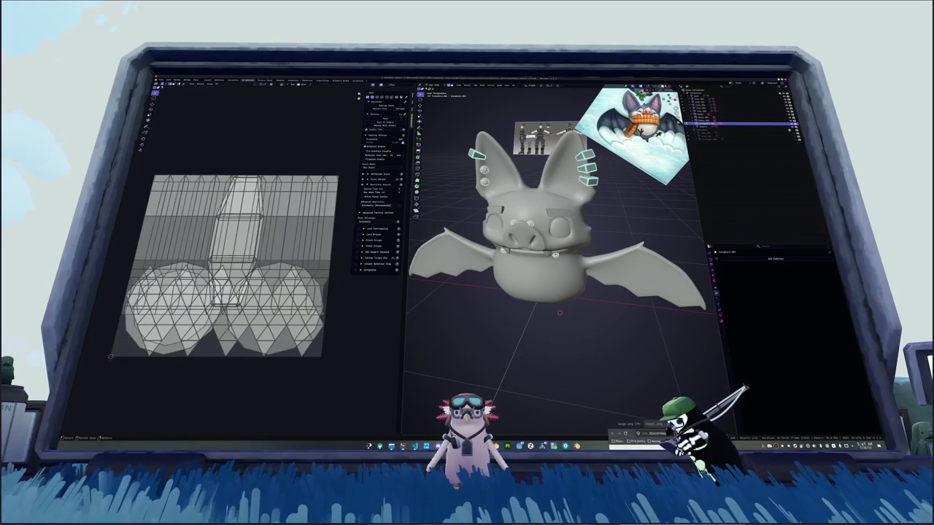
scroll(559, 241, "up", 3)
key("a")
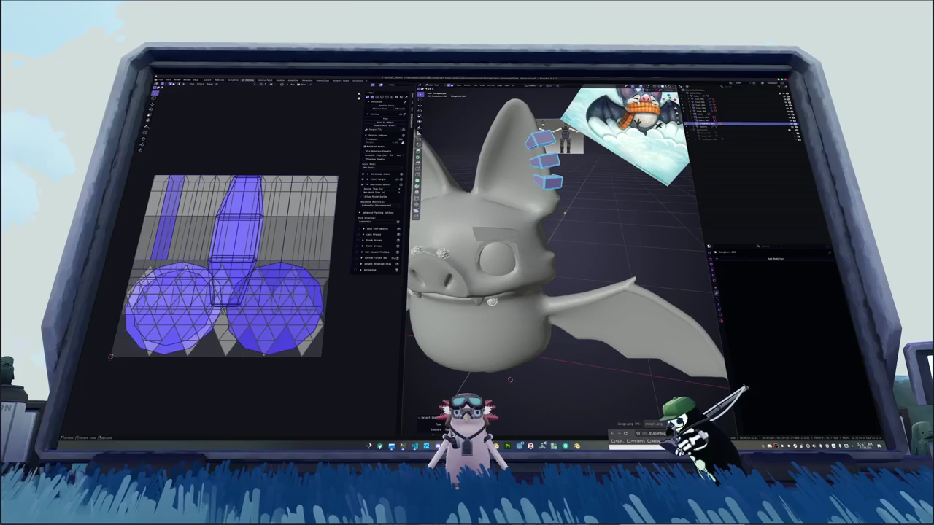
right_click(554, 212)
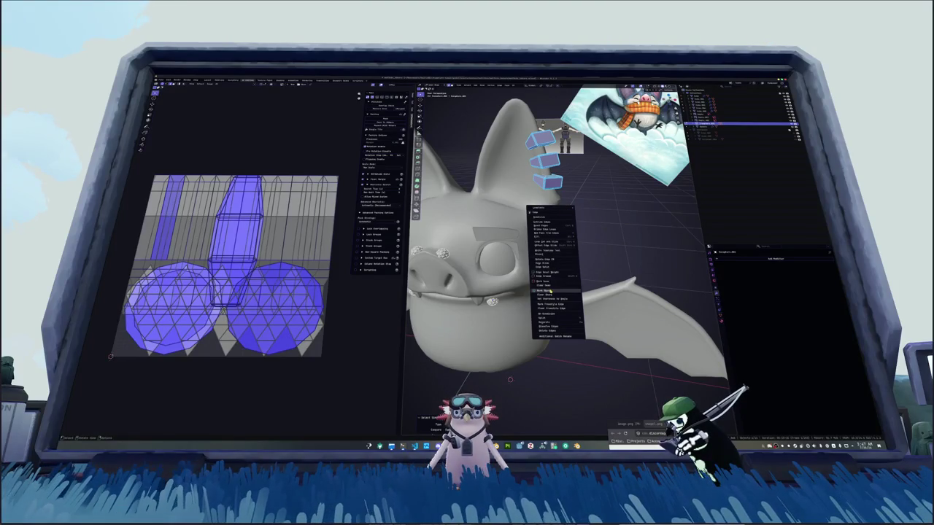
left_click(554, 281)
scroll(561, 241, "down", 3)
middle_click_drag(562, 240, 584, 240)
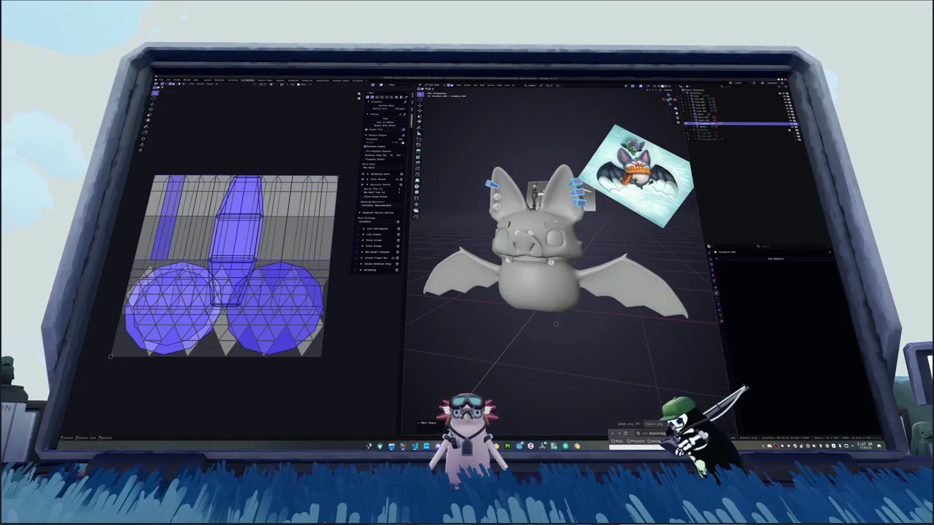
Unwrap the linked accessory geometry along the new seams and pack the islands into the tile.
key("ctrl+l")
left_click(513, 85)
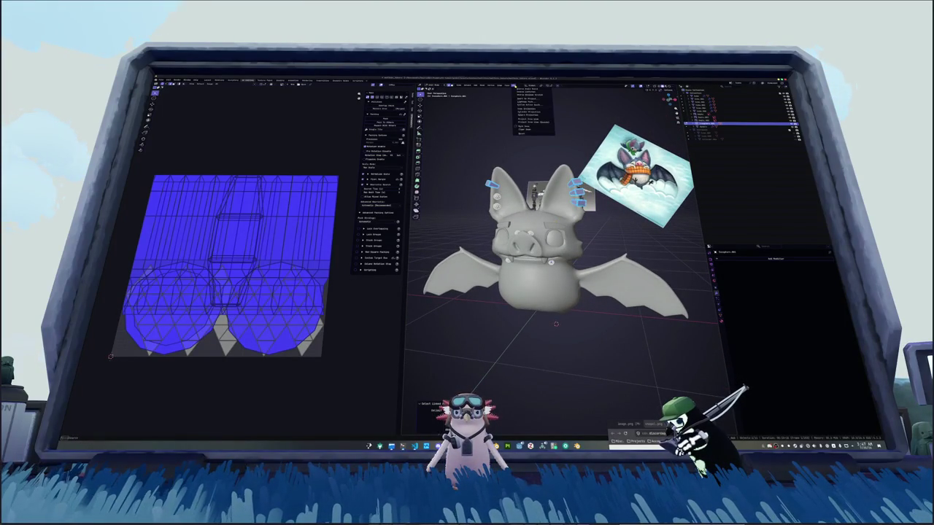
left_click(525, 91)
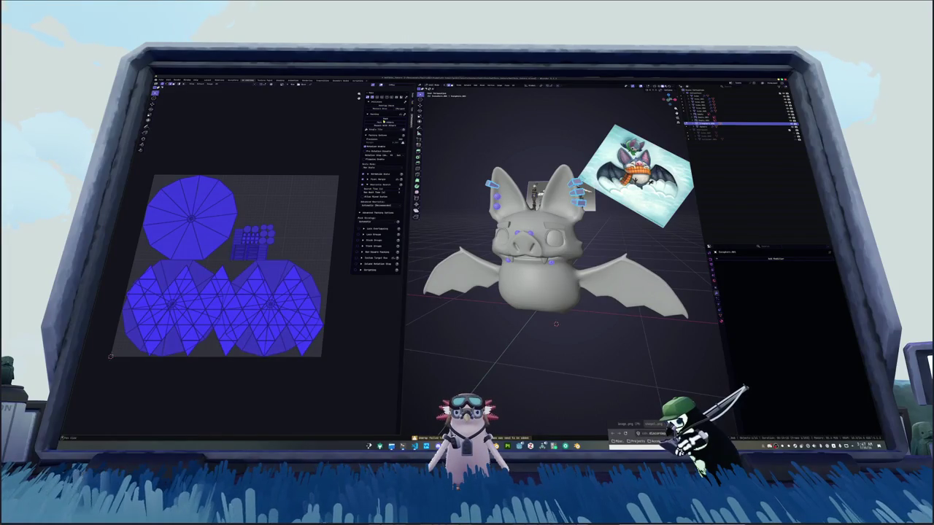
left_click(374, 123)
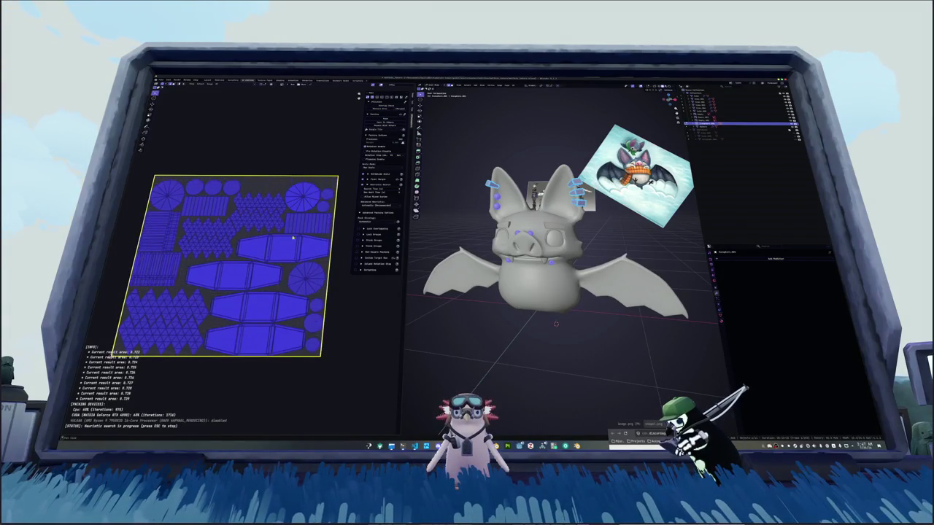
key("Escape")
Select one block's top face, then all matching block faces with Select Similar.
middle_click_drag(510, 219, 537, 222)
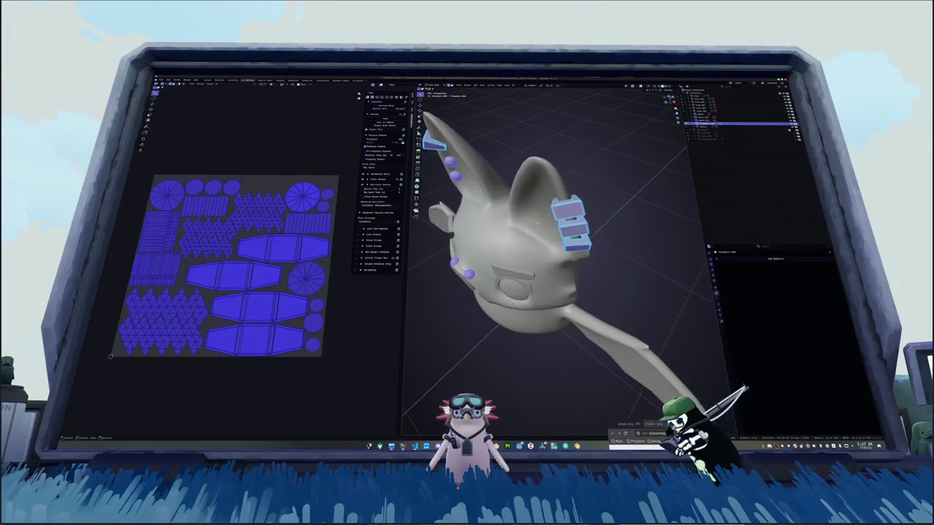
scroll(537, 222, "up", 5)
scroll(537, 223, "up", 3)
key("Tab")
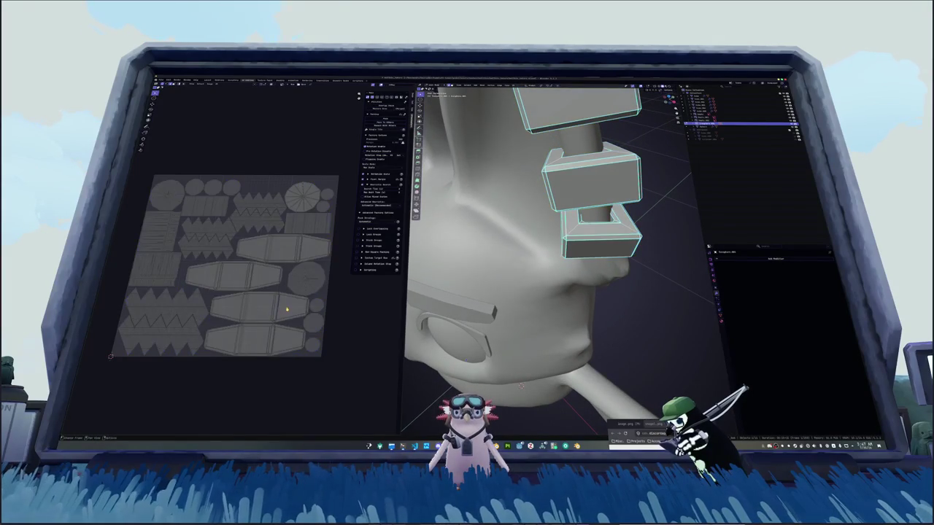
left_click(286, 309)
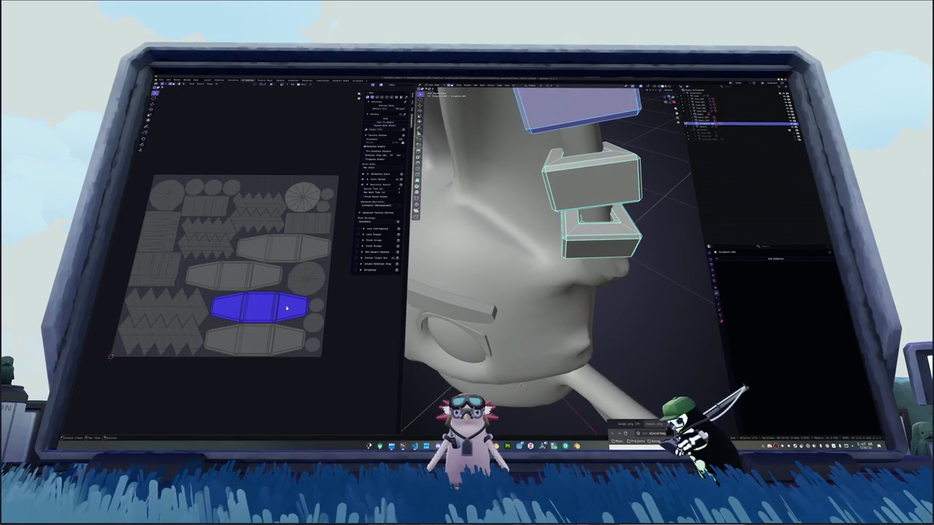
scroll(511, 255, "down", 5)
middle_click_drag(510, 255, 555, 233)
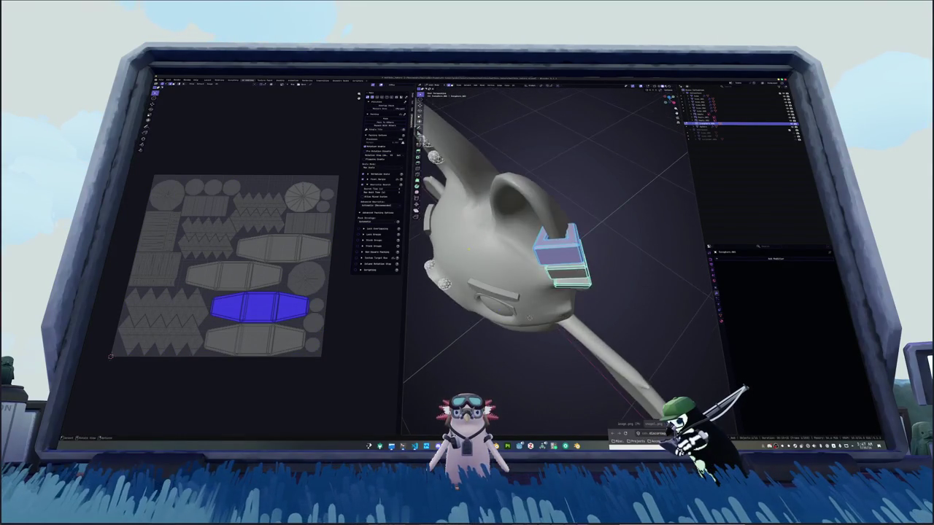
scroll(558, 263, "up", 4)
key("shift+g")
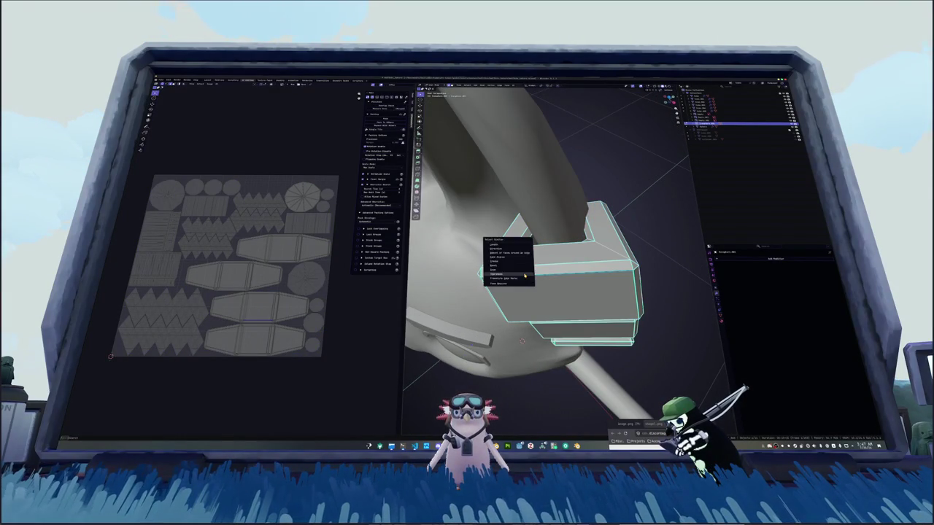
left_click(503, 252)
Seam the block edges, unwrap them, and pack all UV islands into the square, showing the full bat.
scroll(503, 252, "down", 4)
middle_click_drag(504, 251, 541, 190)
right_click(541, 190)
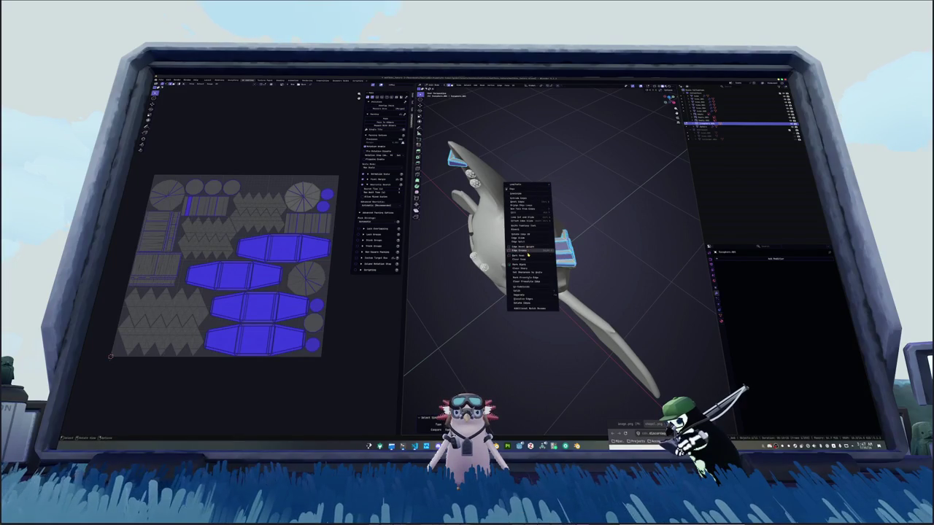
left_click(528, 255)
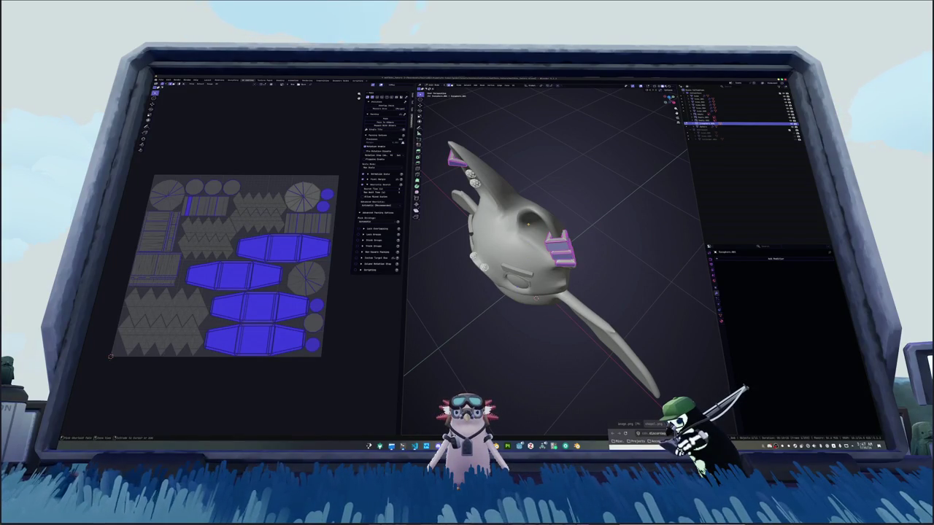
key("ctrl+l")
key("u")
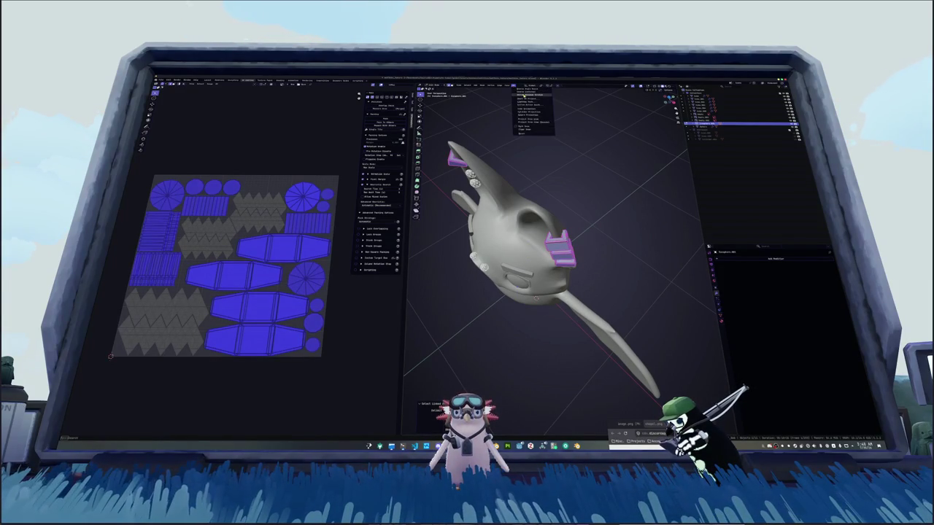
left_click(531, 94)
key("a")
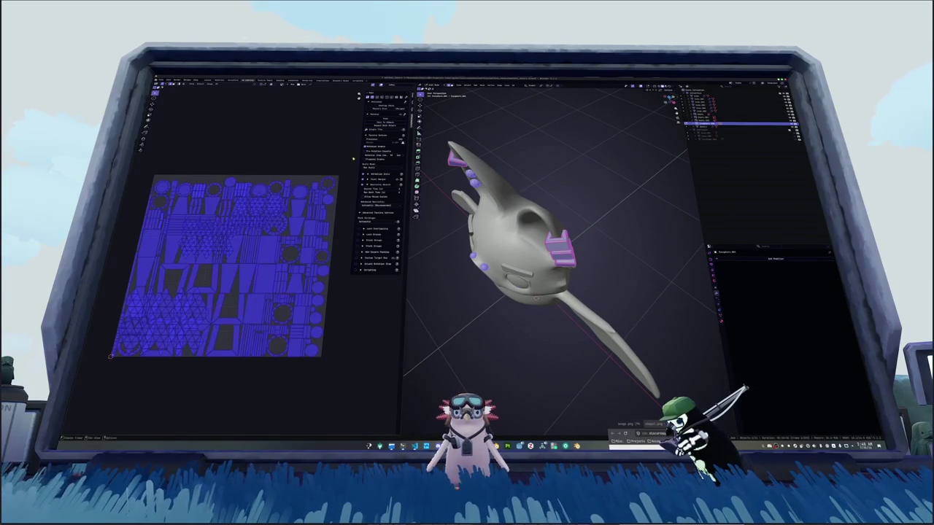
key("ctrl+p")
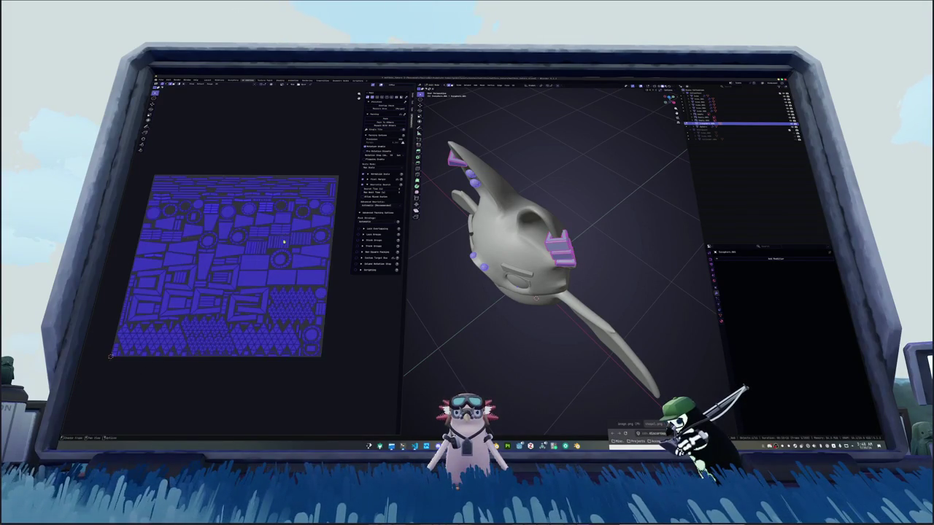
middle_click_drag(474, 270, 436, 268)
key("KP_Divide")
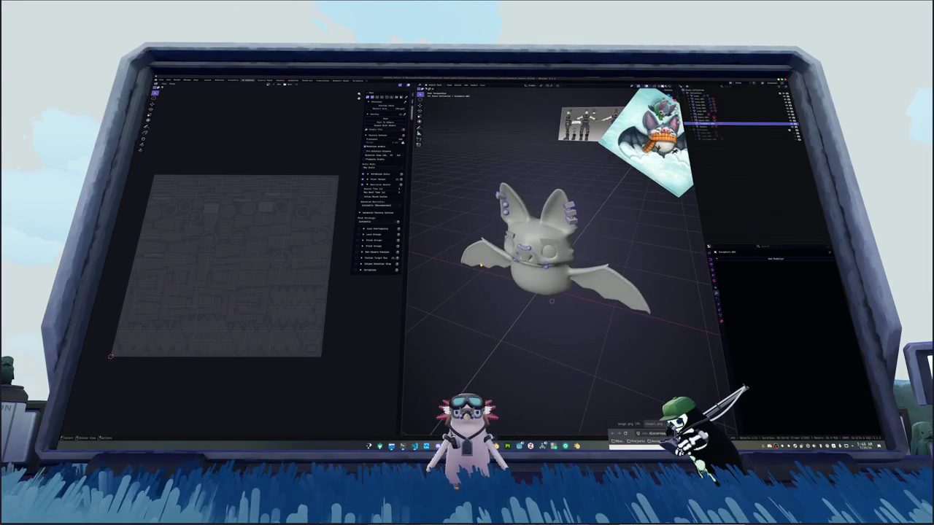
Select the fangs and switch their smooth-by-angle shading to plain smooth shading.
middle_click_drag(540, 277, 525, 269)
scroll(554, 255, "up", 2)
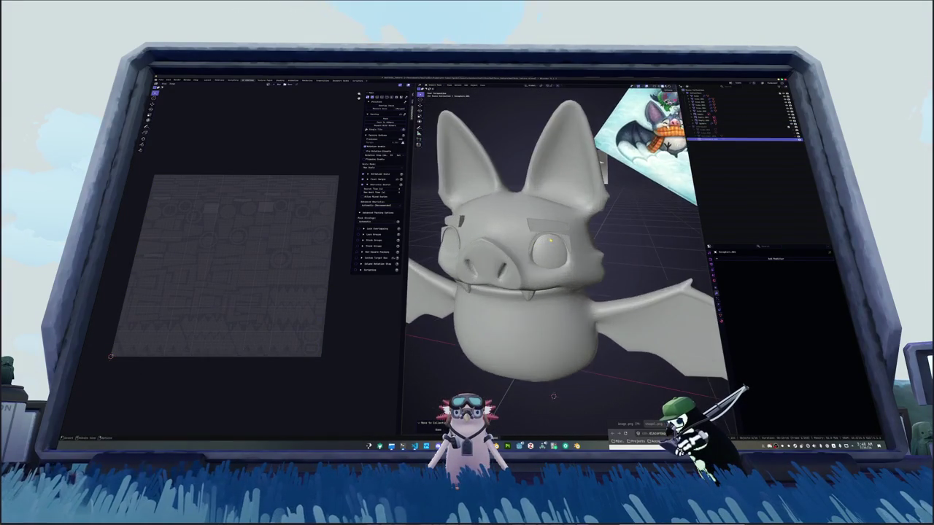
scroll(554, 256, "up", 2)
scroll(554, 255, "up", 1)
left_click(552, 250)
right_click(552, 250)
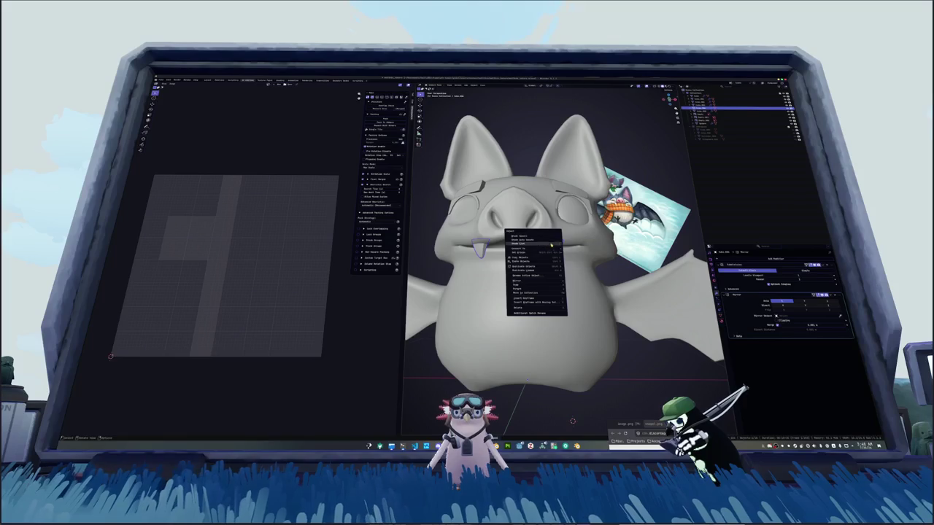
left_click(544, 241)
right_click(543, 241)
left_click(533, 243)
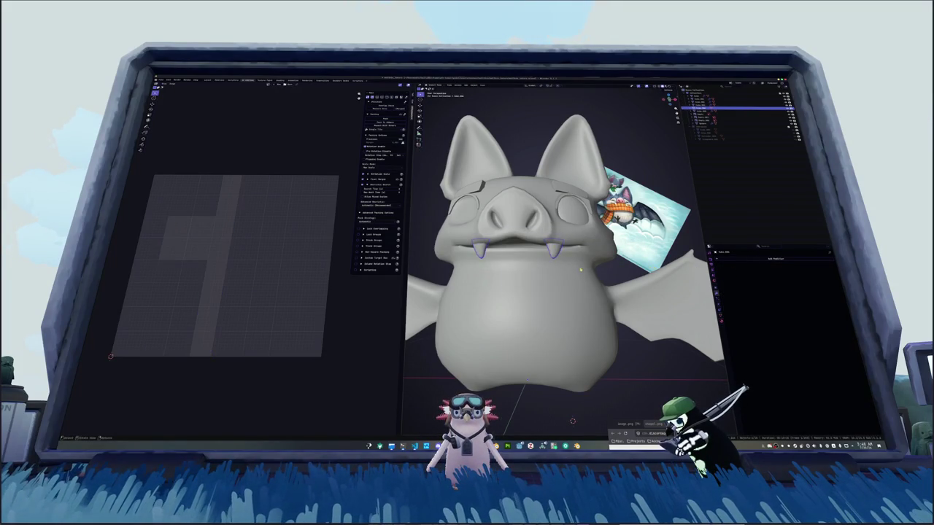
Apply smooth shading to another part of the bat's mouth.
scroll(514, 278, "up", 1)
scroll(514, 278, "up", 1)
left_click(487, 268)
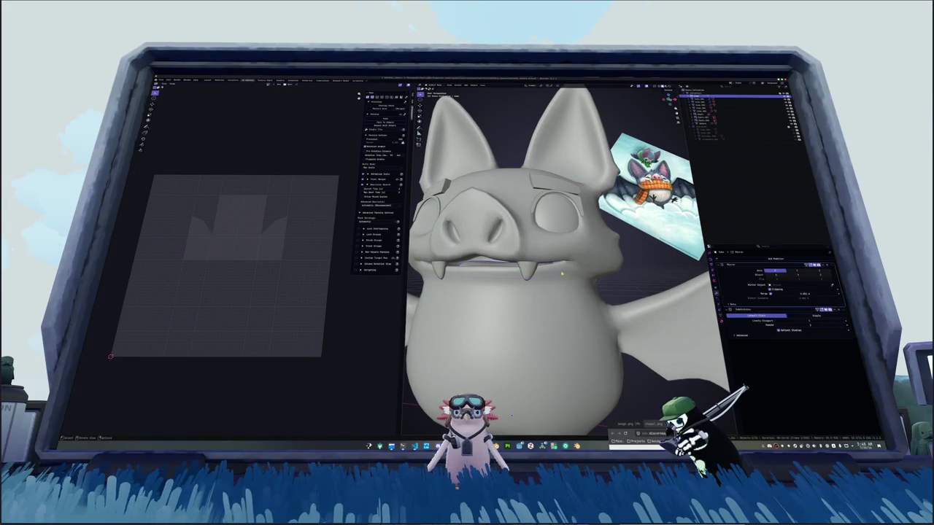
middle_click_drag(510, 405, 521, 400)
right_click(467, 270)
left_click(466, 273)
Mark a seam along the edge loop around a tooth.
key("a")
scroll(302, 259, "down", 1)
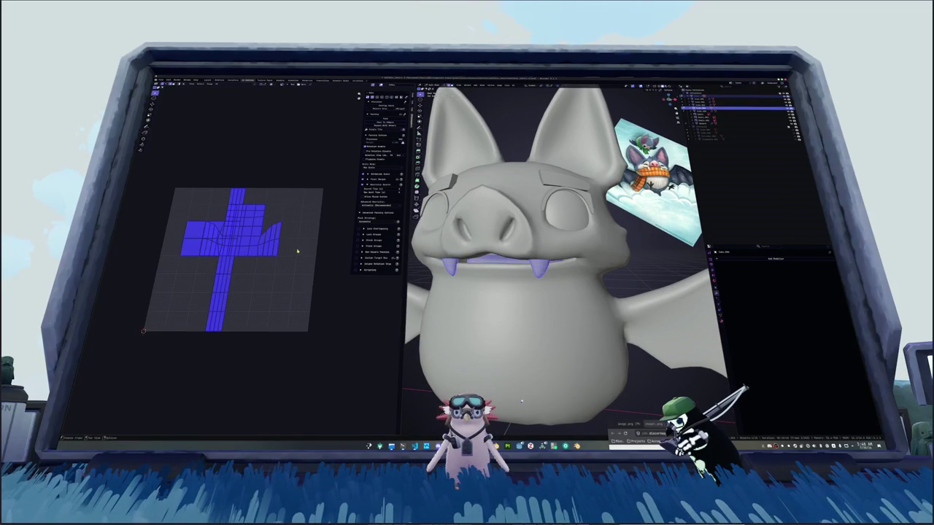
scroll(521, 401, "up", 4)
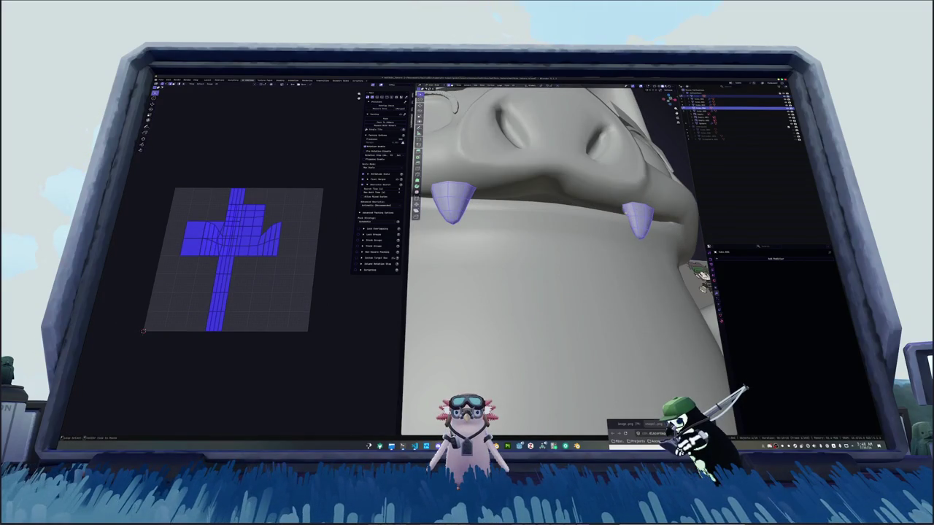
left_click(453, 195, "alt")
middle_click_drag(555, 292, 533, 291)
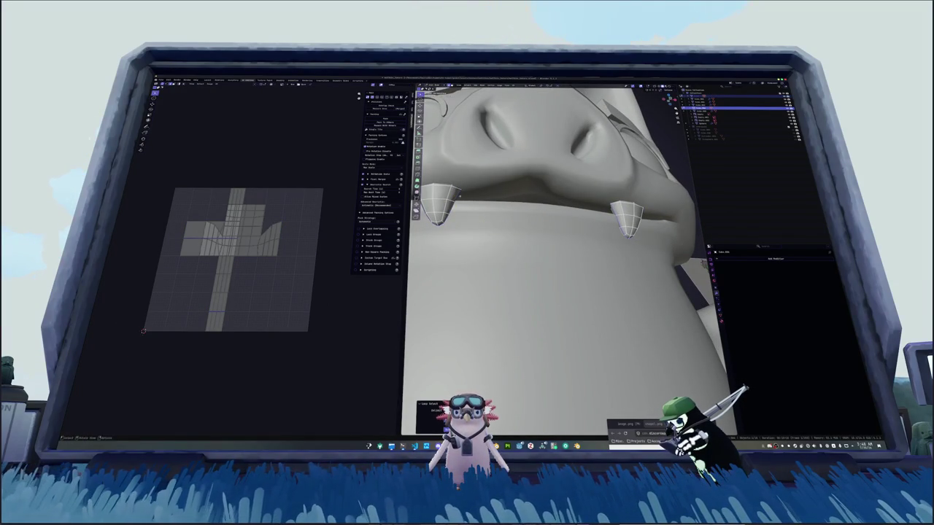
right_click(482, 260)
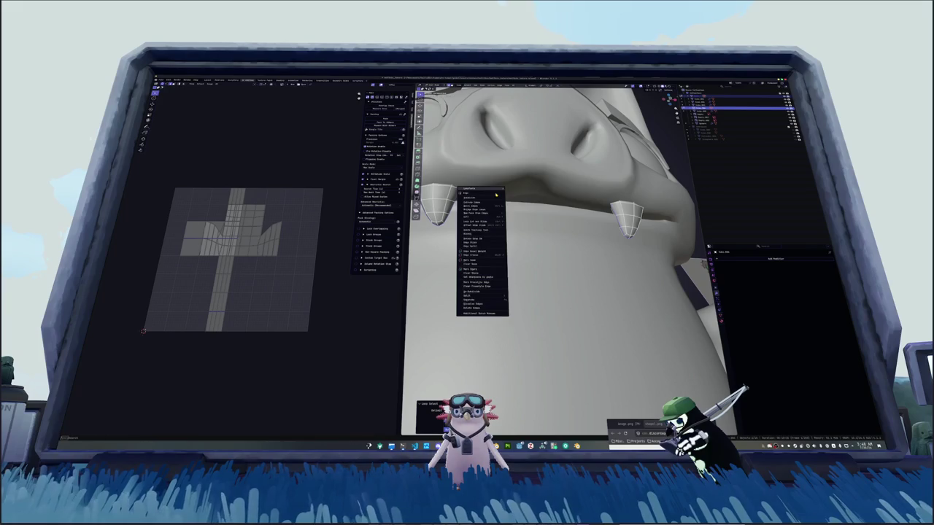
left_click(481, 261)
scroll(511, 328, "down", 3)
scroll(542, 411, "down", 2)
middle_click_drag(542, 411, 542, 394)
Unwrap the teeth into four UV islands and pack them into the square.
key("alt+a")
key("a")
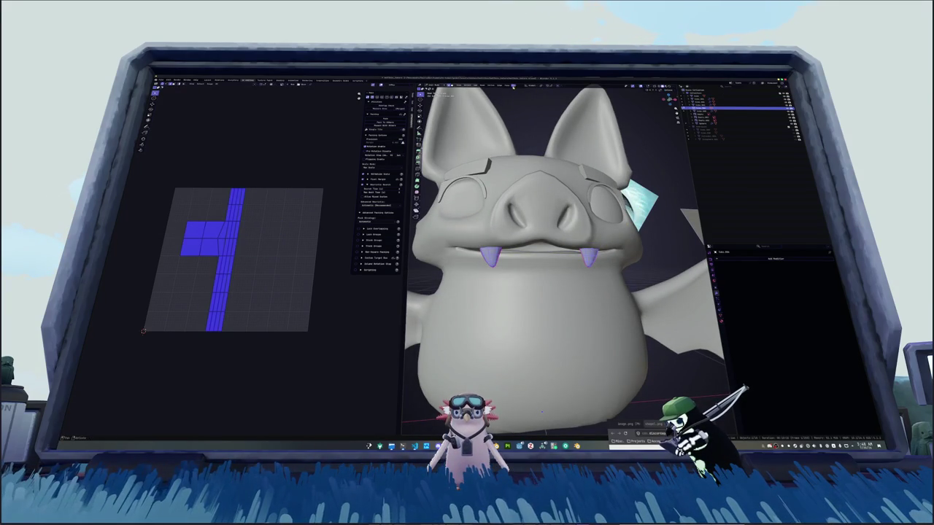
key("u")
left_click(529, 91)
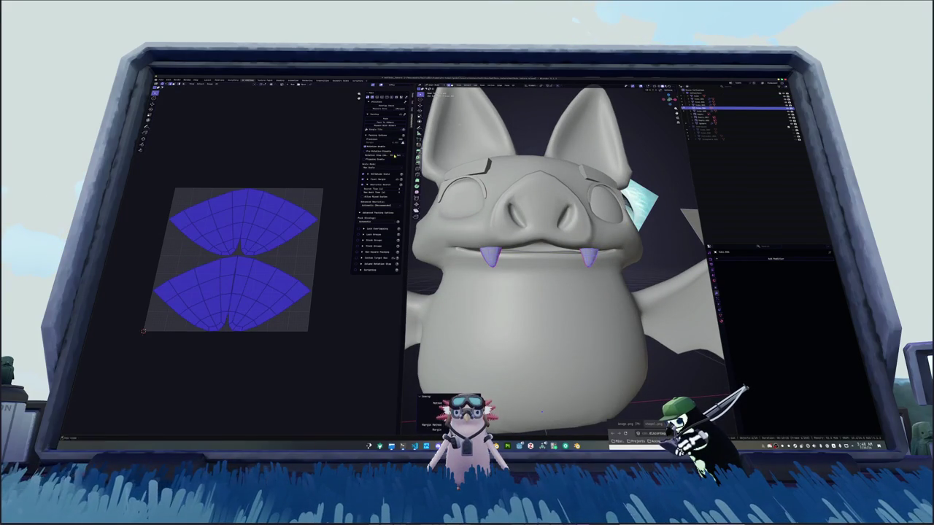
key("u")
left_click(531, 95)
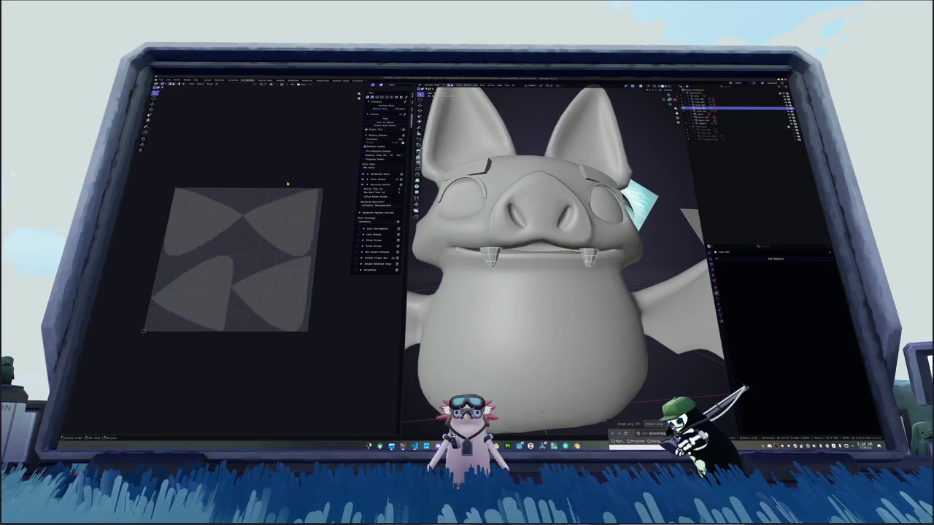
key("ctrl+p")
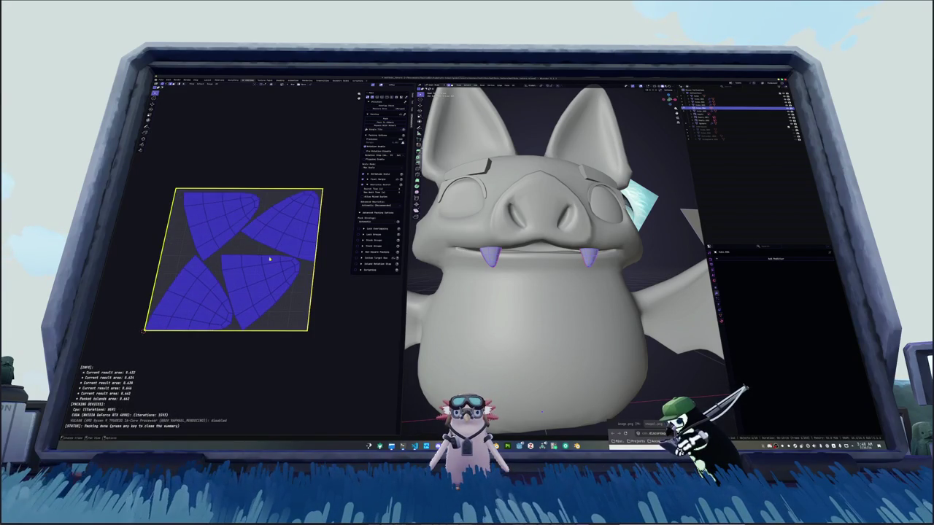
left_click(348, 293)
Move the teeth into a different collection.
key("m")
left_click(488, 265)
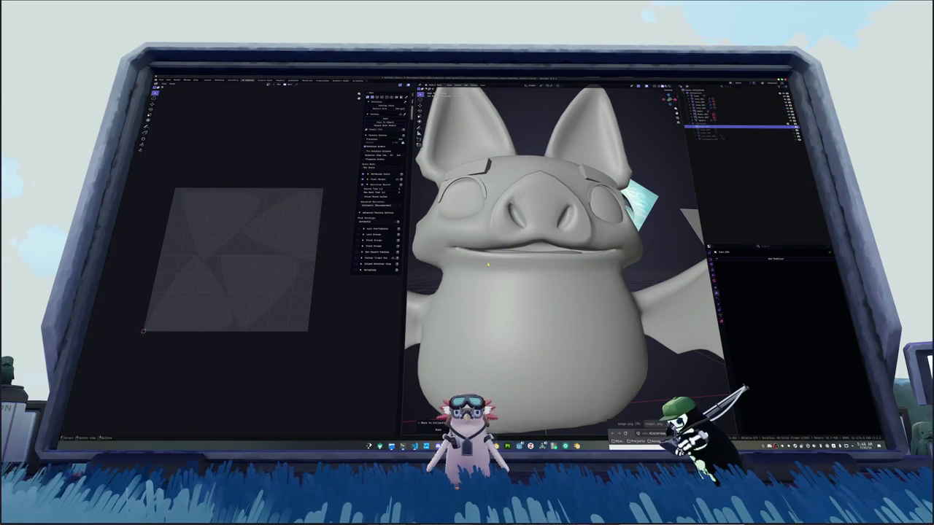
left_click(563, 251)
Frame the tongue in Edit Mode and mark a seam along a loop across it.
key("Tab")
key("KP_Decimal")
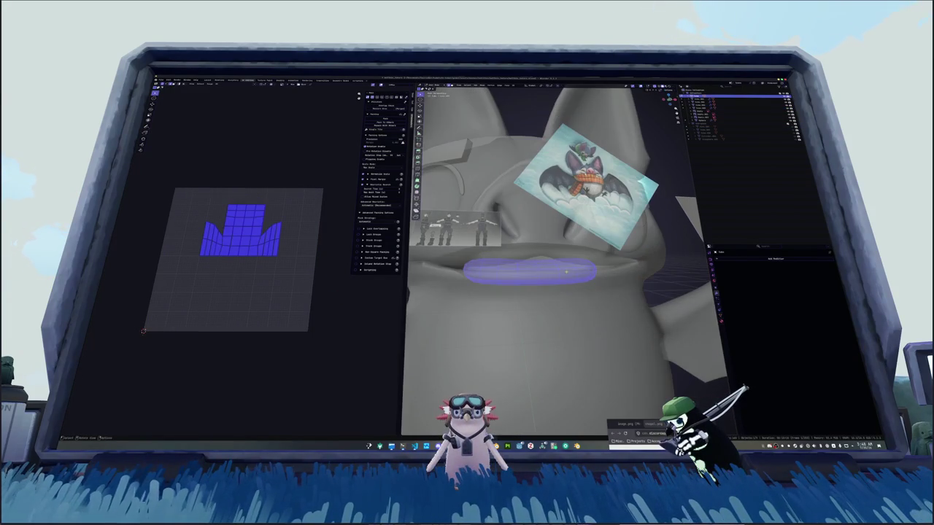
left_click(566, 275, "alt")
right_click(566, 275)
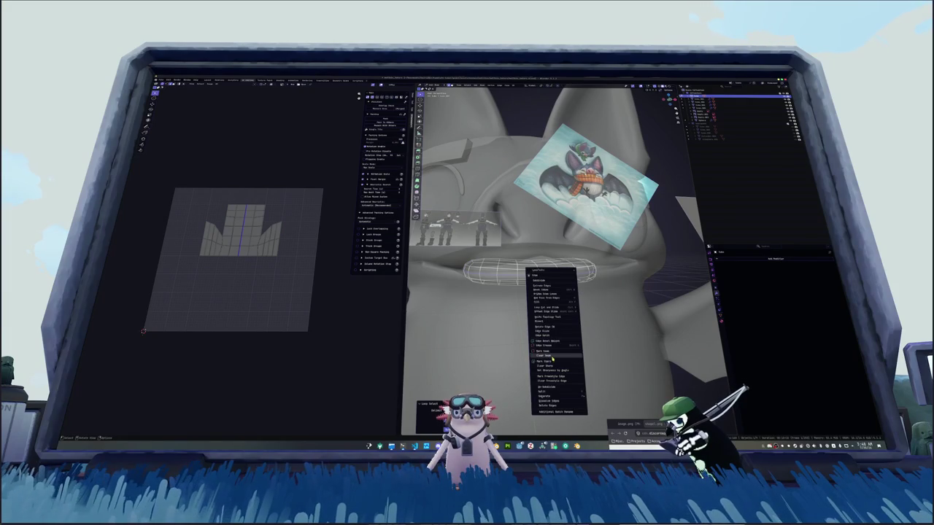
left_click(552, 354)
Unwrap the whole tongue into two halves and pack its UV islands.
key("a")
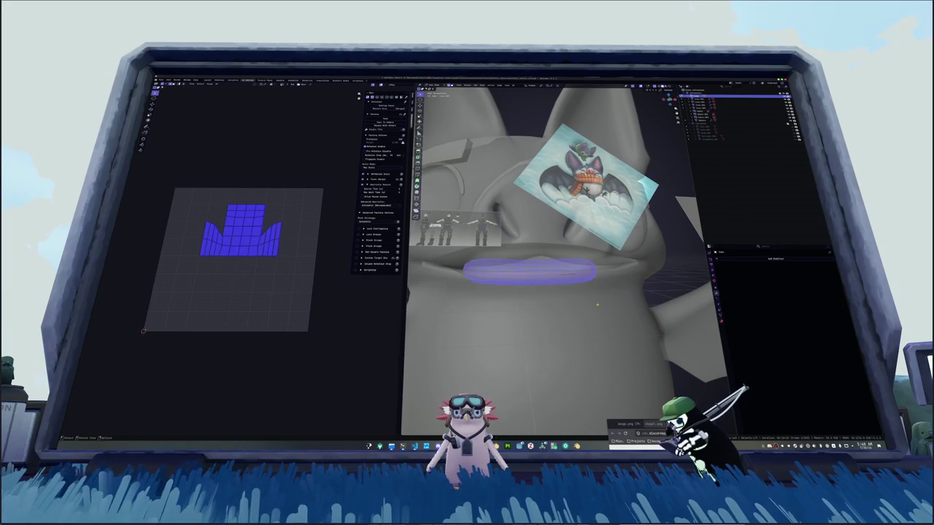
key("u")
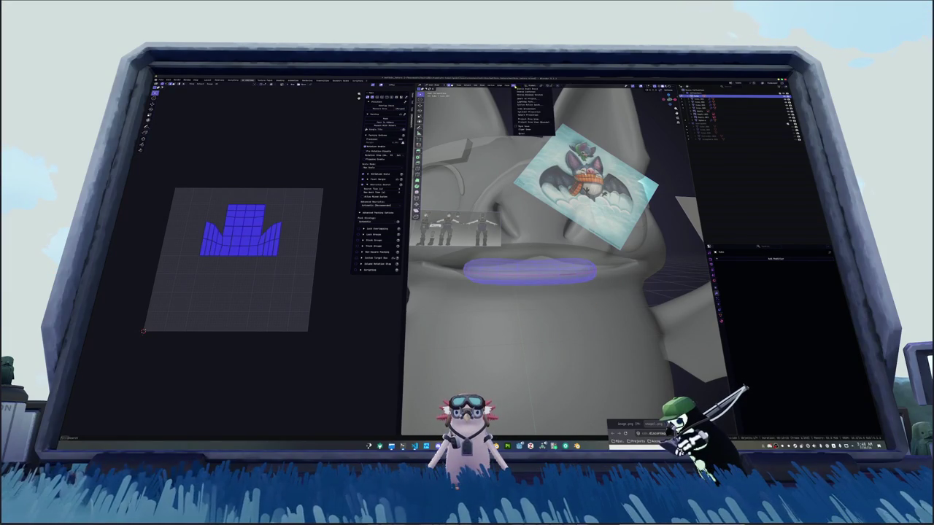
left_click(514, 91)
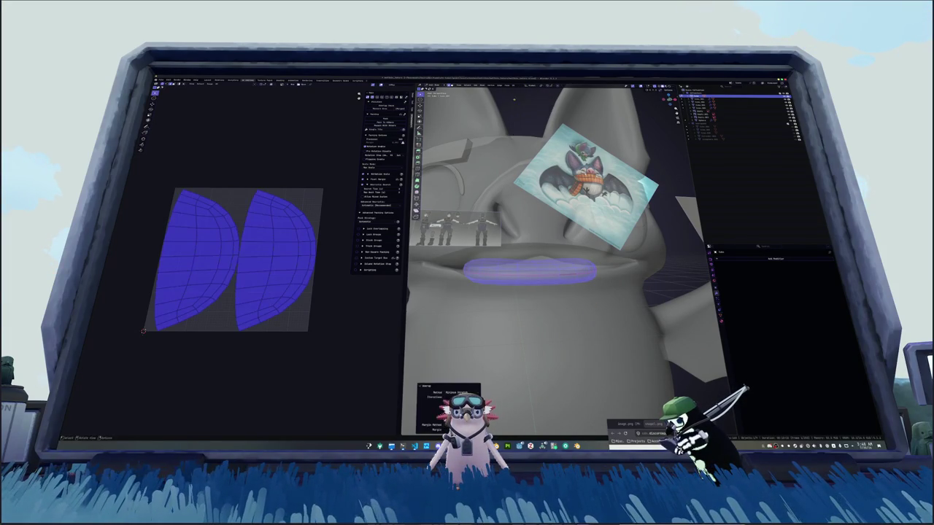
left_click(381, 120)
left_click(325, 249)
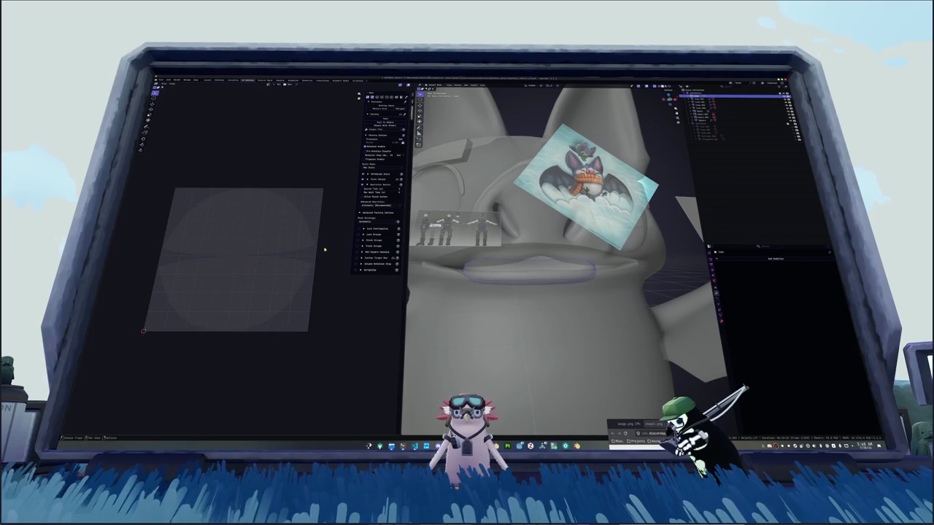
scroll(510, 241, "down", 5)
scroll(511, 241, "down", 5)
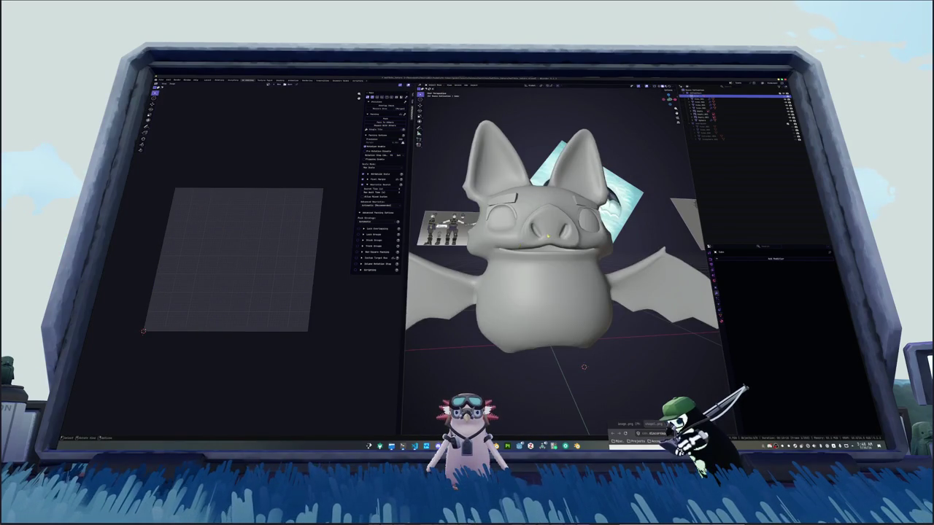
mouse_move(510, 240)
middle_mouse_down()
mouse_move(537, 359)
mouse_move(510, 329)
middle_mouse_up()
Make the eye rims the active object and apply their modifier stack.
left_click(496, 223)
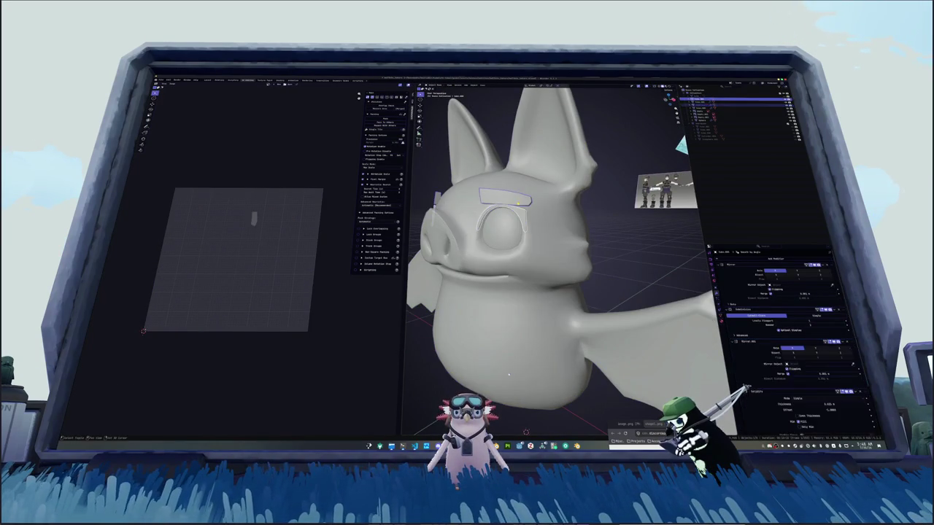
scroll(520, 384, "up", 2)
left_click(520, 385)
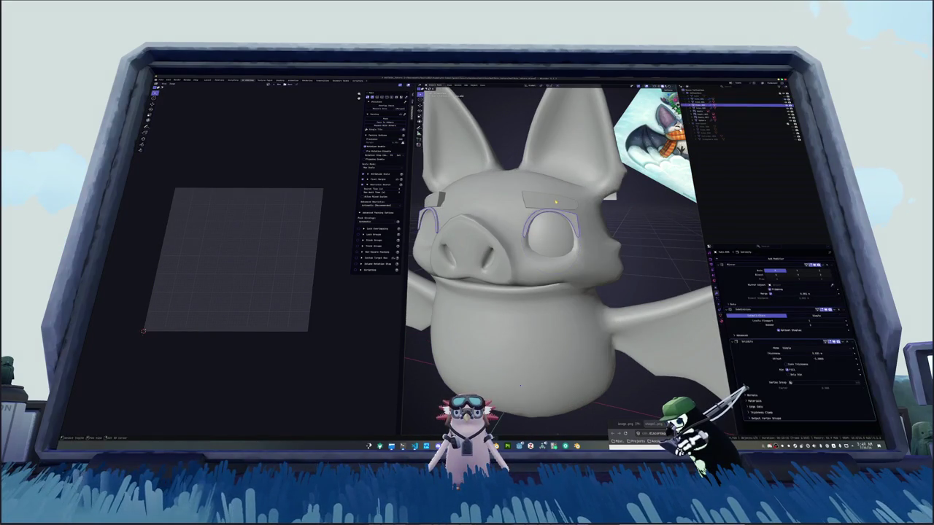
scroll(526, 357, "down", 2)
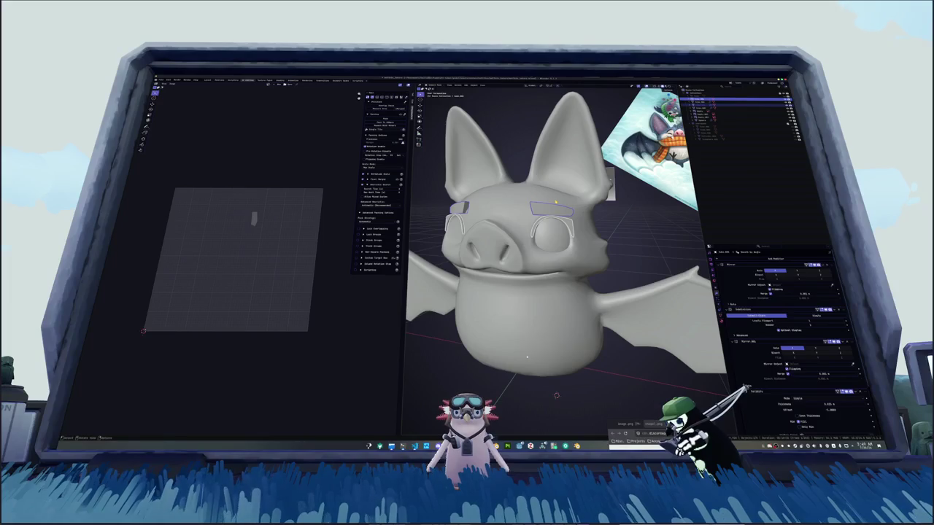
left_click(729, 106)
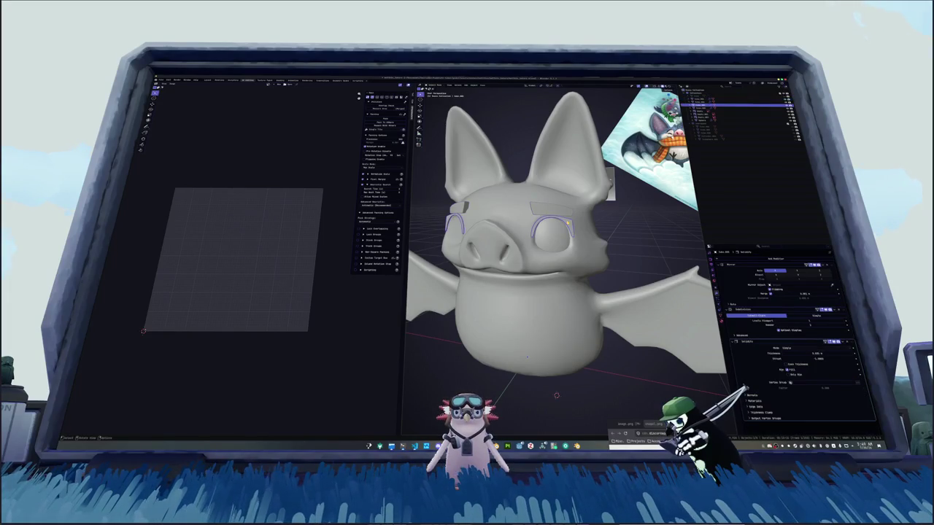
key("ctrl+a")
Merge overlapping vertices on the eye and brow mesh and give the brow auto smooth shading.
scroll(615, 238, "up", 2)
key("KP_Decimal")
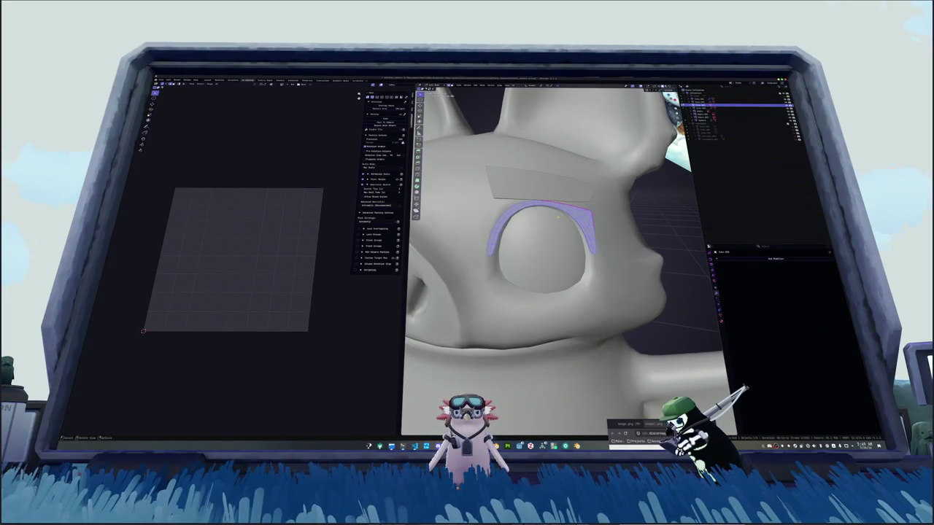
left_click(520, 85)
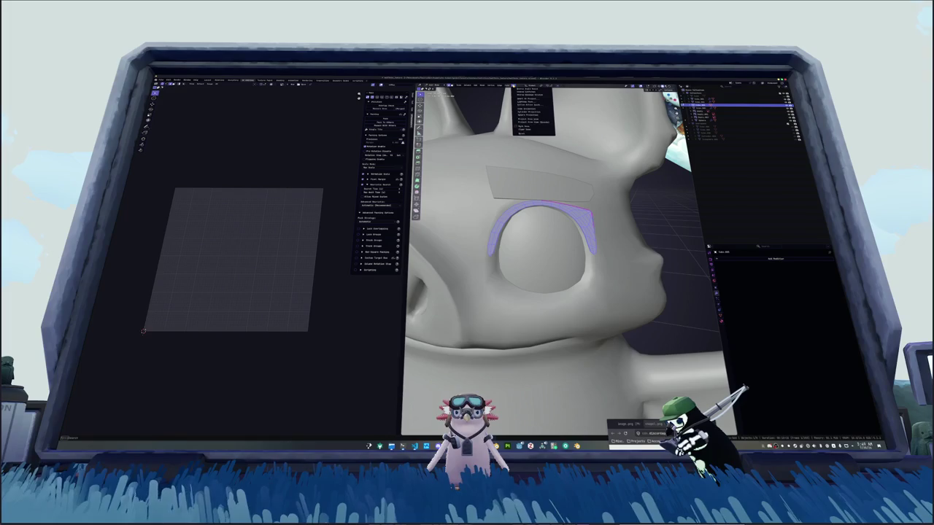
left_click(526, 95)
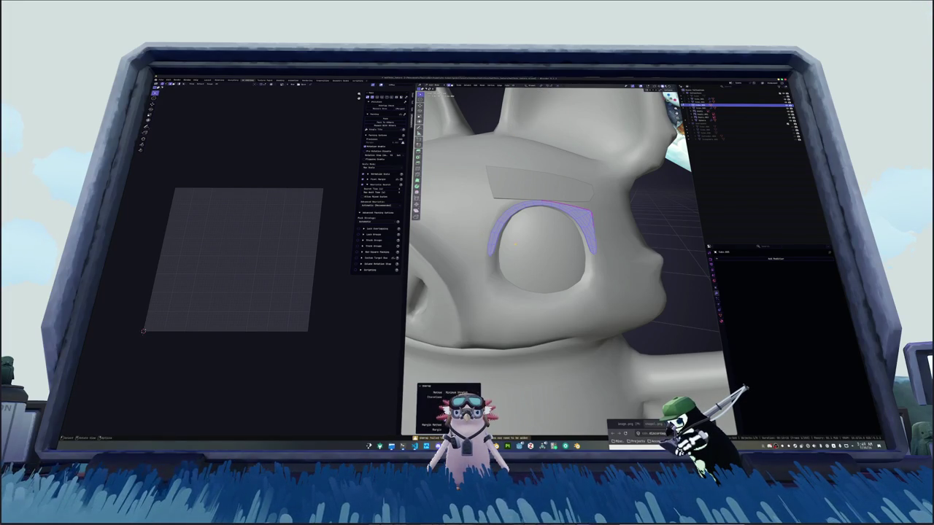
middle_click_drag(555, 292, 510, 277)
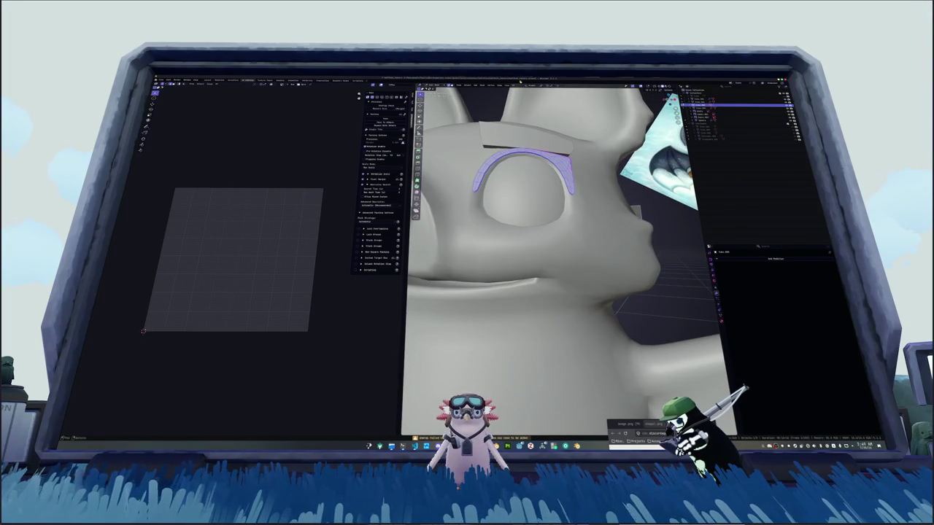
right_click(558, 166)
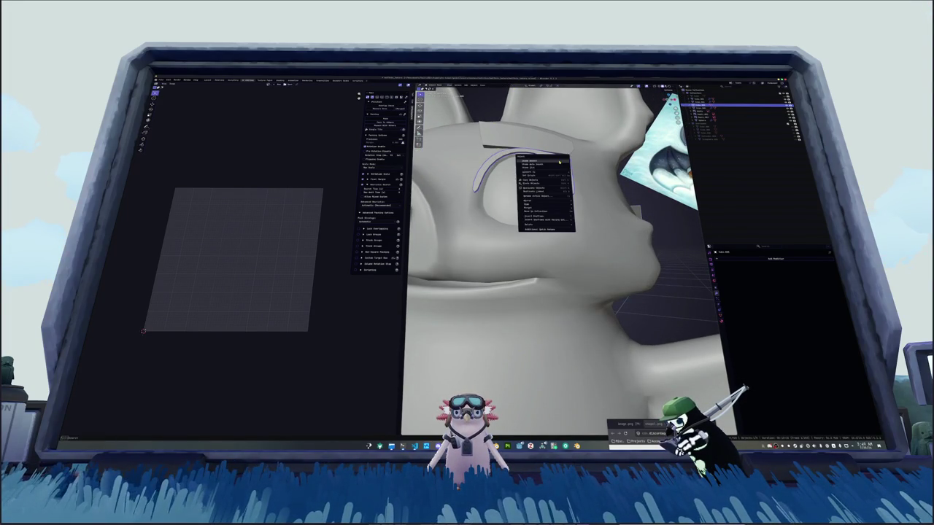
left_click(559, 165)
Seam an edge loop along the brow in edge mode, then unwrap the brow arcs into strip islands.
key("Tab")
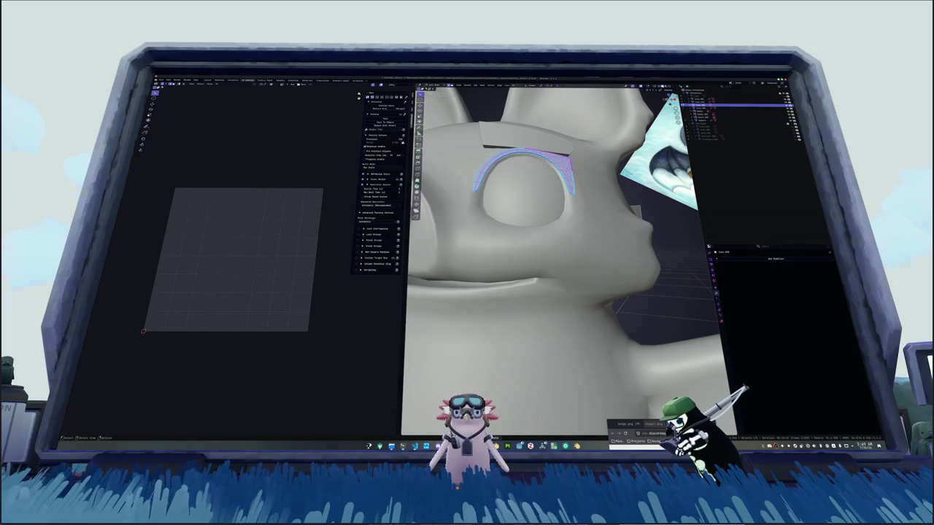
key("alt+a")
key("ctrl+Tab")
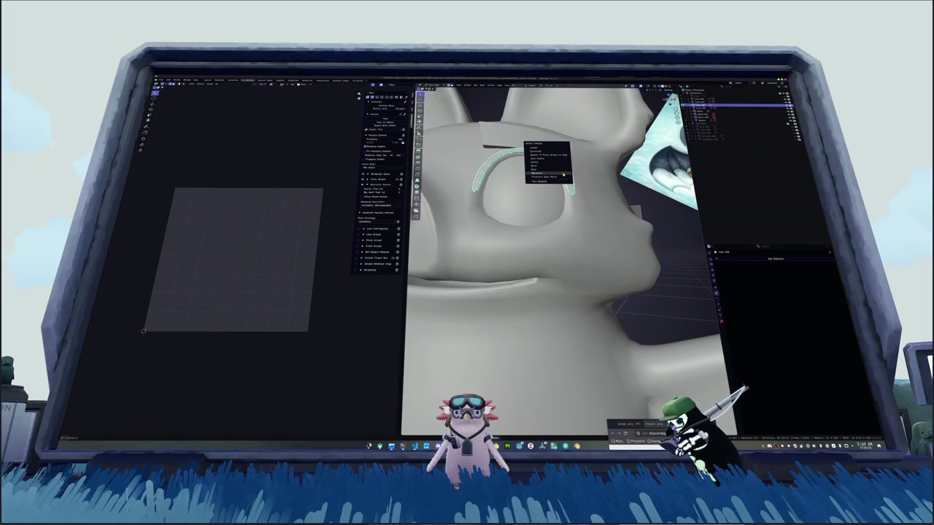
left_click(561, 172, "alt")
right_click(563, 173)
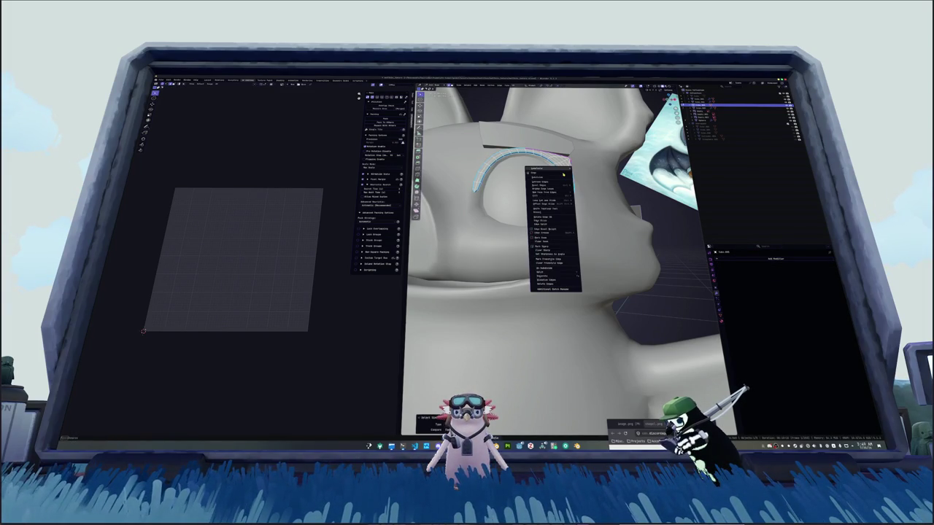
left_click(552, 239)
left_click(515, 85)
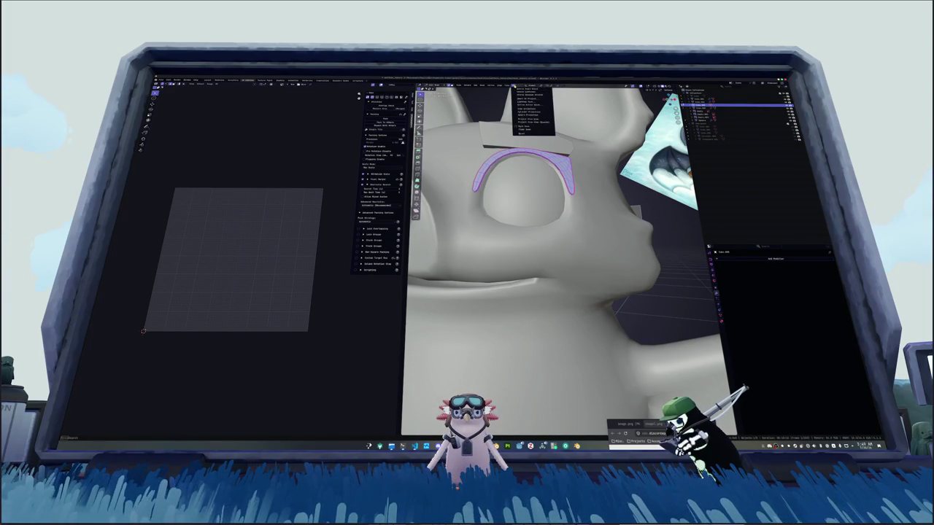
left_click(522, 95)
scroll(555, 240, "down", 5)
middle_click_drag(555, 292, 598, 401)
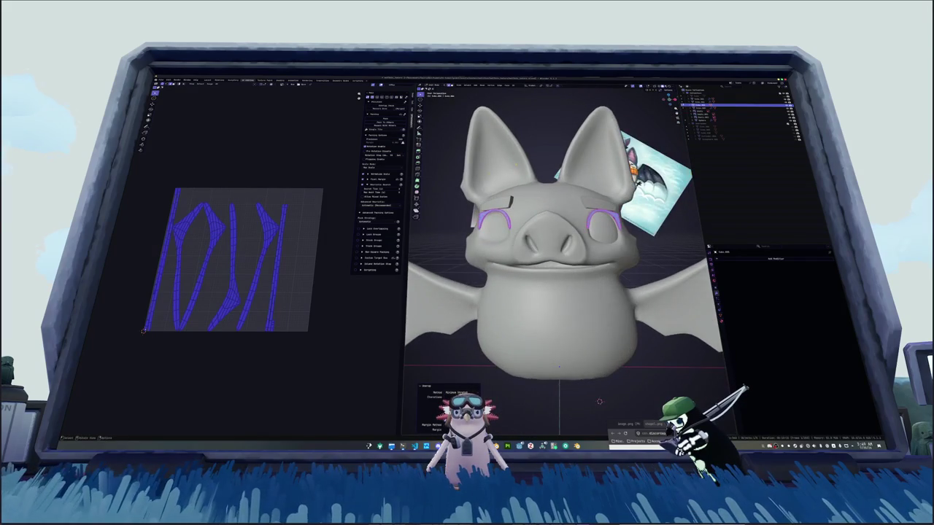
Pack the brow UV islands into rows and seam the first brow's top edge.
left_click(385, 124)
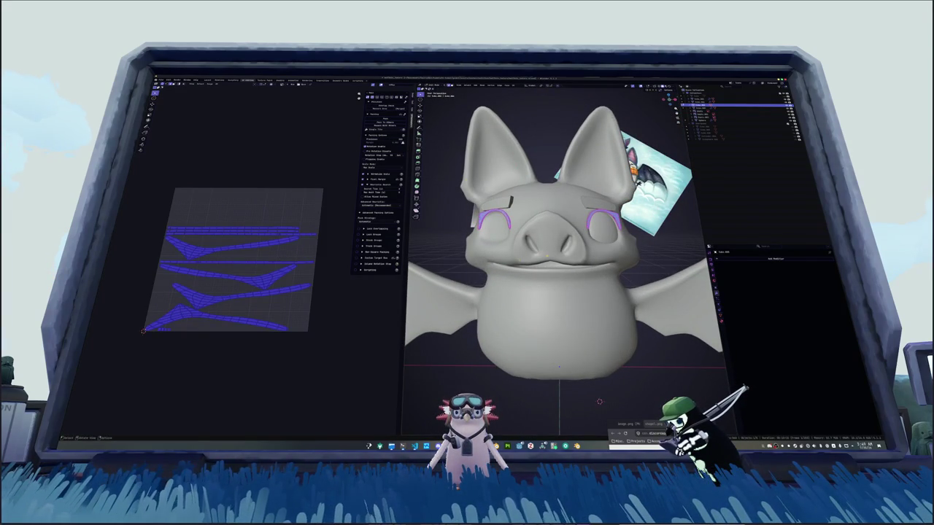
key("Tab")
scroll(554, 240, "up", 5)
mouse_move(554, 255)
middle_mouse_down()
mouse_move(540, 219)
mouse_move(533, 233)
middle_mouse_up()
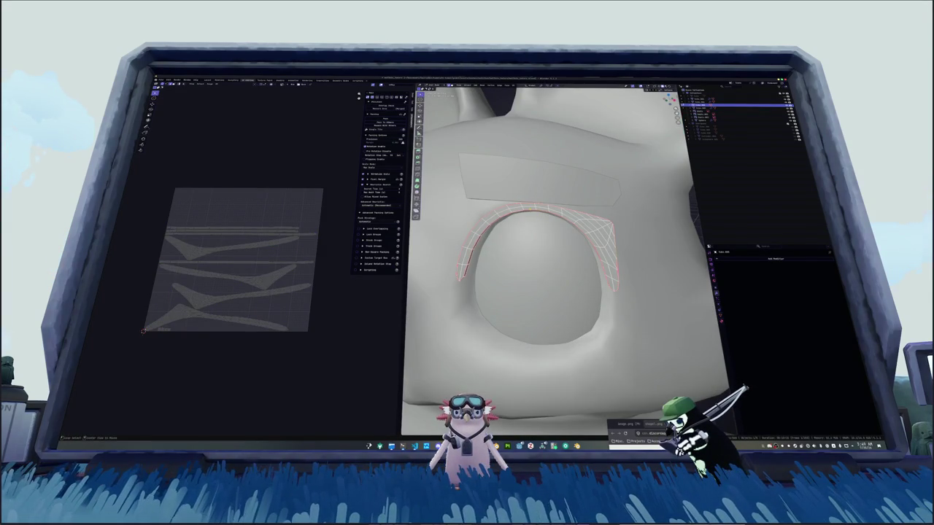
right_click(503, 211)
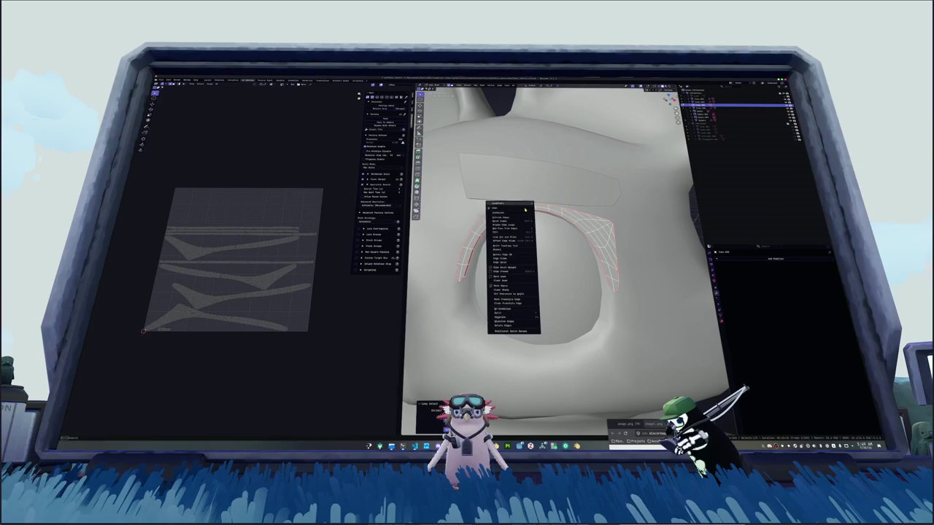
left_click(510, 279)
Mark a seam on the other brow's top edge and return to the full bat view.
scroll(478, 270, "down", 5)
middle_click_drag(511, 328, 525, 350)
scroll(554, 292, "up", 2)
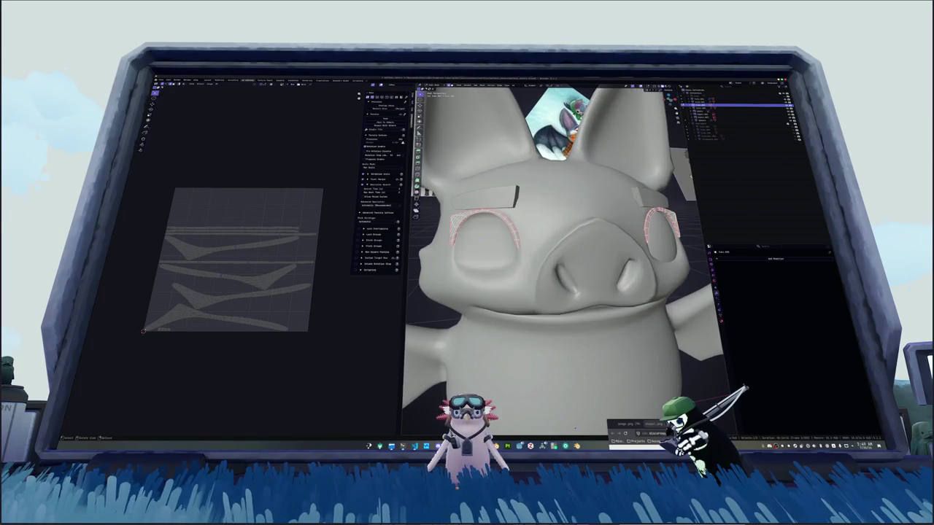
right_click(475, 212)
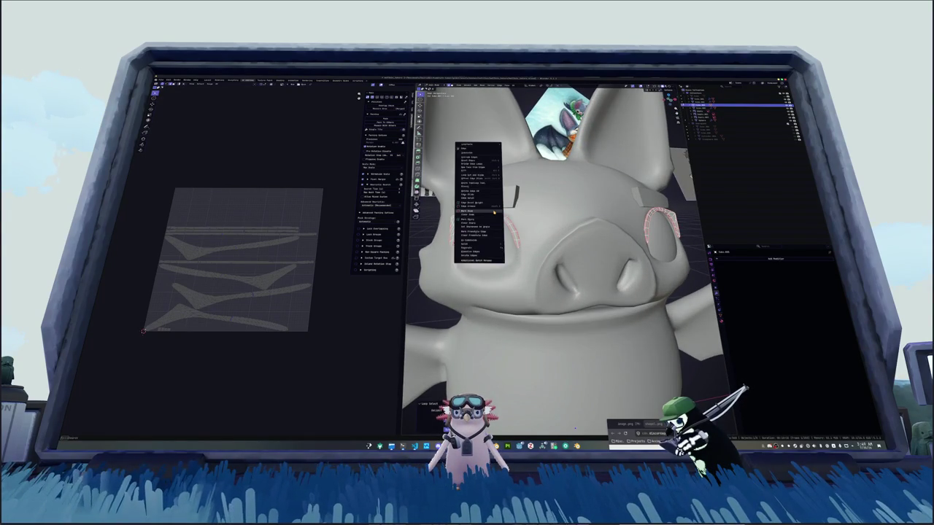
left_click(477, 218)
middle_click_drag(554, 292, 540, 292)
scroll(554, 241, "up", 4)
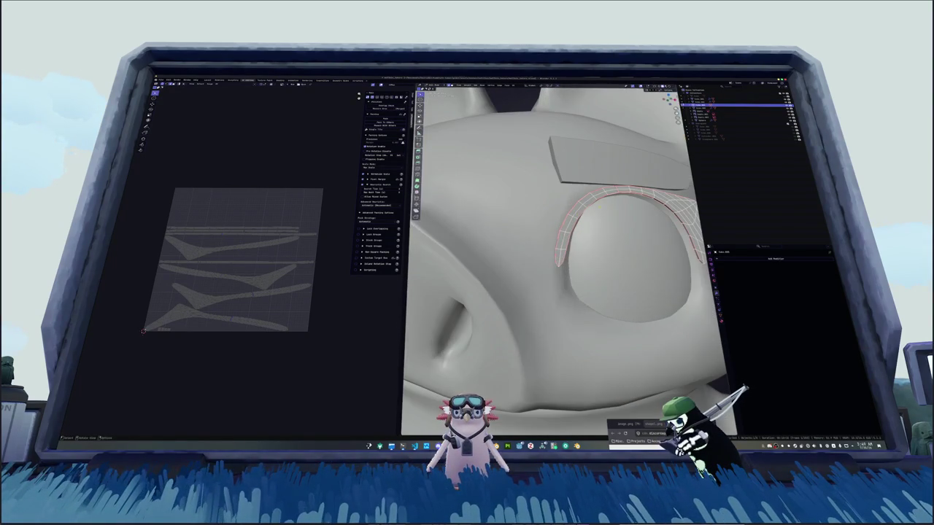
key("shift+a")
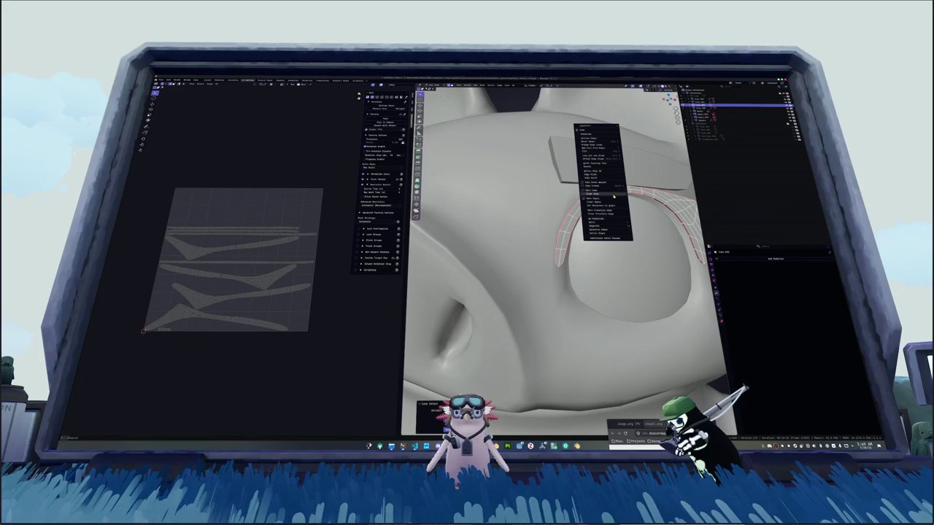
key("Escape")
key("shift+a")
key("Escape")
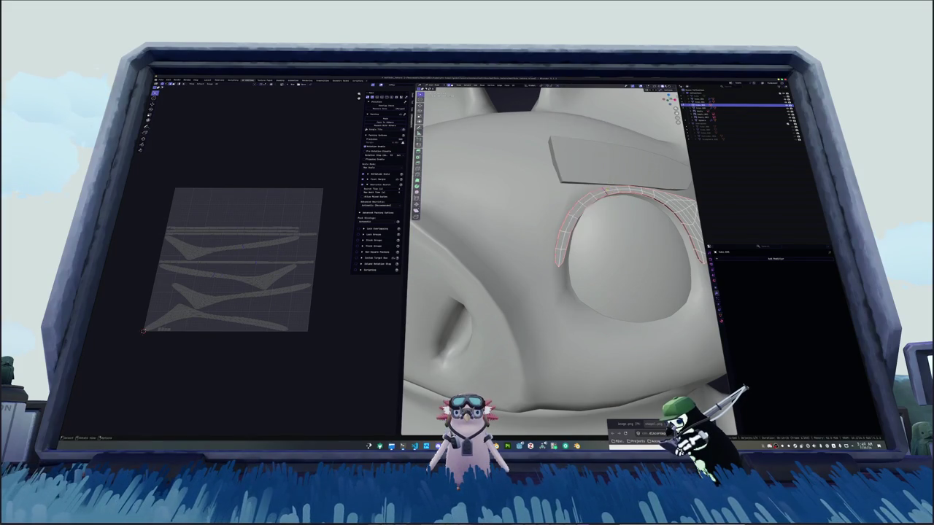
key("KP_Divide")
Re-unwrap the brows along the new seams, pack their islands, and deselect everything.
key("u")
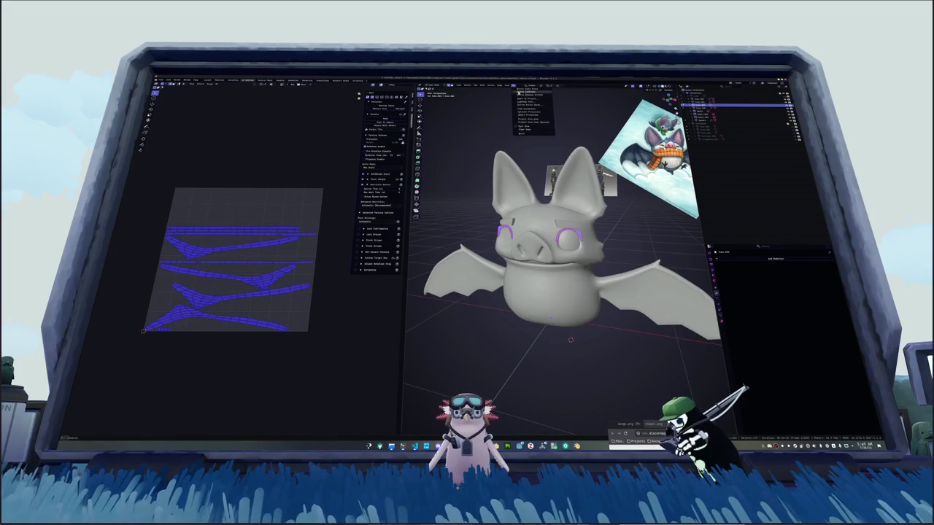
left_click(519, 100)
key("a")
key("ctrl+p")
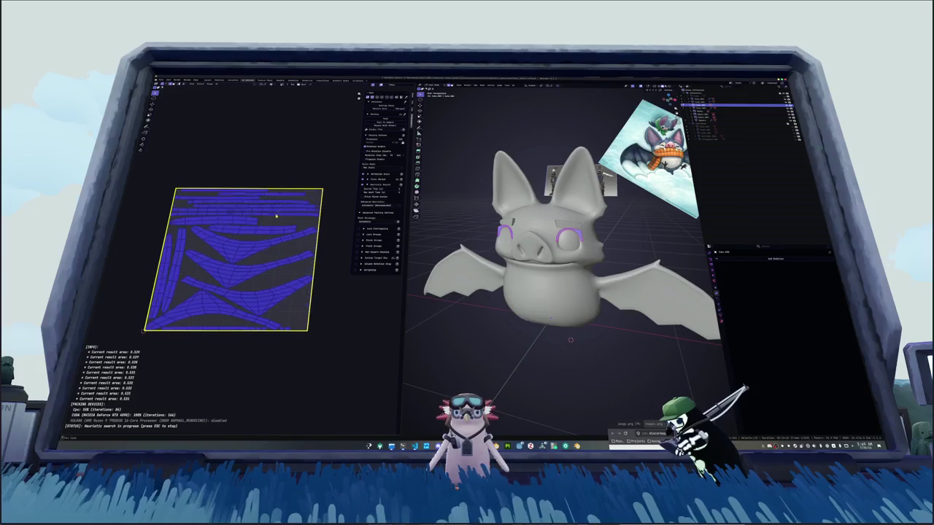
key("Escape")
key("alt+a")
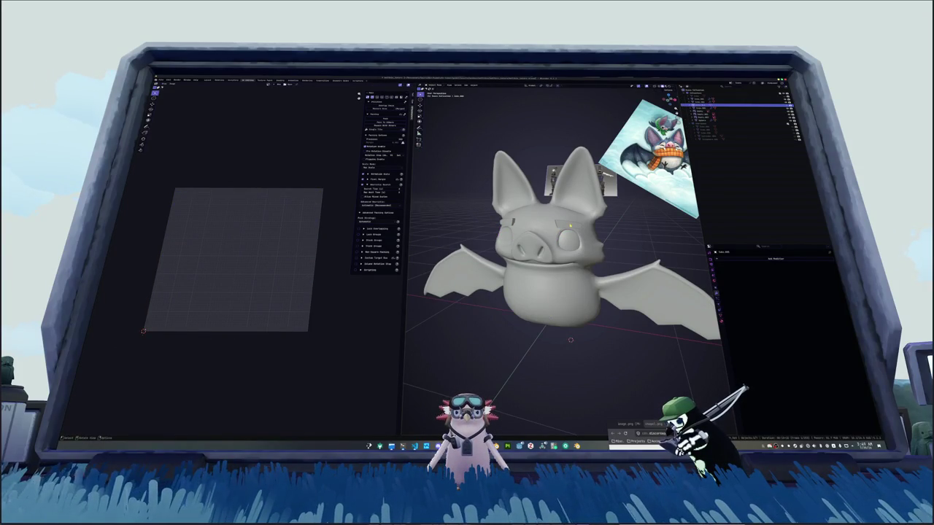
Select the rectangular eyebrow object and select all its faces in Edit Mode.
left_click(569, 224)
scroll(570, 224, "up", 2)
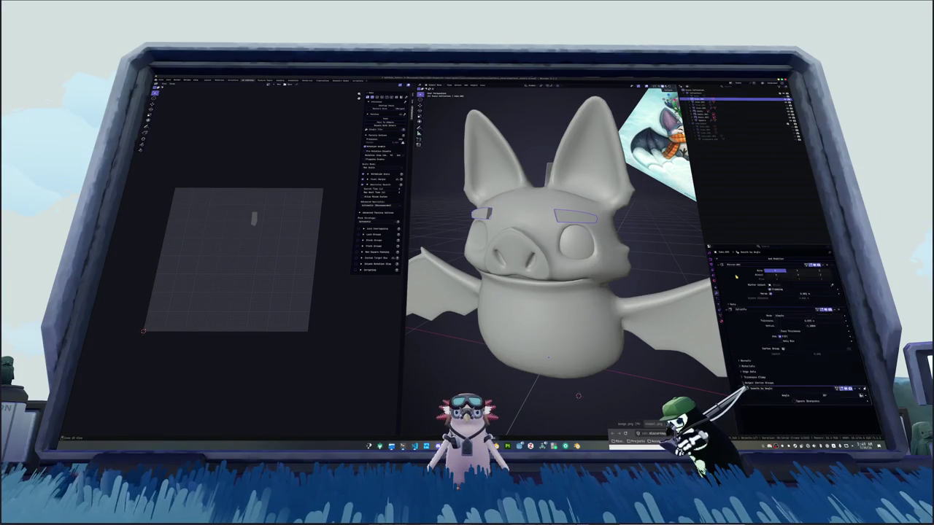
key("Tab")
key("alt+a")
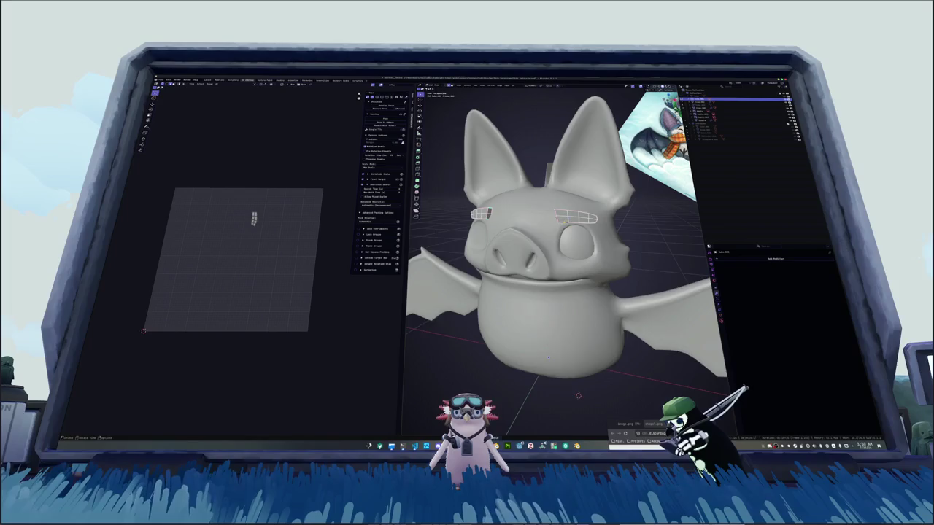
scroll(555, 219, "up", 3)
key("ctrl+Tab")
left_click(564, 220)
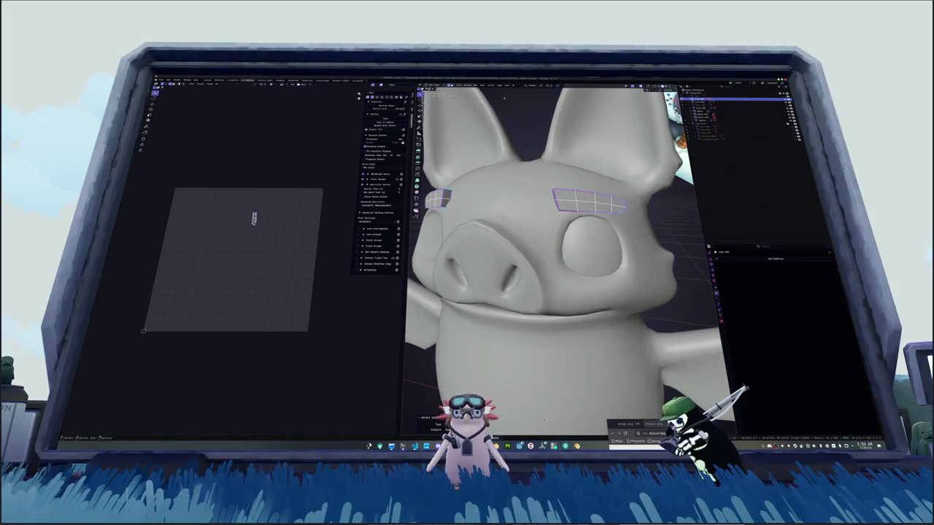
left_click(513, 85)
left_click(522, 96)
left_click(490, 86)
left_click(496, 161)
Unwrap the eyebrow faces and pack their UV islands to fill the tile.
left_click(513, 86)
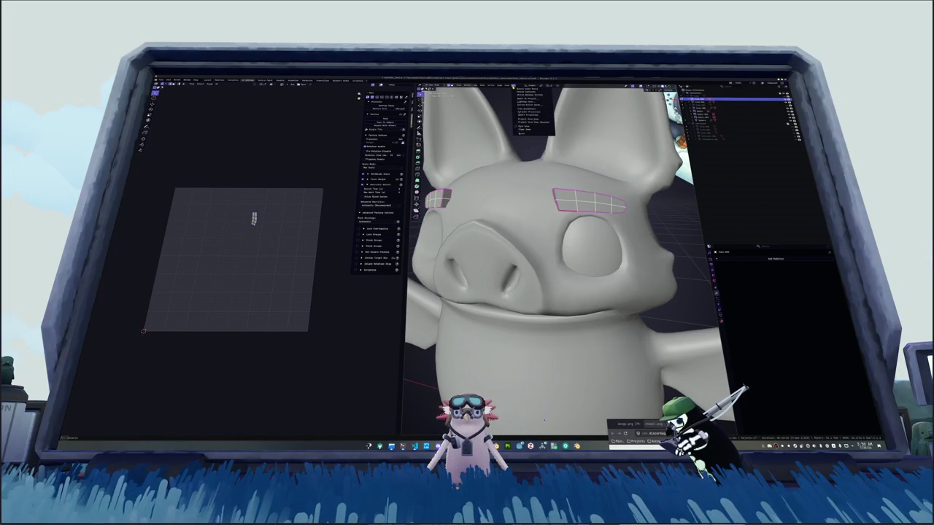
left_click(526, 96)
left_click(513, 85)
left_click(523, 95)
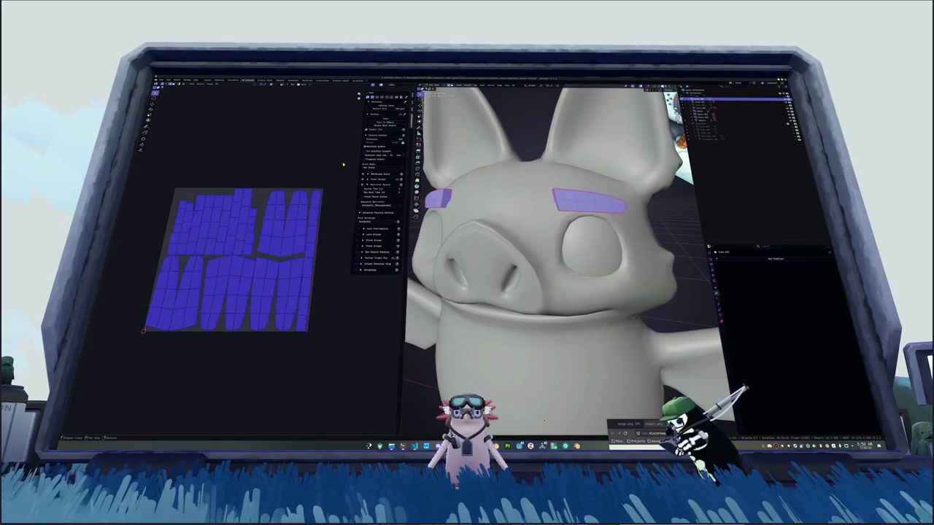
left_click(387, 119)
Deselect the eyebrow faces and select the bat's right eye.
key("alt+a")
scroll(562, 256, "down", 4)
left_click(576, 243)
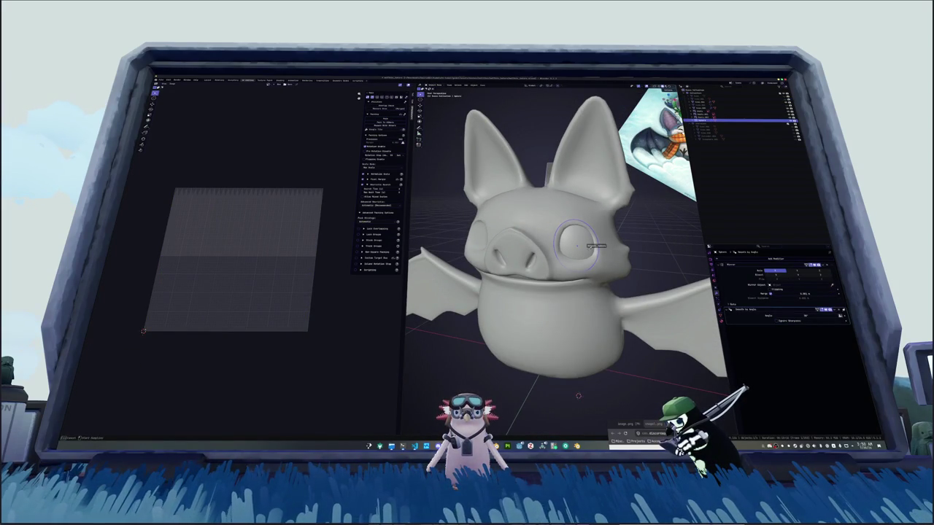
Pack the eye UV islands to fill the tile and return to Object Mode.
key("Tab")
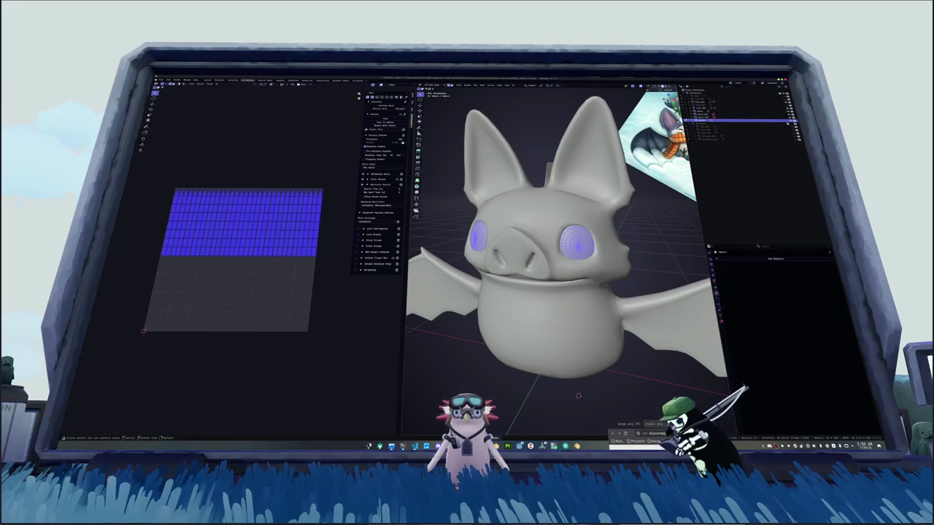
left_click(381, 119)
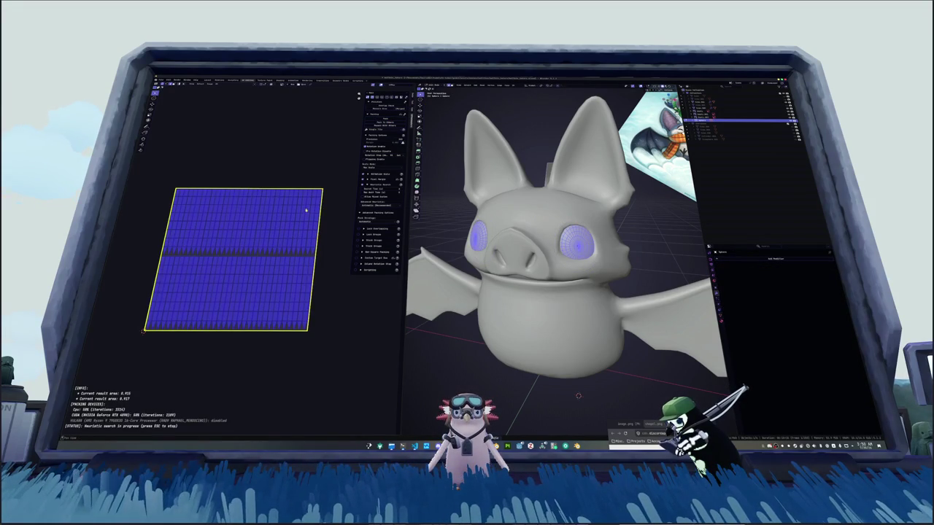
key("Tab")
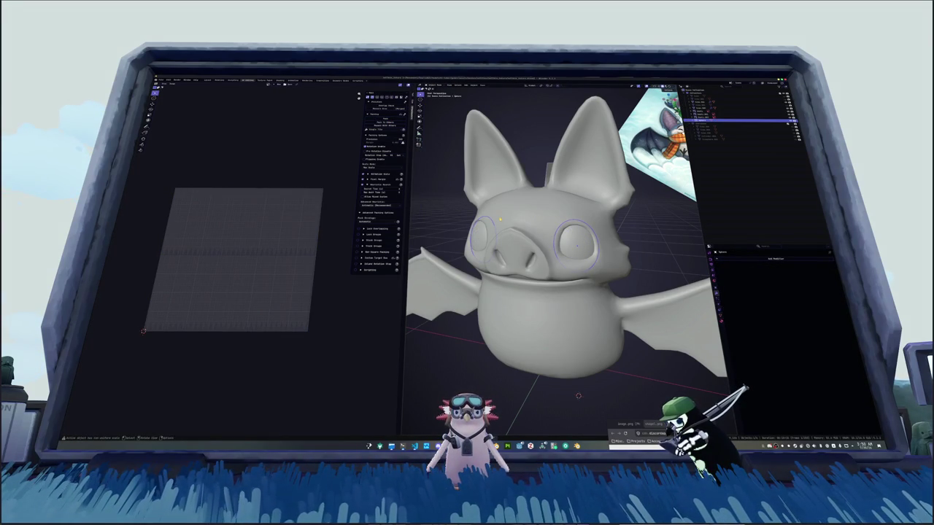
Move the eyes and eyebrow pieces into another collection, then select the bat body.
key("m")
left_click(527, 219)
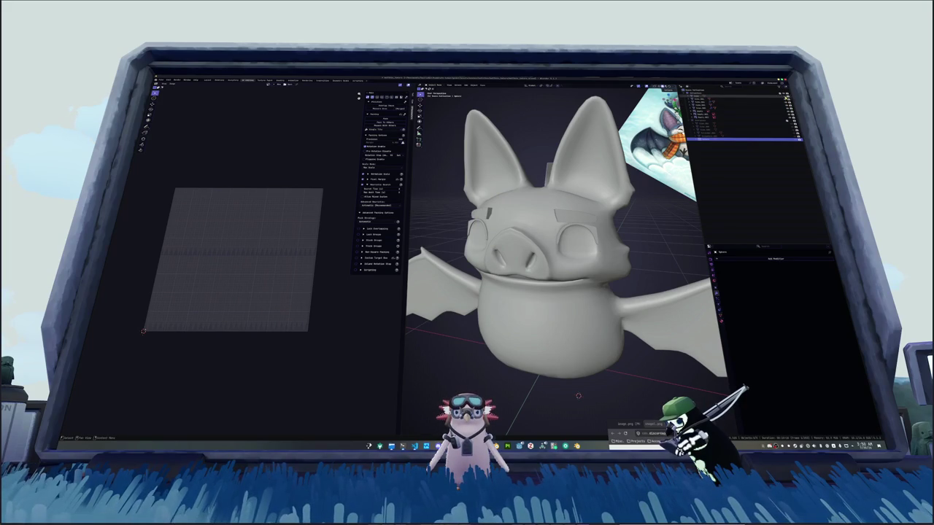
left_click(754, 97)
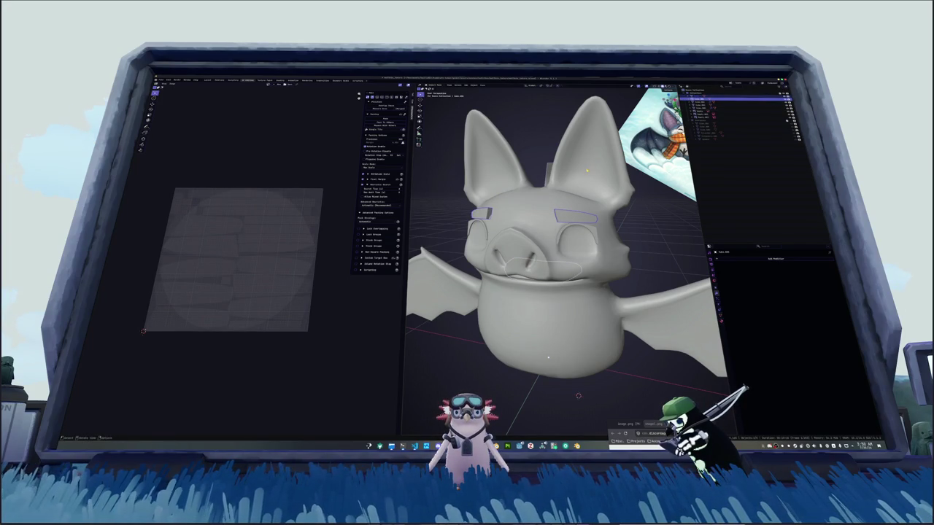
key("m")
left_click(583, 173)
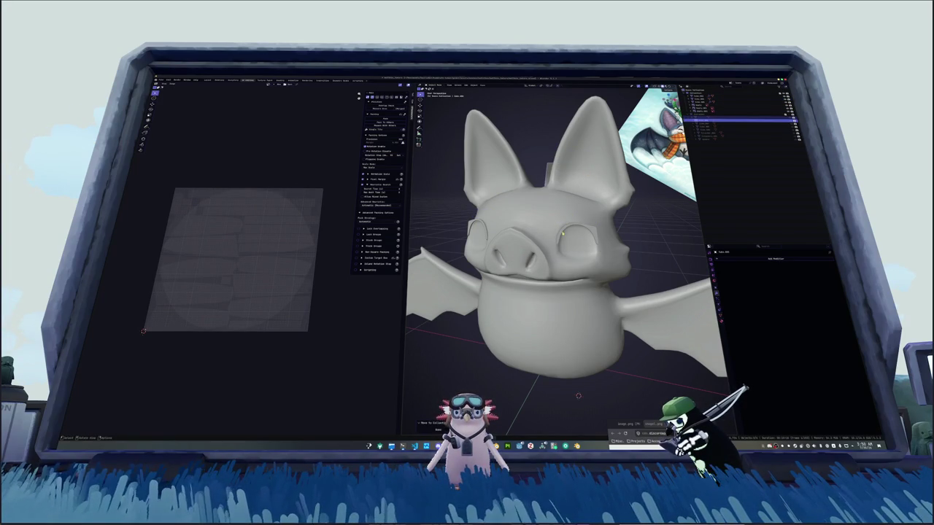
key("ctrl+z")
key("m")
left_click(560, 232)
left_click(569, 291)
scroll(578, 268, "down", 2)
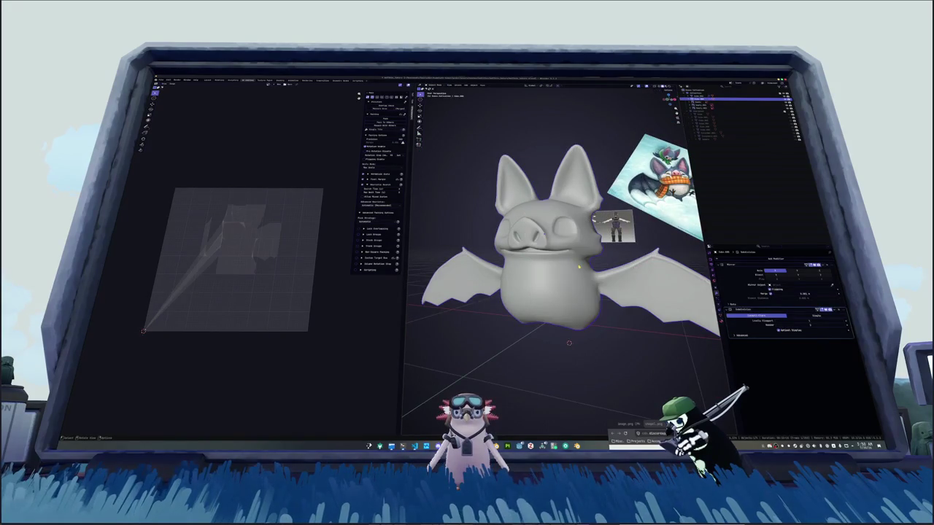
key("ctrl+x")
key("ctrl+x")
key("ctrl+z")
key("ctrl+z")
key("ctrl+x")
key("ctrl+z")
key("ctrl+x")
key("ctrl+z")
key("ctrl+x")
key("ctrl+a")
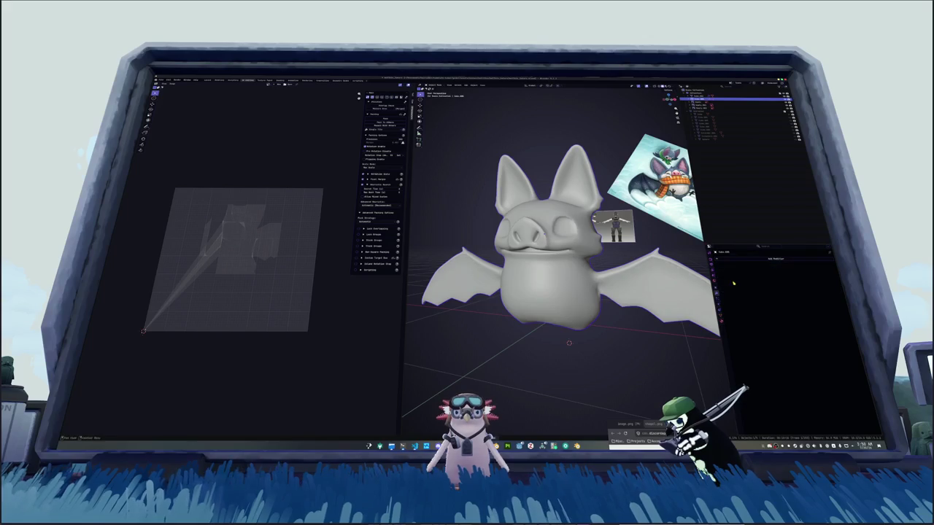
key("Tab")
scroll(565, 256, "up", 3)
mouse_move(496, 405)
middle_mouse_down()
mouse_move(534, 409)
mouse_move(523, 394)
mouse_move(635, 315)
middle_mouse_up()
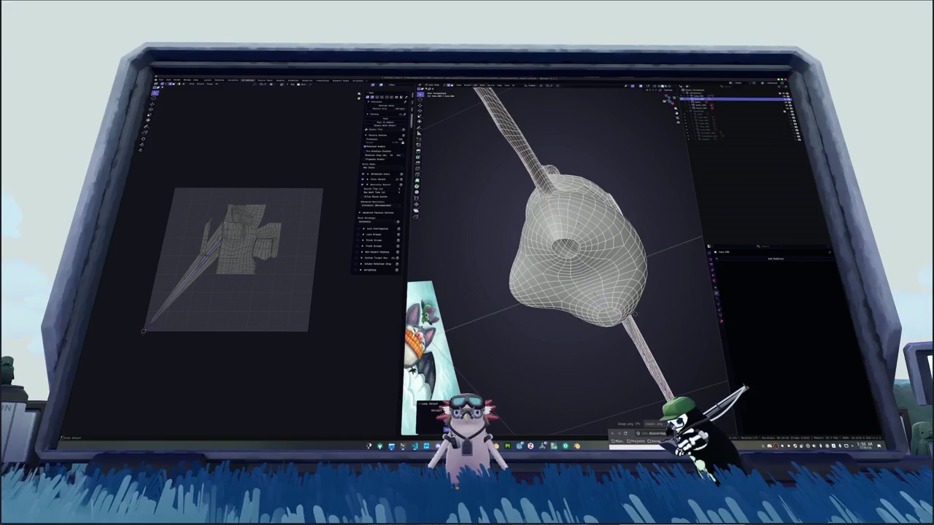
middle_click_drag(634, 314, 625, 352)
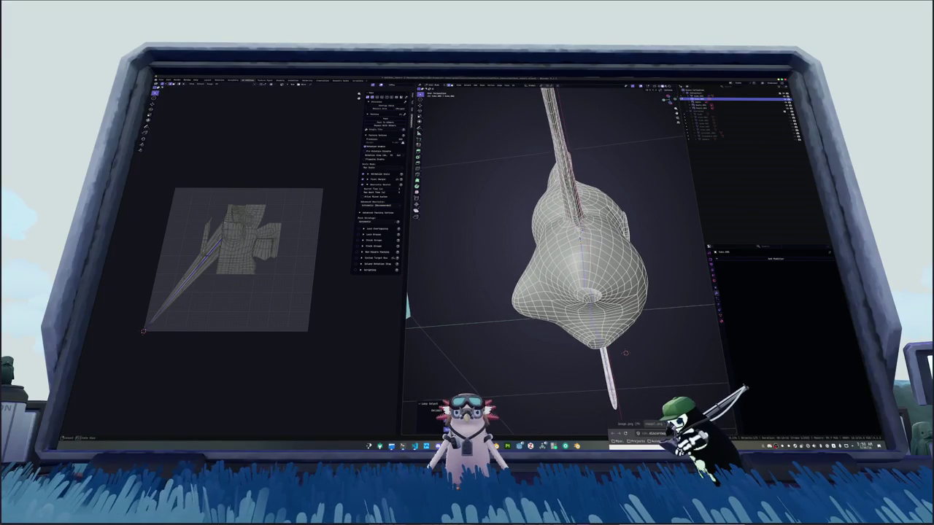
middle_click_drag(625, 352, 516, 351)
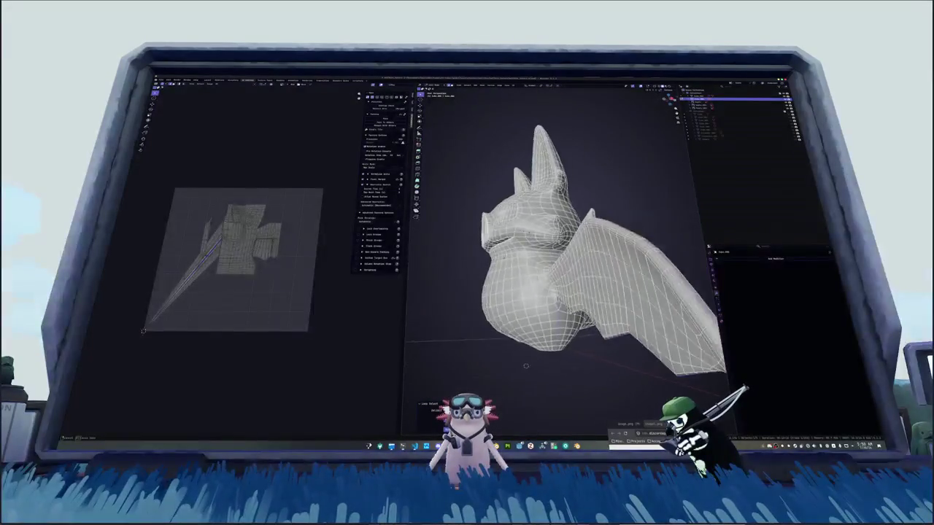
scroll(517, 350, "up", 2)
scroll(516, 350, "up", 4)
scroll(516, 350, "up", 2)
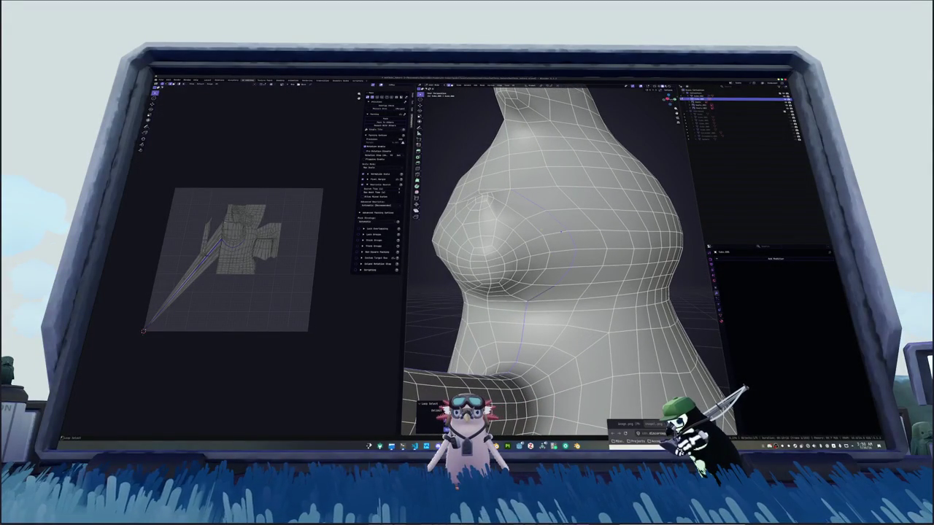
scroll(517, 351, "down", 4)
scroll(516, 351, "down", 3)
mouse_move(517, 350)
middle_mouse_down()
mouse_move(620, 241)
mouse_move(686, 151)
mouse_move(641, 190)
mouse_move(605, 291)
mouse_move(554, 321)
mouse_move(547, 292)
middle_mouse_up()
middle_click_drag(558, 235, 542, 170)
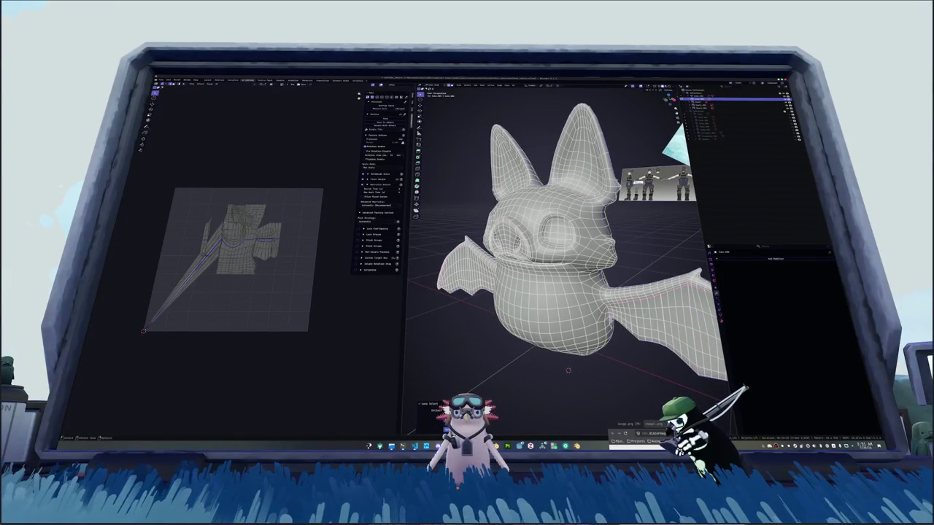
Clear the body's selection and mark the edge loop around the bat's neck as a seam.
right_click(591, 180)
key("a")
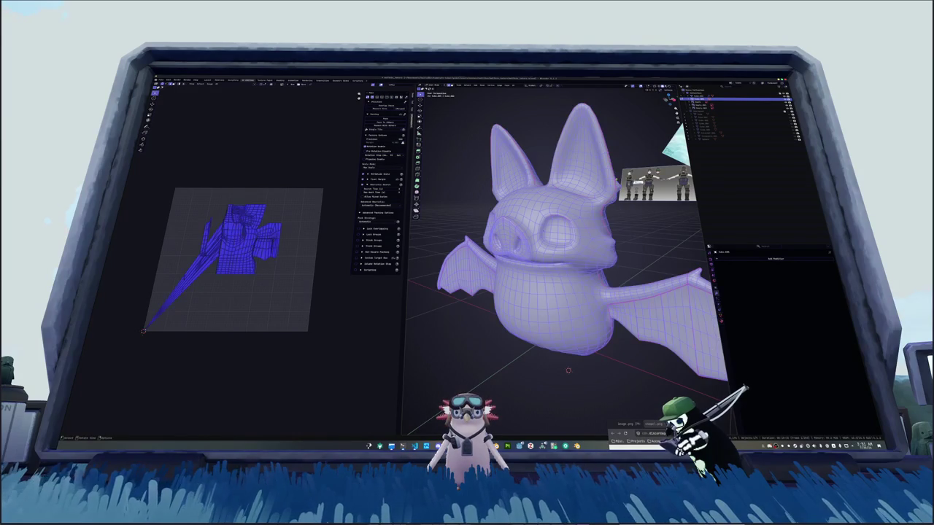
key("n")
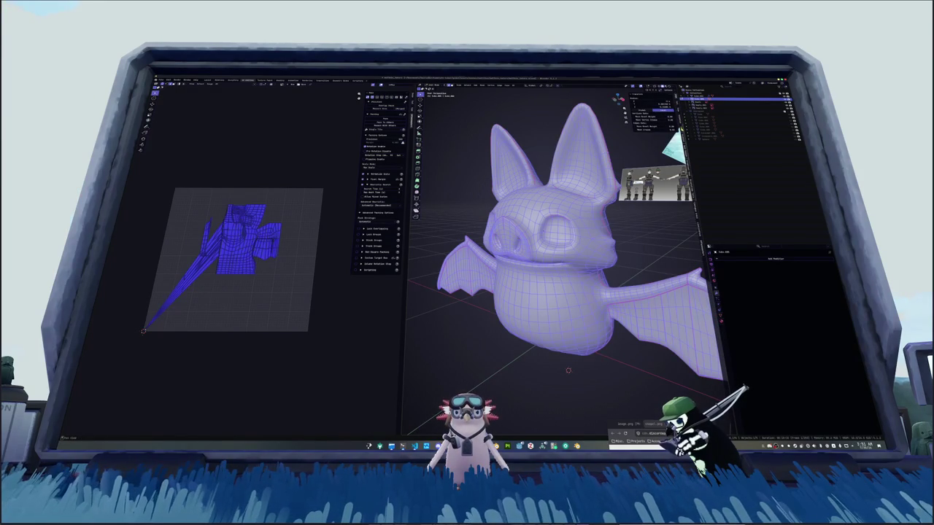
scroll(654, 113, "down", 3)
scroll(654, 113, "down", 3)
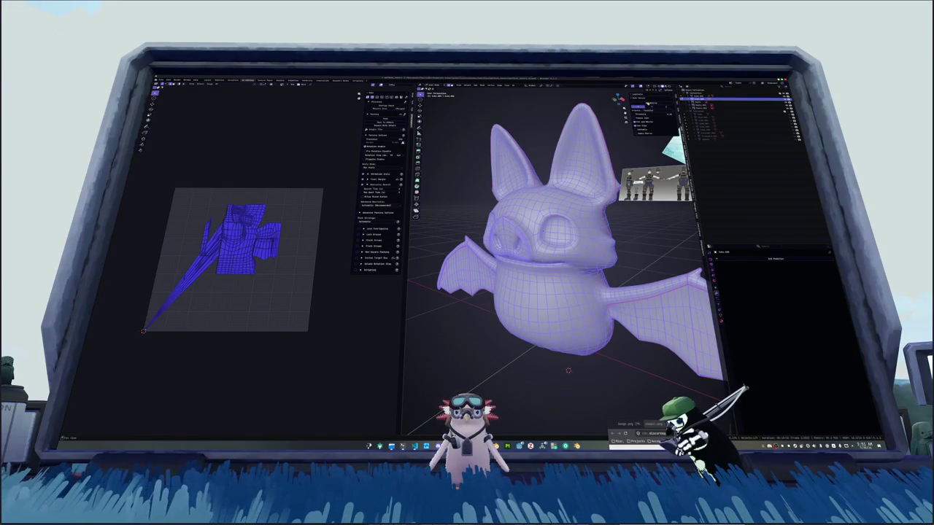
key("alt+a")
mouse_move(569, 241)
middle_mouse_down()
mouse_move(619, 226)
mouse_move(591, 219)
middle_mouse_up()
left_click(513, 299, "alt")
mouse_move(514, 299)
middle_mouse_down()
mouse_move(541, 265)
mouse_move(530, 247)
middle_mouse_up()
right_click(541, 265)
left_click(542, 264)
scroll(436, 219, "up", 3)
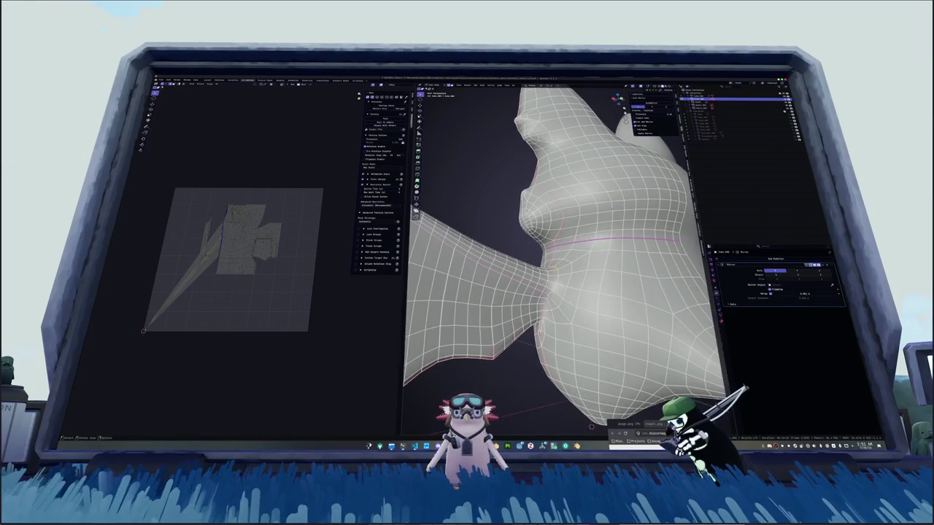
Mark a vertical edge loop on the bat's body as a UV seam.
mouse_move(591, 426)
middle_mouse_down()
mouse_move(598, 255)
mouse_move(547, 262)
mouse_move(591, 430)
mouse_move(636, 324)
mouse_move(570, 310)
mouse_move(584, 294)
mouse_move(575, 318)
mouse_move(574, 301)
middle_mouse_up()
left_click(598, 256, "alt")
right_click(547, 263)
left_click(547, 264)
scroll(592, 431, "down", 3)
Mark an edge loop on the bat's head as a UV seam.
left_click(584, 294, "alt")
scroll(574, 300, "up", 2)
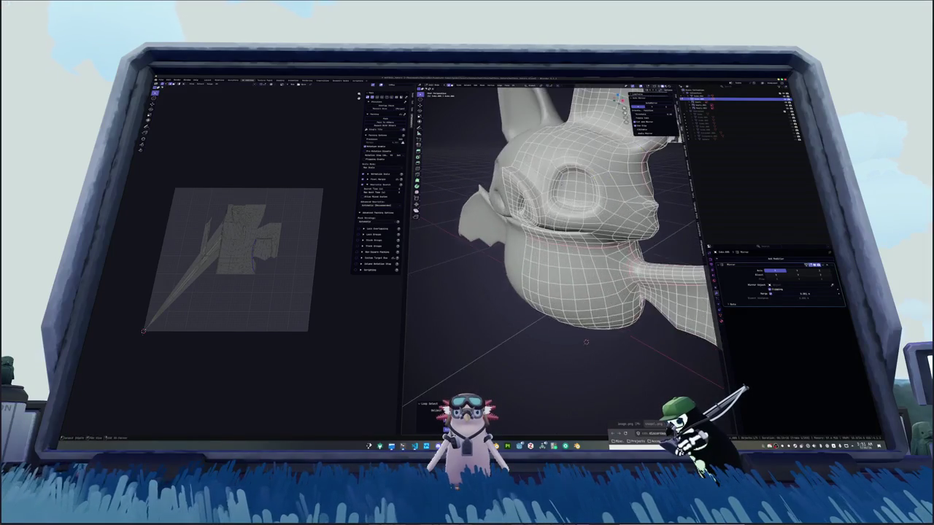
scroll(574, 300, "up", 2)
scroll(574, 300, "up", 1)
middle_click_drag(533, 267, 536, 268)
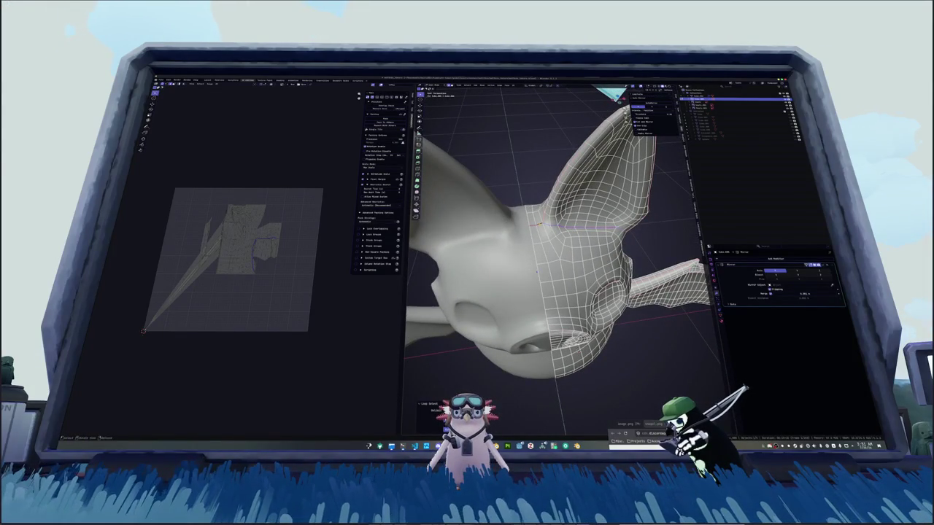
mouse_move(536, 269)
middle_mouse_down()
mouse_move(538, 292)
mouse_move(506, 305)
mouse_move(510, 291)
mouse_move(589, 292)
mouse_move(544, 273)
middle_mouse_up()
right_click(506, 305)
left_click(590, 294, "alt")
key("ctrl+e")
left_click(592, 293)
Mark the edge loop around the eye area as a UV seam.
right_click(496, 219)
mouse_move(496, 219)
middle_mouse_down()
mouse_move(511, 277)
mouse_move(539, 281)
middle_mouse_up()
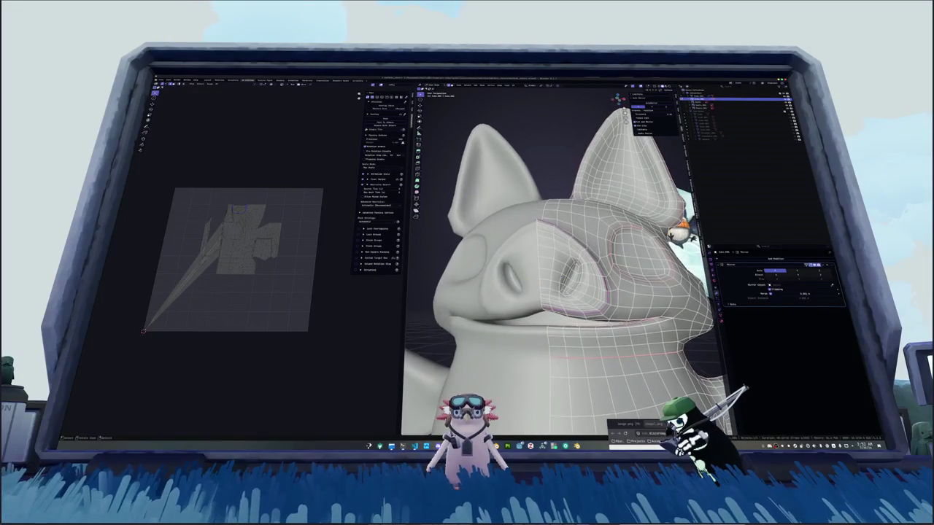
right_click(544, 281)
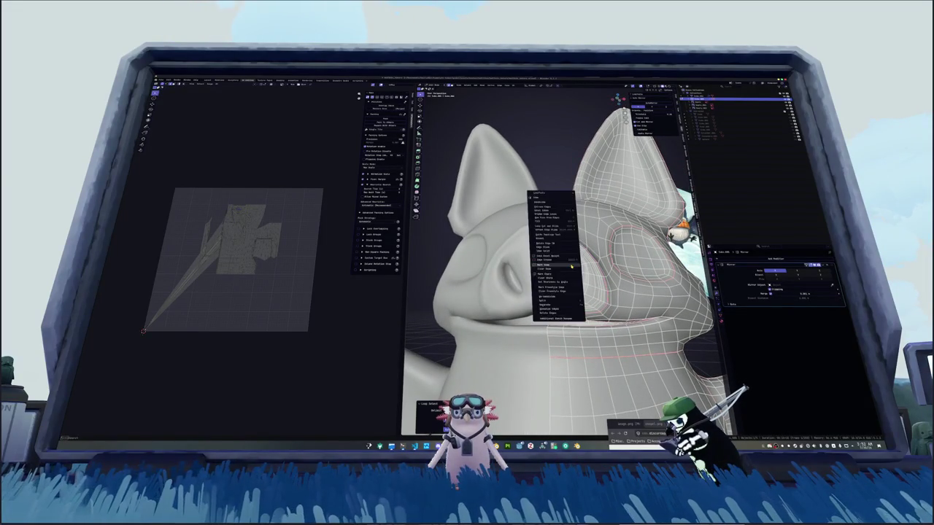
mouse_move(544, 281)
middle_mouse_down()
mouse_move(556, 270)
mouse_move(545, 263)
mouse_move(575, 274)
middle_mouse_up()
scroll(554, 268, "down", 3)
left_click(575, 274, "alt")
right_click(575, 273)
left_click(574, 273)
scroll(574, 274, "up", 4)
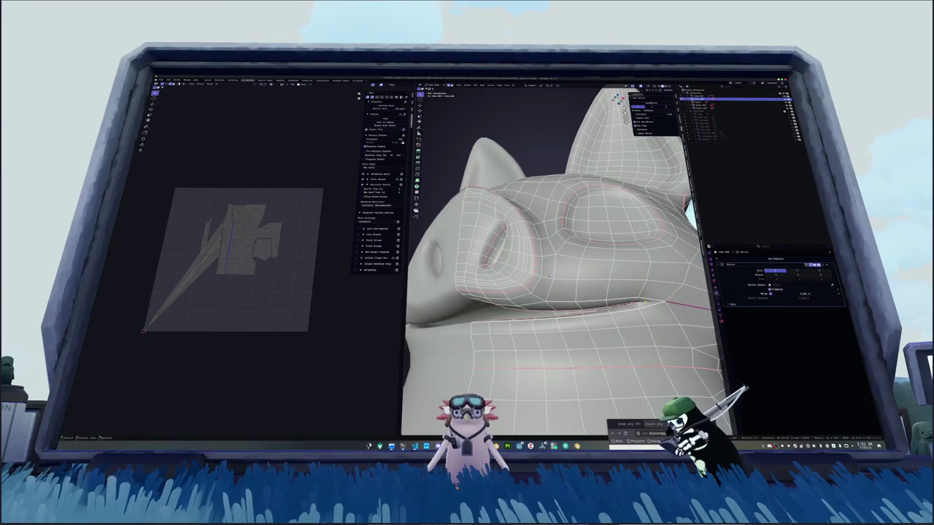
Toggle X-ray on and off with Alt+Z to check the seams.
key("alt+z")
right_click(627, 241)
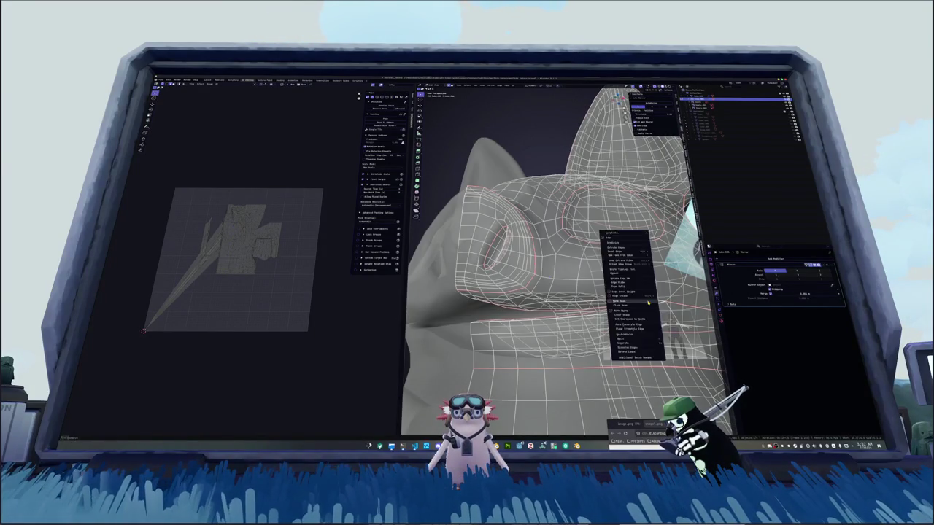
left_click(627, 241)
key("alt+z")
scroll(509, 207, "down", 5)
Unwrap the entire bat mesh into UV islands.
key("a")
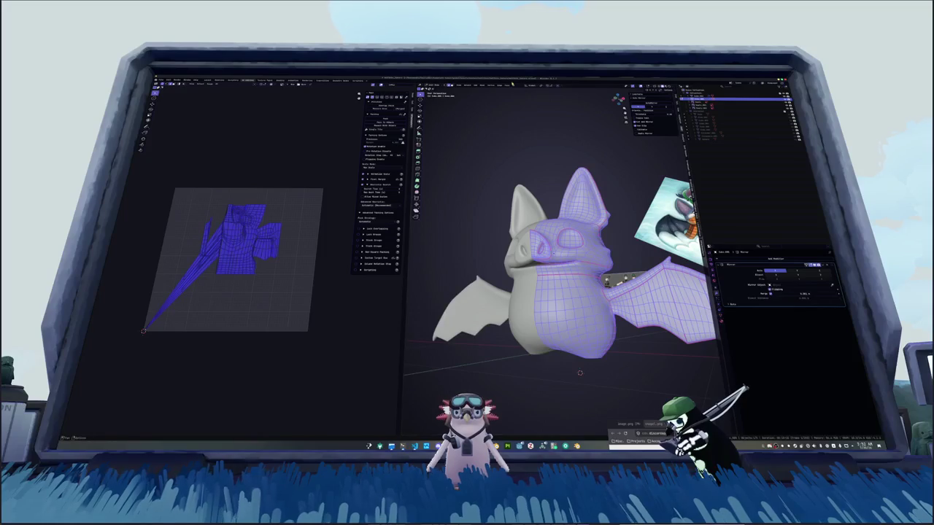
left_click(513, 85)
left_click(529, 93)
key("alt+a")
Mark one more seam on the selected edges via the Edge menu.
scroll(281, 275, "up", 3)
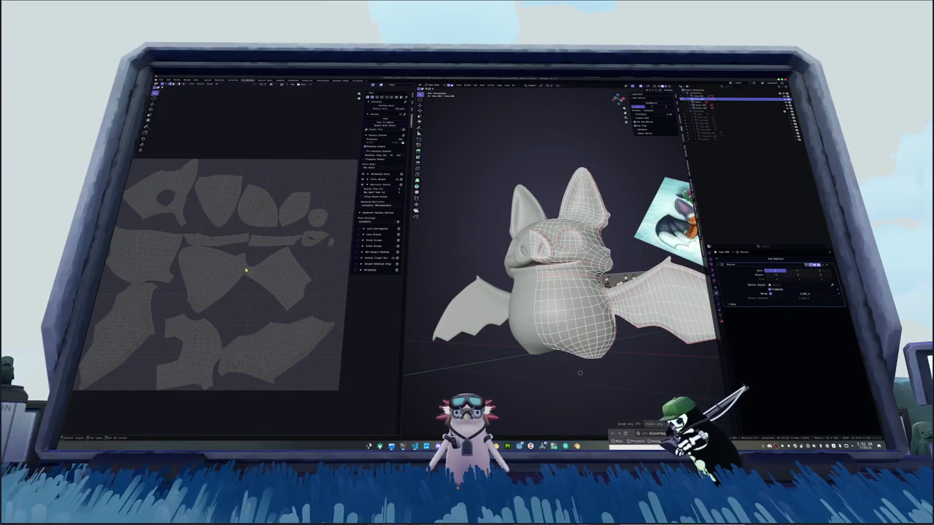
mouse_move(511, 292)
middle_mouse_down()
mouse_move(555, 278)
mouse_move(495, 297)
middle_mouse_up()
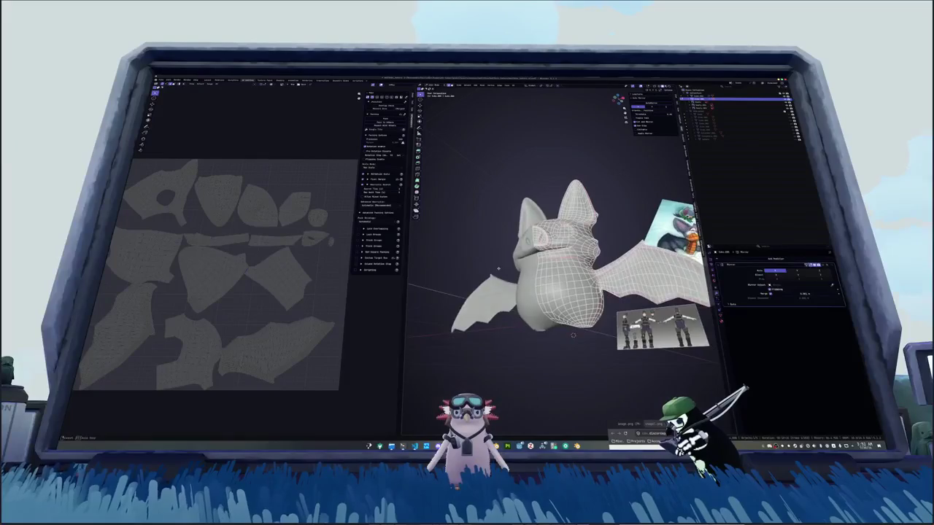
key("ctrl+e")
left_click(485, 356)
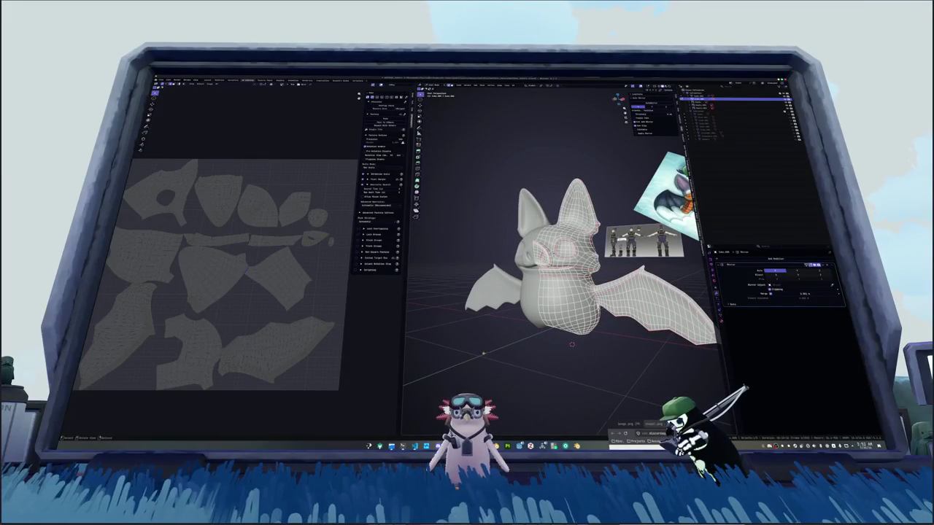
Frame all the UV islands in the UV editor view.
middle_click_drag(253, 305, 229, 316)
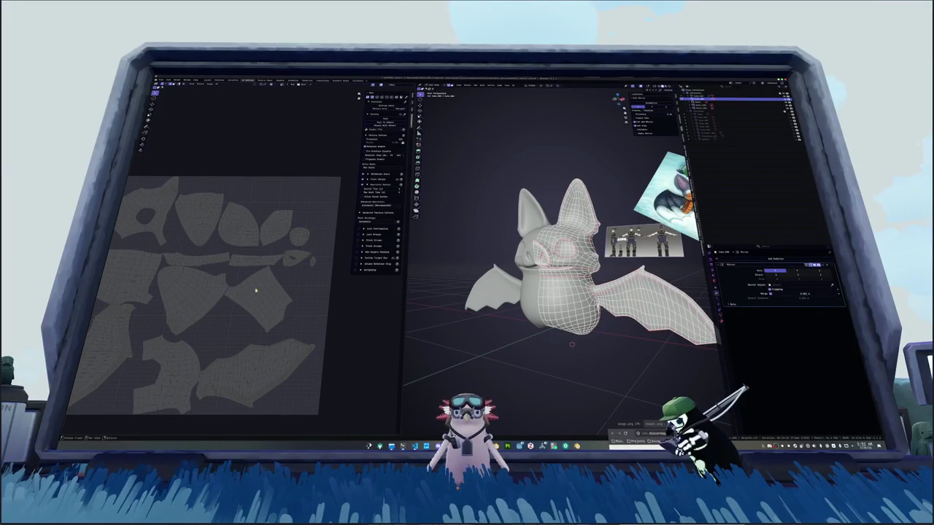
scroll(263, 284, "up", 1)
scroll(226, 370, "up", 3)
scroll(239, 304, "up", 2)
scroll(244, 303, "up", 1)
scroll(243, 342, "up", 2)
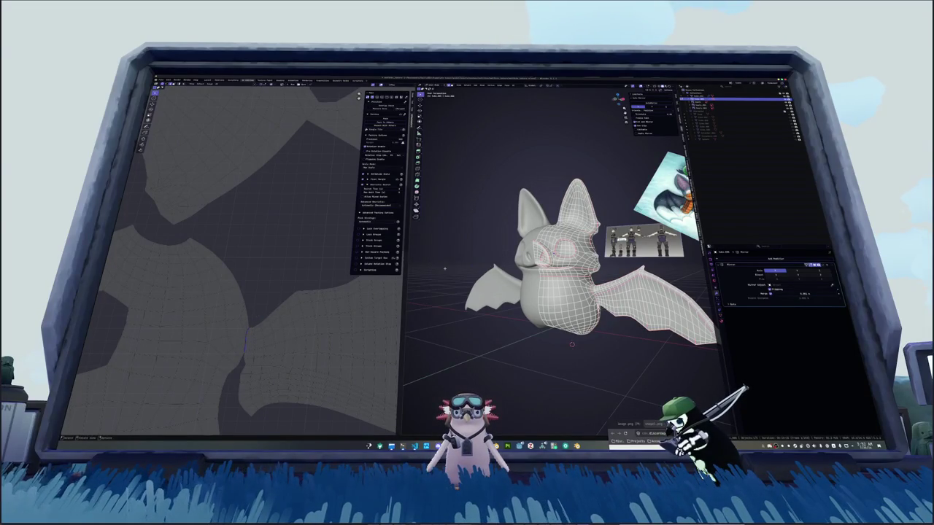
key("Home")
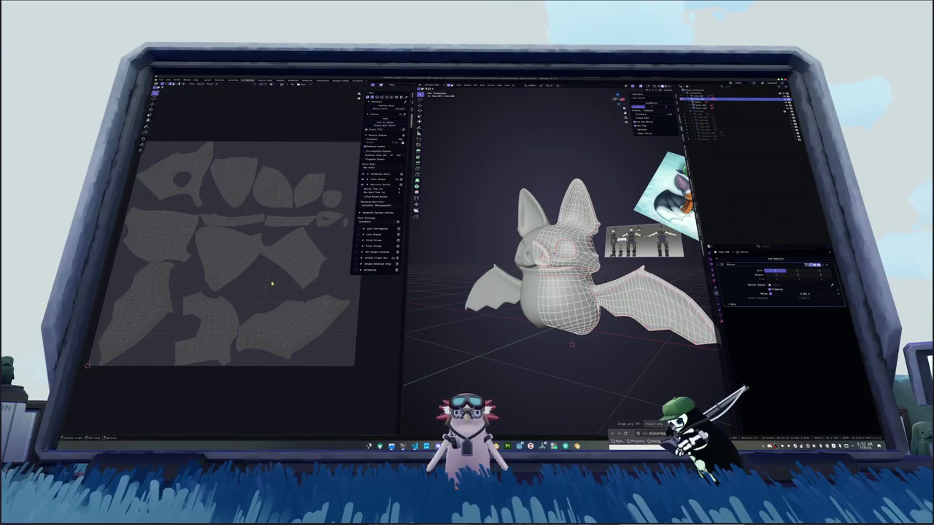
Merge overlapping vertices by distance across the whole bat mesh.
mouse_move(555, 255)
middle_mouse_down()
mouse_move(481, 255)
mouse_move(540, 248)
mouse_move(525, 241)
mouse_move(503, 255)
middle_mouse_up()
scroll(496, 262, "up", 5)
scroll(554, 255, "up", 3)
scroll(554, 255, "up", 2)
key("a")
right_click(590, 248)
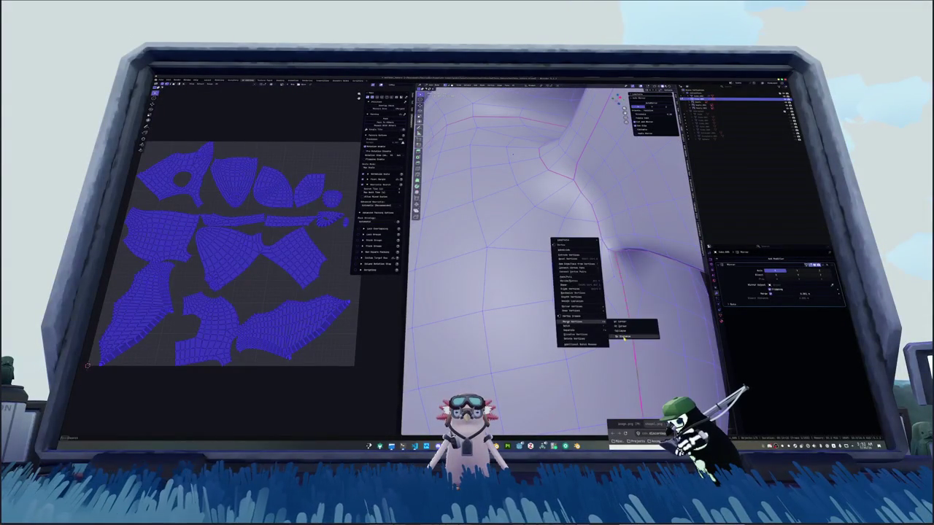
left_click(624, 337)
scroll(622, 335, "down", 3)
key("Tab")
key("Tab")
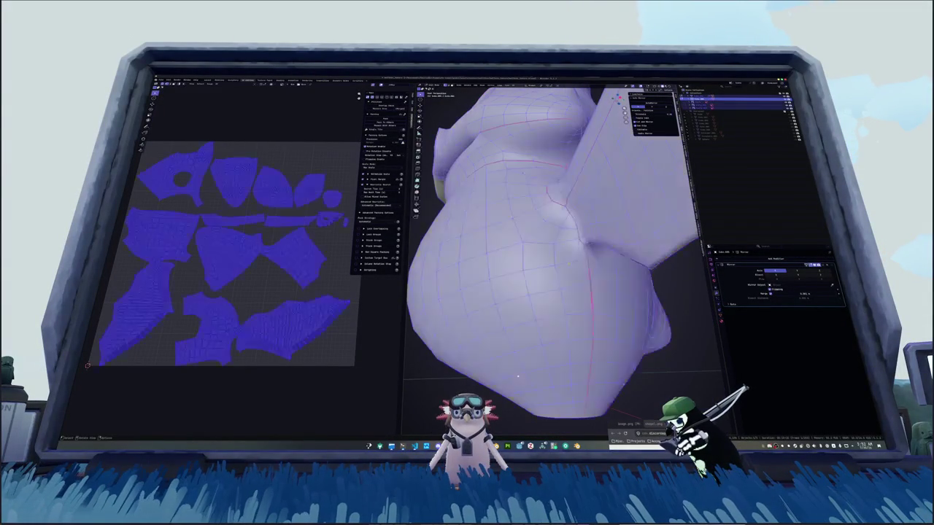
Re-unwrap the whole bat mesh into a new set of UV islands.
left_click(515, 85)
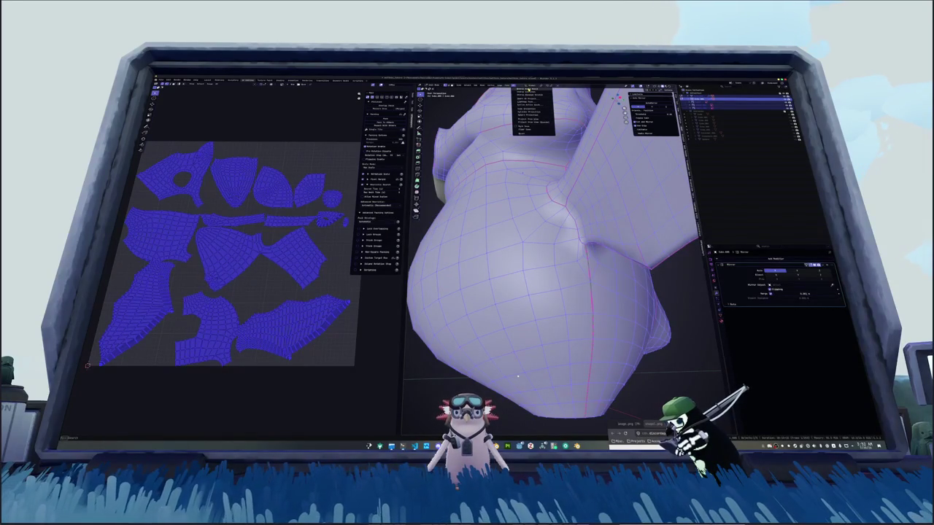
left_click(526, 92)
key("alt+a")
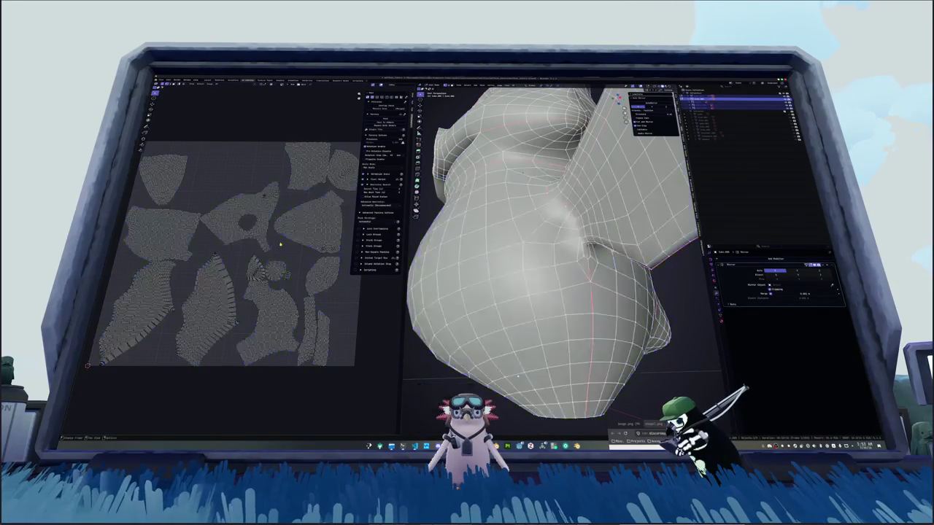
scroll(517, 376, "down", 5)
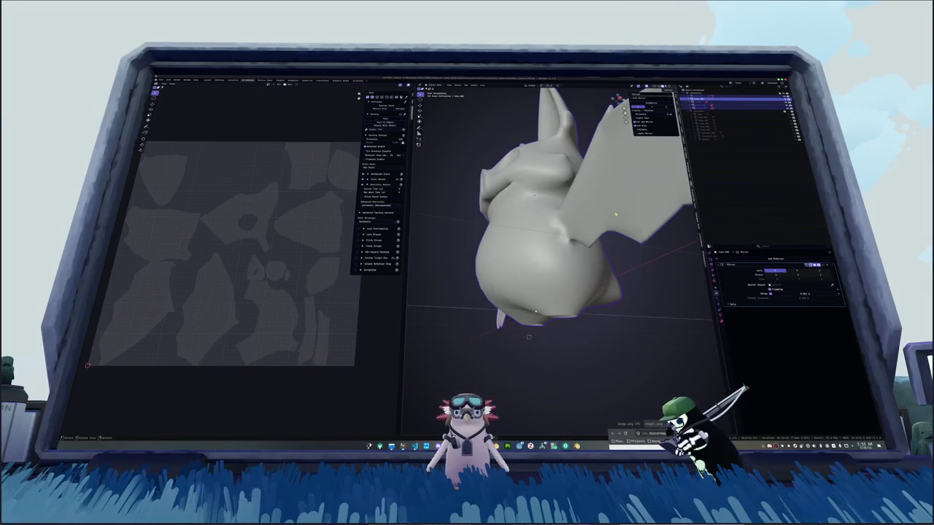
key("Tab")
key("a")
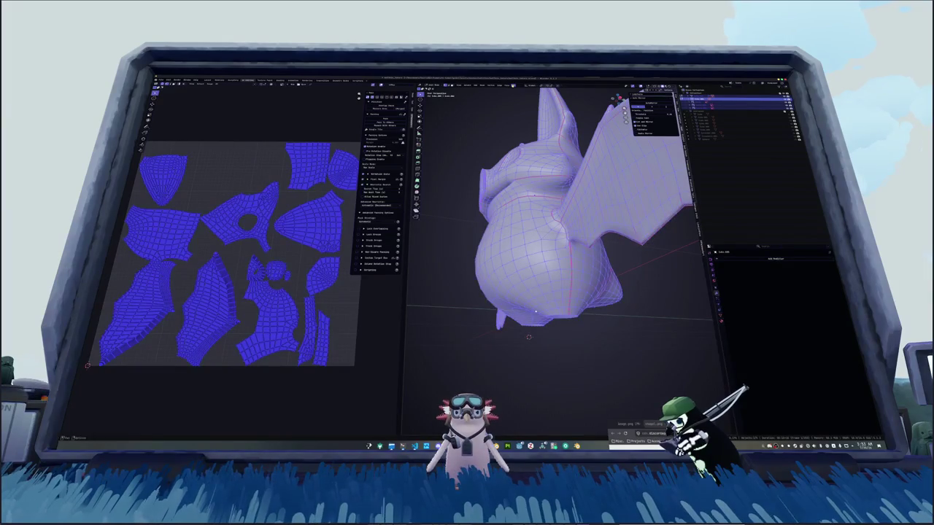
left_click(520, 86)
left_click(520, 93)
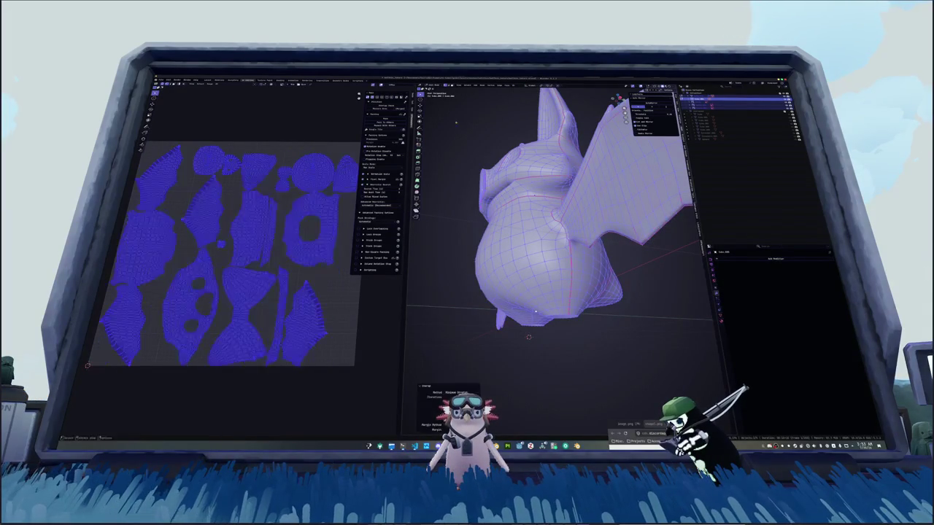
From the front view, mark a seam down the centre of the body.
key("KP_1")
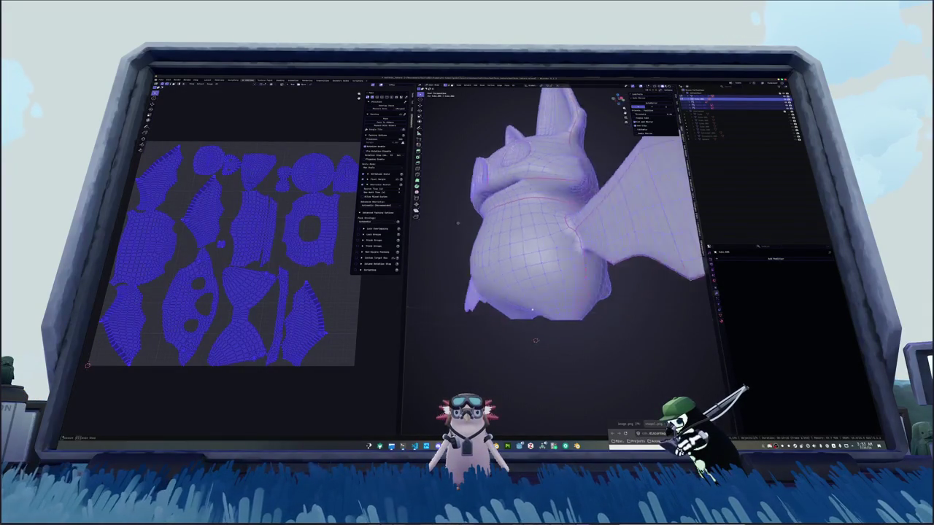
key("alt+a")
key("ctrl+e")
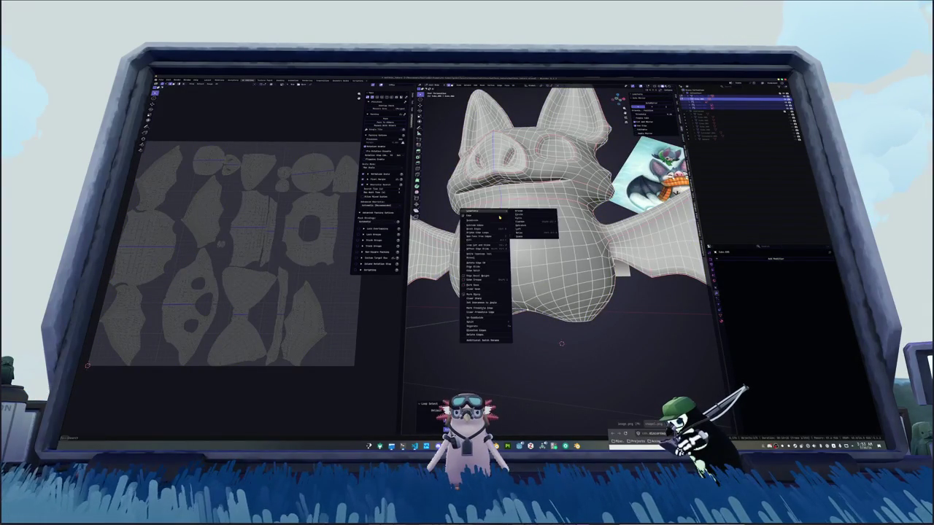
left_click(481, 285)
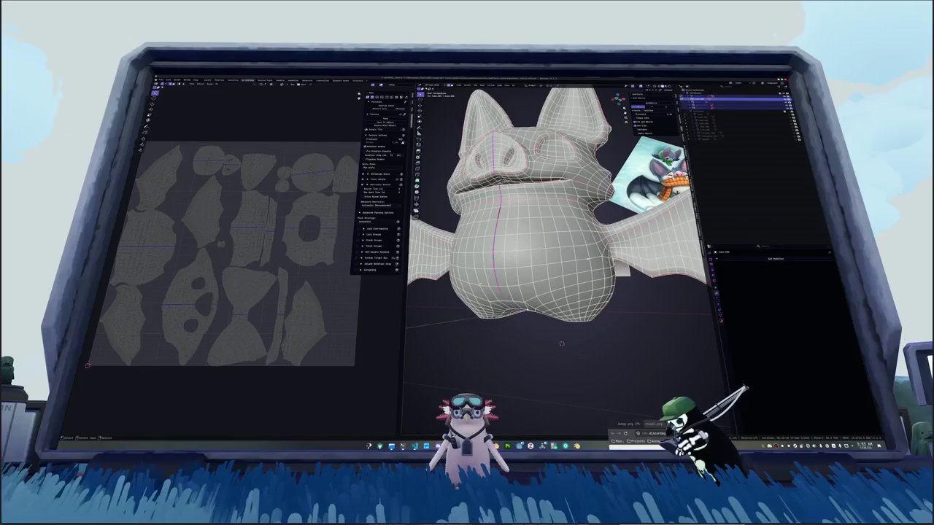
Unwrap the whole body again using the new centre seam.
middle_click_drag(562, 342, 558, 320)
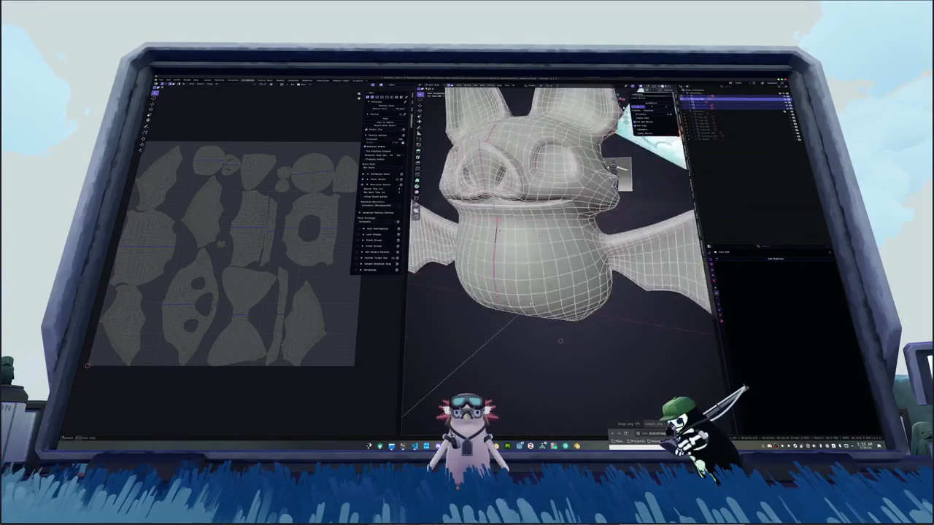
key("a")
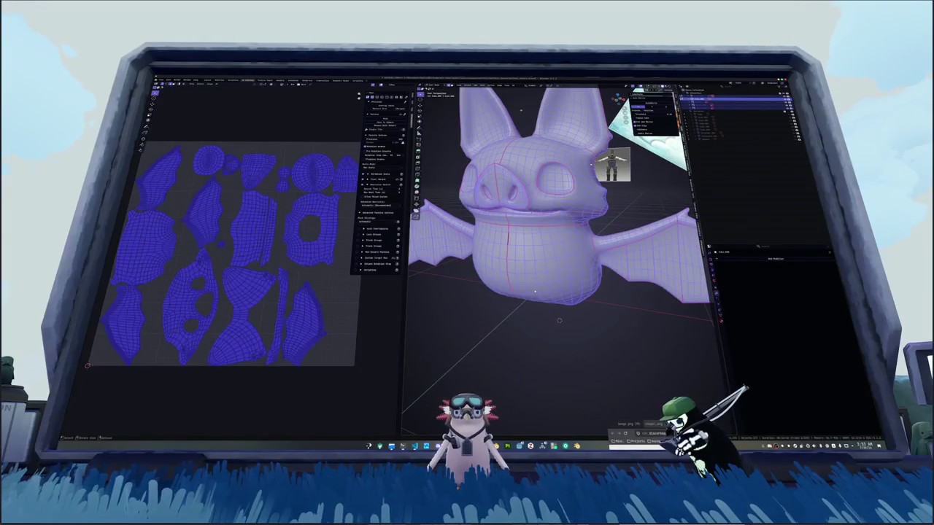
left_click(515, 86)
left_click(529, 96)
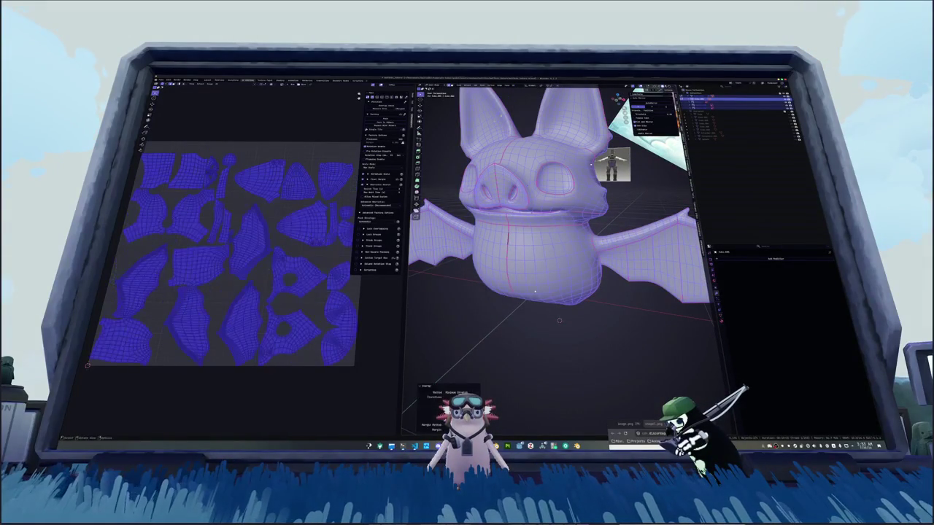
key("alt+a")
Pack the body's UV islands into the square, stopping the search early, and exit Edit Mode.
key("a")
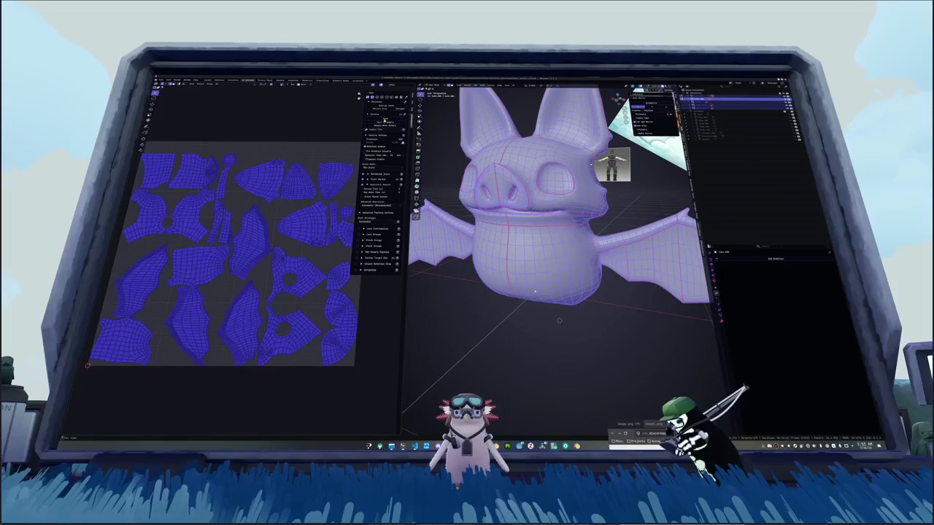
left_click(384, 119)
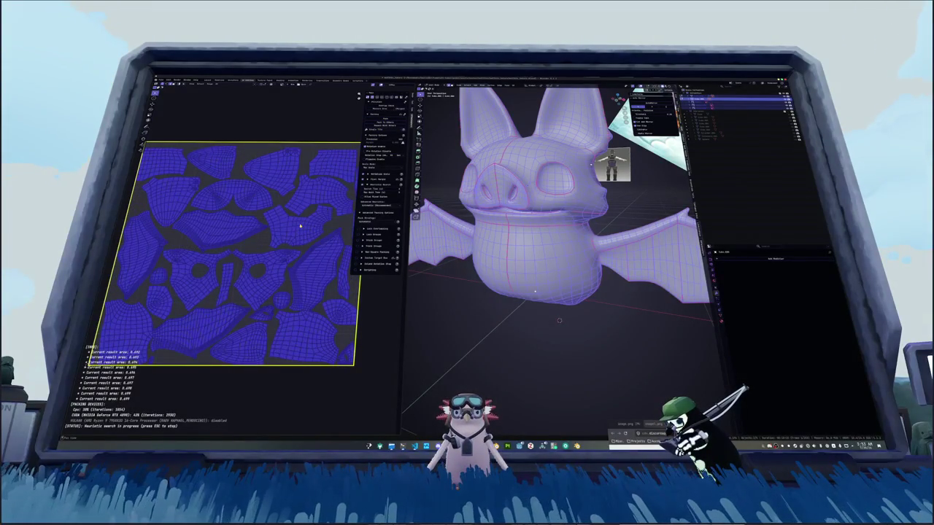
key("Escape")
key("Tab")
Select objects from the Outliner to check the cap, goggles, belt and feet.
scroll(439, 301, "down", 3)
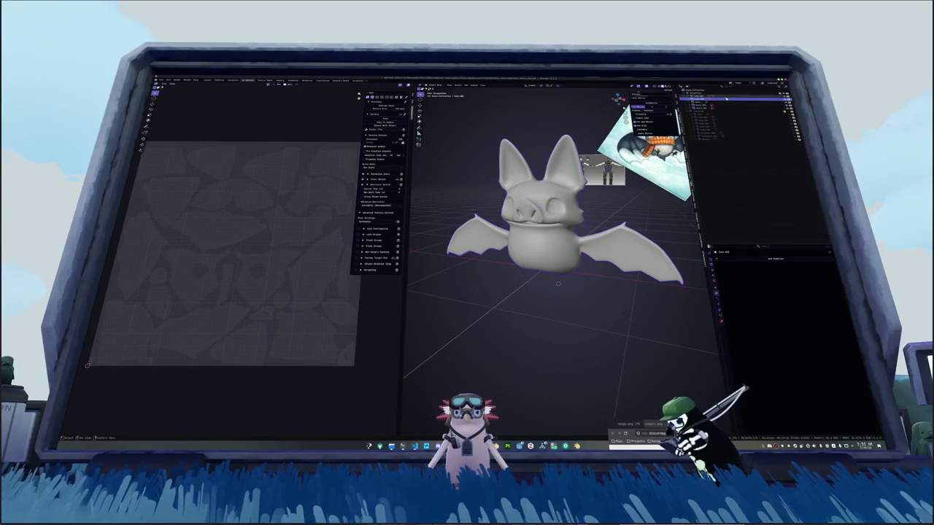
left_click(702, 96)
scroll(555, 241, "down", 3)
key("g")
key("Escape")
left_click(538, 153)
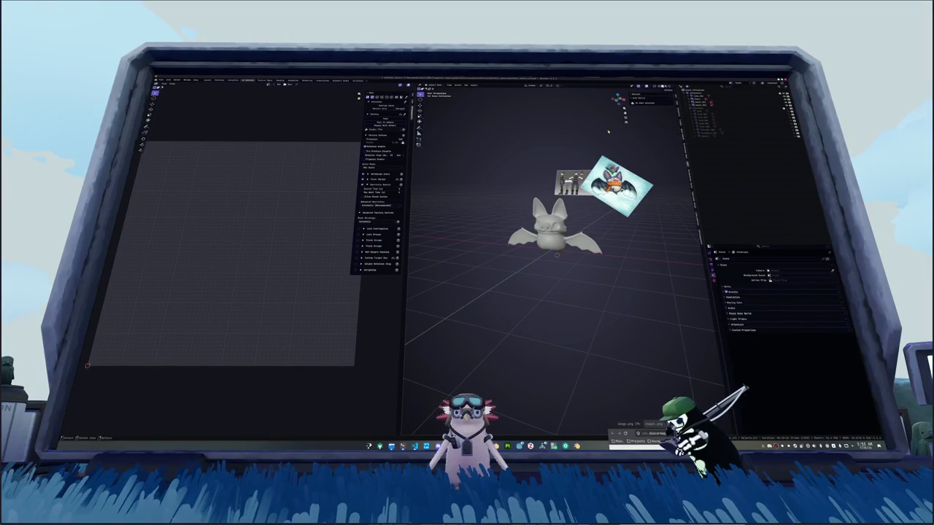
scroll(537, 155, "up", 2)
left_click(729, 103)
scroll(551, 174, "down", 2)
key("g")
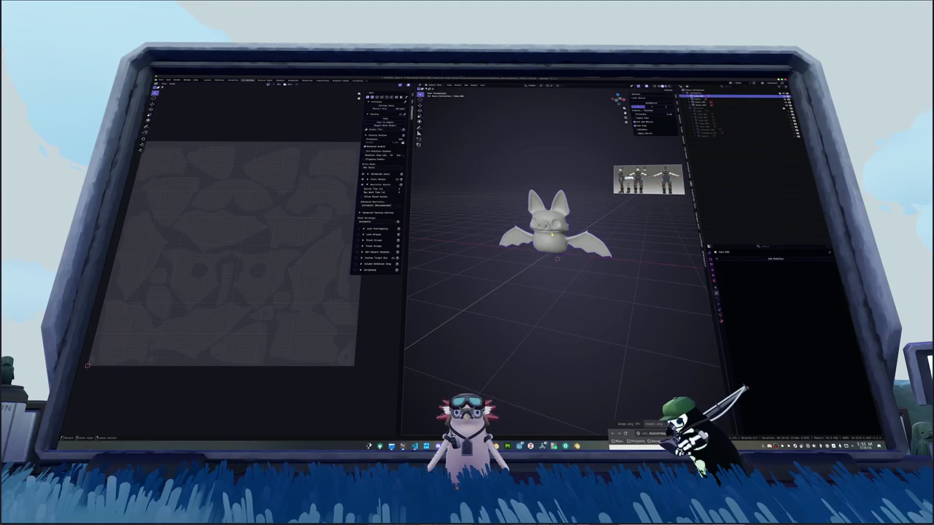
scroll(551, 174, "up", 3)
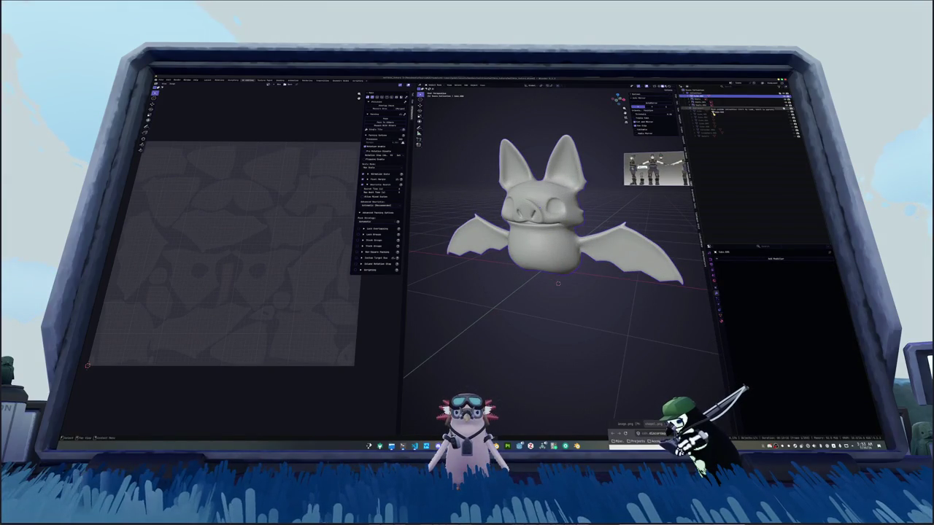
Reveal the hidden bat with its helmet, goggles and belt accessories using Alt+H.
key("h")
key("alt+h")
middle_click_drag(554, 241, 533, 237)
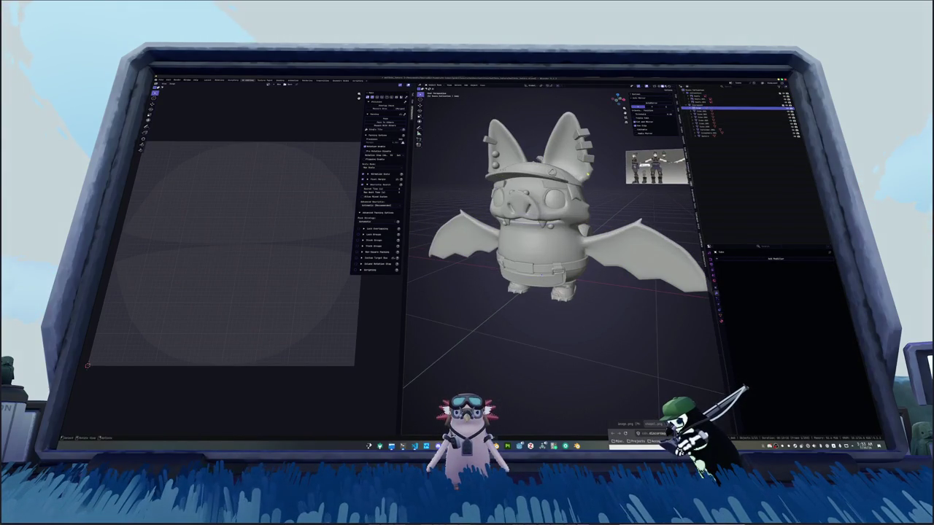
scroll(558, 219, "up", 2)
middle_click_drag(535, 181, 556, 126)
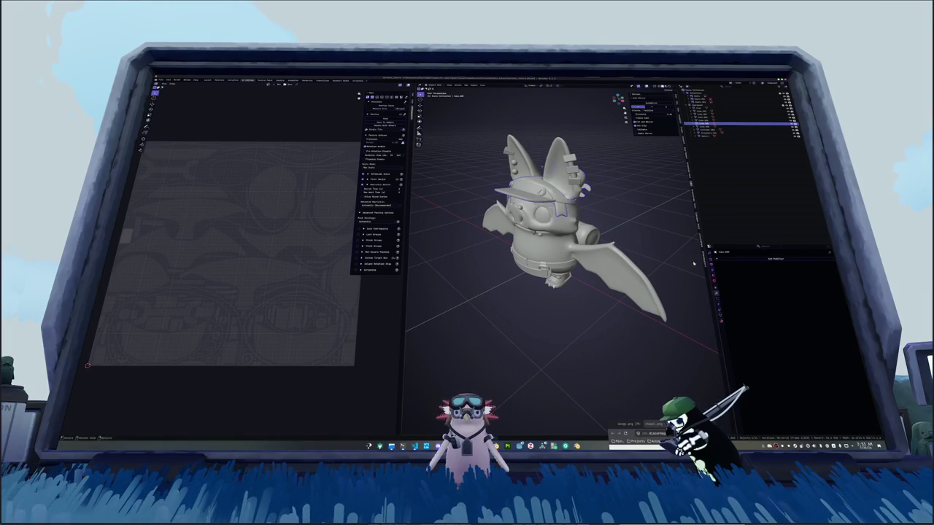
Rename the selected accessory object, adding 'gles' to its name.
key("F2")
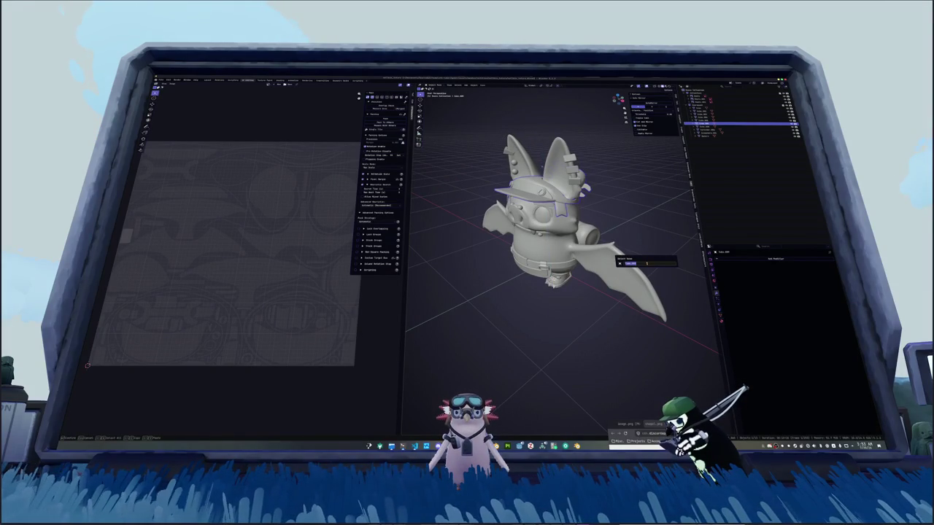
type("gles")
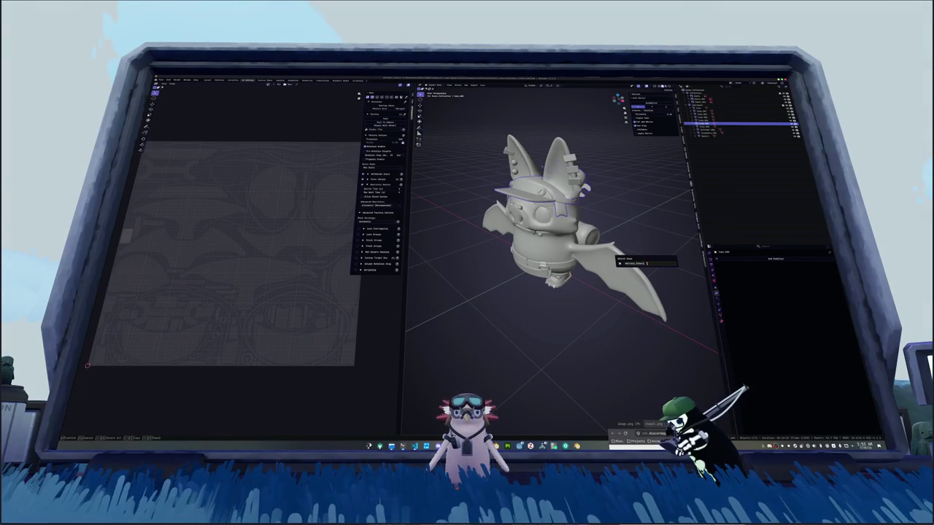
key("End")
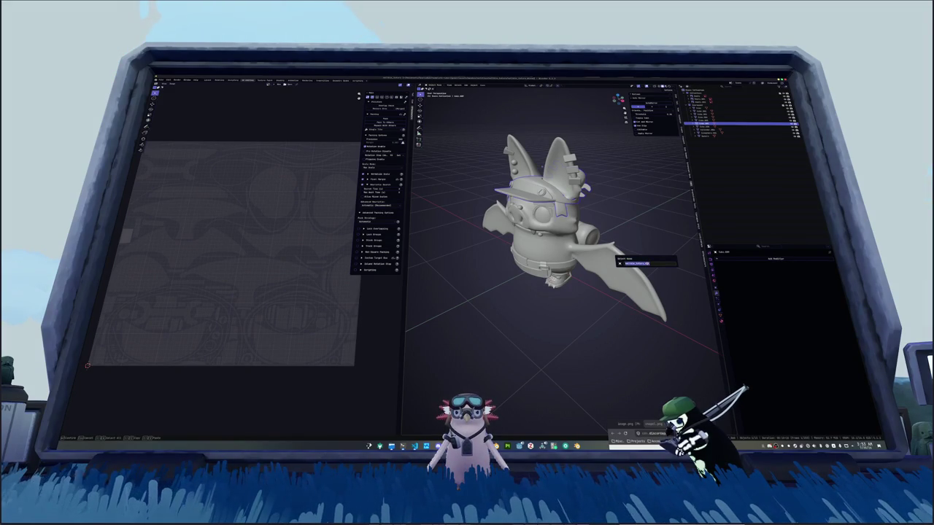
key("Return")
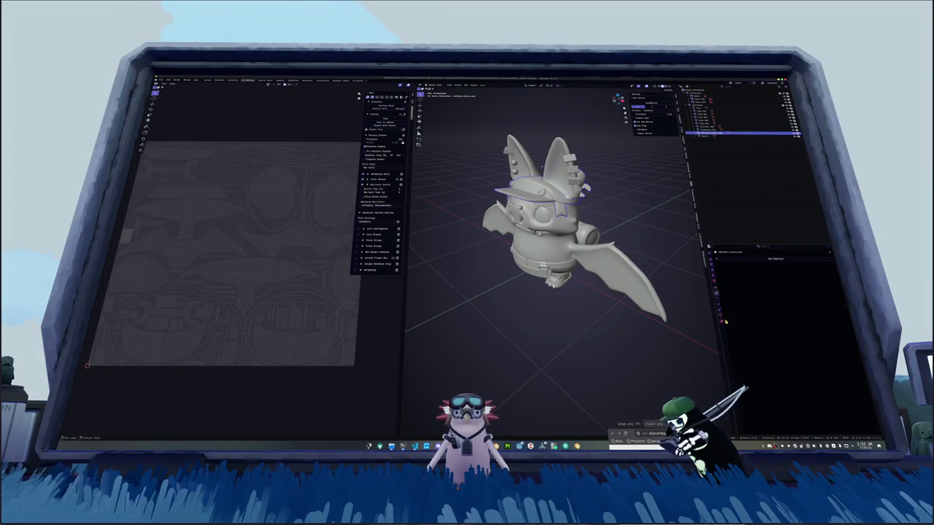
Add a new material to the object from Material Properties.
key("F2")
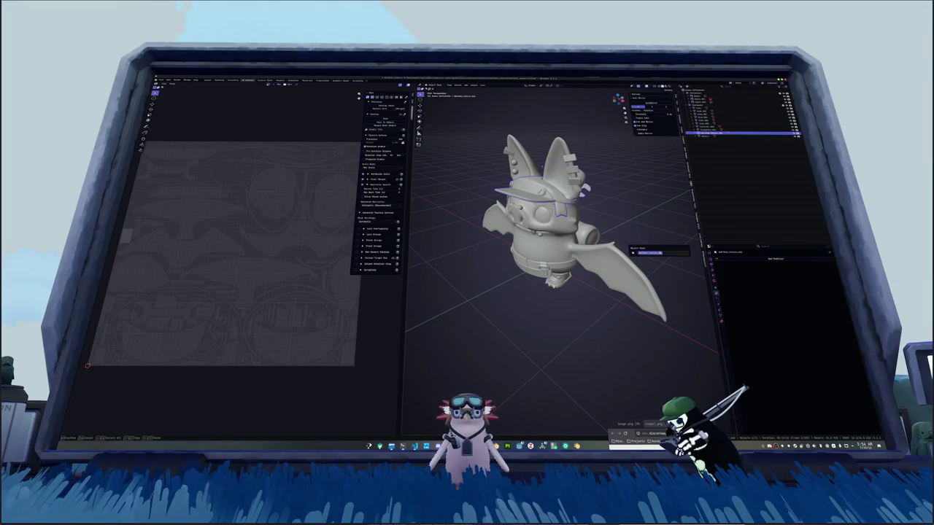
left_click(722, 284)
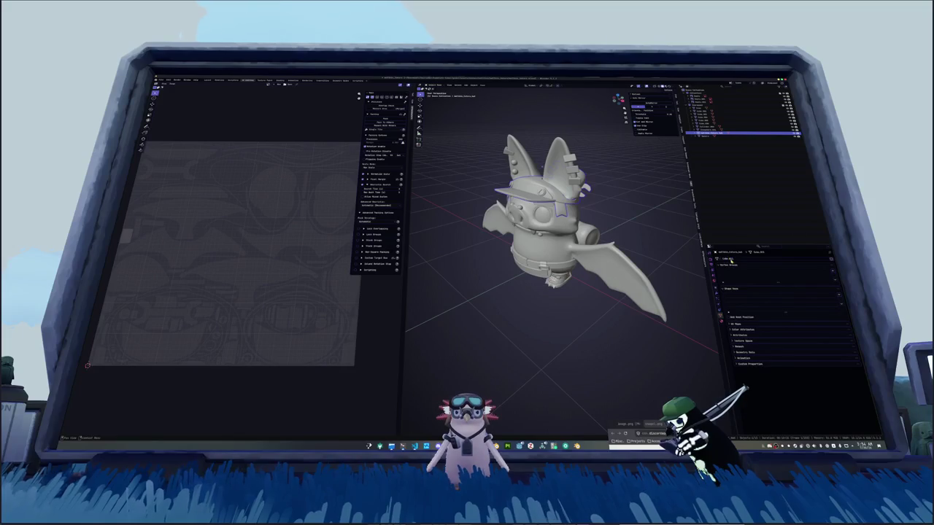
left_click(721, 321)
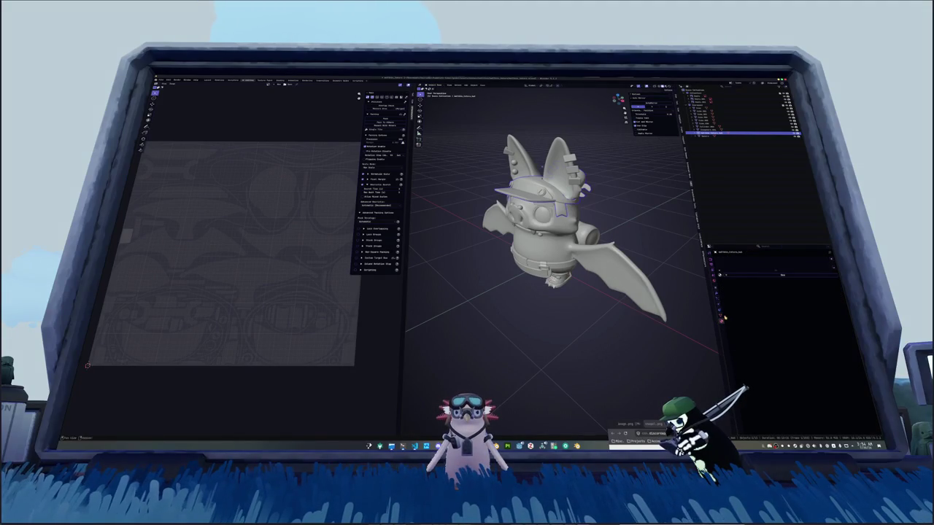
left_click(740, 275)
Select the goggles' lens object and rename it to 'goggle_lenses'.
middle_click_drag(606, 343, 617, 315)
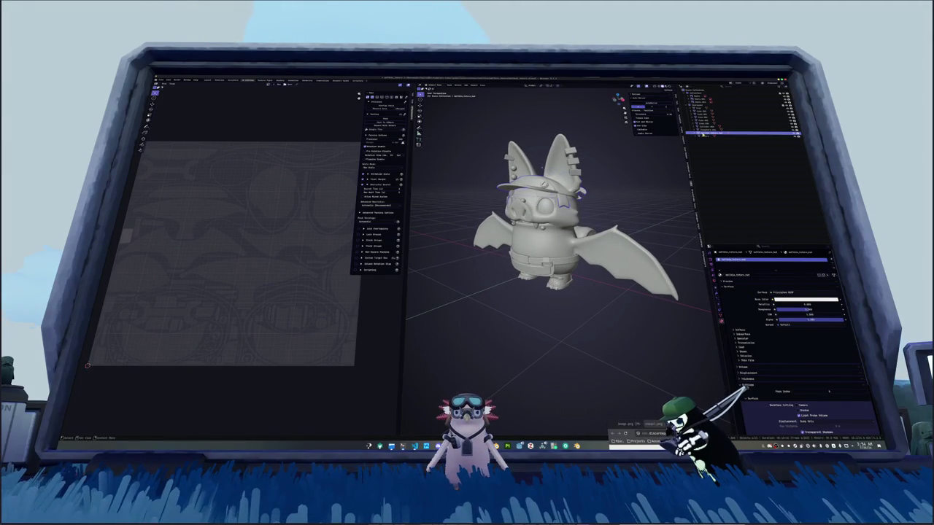
left_click(544, 209)
middle_click_drag(576, 211, 591, 197)
key("F2")
type("goggle_lenses")
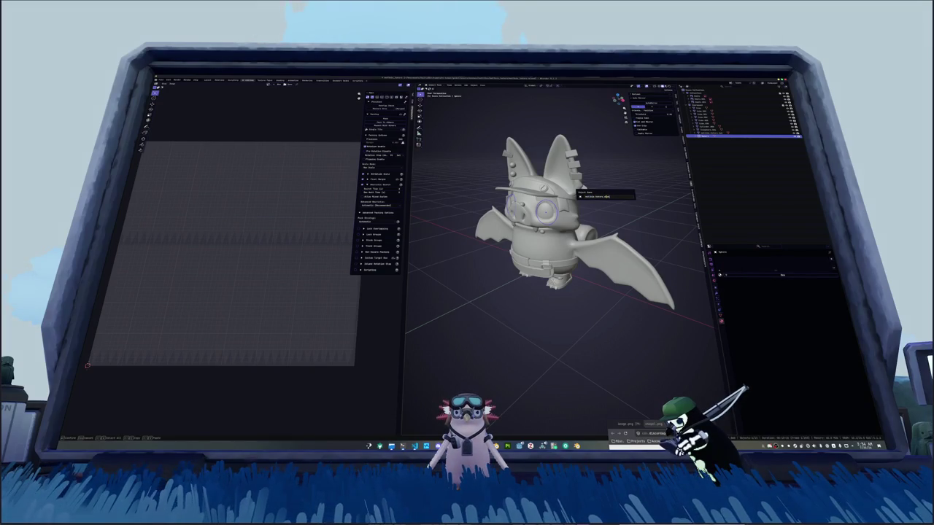
key("Return")
Inspect the goggle_lenses object's mesh data and material settings.
left_click(721, 316)
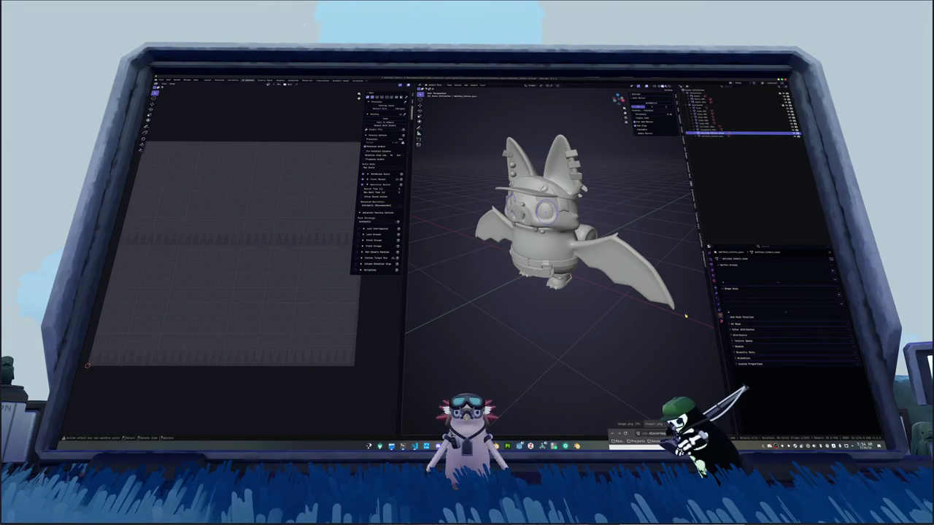
left_click(519, 446)
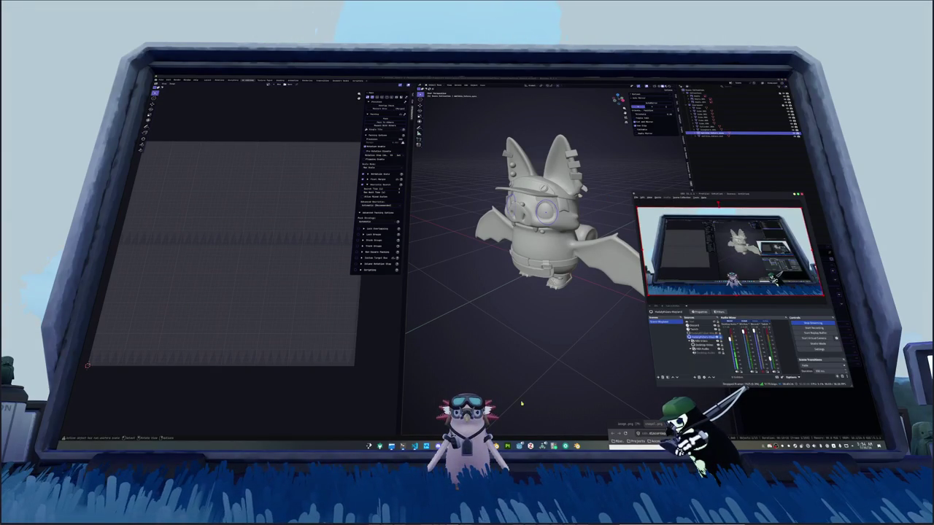
left_click(631, 400)
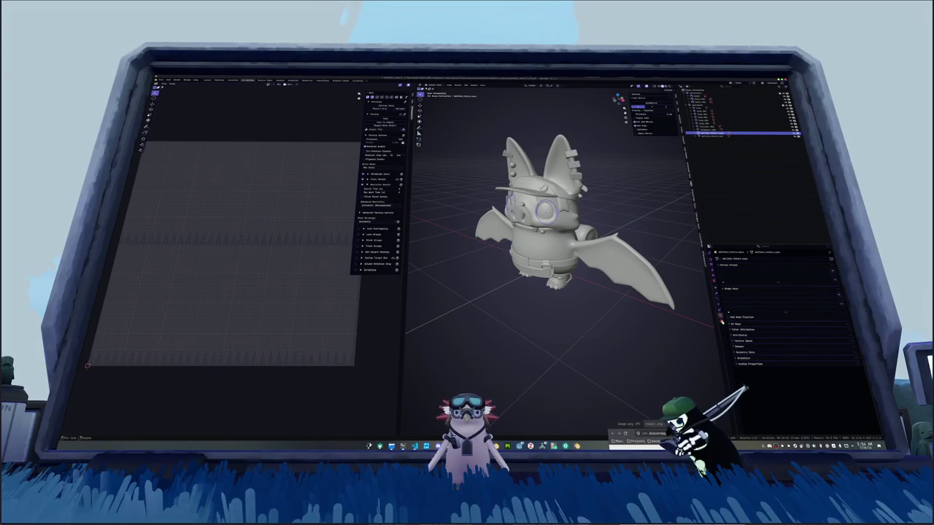
left_click(720, 321)
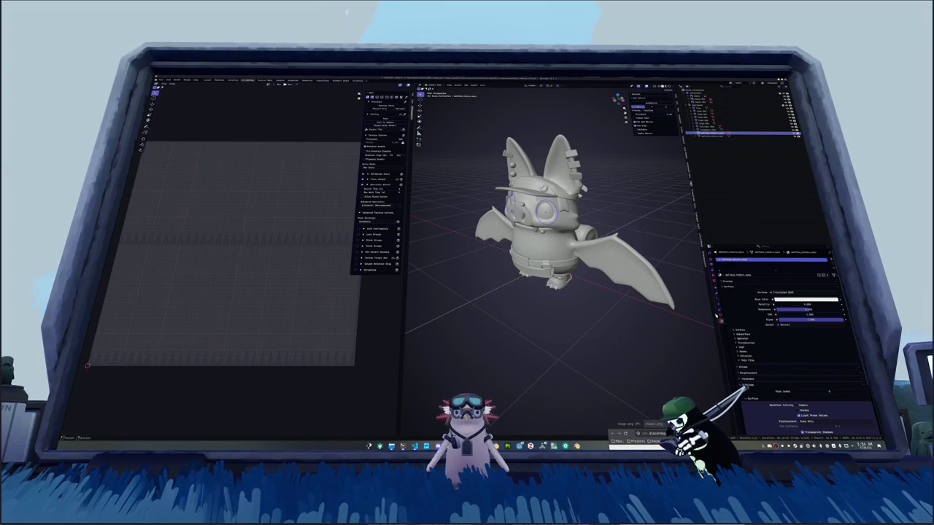
left_click(720, 315)
Rename the object listed just above in the Outliner by trimming the end of its name.
left_click(729, 130)
key("F2")
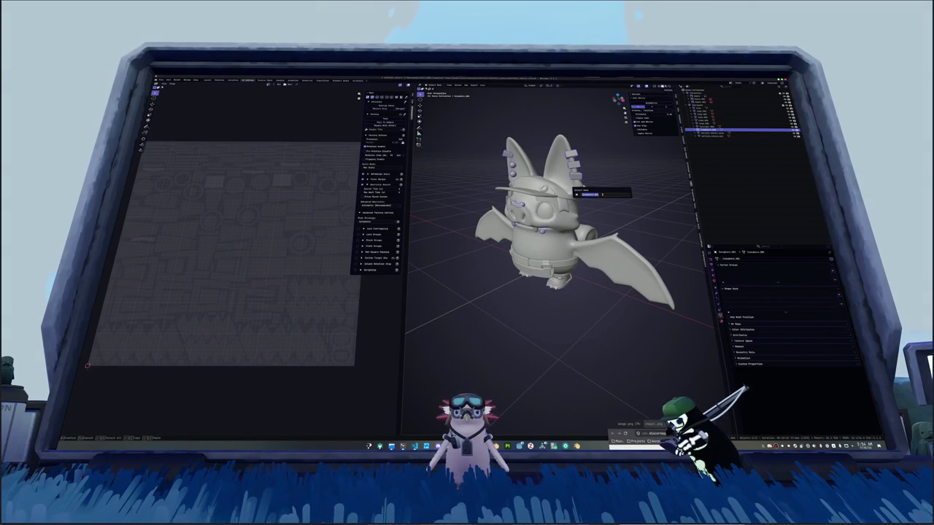
key("BackSpace")
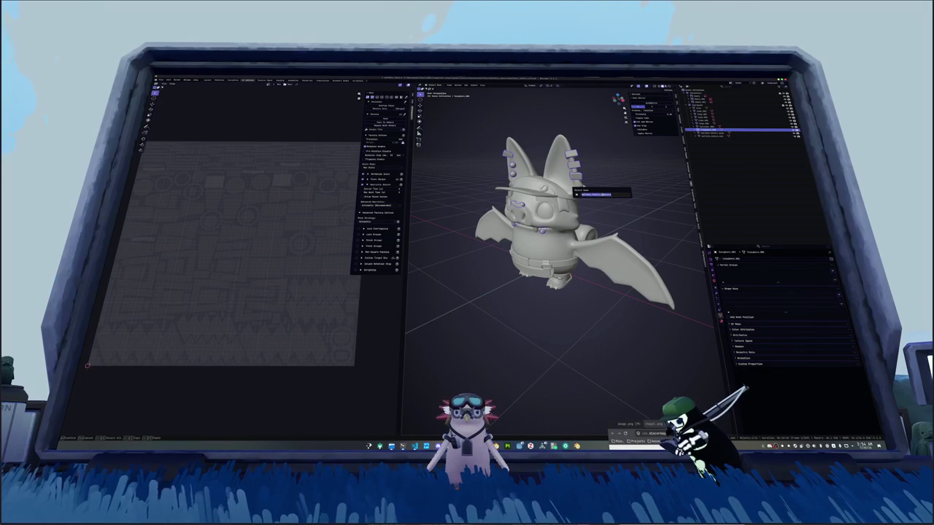
key("Return")
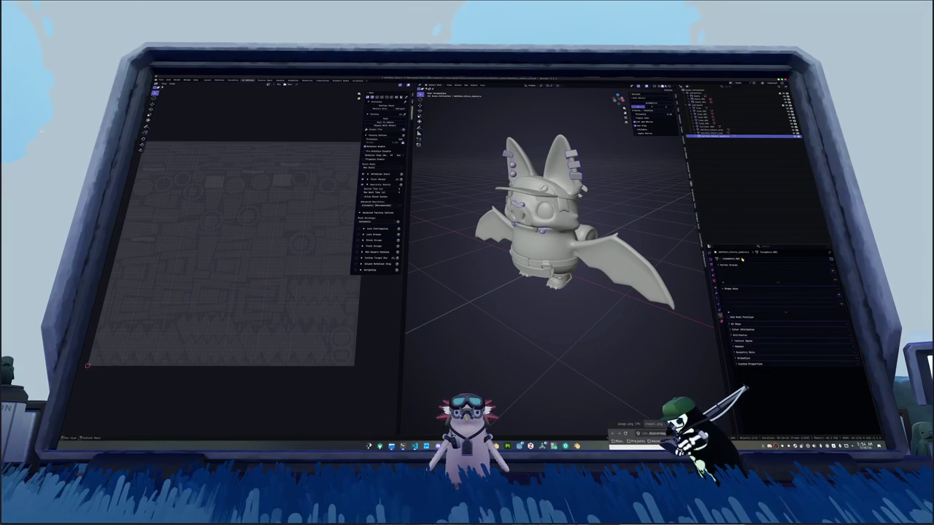
left_click(721, 319)
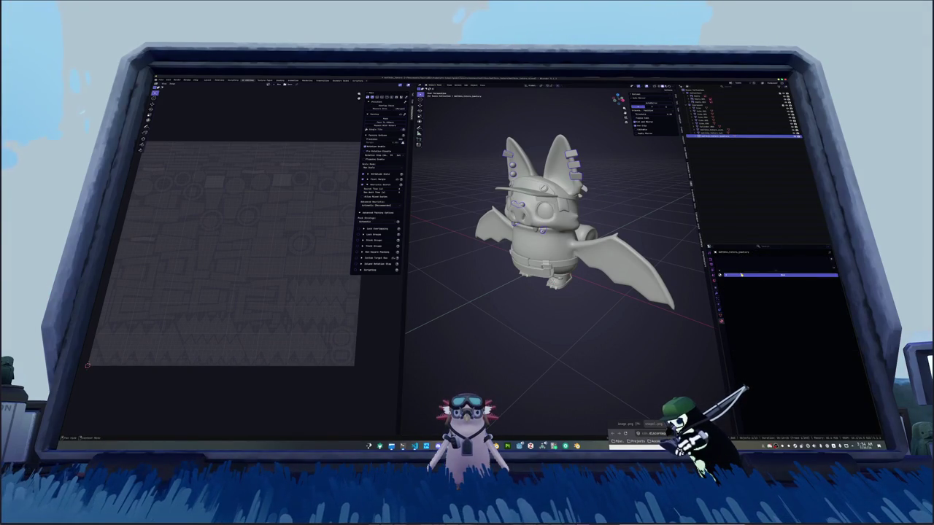